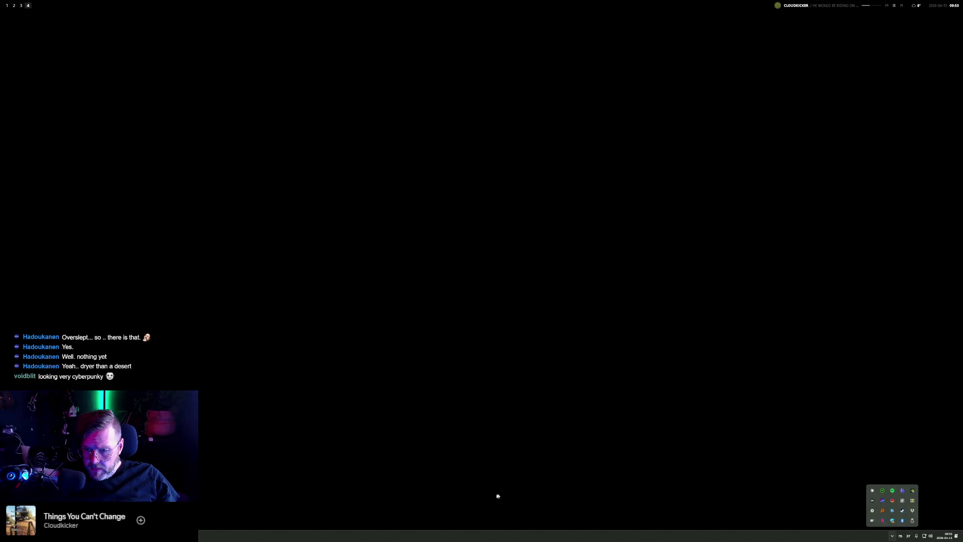
Step: Launch Discord from Start search, then switch to workspace 1 with Godot and VS Code
{"action": "key", "text": "super"}
{"action": "type", "text": "discord"}
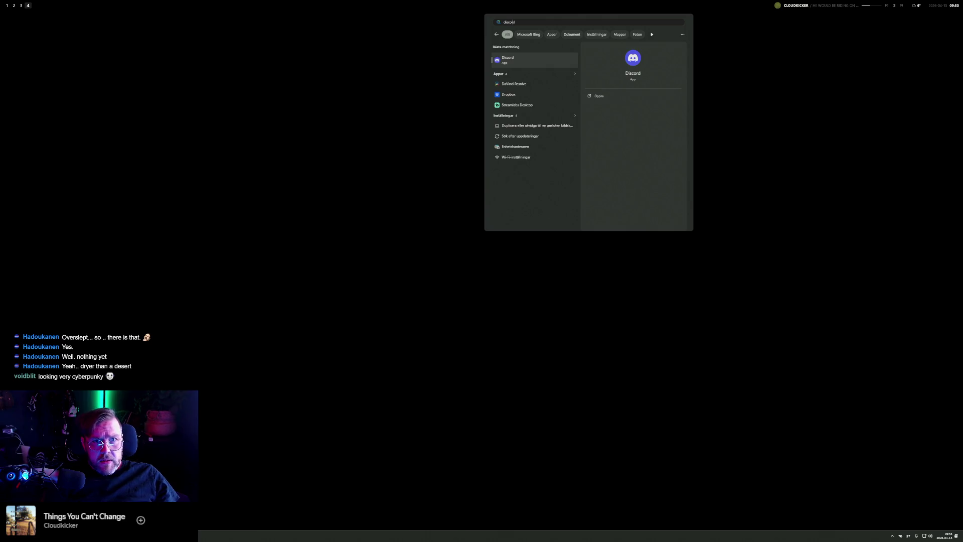
{"action": "key", "text": "Return"}
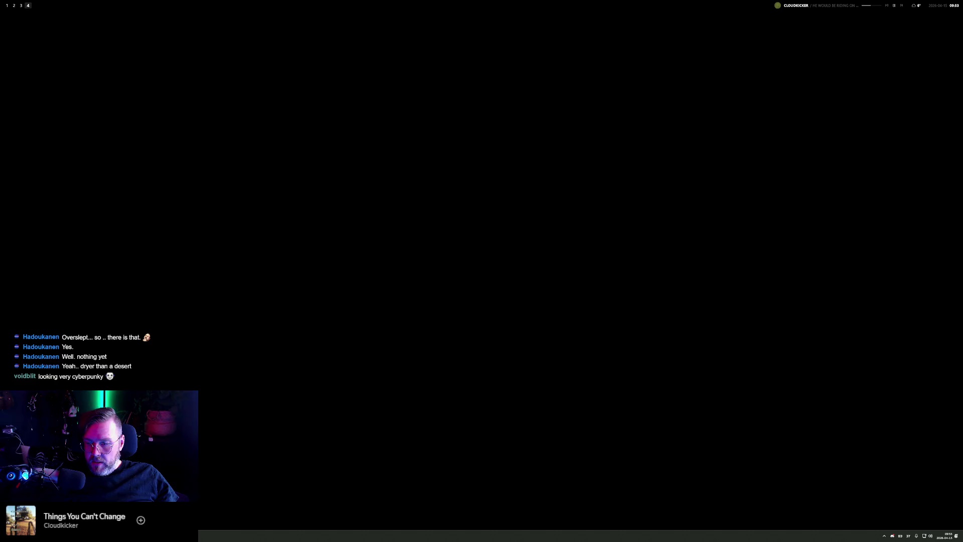
{"action": "key", "text": "alt+1"}
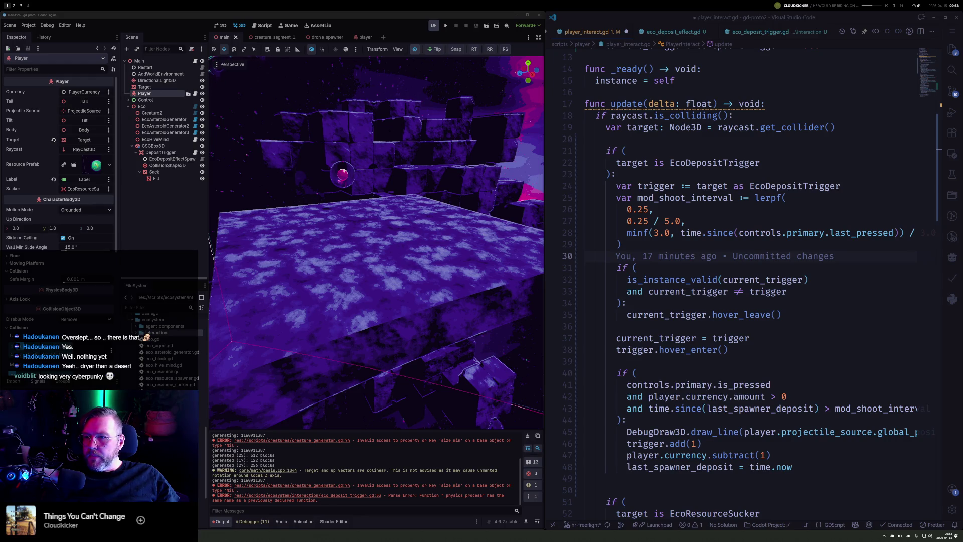
Step: Prefix the update function's delta parameter with an underscore, making it _delta
{"action": "left_click", "coordinate": [638, 152]}
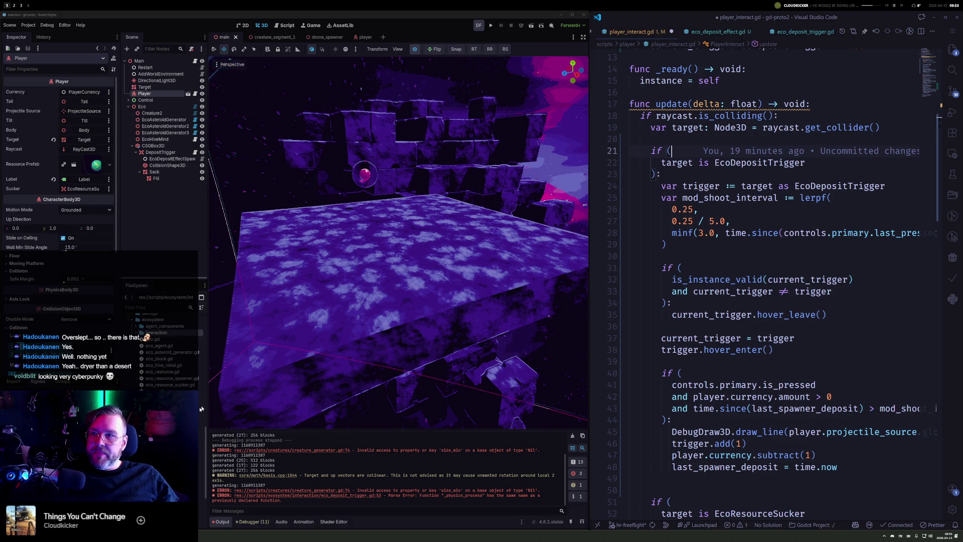
{"action": "mouse_move", "coordinate": [398, 248]}
{"action": "left_mouse_down"}
{"action": "mouse_move", "coordinate": [438, 223]}
{"action": "mouse_move", "coordinate": [451, 258]}
{"action": "mouse_move", "coordinate": [386, 242]}
{"action": "left_mouse_up"}
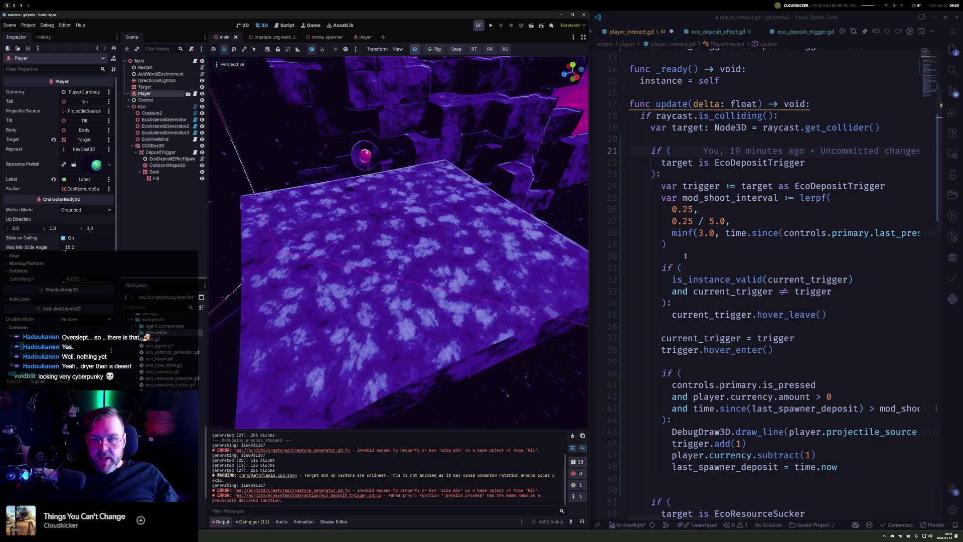
{"action": "left_click", "coordinate": [751, 256]}
{"action": "left_click", "coordinate": [697, 104]}
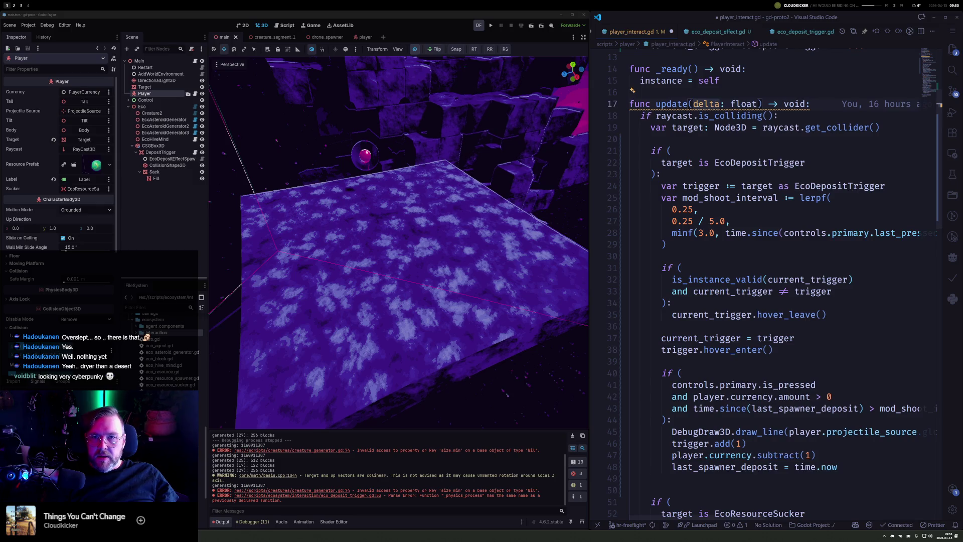
{"action": "scroll", "coordinate": [697, 104], "scroll_direction": "up", "scroll_amount": 1}
{"action": "type", "text": "_"}
Step: Close player_interact.gd, answering its save prompt, and close the remaining script tabs
{"action": "key", "text": "ctrl+w"}
{"action": "key", "text": "Return"}
{"action": "key", "text": "ctrl+w"}
{"action": "key", "text": "ctrl+w"}
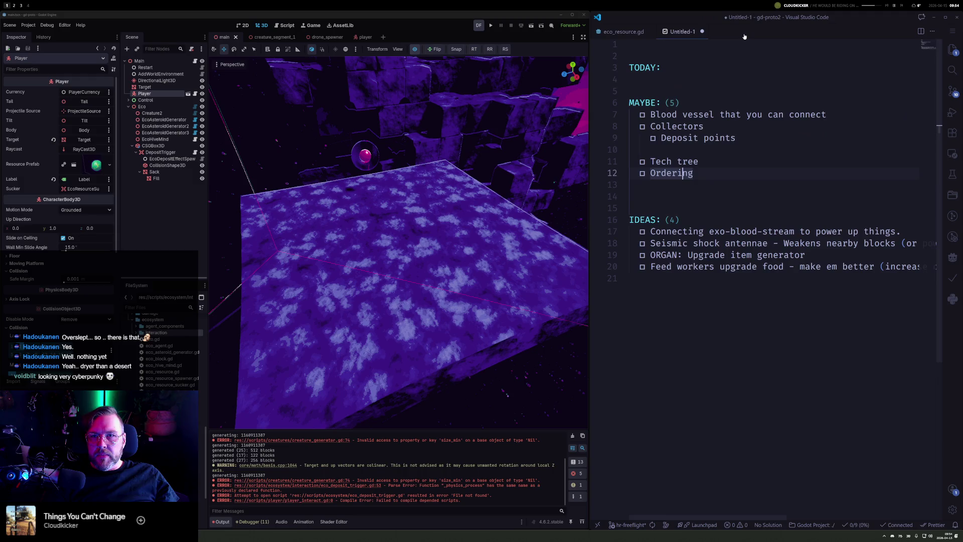
Step: Open eco_deposit_trigger.gd from the Quick Open list of recent files
{"action": "key", "text": "ctrl+p"}
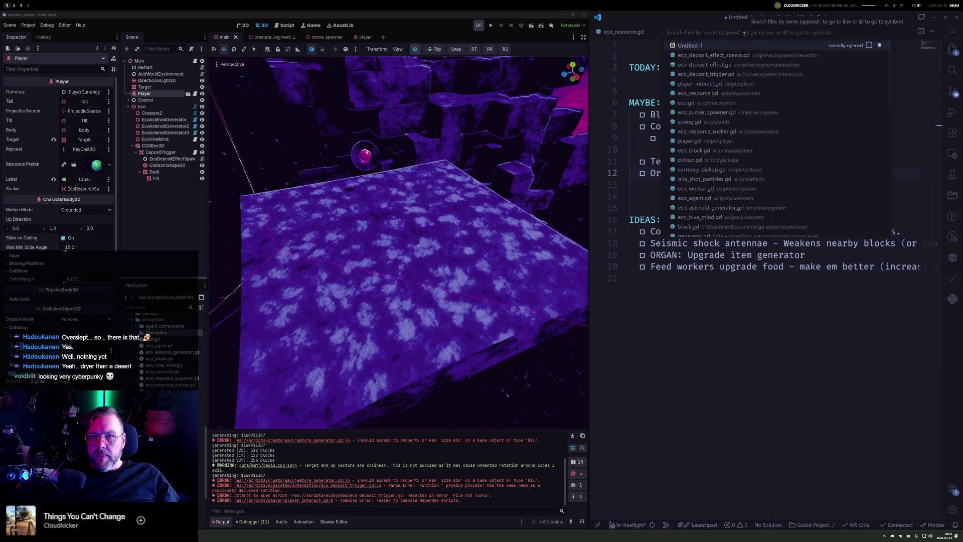
{"action": "key", "text": "Down"}
{"action": "key", "text": "Down"}
{"action": "key", "text": "Down"}
{"action": "key", "text": "Up"}
{"action": "key", "text": "Up"}
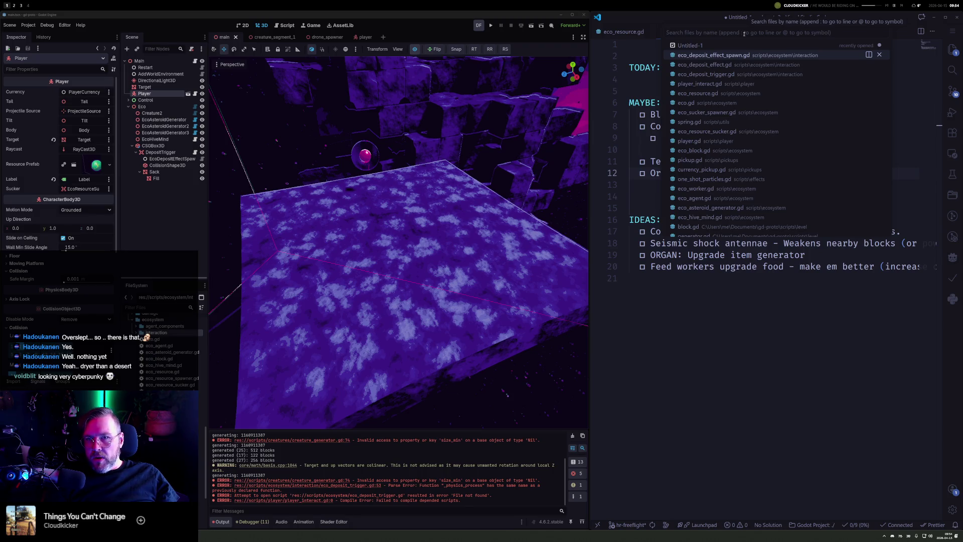
{"action": "key", "text": "Down"}
{"action": "key", "text": "Down"}
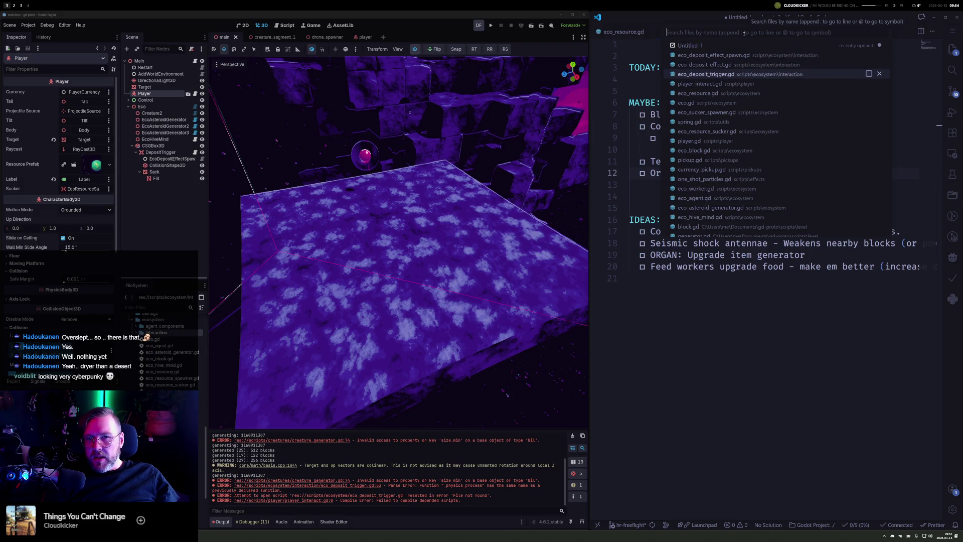
{"action": "key", "text": "Return"}
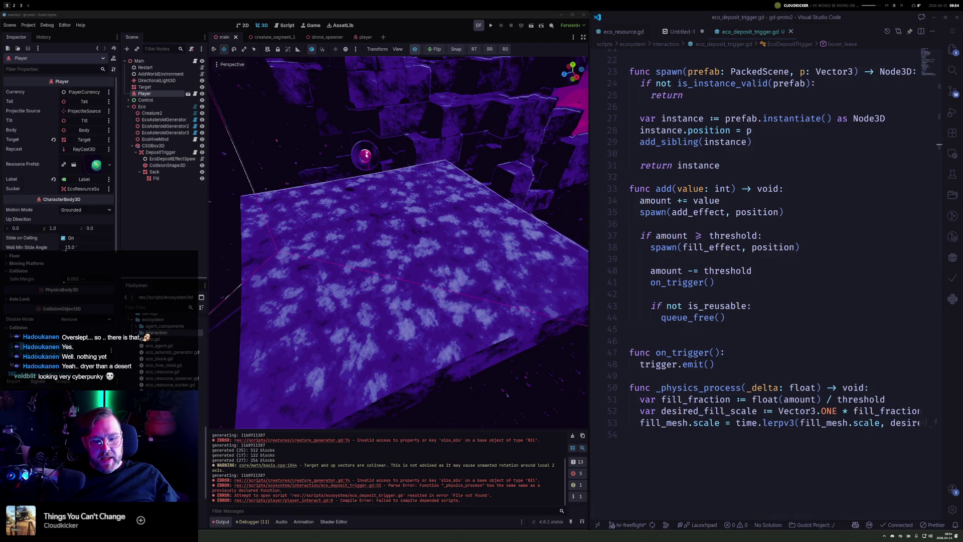
Step: Select the DepositTrigger node and its Sack mesh child in the Scene tree
{"action": "left_click", "coordinate": [158, 152]}
{"action": "left_click", "coordinate": [20, 254]}
{"action": "left_click", "coordinate": [22, 254]}
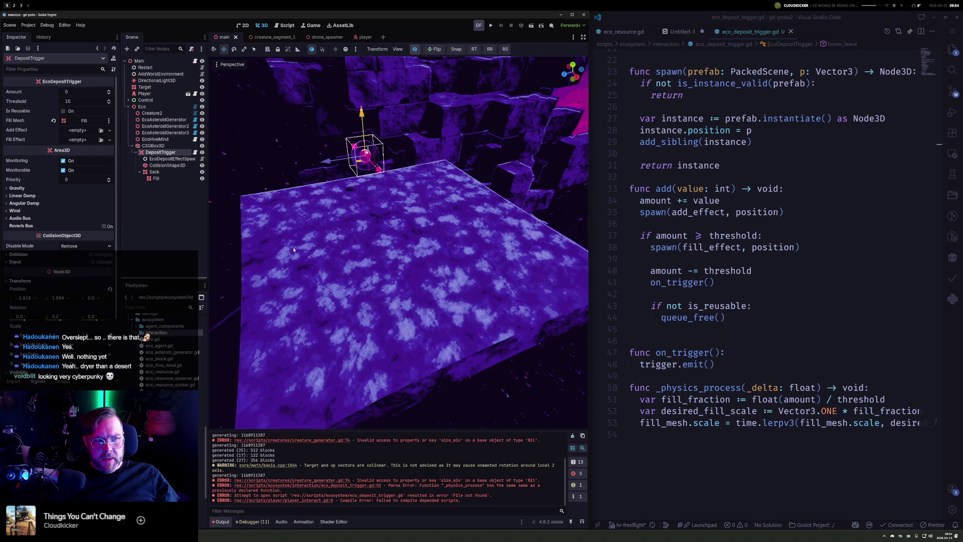
{"action": "left_click", "coordinate": [156, 172]}
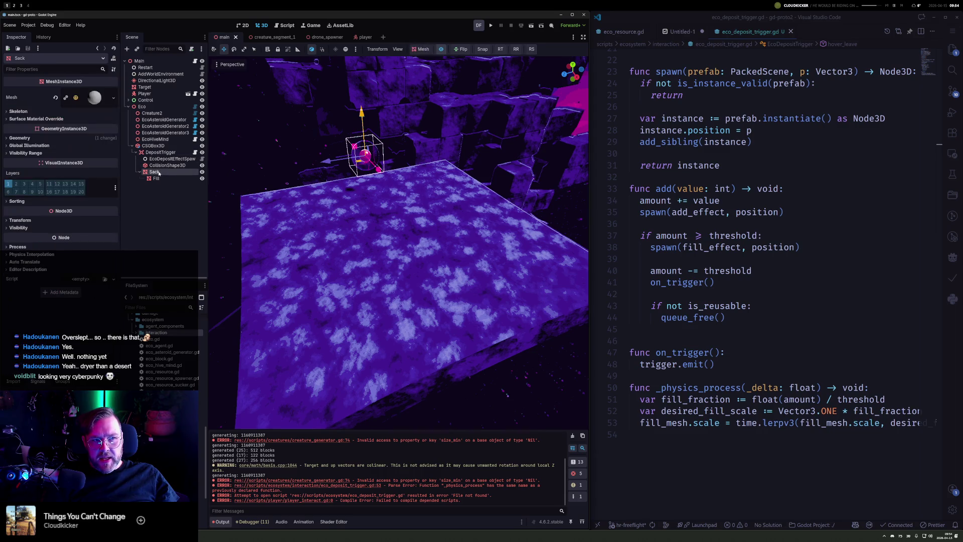
{"action": "scroll", "coordinate": [744, 132], "scroll_direction": "up", "scroll_amount": 7}
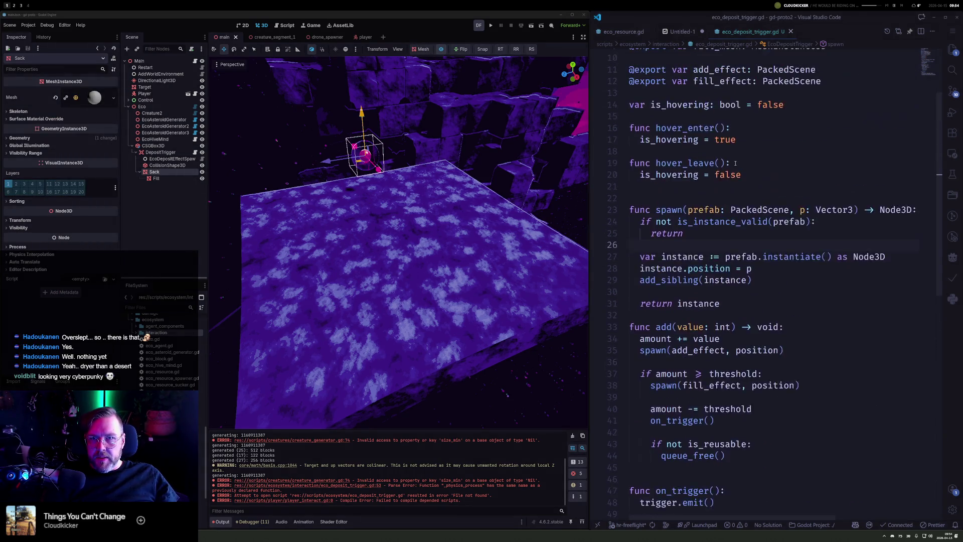
Step: Duplicate the fill_mesh export as container_mesh: MeshInstance3D and save eco_deposit_trigger.gd
{"action": "left_click", "coordinate": [854, 171]}
{"action": "key", "text": "Up"}
{"action": "key", "text": "Up"}
{"action": "key", "text": "shift+alt+Up"}
{"action": "key", "text": "ctrl+Left"}
{"action": "key", "text": "ctrl+Left"}
{"action": "key", "text": "ctrl+Right"}
{"action": "key", "text": "shift+Right"}
{"action": "key", "text": "shift+Right"}
{"action": "key", "text": "shift+Right"}
{"action": "type", "text": "container"}
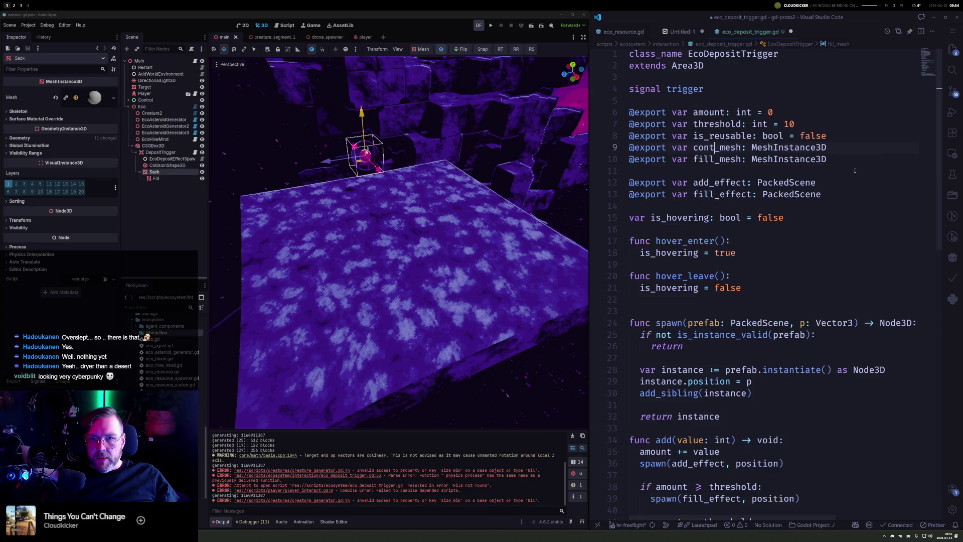
{"action": "key", "text": "ctrl+s"}
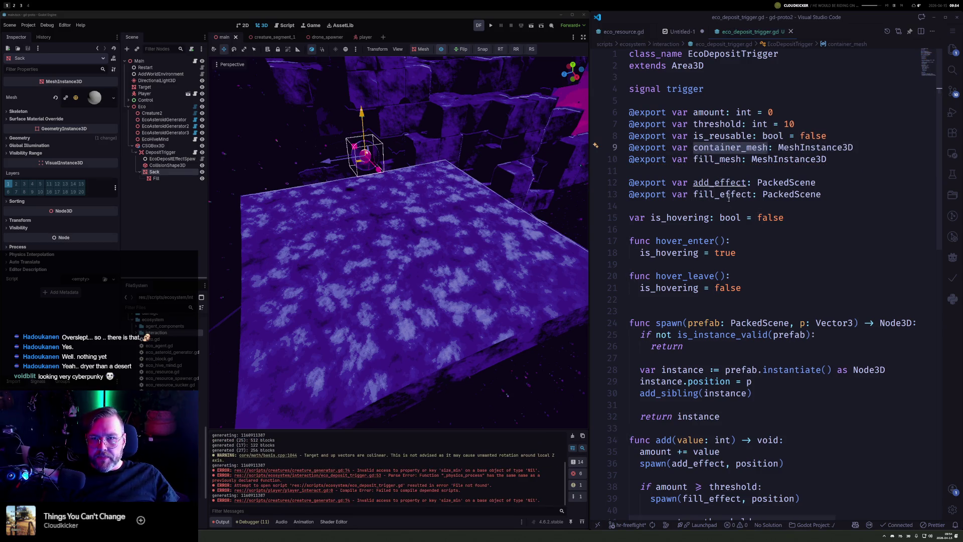
Step: Reselect the Sack node and expand its transform settings in the Inspector
{"action": "scroll", "coordinate": [726, 293], "scroll_direction": "down", "scroll_amount": 3}
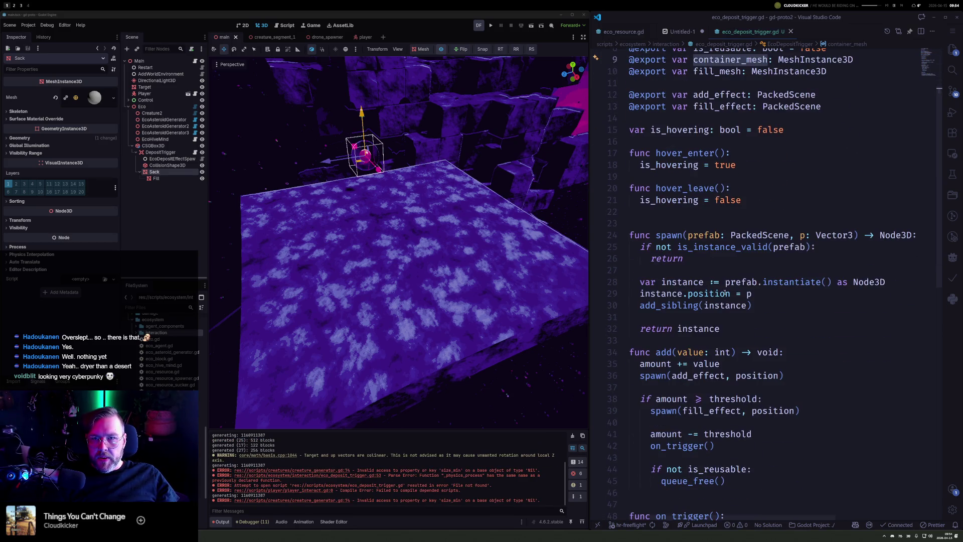
{"action": "left_click", "coordinate": [157, 171]}
{"action": "left_click", "coordinate": [23, 220]}
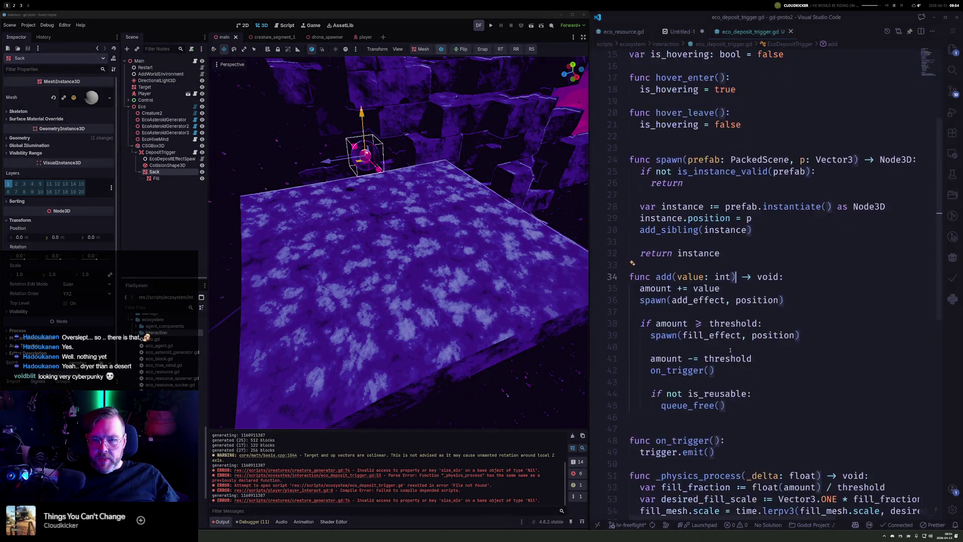
Step: Start an if is_hovering line at the end of _physics_process, then delete it
{"action": "scroll", "coordinate": [733, 352], "scroll_direction": "down", "scroll_amount": 6}
{"action": "left_click", "coordinate": [735, 360]}
{"action": "key", "text": "Down"}
{"action": "key", "text": "End"}
{"action": "key", "text": "Return"}
{"action": "key", "text": "Return"}
{"action": "type", "text": "if is_hover"}
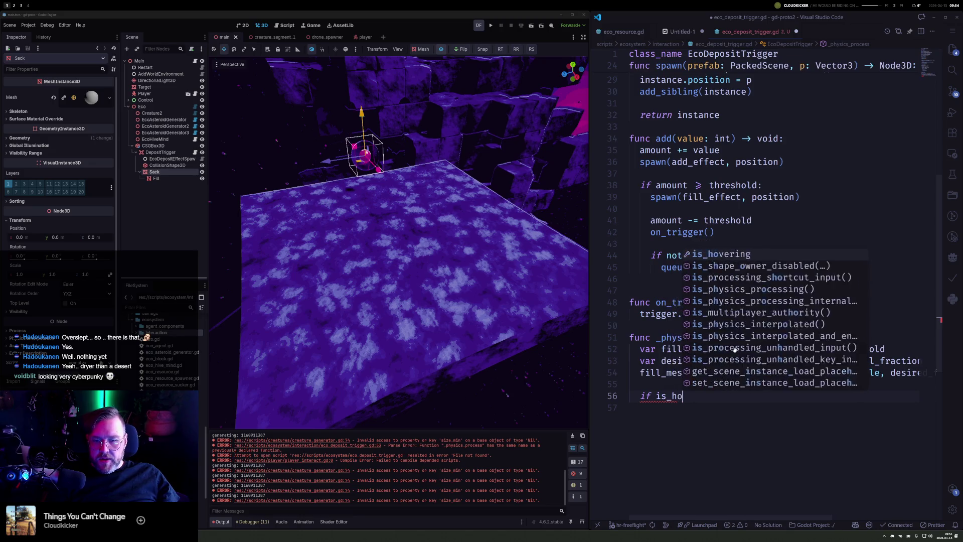
{"action": "key", "text": "Tab"}
{"action": "key", "text": "shift+Home"}
{"action": "key", "text": "BackSpace"}
Step: Declare var hover_spring: Spring = Spring.new() on the line under is_hovering
{"action": "type", "text": "va"}
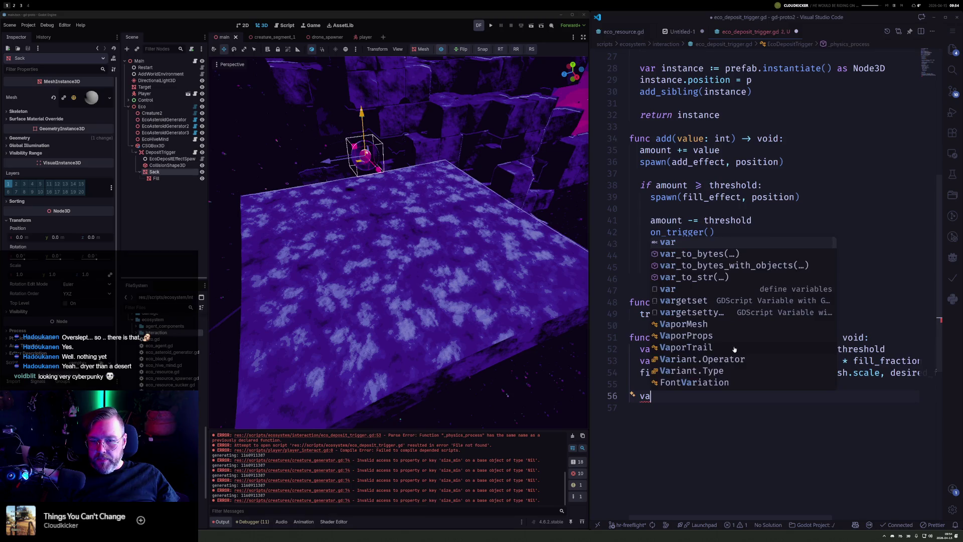
{"action": "key", "text": "Tab"}
{"action": "key", "text": "BackSpace"}
{"action": "key", "text": "BackSpace"}
{"action": "key", "text": "BackSpace"}
{"action": "scroll", "coordinate": [699, 208], "scroll_direction": "up", "scroll_amount": 5}
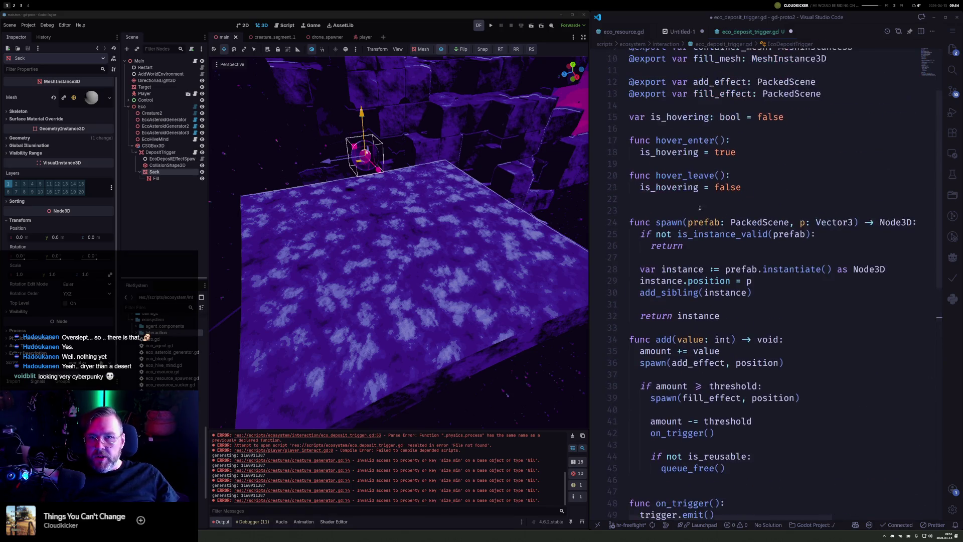
{"action": "scroll", "coordinate": [699, 208], "scroll_direction": "up", "scroll_amount": 2}
{"action": "type", "text": "ar hover_s"}
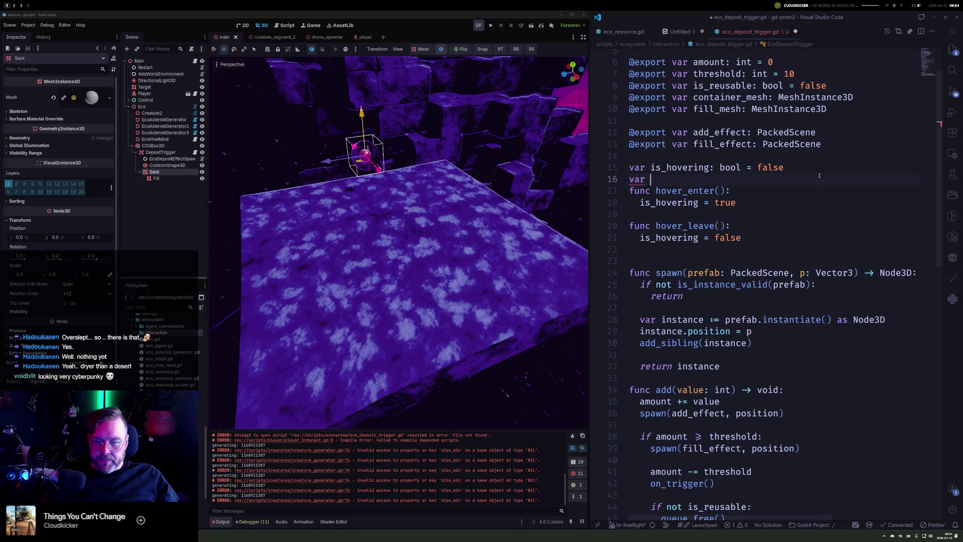
{"action": "type", "text": "pring:Spri"}
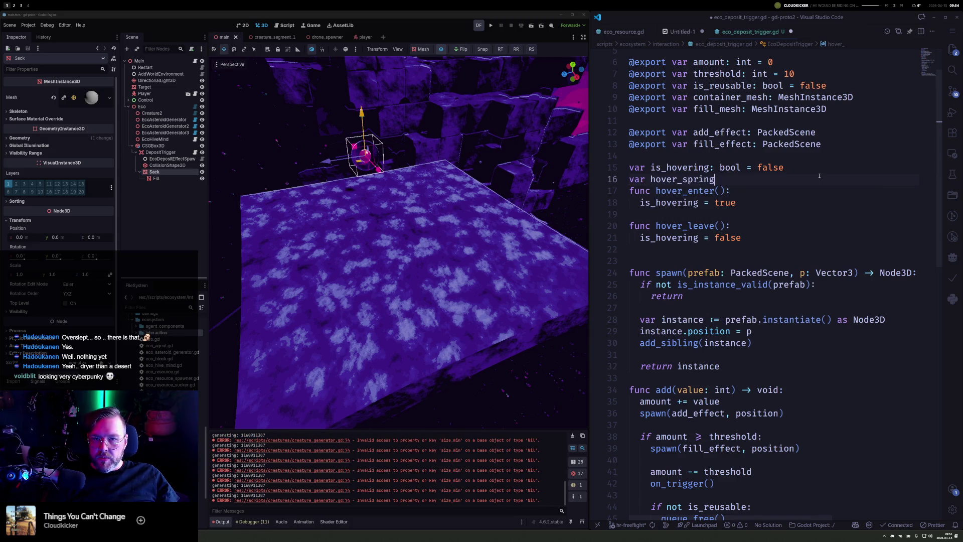
{"action": "type", "text": "ng"}
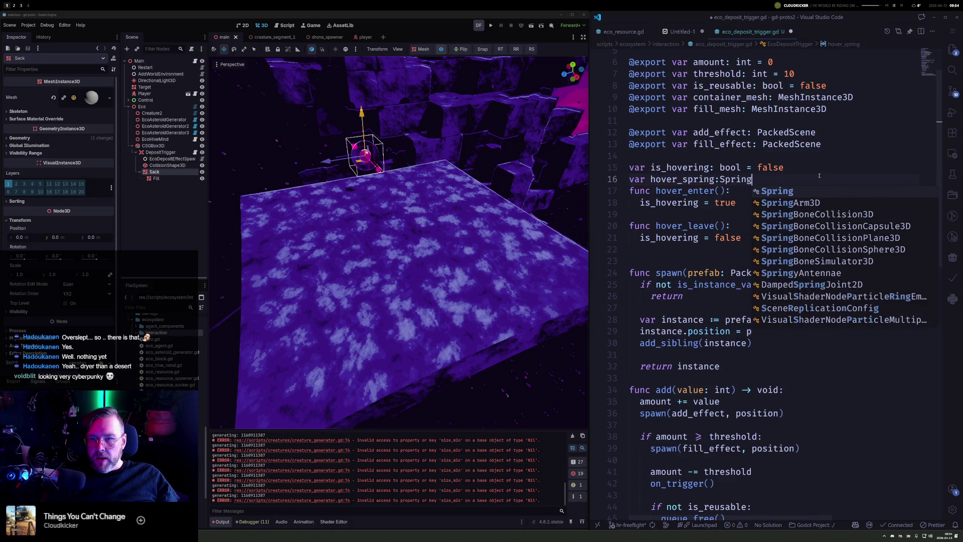
{"action": "type", "text": ".new"}
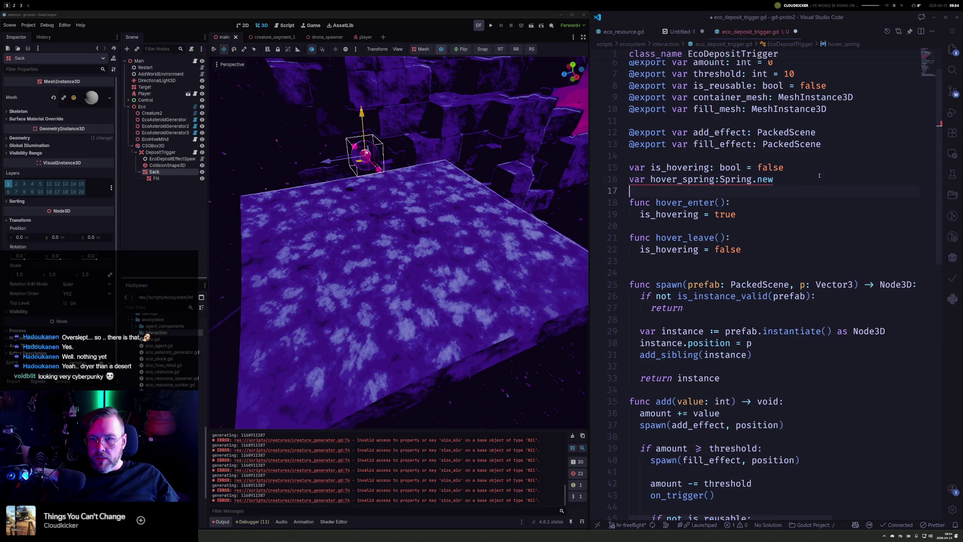
{"action": "type", "text": "()"}
{"action": "key", "text": "Return"}
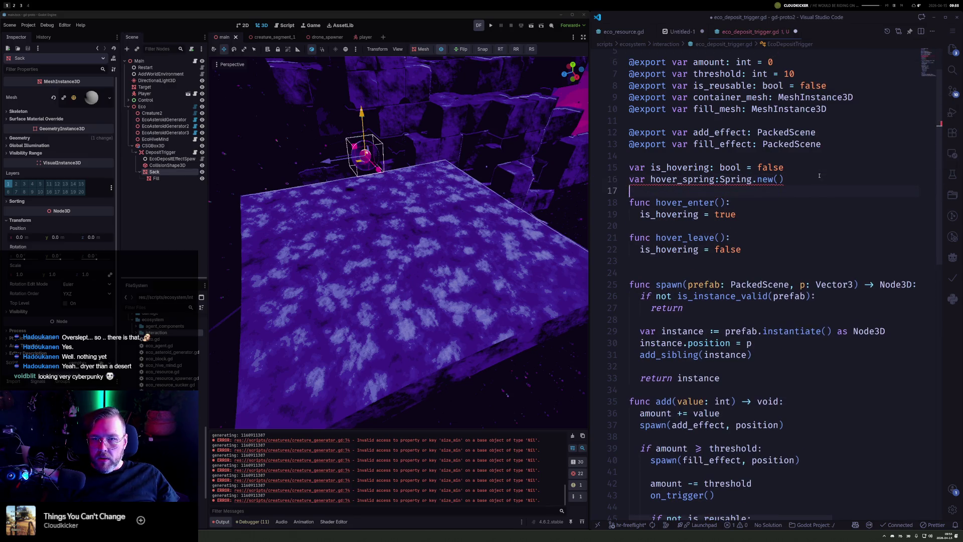
{"action": "key", "text": "ctrl+Left"}
{"action": "key", "text": "ctrl+Left"}
{"action": "type", "text": "= Spring"}
{"action": "key", "text": "Down"}
{"action": "key", "text": "Down"}
{"action": "key", "text": "Down"}
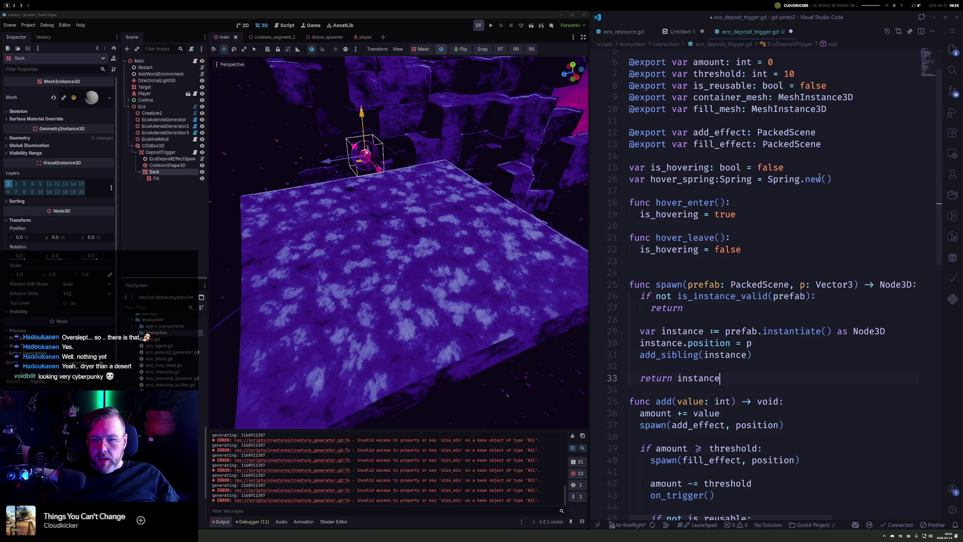
{"action": "key", "text": "ctrl+End"}
{"action": "key", "text": "alt+Left"}
{"action": "key", "text": "alt+Left"}
{"action": "key", "text": "alt+Left"}
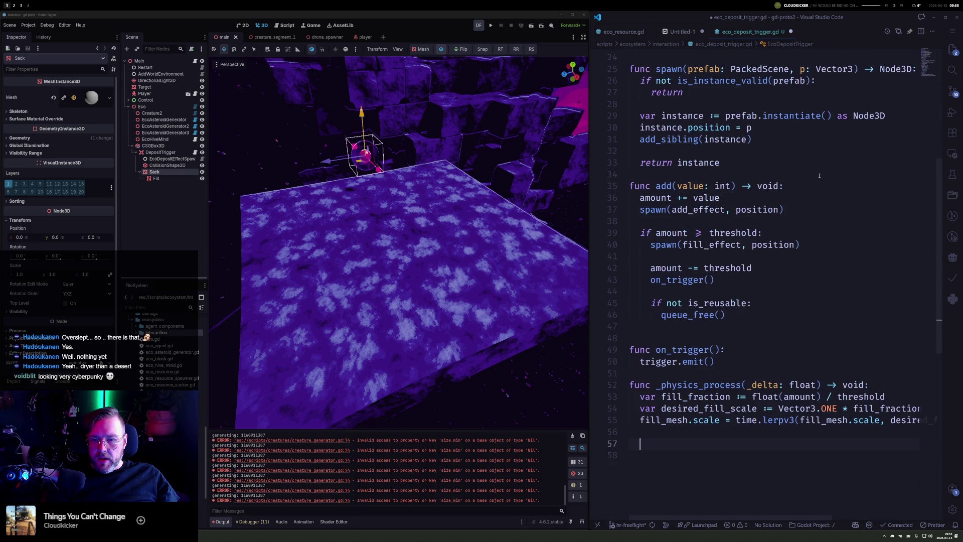
{"action": "scroll", "coordinate": [819, 175], "scroll_direction": "up", "scroll_amount": 2}
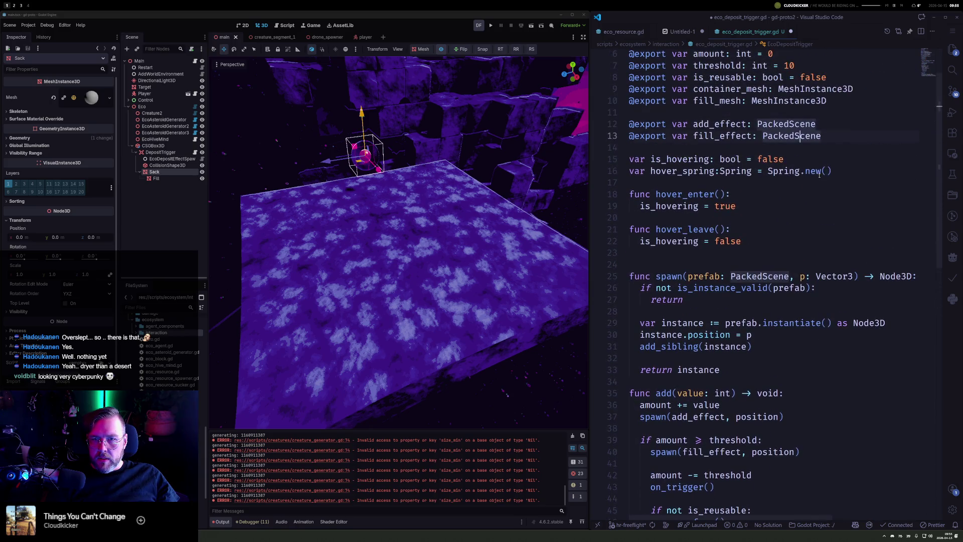
Step: Add func _ready() -> void: with hover_spring.rest_length = 1.0 below the hover_spring declaration
{"action": "key", "text": "End"}
{"action": "key", "text": "Return"}
{"action": "key", "text": "Return"}
{"action": "type", "text": "frunc"}
{"action": "key", "text": "BackSpace"}
{"action": "key", "text": "BackSpace"}
{"action": "key", "text": "BackSpace"}
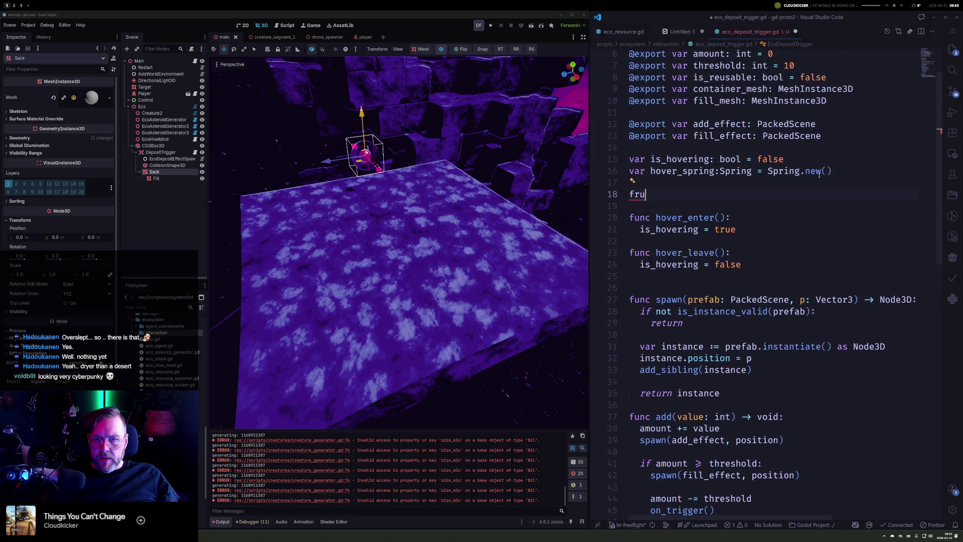
{"action": "type", "text": "unc _r"}
{"action": "key", "text": "Return"}
{"action": "key", "text": "Return"}
{"action": "type", "text": "hover_spring."}
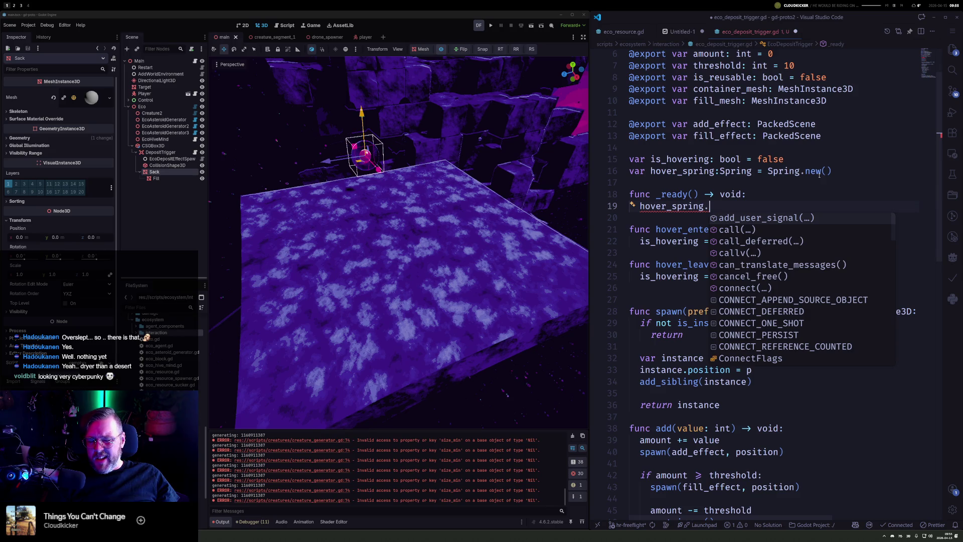
{"action": "key", "text": "Escape"}
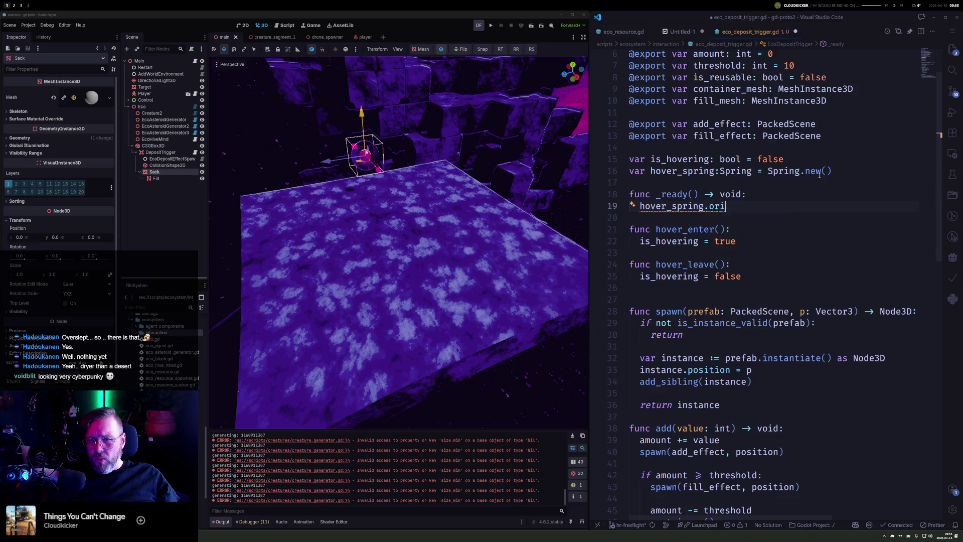
{"action": "type", "text": "res"}
{"action": "key", "text": "Tab"}
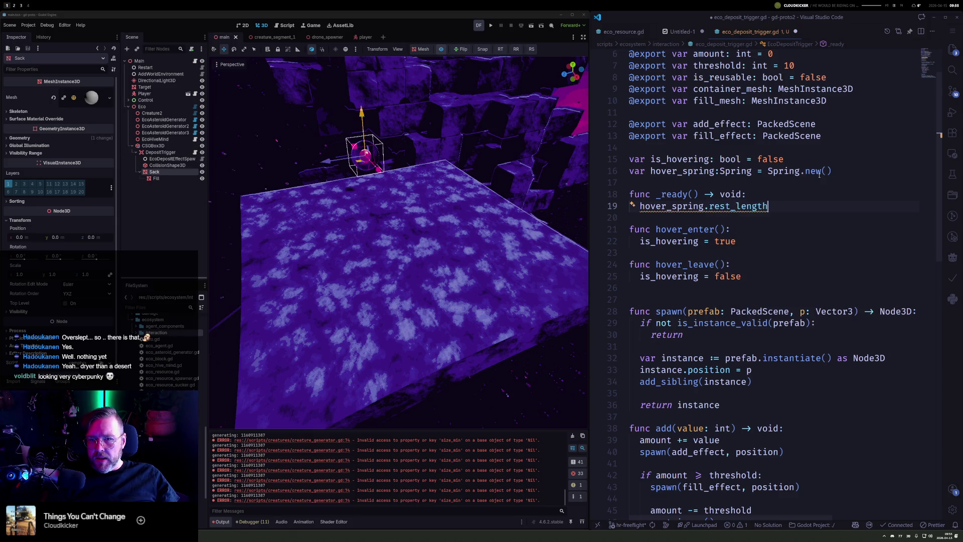
{"action": "type", "text": "1.0"}
{"action": "key", "text": "Down"}
{"action": "key", "text": "Down"}
{"action": "key", "text": "Down"}
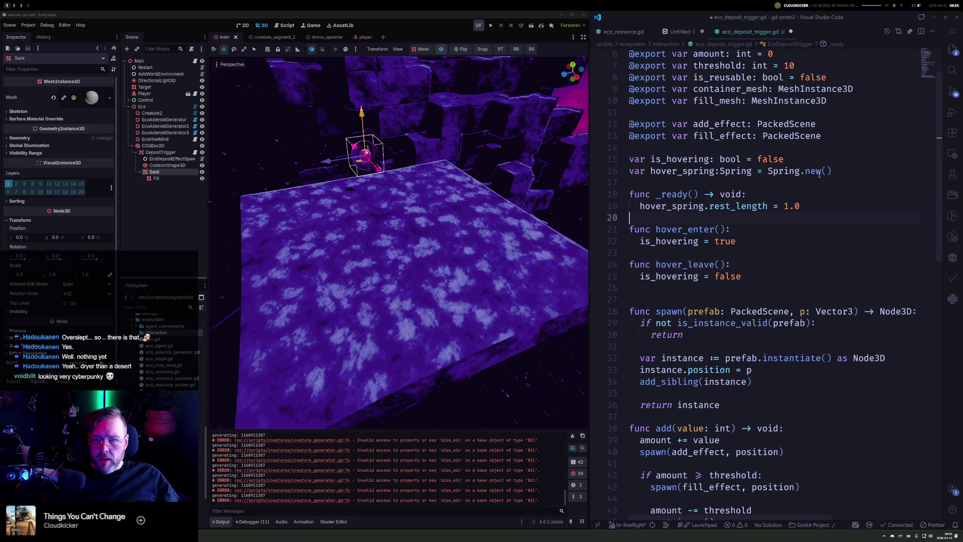
{"action": "key", "text": "Down"}
{"action": "key", "text": "Down"}
{"action": "key", "text": "Down"}
{"action": "key", "text": "Up"}
{"action": "key", "text": "Up"}
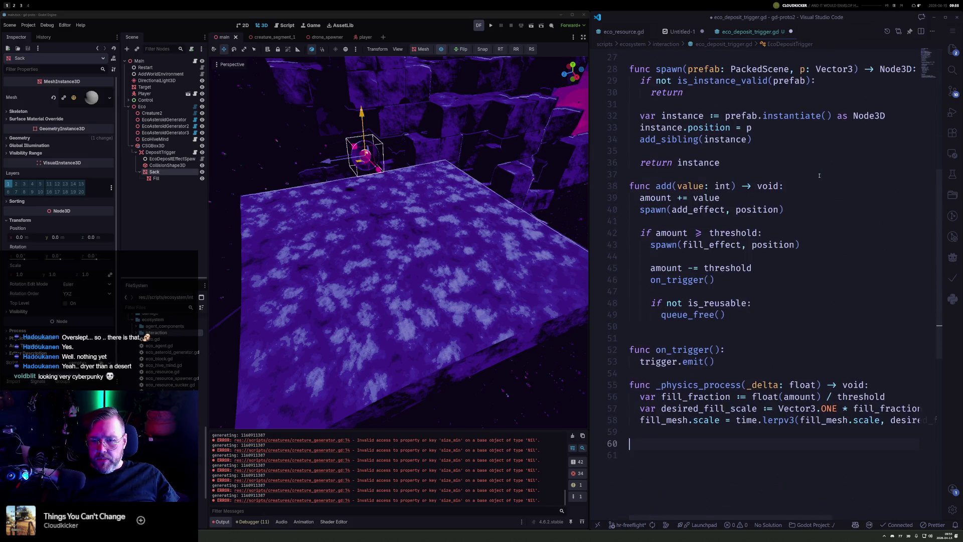
Step: In _physics_process, call hover_spring.update(_delta) and scale container_mesh by Vector3.ONE times the spring value
{"action": "key", "text": "Return"}
{"action": "type", "text": "hoversp"}
{"action": "key", "text": "Tab"}
{"action": "type", "text": ".u"}
{"action": "key", "text": "Tab"}
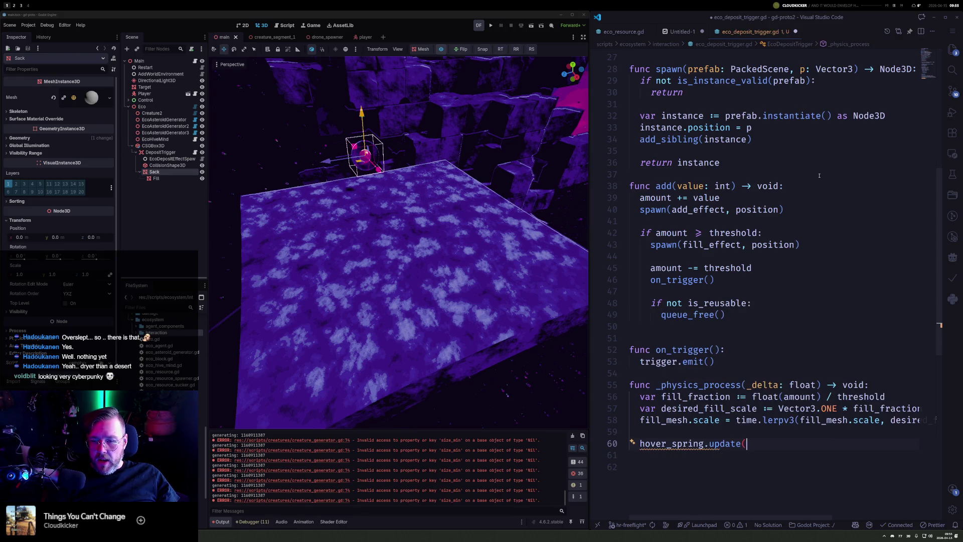
{"action": "type", "text": "det"}
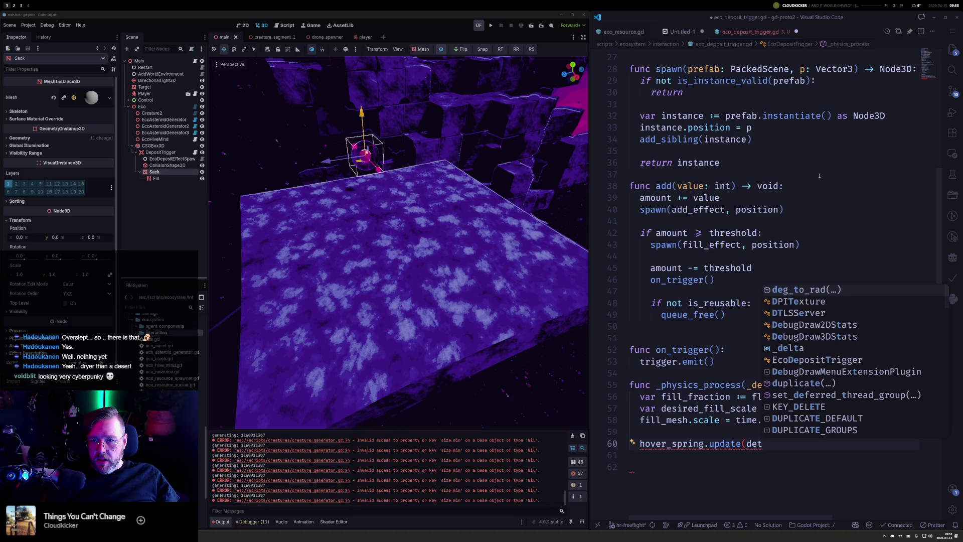
{"action": "key", "text": "Down"}
{"action": "key", "text": "Down"}
{"action": "key", "text": "Down"}
{"action": "key", "text": "Tab"}
{"action": "type", "text": ")"}
{"action": "key", "text": "Return"}
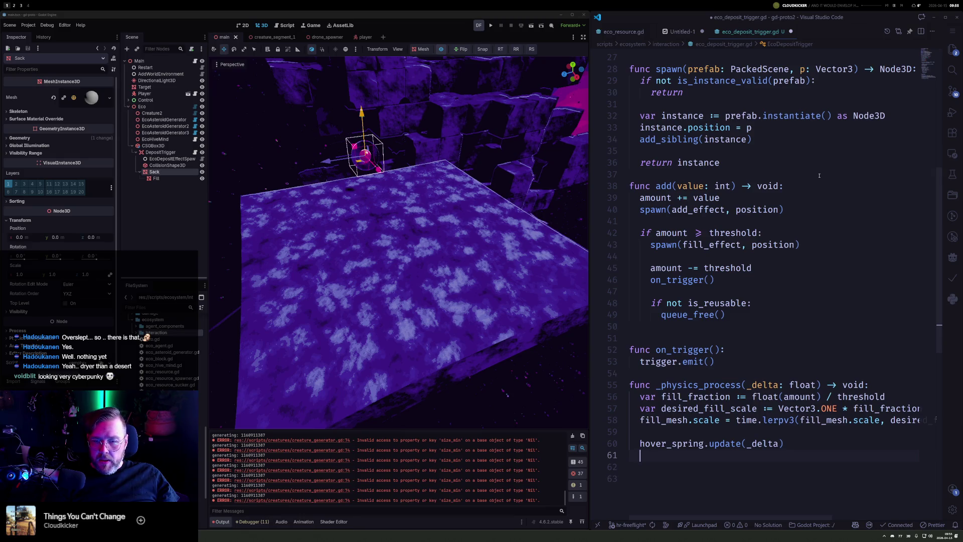
{"action": "type", "text": "container_mesh.scale ="}
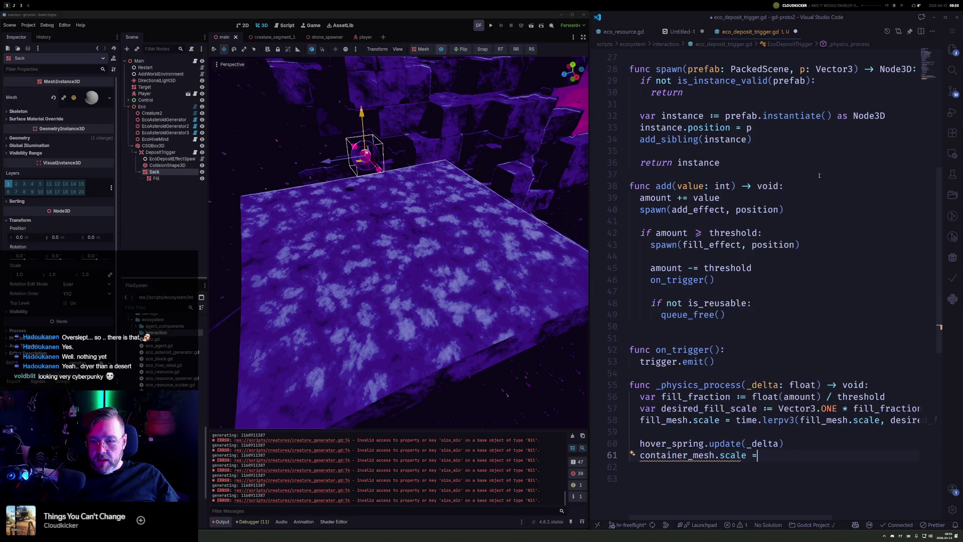
{"action": "type", "text": " Vector3."}
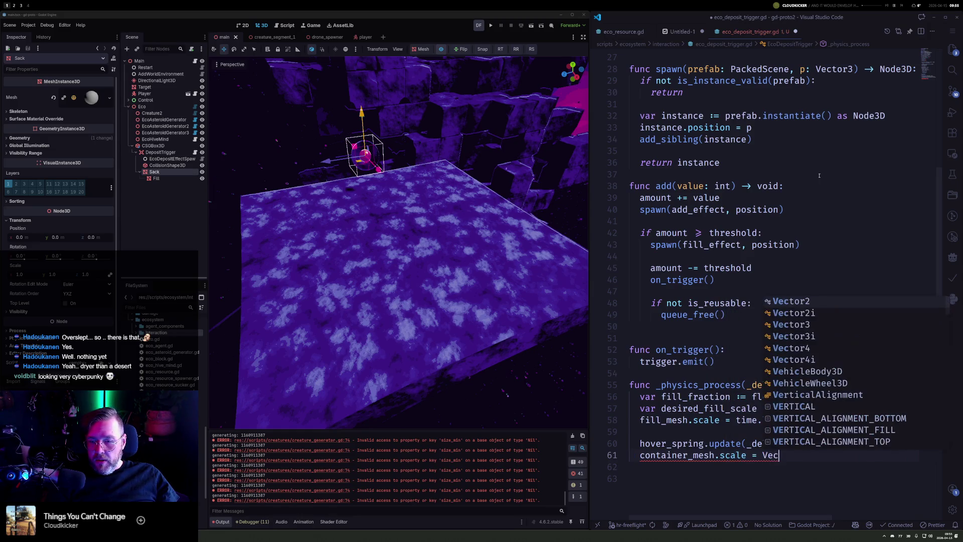
{"action": "type", "text": "ONE *"}
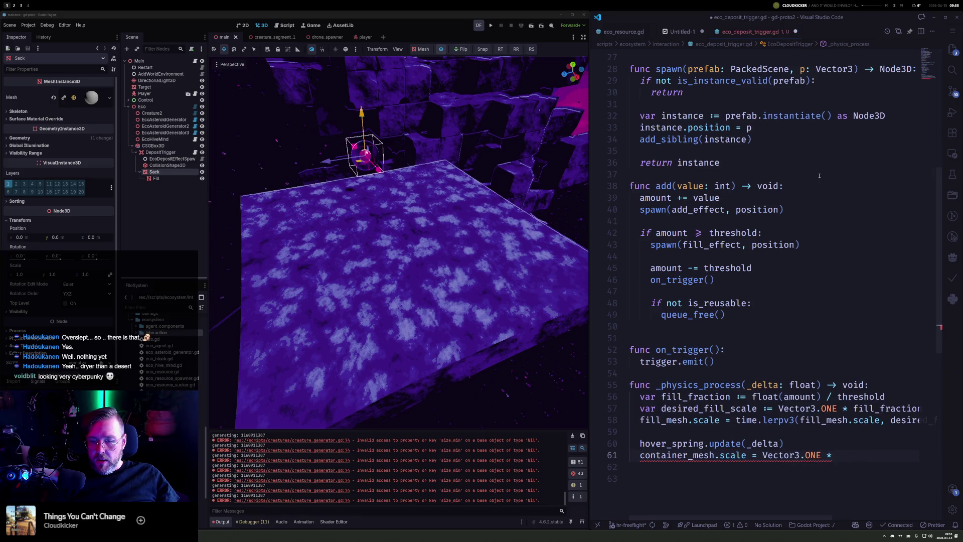
{"action": "type", "text": " hover_spring.val"}
{"action": "key", "text": "Escape"}
Step: Above the update call, set hover_spring.rest_length = 1.25 if is_hovering else 1.0
{"action": "key", "text": "Home"}
{"action": "key", "text": "Up"}
{"action": "key", "text": "Up"}
{"action": "key", "text": "Up"}
{"action": "key", "text": "Up"}
{"action": "key", "text": "Up"}
{"action": "key", "text": "Up"}
{"action": "key", "text": "Down"}
{"action": "key", "text": "Down"}
{"action": "key", "text": "Down"}
{"action": "key", "text": "Up"}
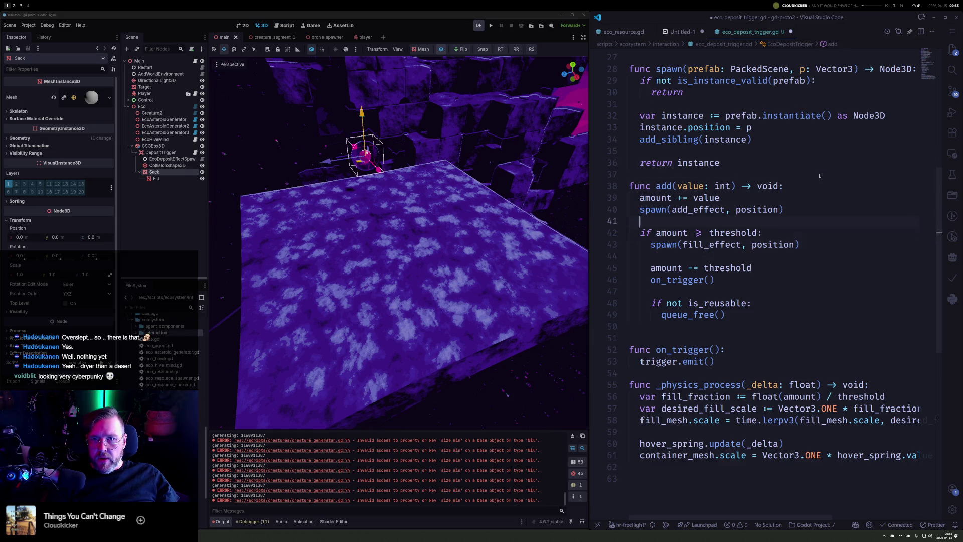
{"action": "key", "text": "Up"}
{"action": "key", "text": "Up"}
{"action": "key", "text": "Up"}
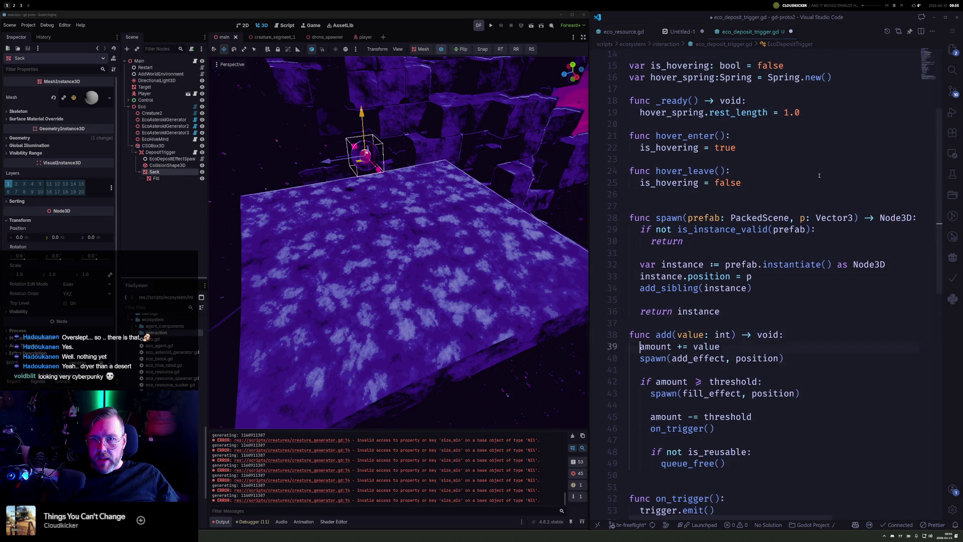
{"action": "key", "text": "Down"}
{"action": "key", "text": "Down"}
{"action": "key", "text": "Down"}
{"action": "key", "text": "Up"}
{"action": "key", "text": "Up"}
{"action": "key", "text": "Up"}
{"action": "key", "text": "Return"}
{"action": "key", "text": "Return"}
{"action": "key", "text": "Up"}
{"action": "type", "text": "ho"}
{"action": "key", "text": "BackSpace"}
{"action": "key", "text": "BackSpace"}
{"action": "key", "text": "Tab"}
{"action": "type", "text": "hoversp"}
{"action": "key", "text": "Tab"}
{"action": "type", "text": "."}
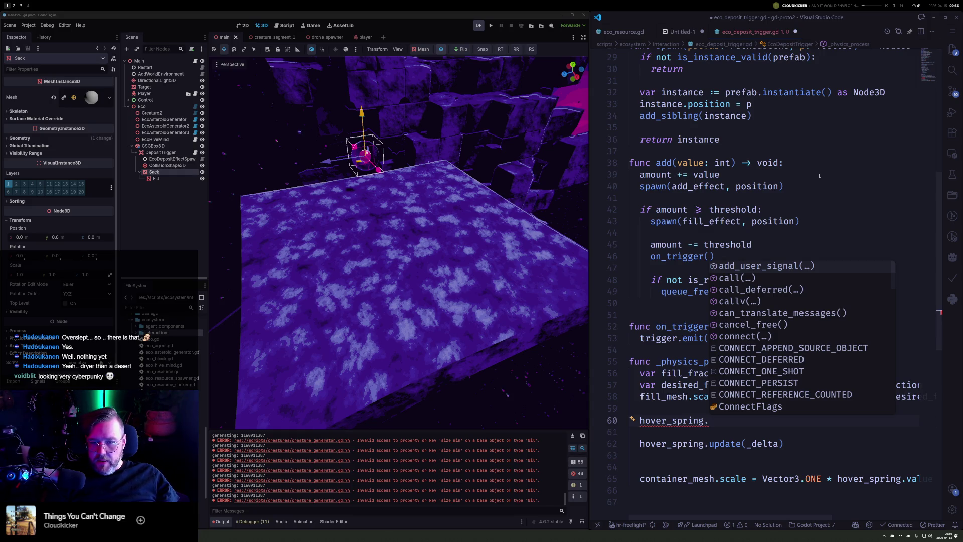
{"action": "type", "text": "rest"}
{"action": "key", "text": "Tab"}
{"action": "type", "text": "="}
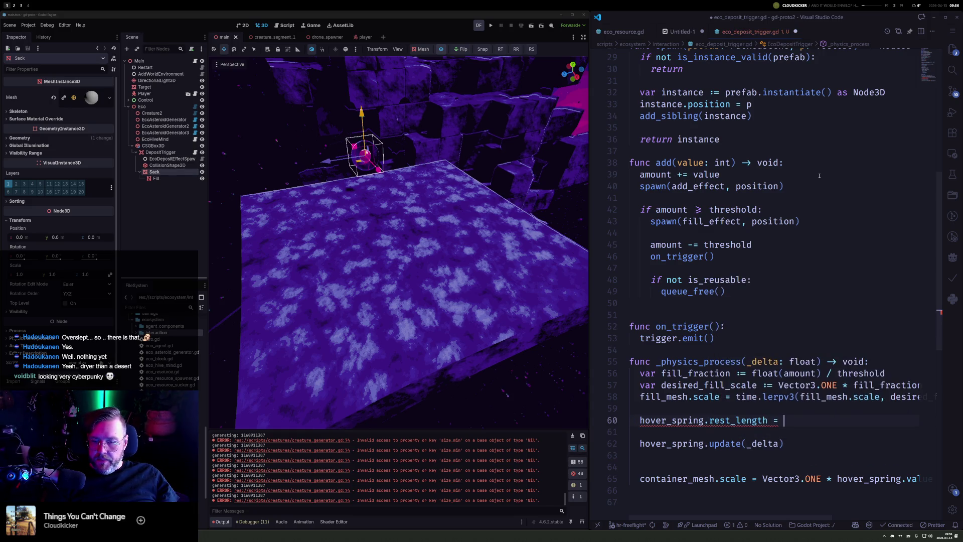
{"action": "key", "text": "Delete"}
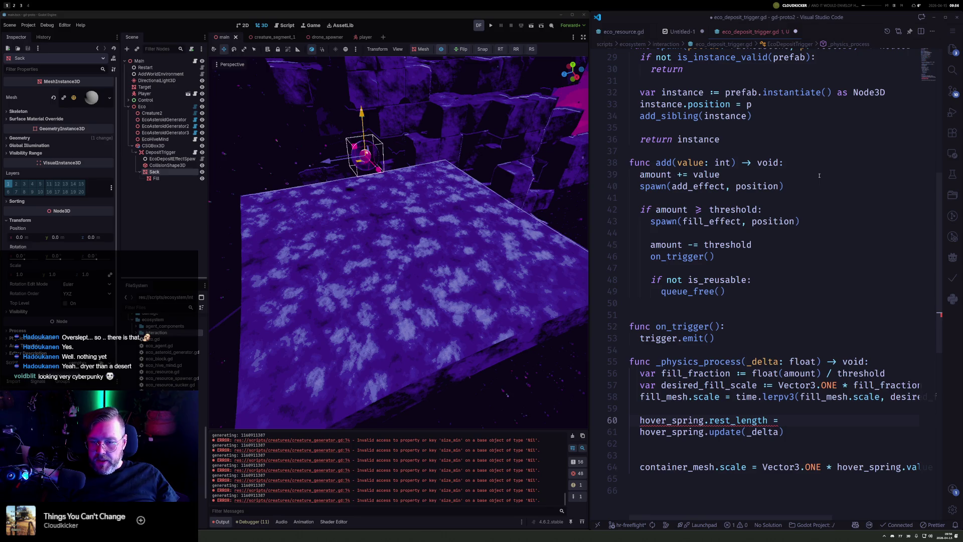
{"action": "type", "text": "1.25 if is_hove"}
{"action": "key", "text": "Tab"}
{"action": "type", "text": "else"}
{"action": "type", "text": "1.0"}
{"action": "key", "text": "Up"}
{"action": "key", "text": "Up"}
{"action": "key", "text": "Up"}
{"action": "key", "text": "Up"}
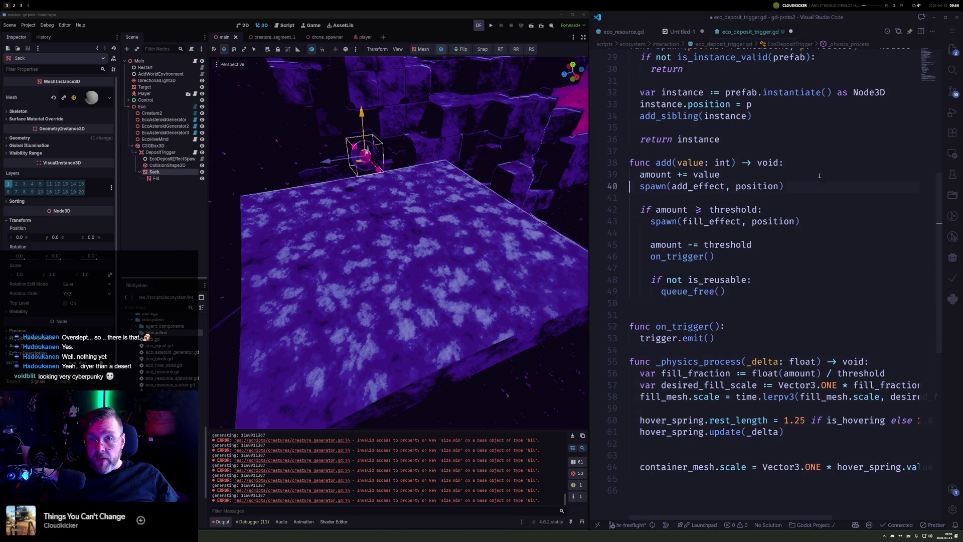
Step: Add hover_spring.velocity += 1.0 in hover_enter and save the script
{"action": "key", "text": "Down"}
{"action": "key", "text": "Down"}
{"action": "key", "text": "End"}
{"action": "key", "text": "Return"}
{"action": "type", "text": "hover"}
{"action": "key", "text": "Tab"}
{"action": "type", "text": ".velocity +="}
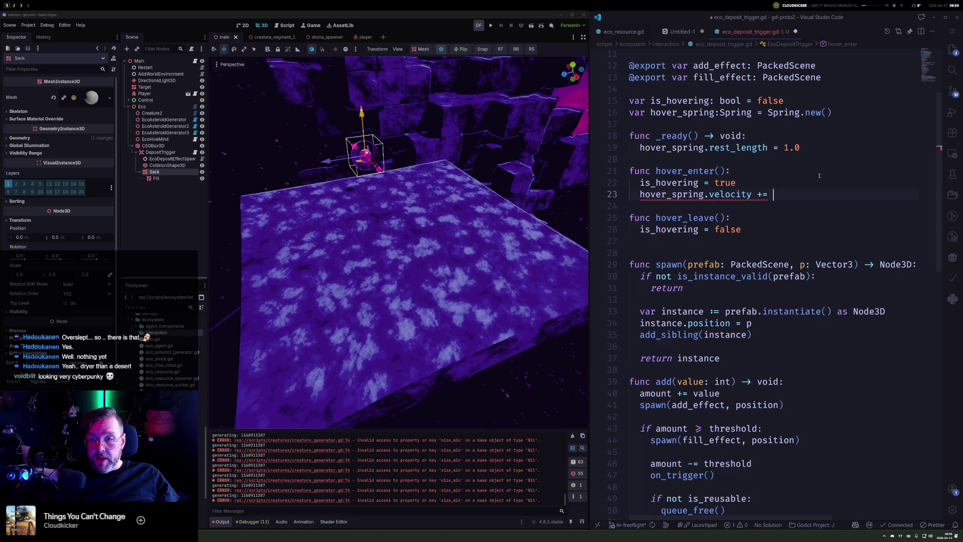
{"action": "key", "text": "Left"}
{"action": "type", "text": "."}
{"action": "key", "text": "ctrl+s"}
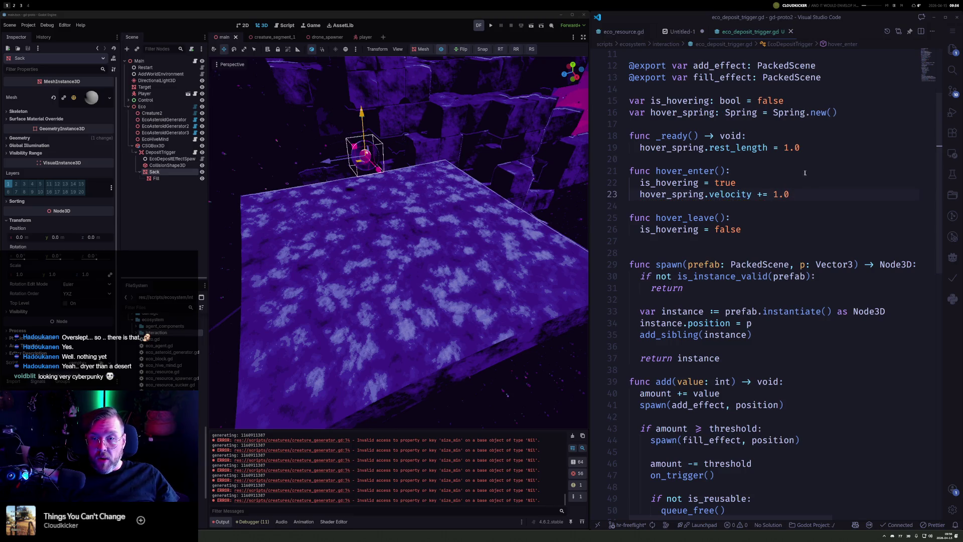
Step: Test-run the game with the new hover spring code, then stop it
{"action": "left_click", "coordinate": [491, 25]}
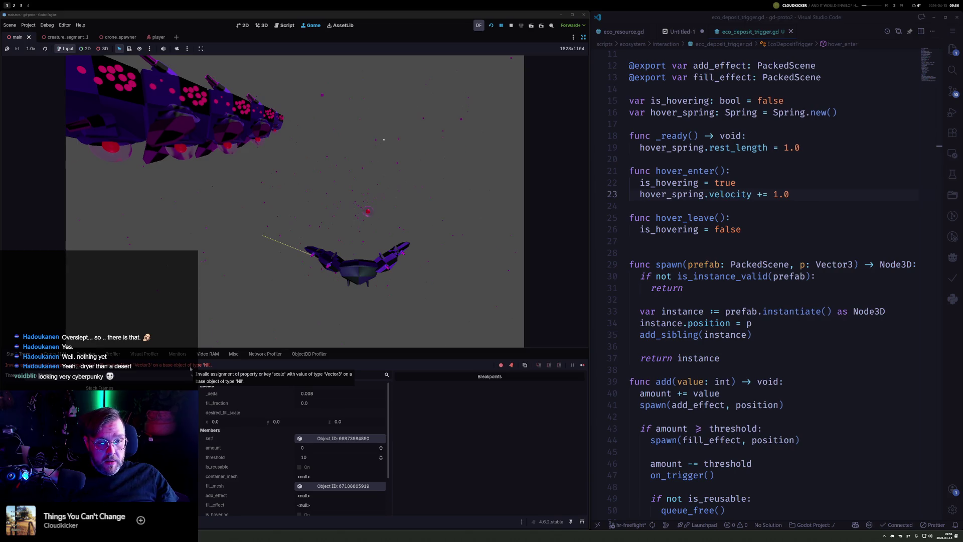
{"action": "scroll", "coordinate": [759, 404], "scroll_direction": "down", "scroll_amount": 5}
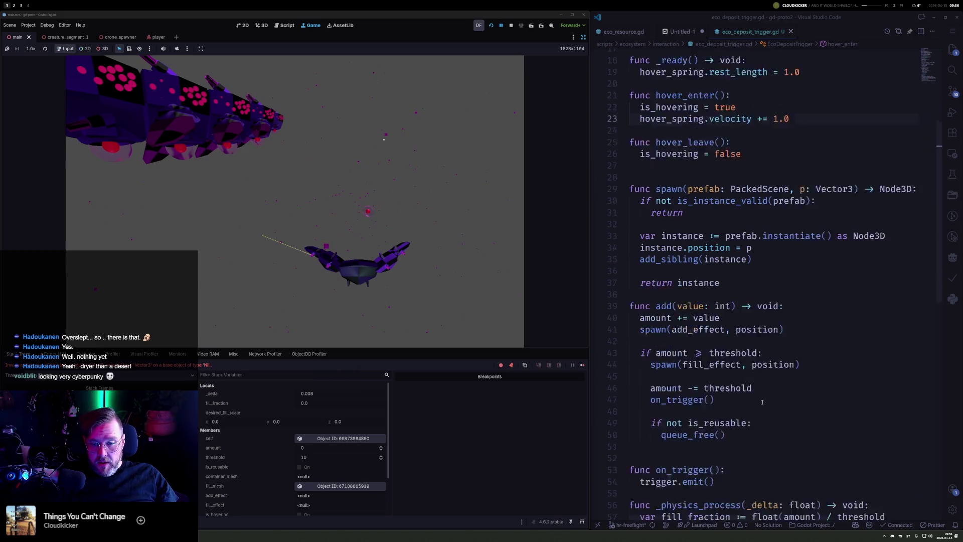
{"action": "scroll", "coordinate": [661, 434], "scroll_direction": "down", "scroll_amount": 1}
{"action": "left_click", "coordinate": [510, 25]}
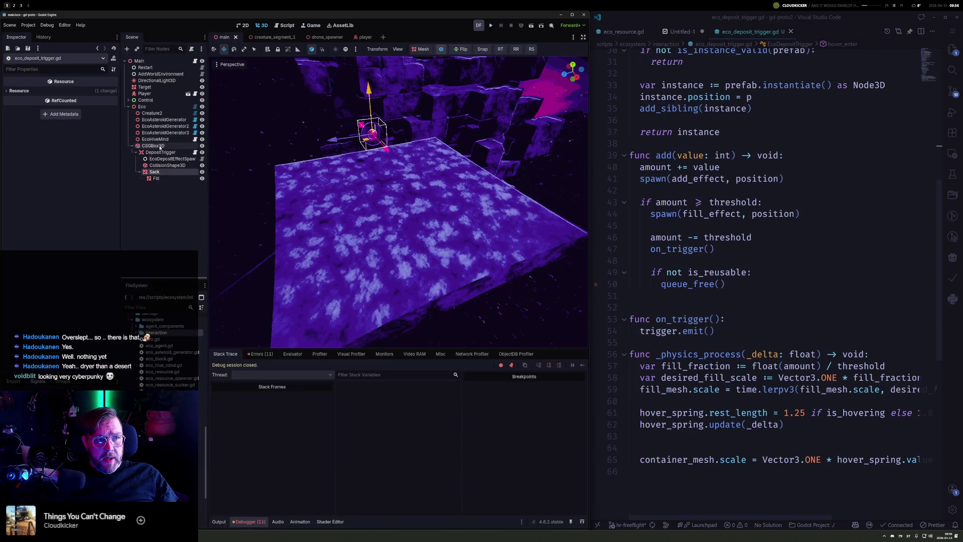
Step: Assign Sack to DepositTrigger's Container Mesh, rename it Container, then save and test-run
{"action": "left_click", "coordinate": [160, 152]}
{"action": "left_click_drag", "start_coordinate": [154, 172], "coordinate": [91, 125]}
{"action": "double_click", "coordinate": [161, 171]}
{"action": "type", "text": "Container"}
{"action": "key", "text": "Return"}
{"action": "key", "text": "F5"}
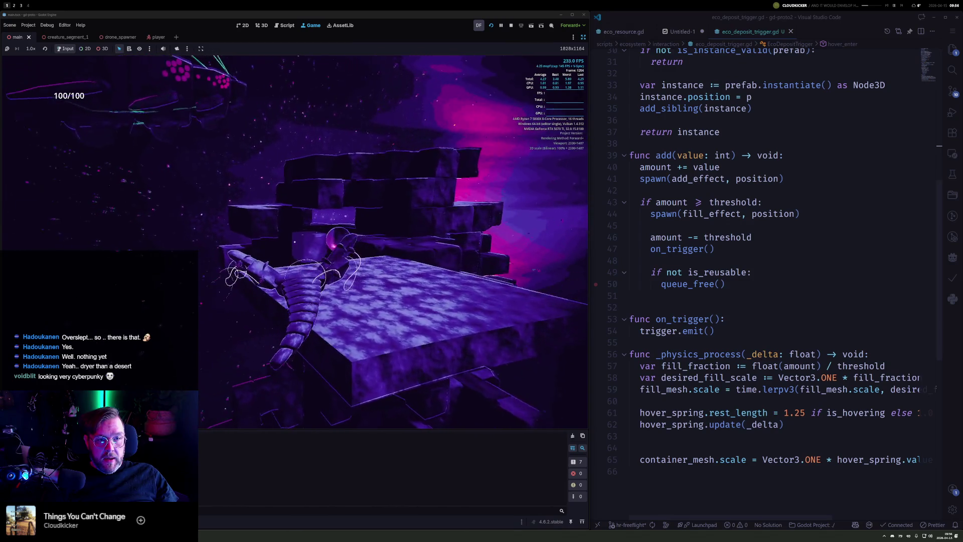
{"action": "key", "text": "F8"}
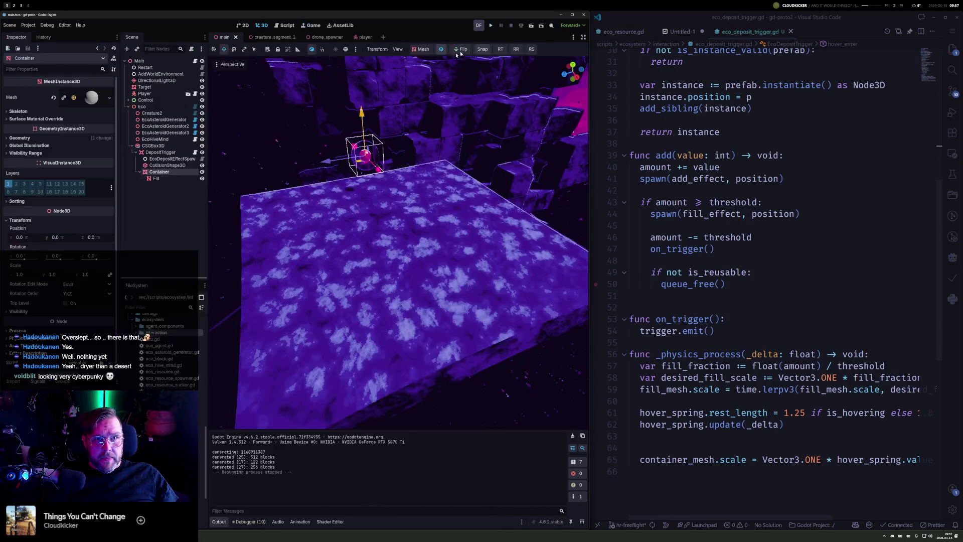
Step: Set the trigger's CollisionShape3D sphere radius to 1.0
{"action": "left_click", "coordinate": [171, 166]}
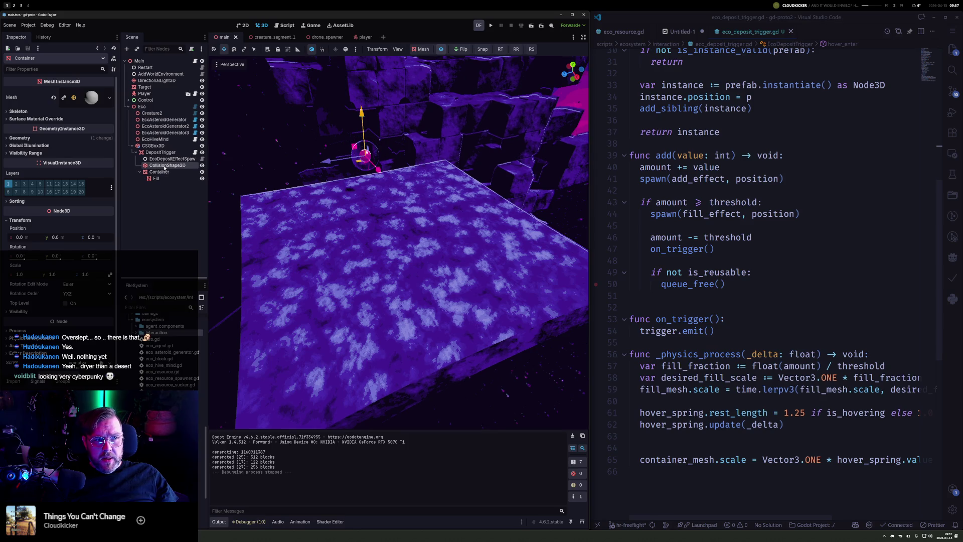
{"action": "left_click", "coordinate": [86, 92]}
{"action": "left_click", "coordinate": [88, 103]}
{"action": "type", "text": "1"}
{"action": "key", "text": "Return"}
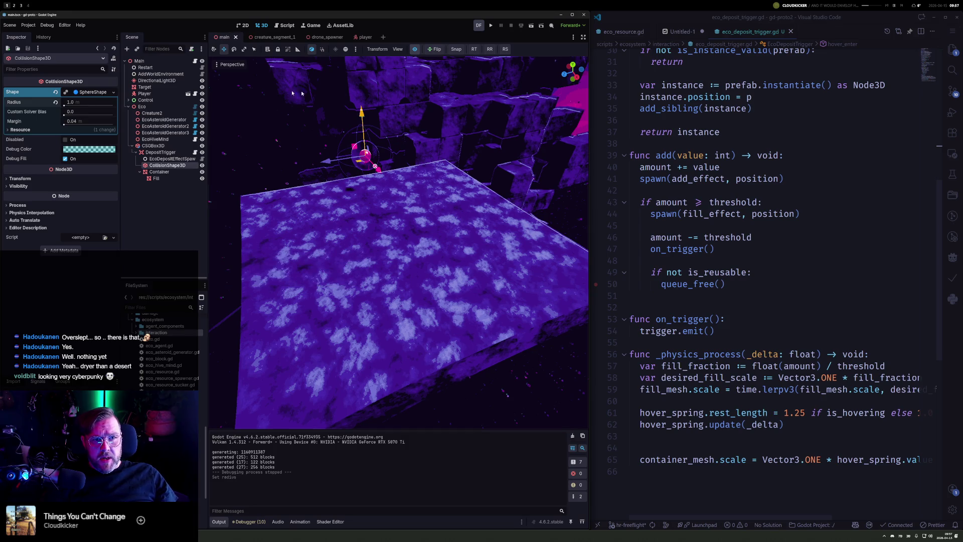
Step: Test-run the game with the smaller trigger, then stop and switch to the Git client workspace
{"action": "key", "text": "F5"}
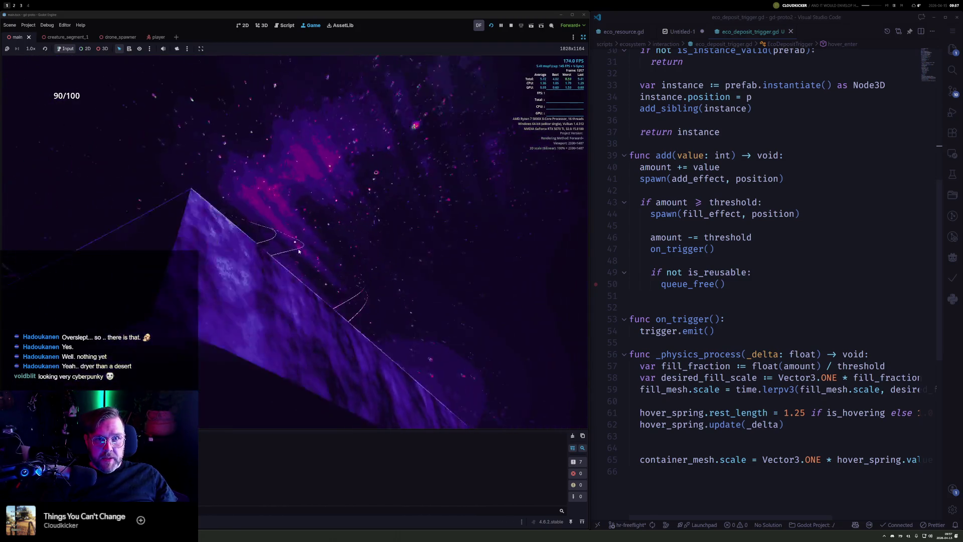
{"action": "key", "text": "F8"}
{"action": "left_click_drag", "start_coordinate": [336, 230], "coordinate": [379, 206]}
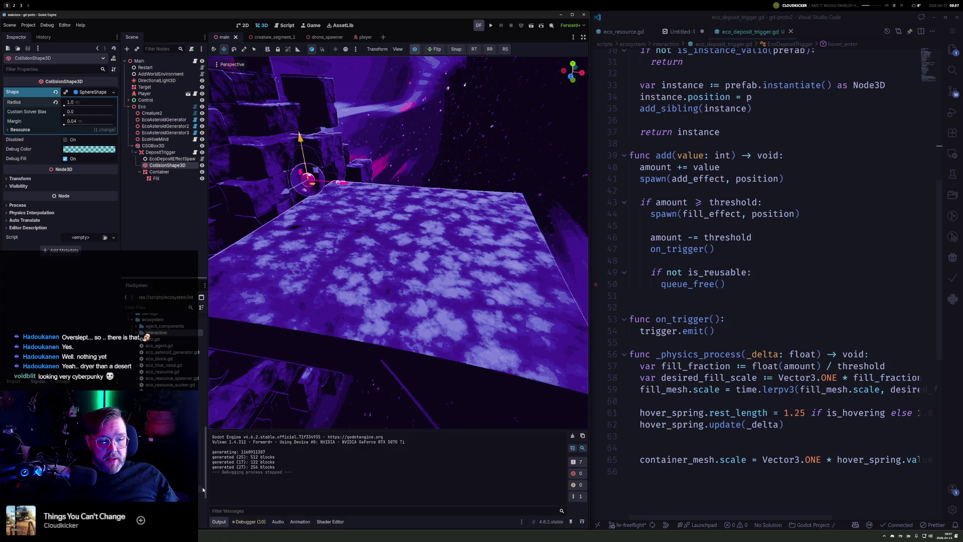
{"action": "key", "text": "super+2"}
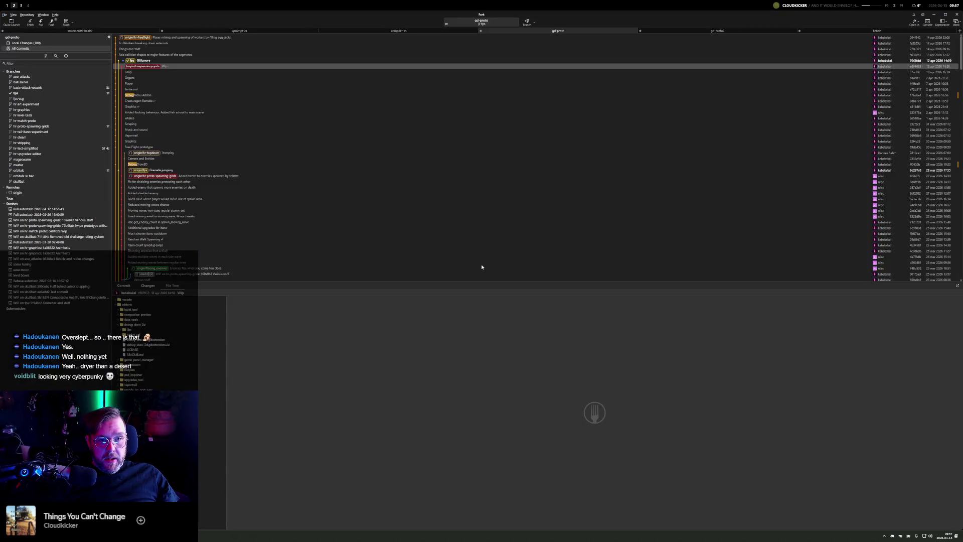
Step: Stage all ten changed gd-proto2 files in Fork and commit them as a WIP commit
{"action": "left_click", "coordinate": [39, 43]}
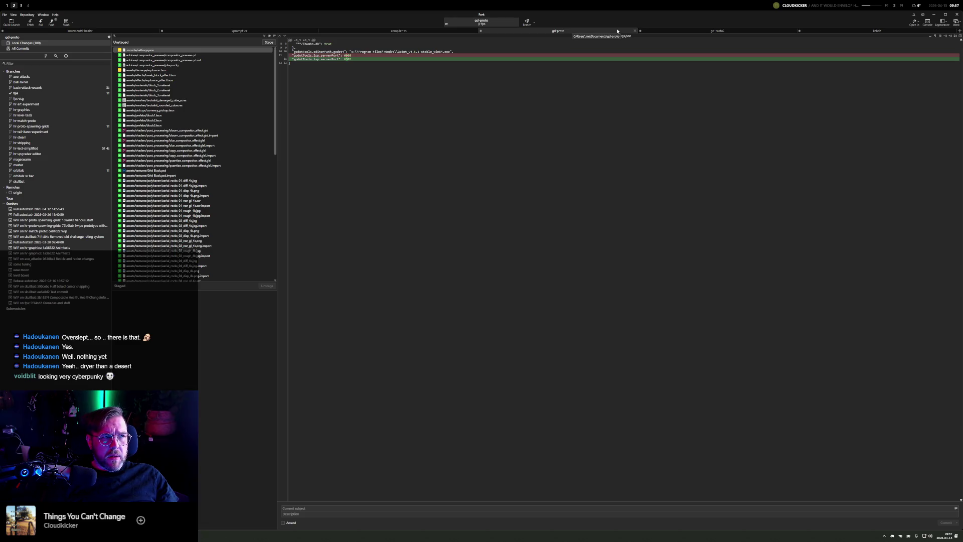
{"action": "left_click", "coordinate": [676, 33]}
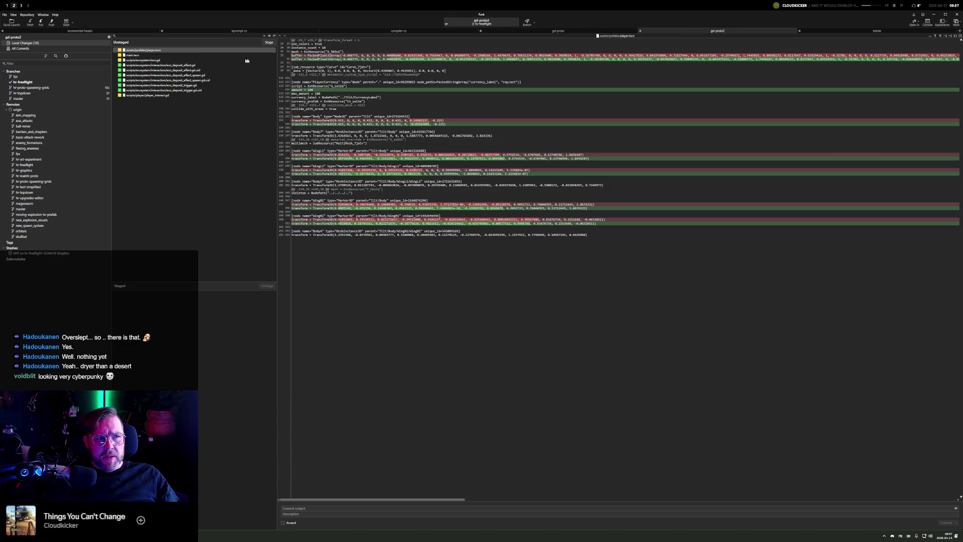
{"action": "key", "text": "ctrl+a"}
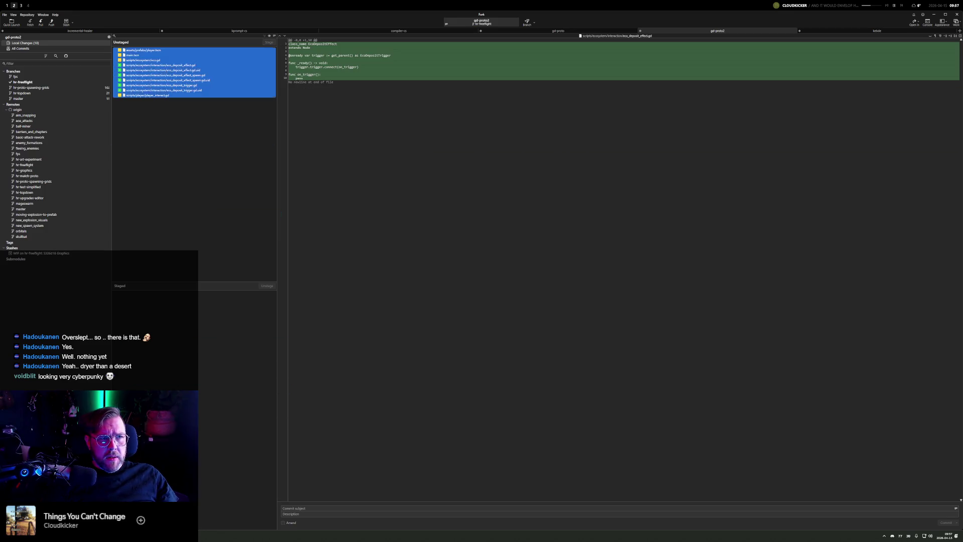
{"action": "key", "text": "Return"}
{"action": "left_click", "coordinate": [362, 507]}
{"action": "type", "text": "Wip interaction system"}
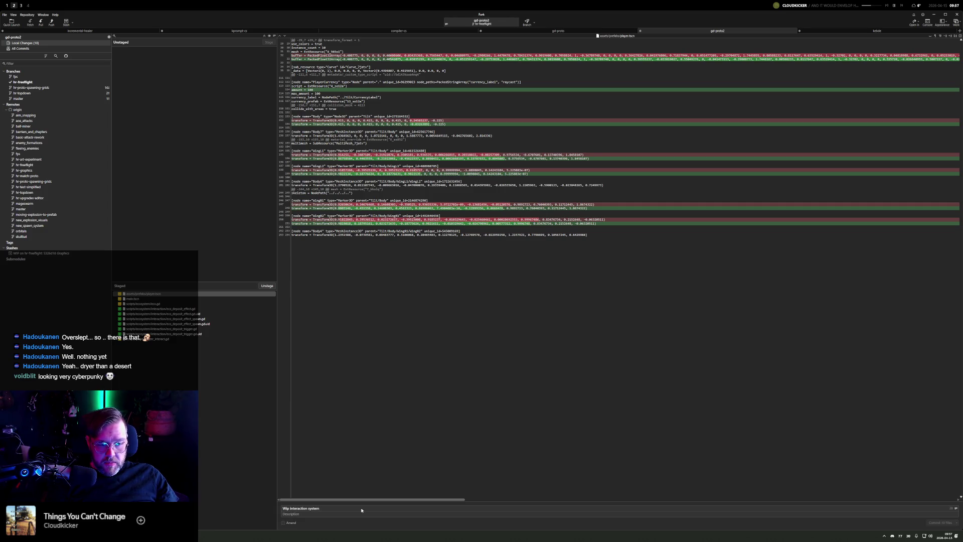
{"action": "key", "text": "ctrl+Return"}
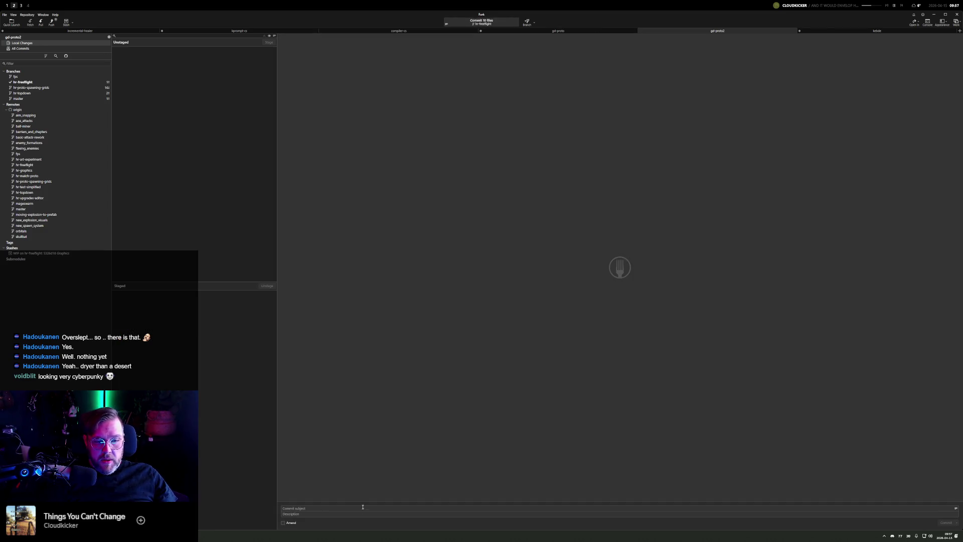
{"action": "key", "text": "alt+1"}
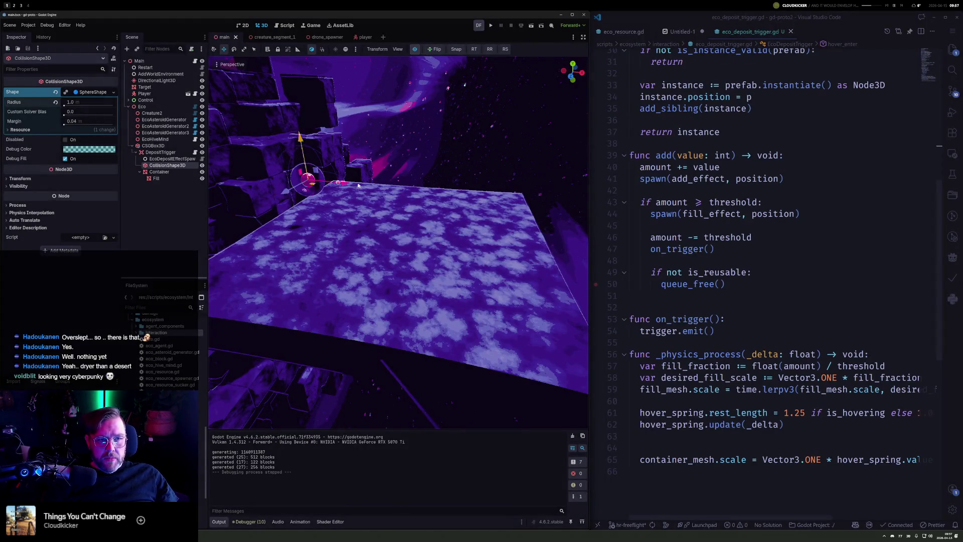
Step: Delete the EcoDepositEffectSpawner node from DepositTrigger
{"action": "left_click", "coordinate": [163, 153]}
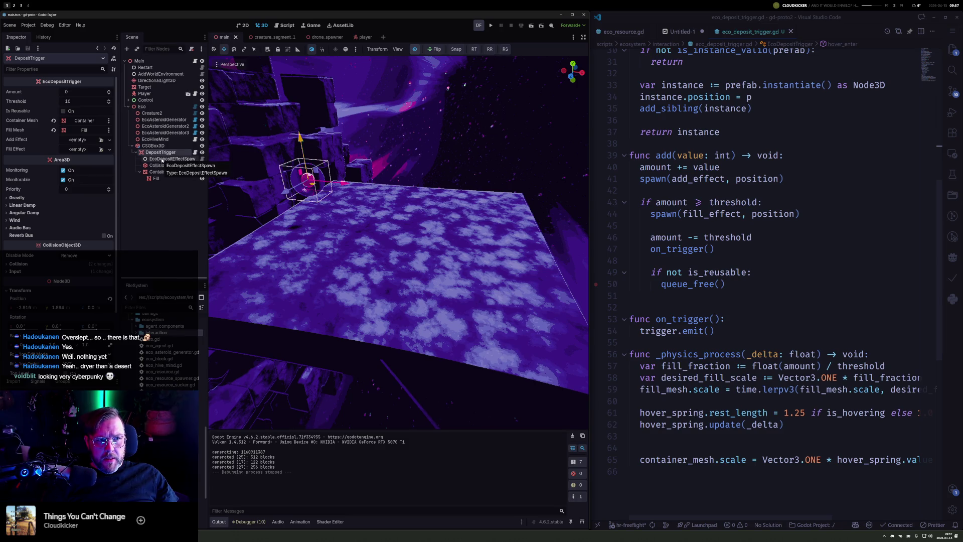
{"action": "left_click", "coordinate": [161, 159]}
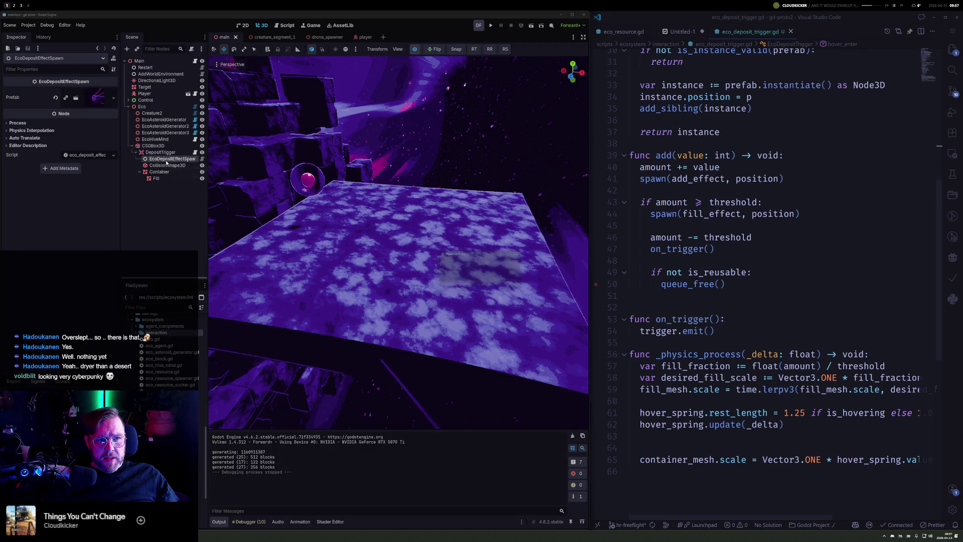
{"action": "key", "text": "Delete"}
{"action": "double_click", "coordinate": [143, 334]}
{"action": "scroll", "coordinate": [145, 355], "scroll_direction": "down", "scroll_amount": 5}
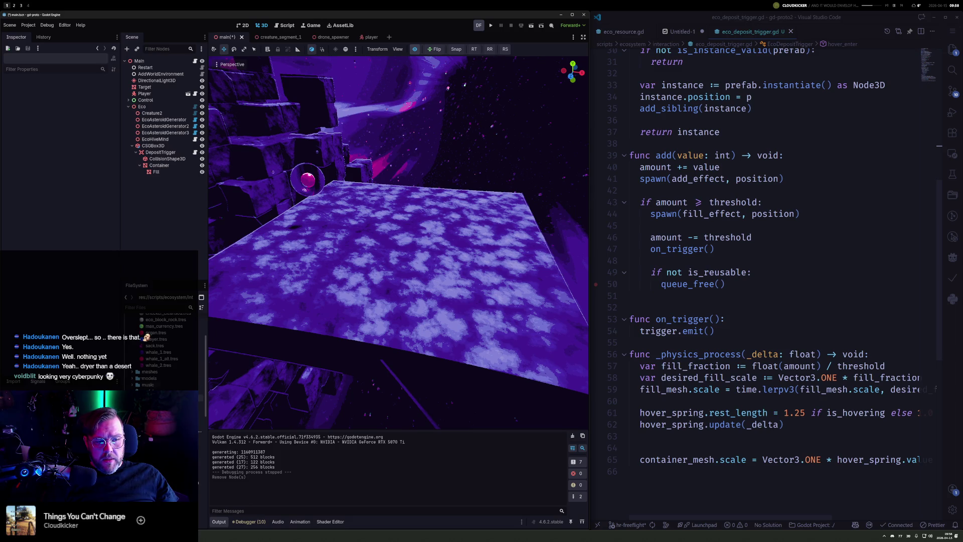
Step: Save DepositTrigger as its own scene, deposit_trigger.tscn, then start adding a child to CSGBox3D
{"action": "left_click", "coordinate": [160, 152]}
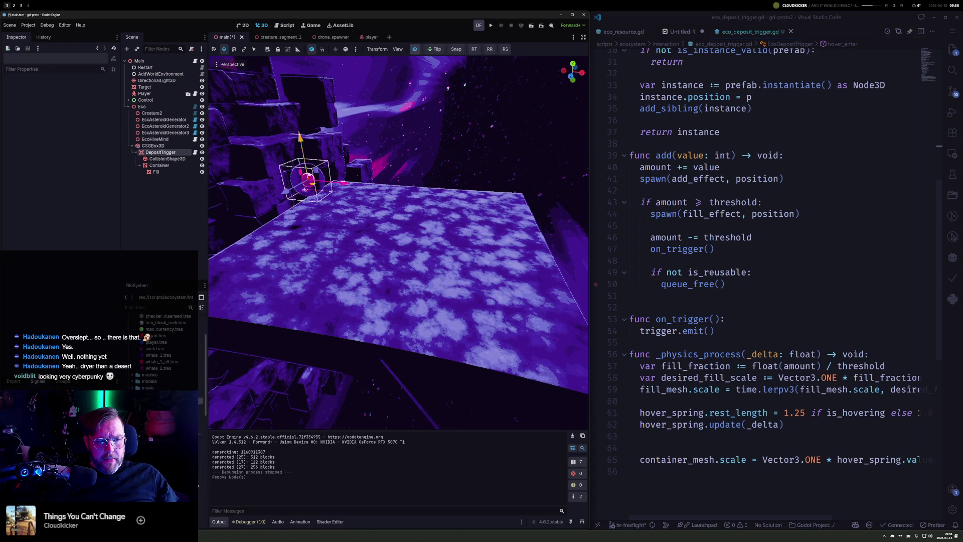
{"action": "left_click", "coordinate": [257, 239]}
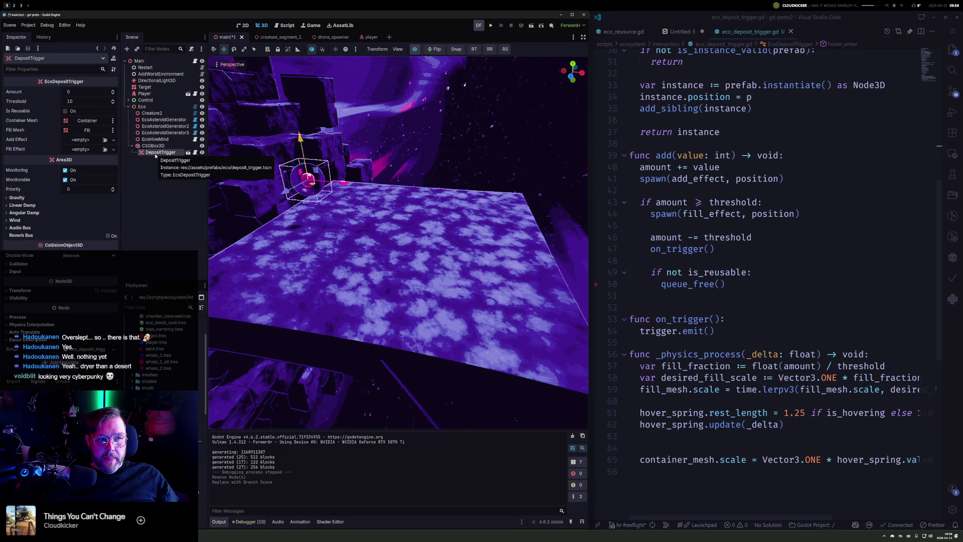
{"action": "right_click", "coordinate": [153, 145]}
{"action": "left_click", "coordinate": [182, 166]}
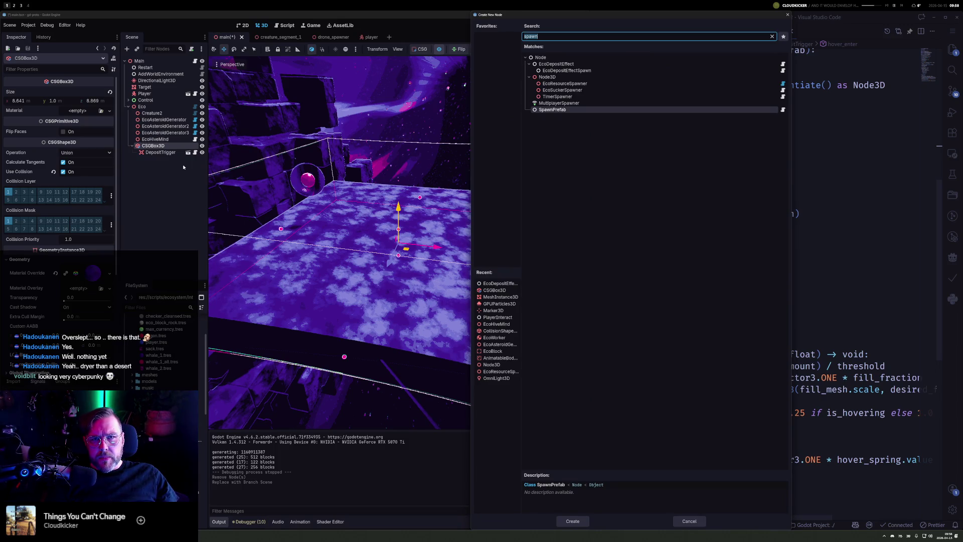
Step: Create a Node3D child under CSGBox3D and name it Source
{"action": "key", "text": "Up"}
{"action": "key", "text": "Up"}
{"action": "key", "text": "Up"}
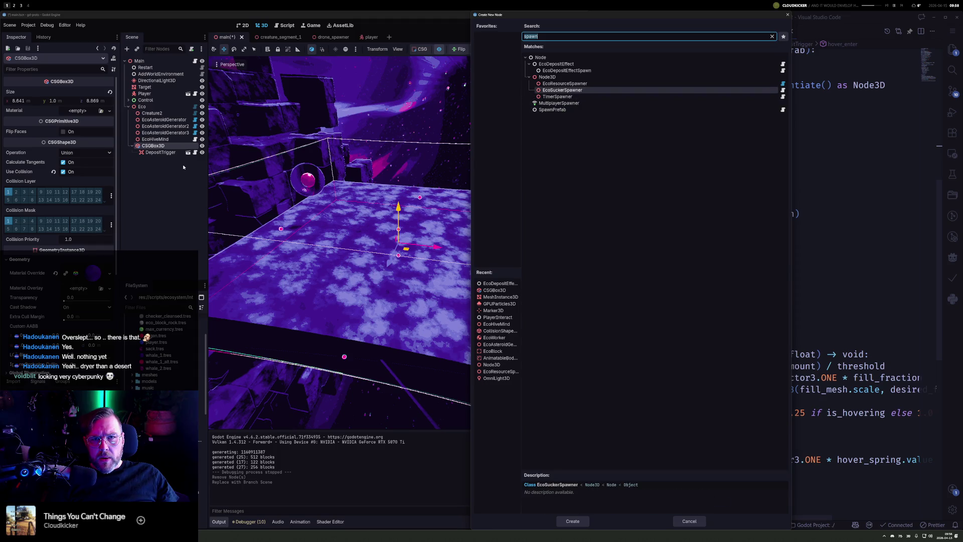
{"action": "key", "text": "Return"}
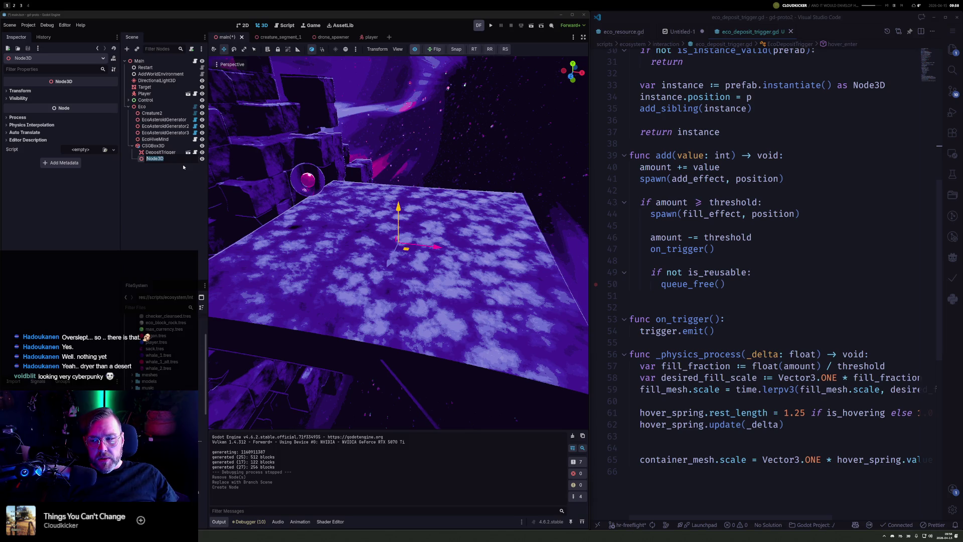
{"action": "type", "text": "Source"}
{"action": "key", "text": "Return"}
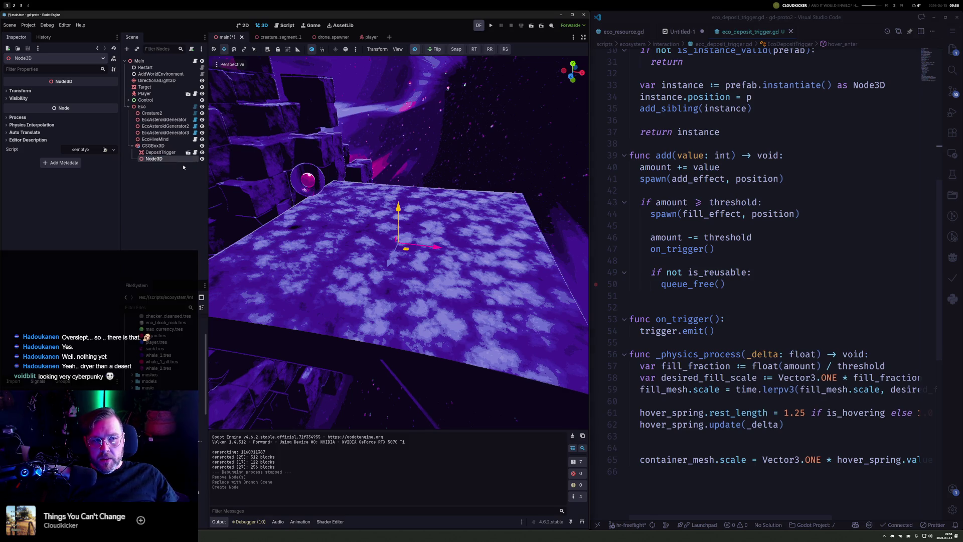
Step: Place Source directly under CSGBox3D with DepositTrigger parented to it
{"action": "mouse_move", "coordinate": [160, 152]}
{"action": "left_mouse_down"}
{"action": "mouse_move", "coordinate": [170, 161]}
{"action": "mouse_move", "coordinate": [154, 157]}
{"action": "left_mouse_up"}
{"action": "left_click", "coordinate": [158, 159]}
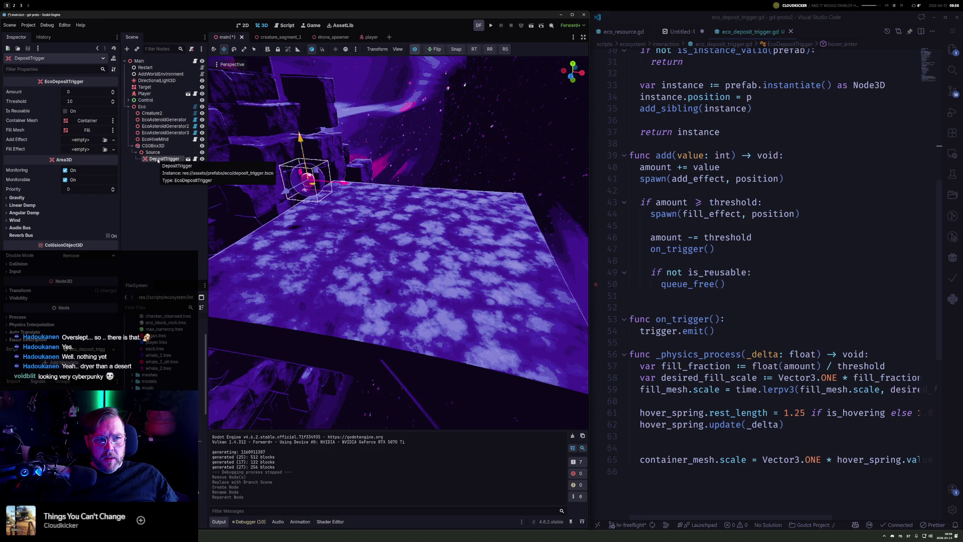
{"action": "left_click", "coordinate": [155, 153]}
{"action": "mouse_move", "coordinate": [154, 158]}
{"action": "left_mouse_down"}
{"action": "mouse_move", "coordinate": [153, 145]}
{"action": "mouse_move", "coordinate": [160, 158]}
{"action": "left_mouse_up"}
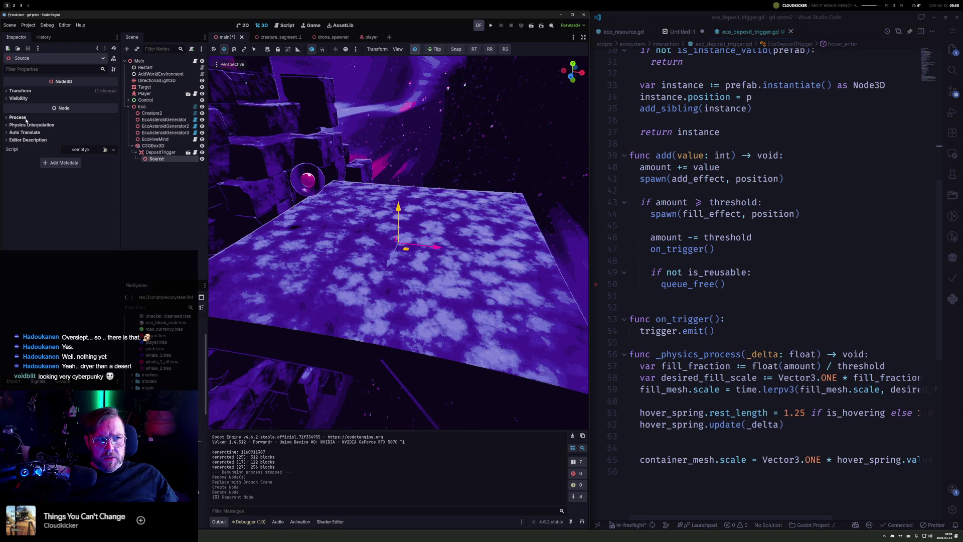
{"action": "left_click", "coordinate": [30, 91]}
{"action": "left_click", "coordinate": [114, 100]}
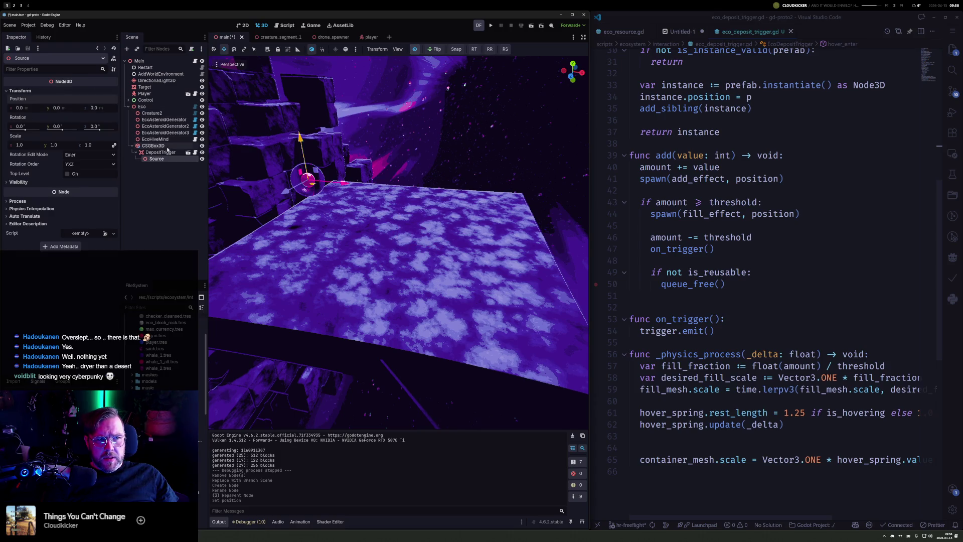
{"action": "left_click_drag", "start_coordinate": [157, 158], "coordinate": [153, 152]}
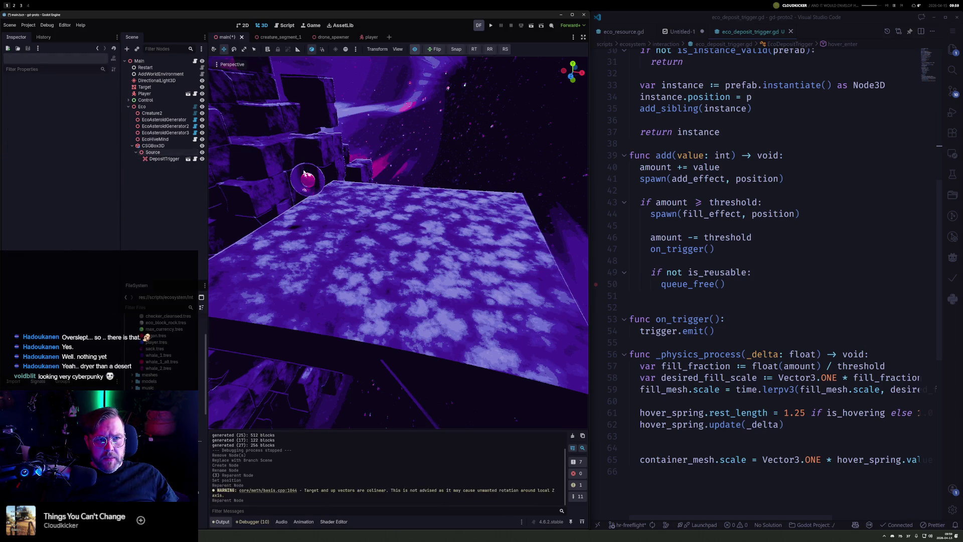
Step: Lower Source in the viewport to about (-2.916, 1.123, 0.0)
{"action": "left_click_drag", "start_coordinate": [300, 140], "coordinate": [304, 166]}
{"action": "right_click", "coordinate": [163, 153]}
{"action": "left_click", "coordinate": [200, 159]}
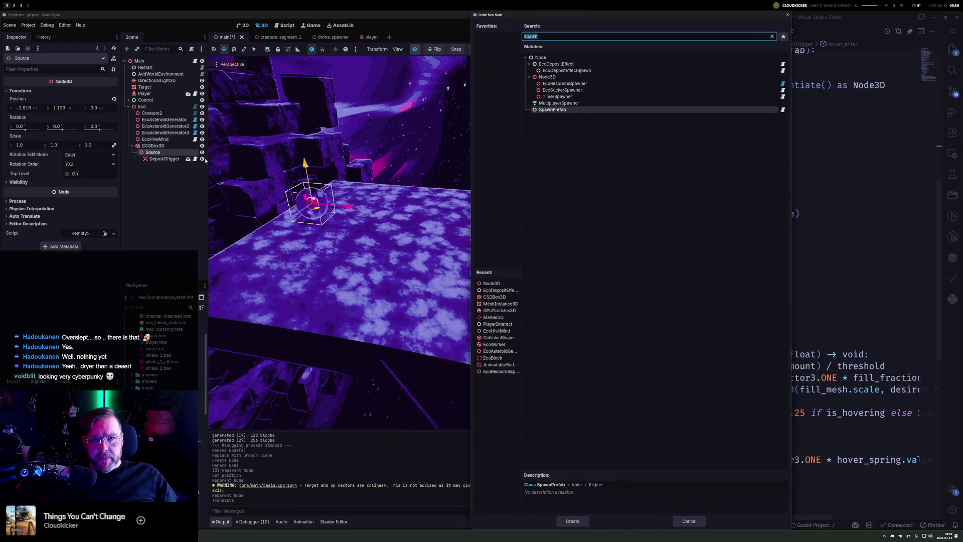
Step: Add a MeshInstance3D under Source using the whale_Cylinder mesh, rotated -90° and shifted toward the trigger
{"action": "type", "text": "meshin"}
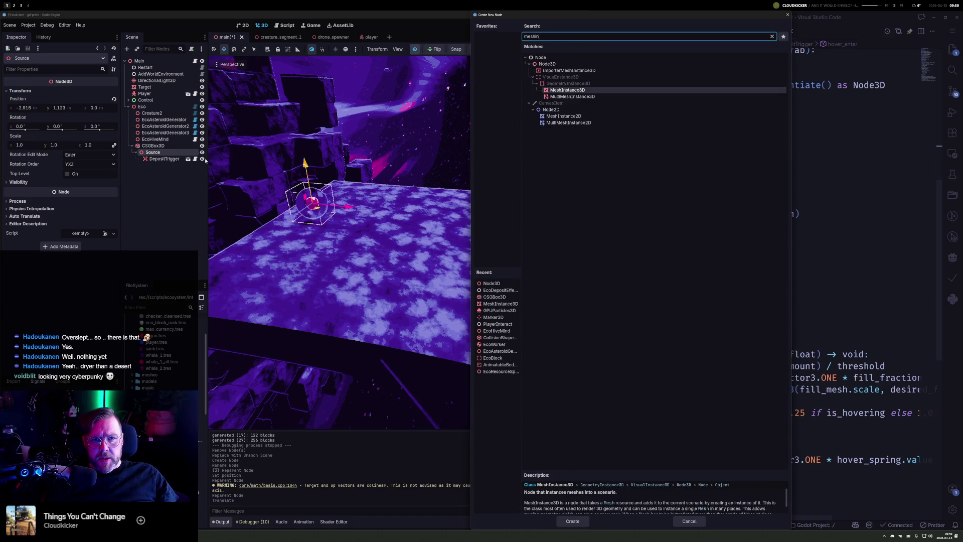
{"action": "key", "text": "Return"}
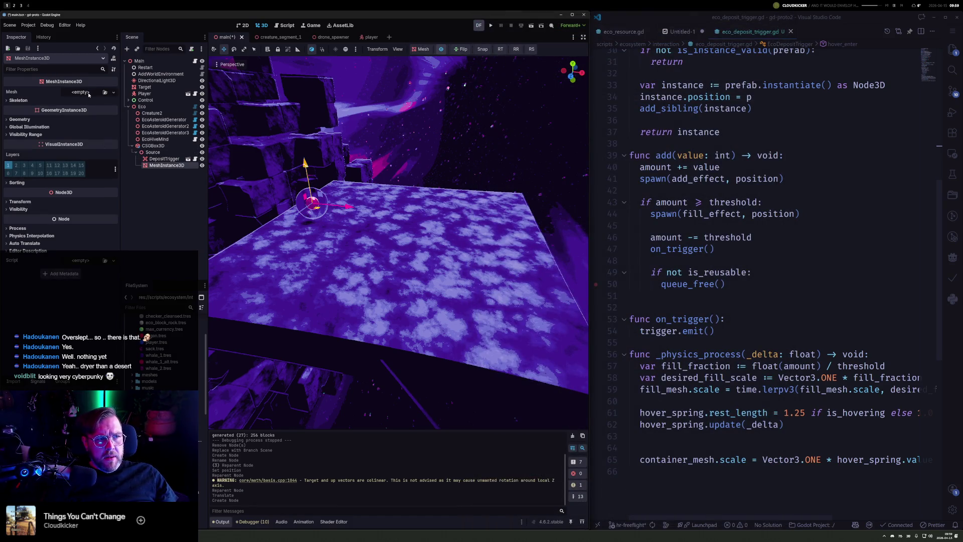
{"action": "left_click", "coordinate": [88, 93]}
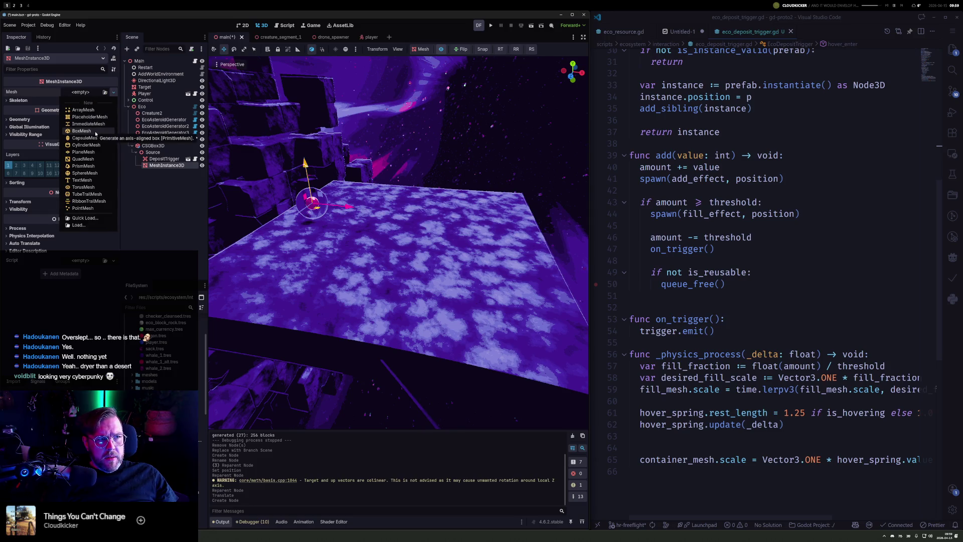
{"action": "left_click", "coordinate": [85, 218]}
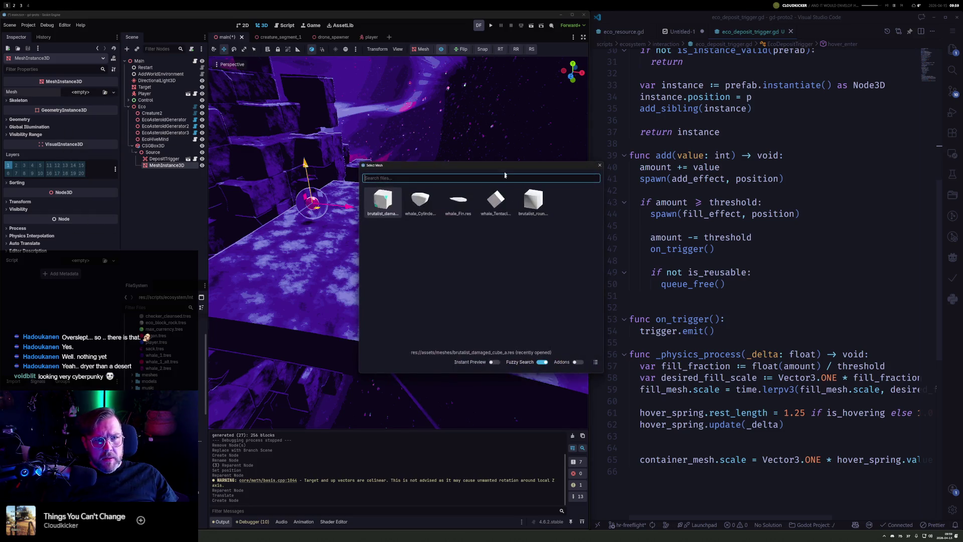
{"action": "left_click", "coordinate": [420, 199]}
{"action": "key", "text": "e"}
{"action": "mouse_move", "coordinate": [339, 199]}
{"action": "left_mouse_down"}
{"action": "mouse_move", "coordinate": [335, 131]}
{"action": "mouse_move", "coordinate": [389, 108]}
{"action": "mouse_move", "coordinate": [396, 131]}
{"action": "left_mouse_up"}
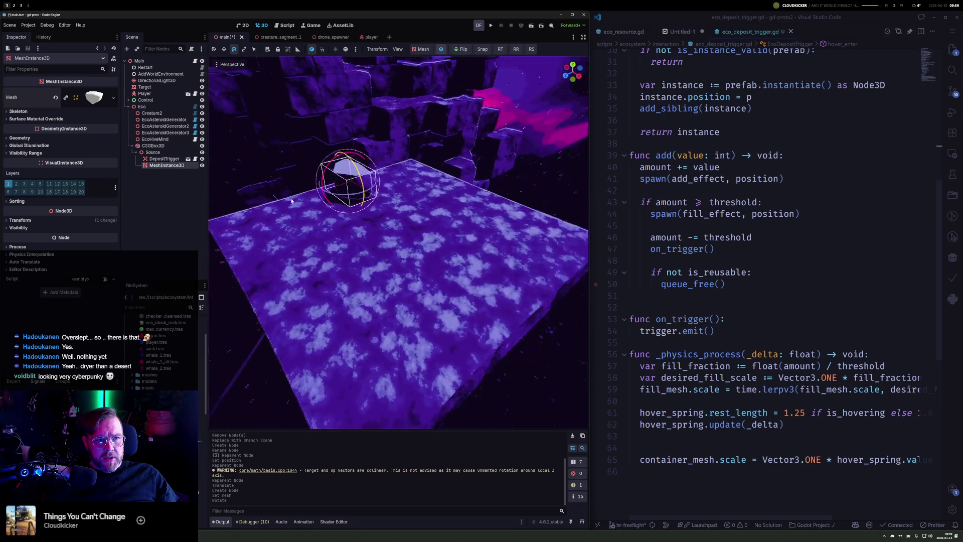
{"action": "key", "text": "w"}
{"action": "mouse_move", "coordinate": [357, 196]}
{"action": "left_mouse_down"}
{"action": "mouse_move", "coordinate": [427, 193]}
{"action": "mouse_move", "coordinate": [361, 188]}
{"action": "left_mouse_up"}
Step: Duplicate the whale mesh and rotate the copy
{"action": "key", "text": "ctrl+d"}
{"action": "key", "text": "e"}
{"action": "left_click", "coordinate": [357, 183]}
Step: Give both whale meshes the whale_1.tres material override
{"action": "left_click", "coordinate": [327, 188]}
{"action": "left_click", "coordinate": [160, 171], "text": "shift"}
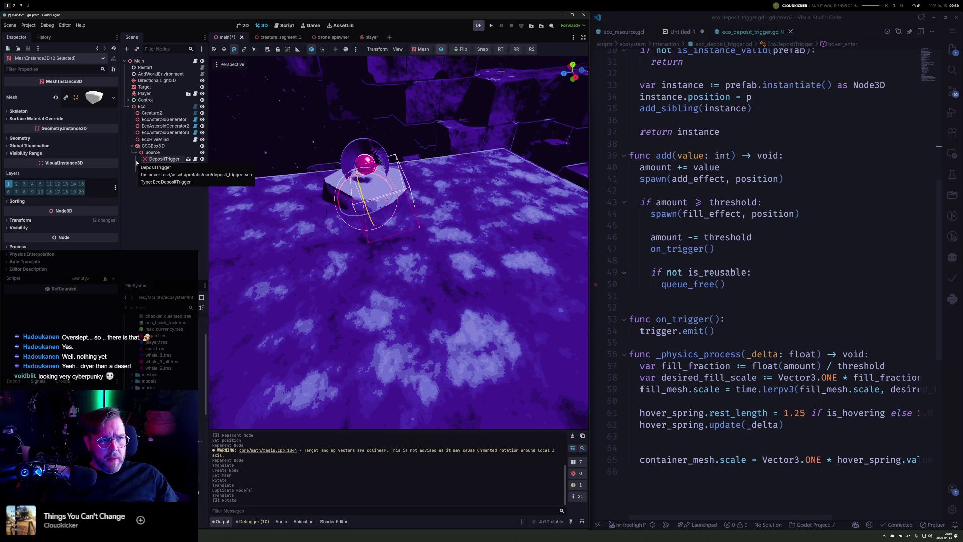
{"action": "left_click", "coordinate": [88, 138]}
{"action": "left_click", "coordinate": [109, 145]}
{"action": "left_click", "coordinate": [183, 192]}
{"action": "key", "text": "Right"}
{"action": "key", "text": "Right"}
{"action": "key", "text": "Right"}
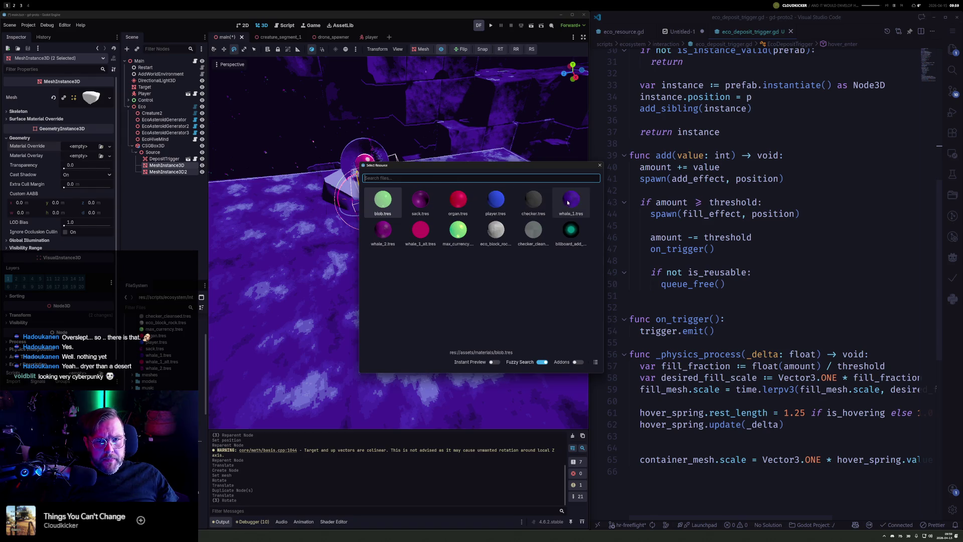
{"action": "key", "text": "Return"}
{"action": "scroll", "coordinate": [412, 195], "scroll_direction": "up", "scroll_amount": 5}
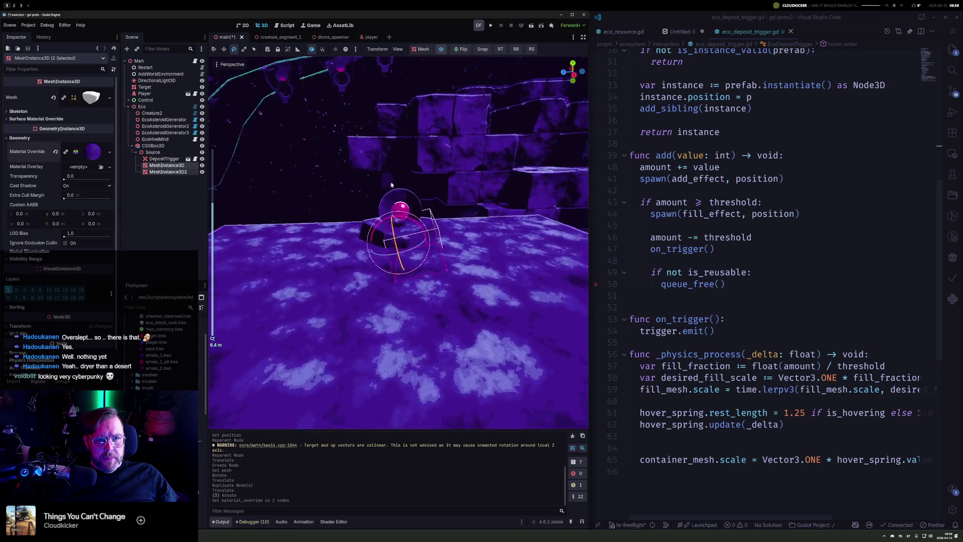
{"action": "mouse_move", "coordinate": [391, 185]}
{"action": "left_mouse_down"}
{"action": "mouse_move", "coordinate": [477, 199]}
{"action": "mouse_move", "coordinate": [502, 190]}
{"action": "mouse_move", "coordinate": [357, 204]}
{"action": "mouse_move", "coordinate": [482, 177]}
{"action": "mouse_move", "coordinate": [514, 217]}
{"action": "left_mouse_up"}
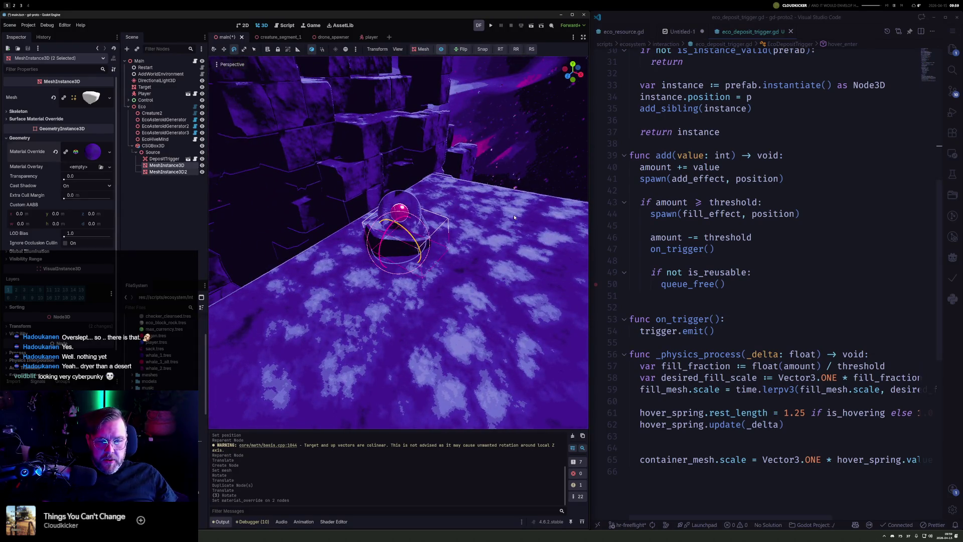
{"action": "left_click", "coordinate": [153, 152]}
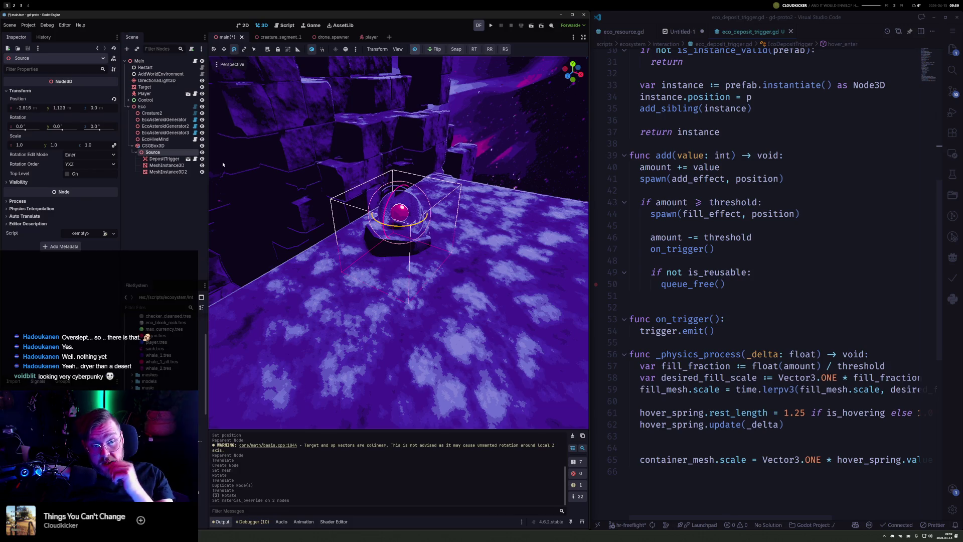
{"action": "left_click", "coordinate": [164, 159]}
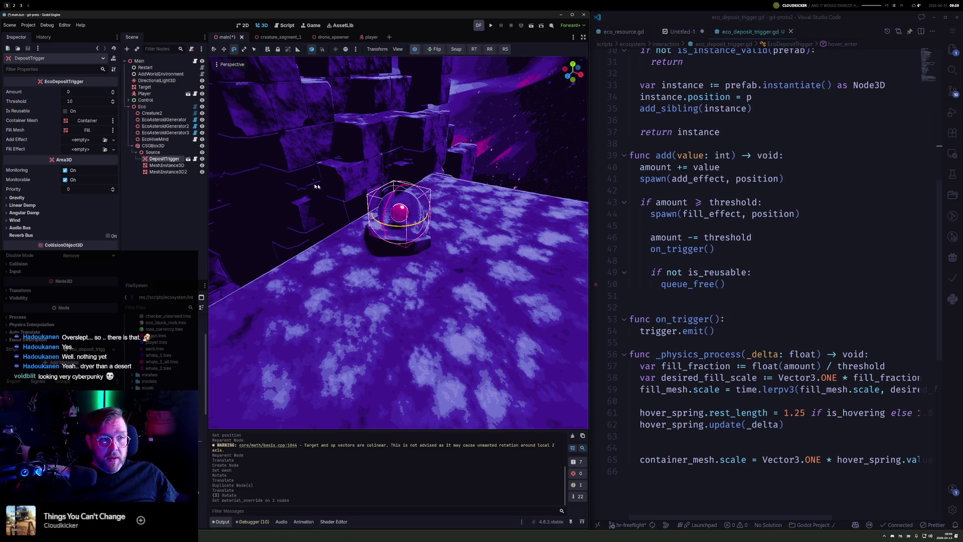
{"action": "left_click_drag", "start_coordinate": [421, 220], "coordinate": [415, 225]}
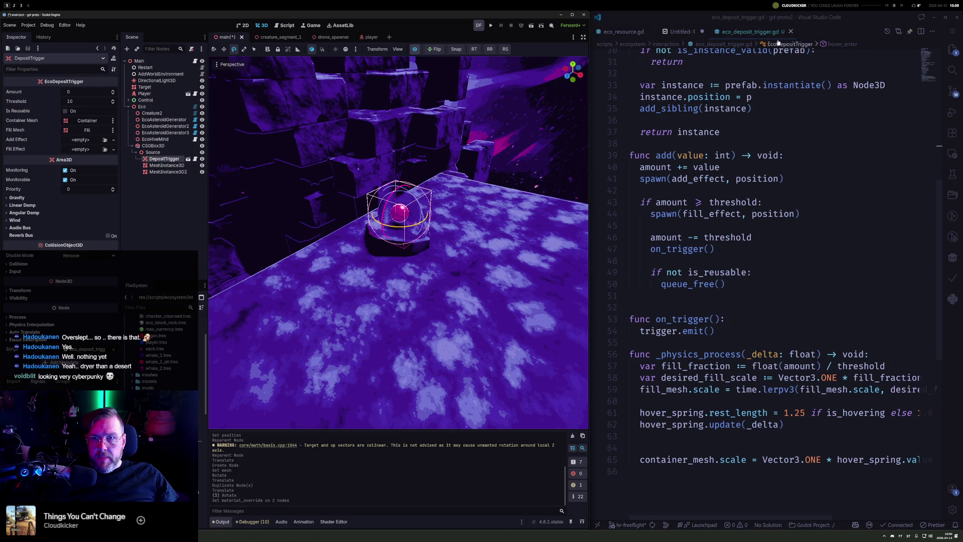
{"action": "scroll", "coordinate": [749, 147], "scroll_direction": "up", "scroll_amount": 4}
{"action": "scroll", "coordinate": [749, 147], "scroll_direction": "up", "scroll_amount": 5}
{"action": "left_click", "coordinate": [684, 89]}
{"action": "left_click", "coordinate": [702, 65]}
{"action": "left_click_drag", "start_coordinate": [696, 66], "coordinate": [628, 66]}
{"action": "left_click", "coordinate": [696, 58]}
{"action": "left_click_drag", "start_coordinate": [703, 66], "coordinate": [628, 66]}
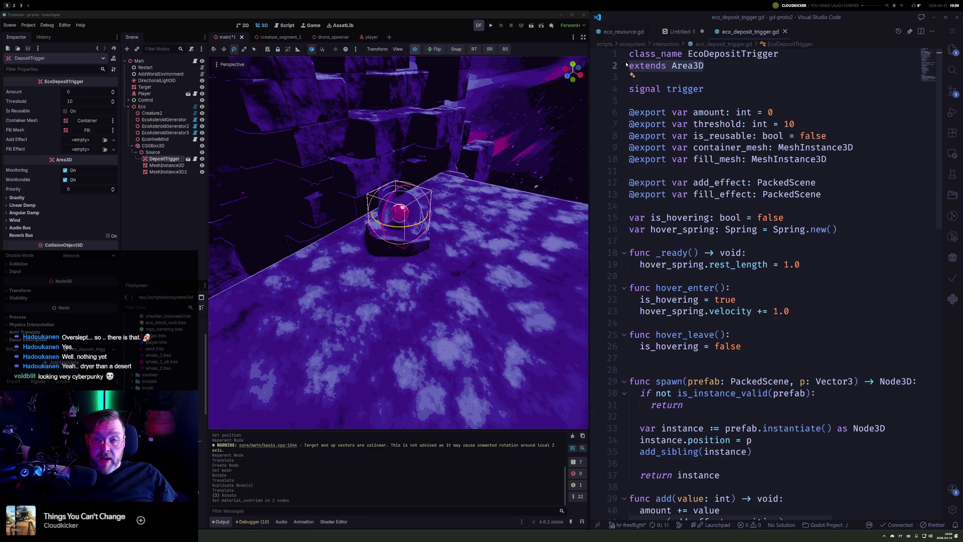
Step: Create a new file eco_interactible.gd inside the interaction folder and save it
{"action": "left_click", "coordinate": [721, 67]}
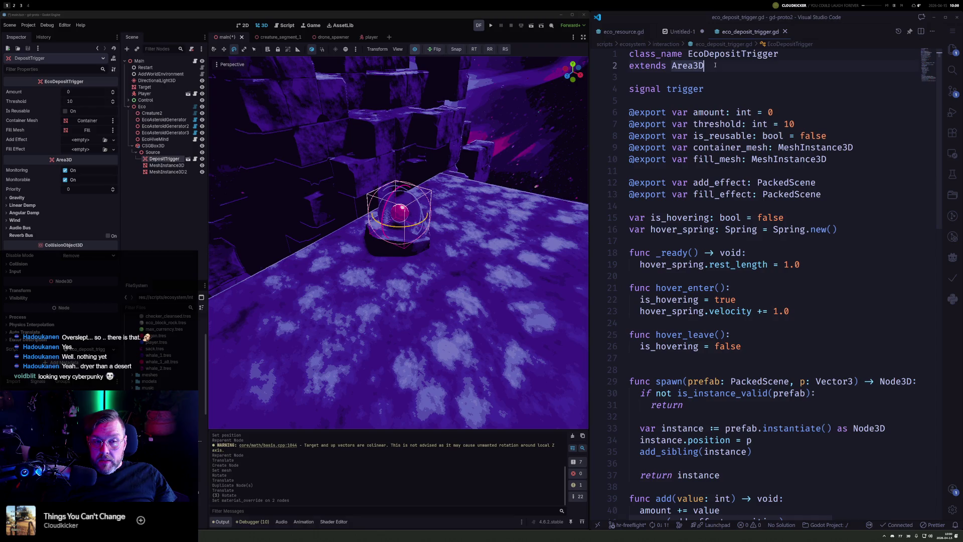
{"action": "left_click", "coordinate": [953, 53]}
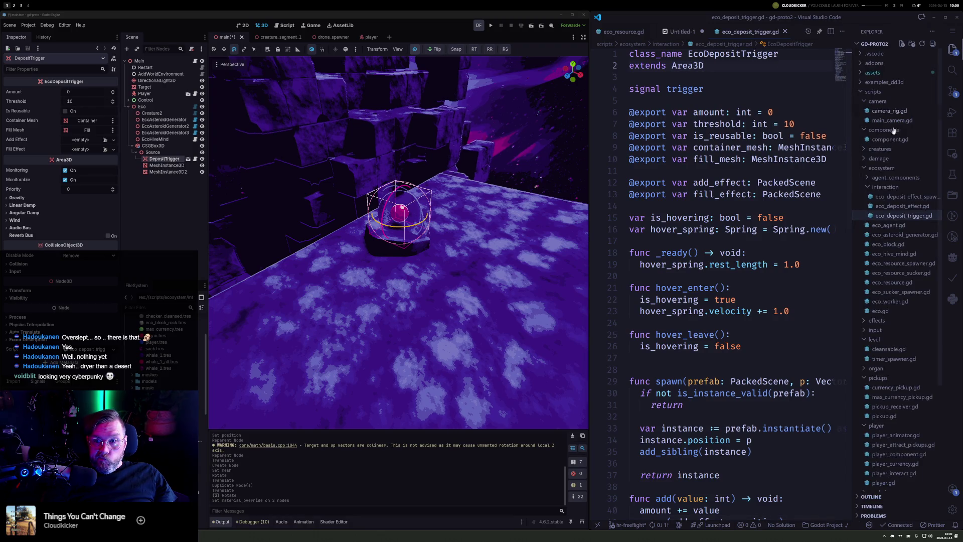
{"action": "left_click_drag", "start_coordinate": [850, 181], "coordinate": [795, 179]}
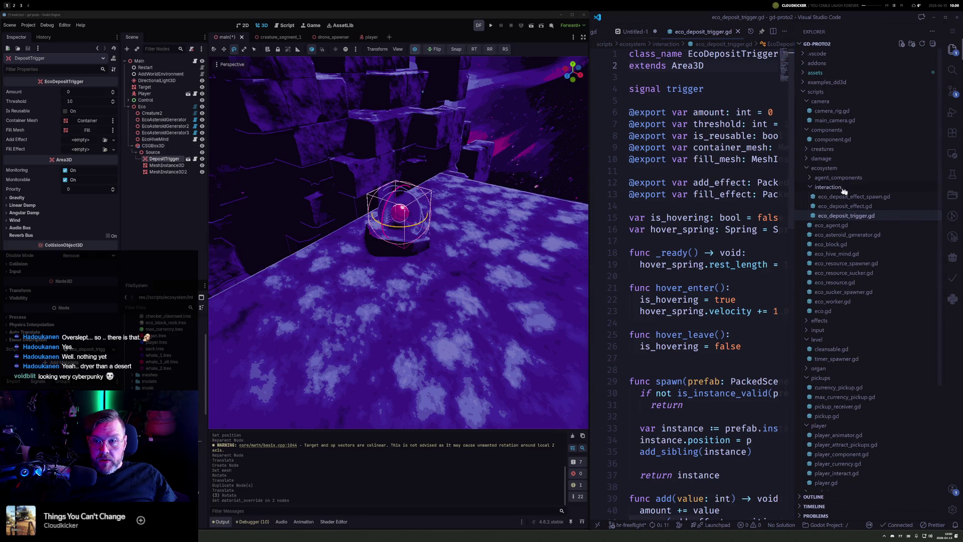
{"action": "right_click", "coordinate": [846, 189]}
{"action": "left_click", "coordinate": [788, 158]}
{"action": "type", "text": "eco_interactible.gd"}
{"action": "key", "text": "Return"}
{"action": "key", "text": "ctrl+s"}
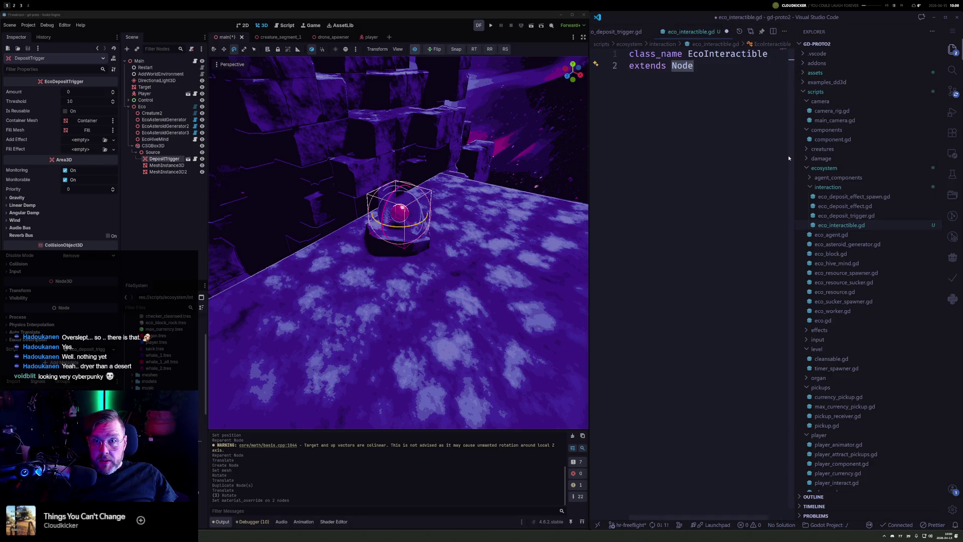
Step: Replace eco_interactible.gd's contents with a copy of the deposit trigger code
{"action": "left_click", "coordinate": [630, 32]}
{"action": "key", "text": "ctrl+a"}
{"action": "key", "text": "ctrl+c"}
{"action": "left_click", "coordinate": [708, 32]}
{"action": "key", "text": "ctrl+a"}
{"action": "key", "text": "ctrl+v"}
{"action": "left_click", "coordinate": [785, 54]}
Step: Rename the class from EcoDepositTrigger to EcoInteractible
{"action": "double_click", "coordinate": [741, 55]}
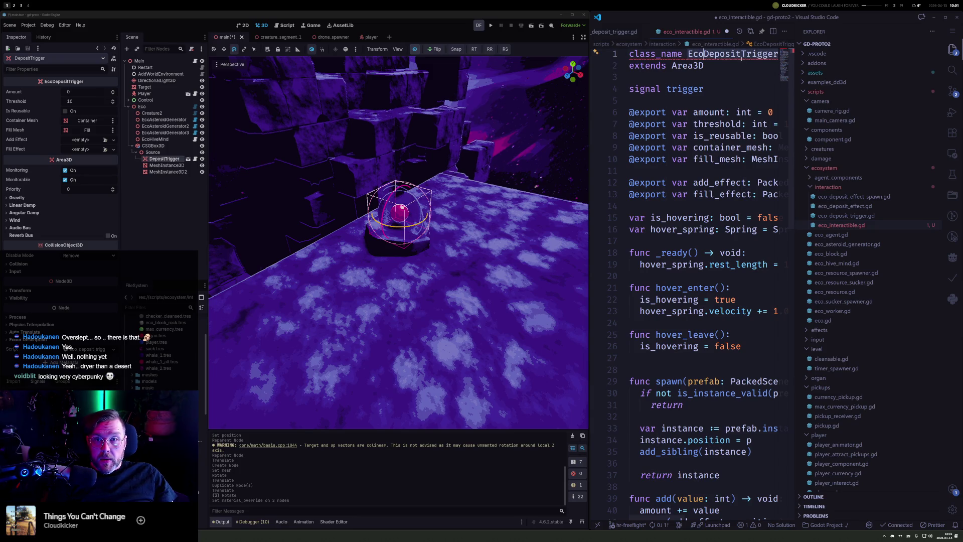
{"action": "key", "text": "ctrl+Delete"}
{"action": "type", "text": "Interactibe"}
{"action": "key", "text": "BackSpace"}
{"action": "type", "text": "le"}
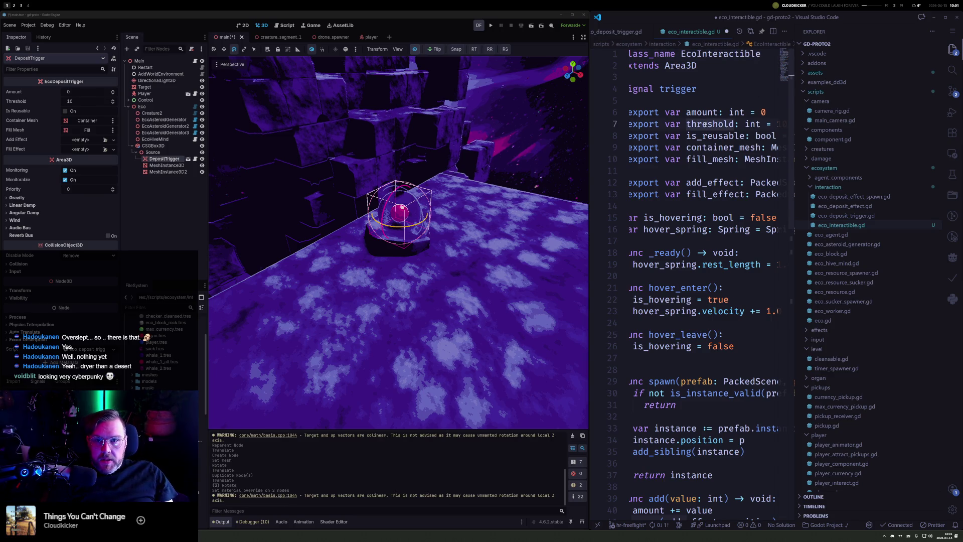
Step: Delete the exported variables and the hover_spring variable
{"action": "left_click", "coordinate": [629, 112]}
{"action": "key", "text": "shift+Down"}
{"action": "key", "text": "shift+Down"}
{"action": "key", "text": "shift+Down"}
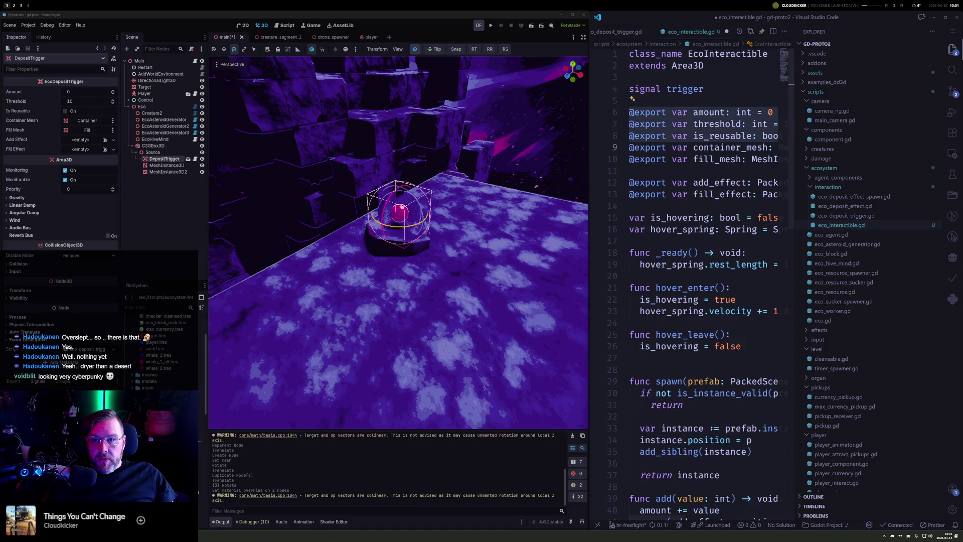
{"action": "key", "text": "shift+Down"}
{"action": "key", "text": "shift+Down"}
{"action": "key", "text": "shift+Down"}
{"action": "key", "text": "shift+Down"}
{"action": "key", "text": "shift+Down"}
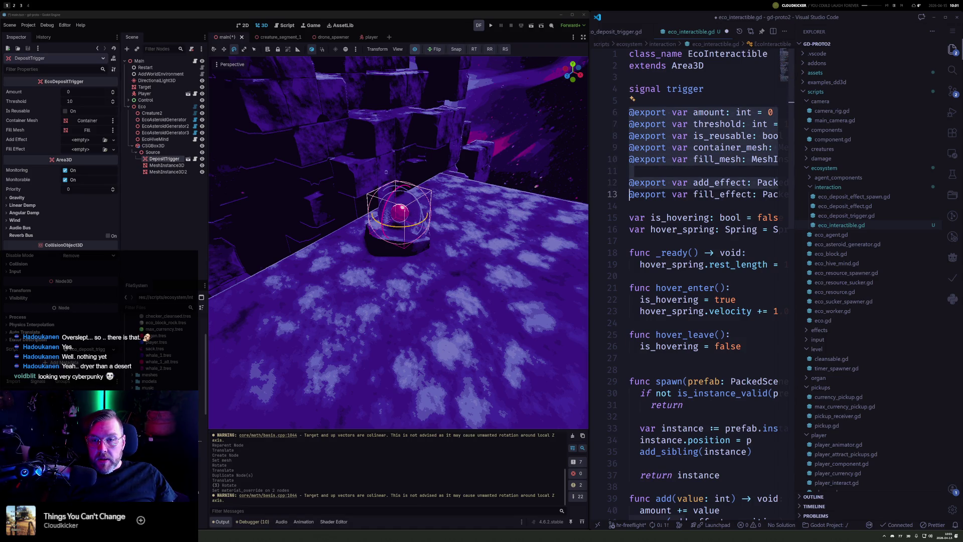
{"action": "key", "text": "ctrl+x"}
{"action": "key", "text": "Down"}
{"action": "key", "text": "Down"}
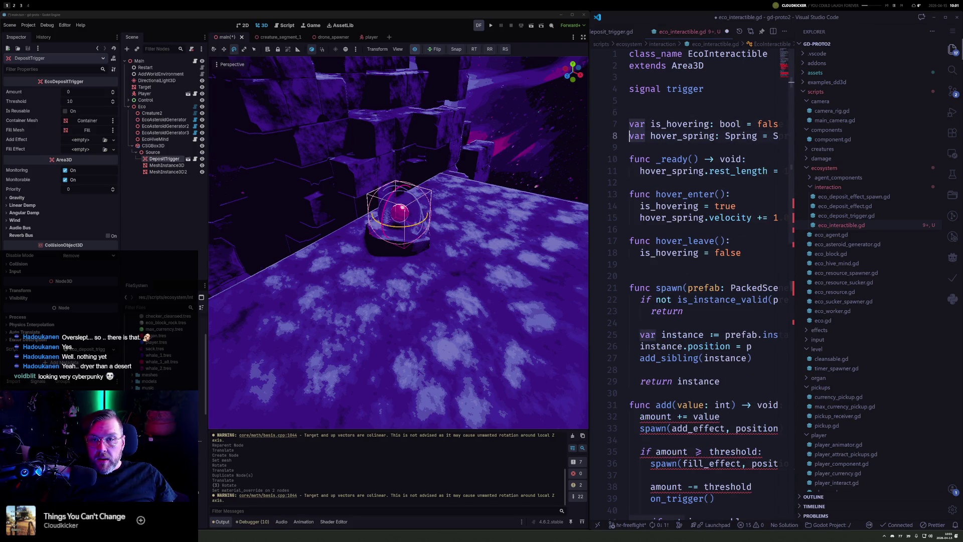
{"action": "key", "text": "shift+Down"}
{"action": "key", "text": "ctrl+x"}
{"action": "key", "text": "Down"}
{"action": "key", "text": "Down"}
{"action": "key", "text": "Down"}
Step: Delete the spawn, add, on_trigger and _physics_process functions after hover_leave
{"action": "left_click", "coordinate": [630, 229]}
{"action": "key", "text": "Down"}
{"action": "key", "text": "shift+Down"}
{"action": "key", "text": "shift+Down"}
{"action": "key", "text": "shift+Down"}
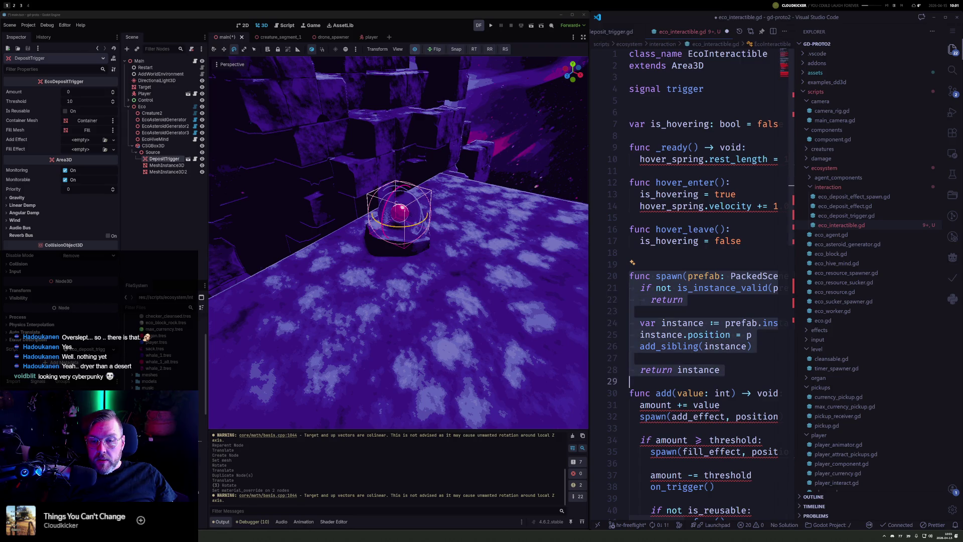
{"action": "key", "text": "shift+Down"}
{"action": "key", "text": "shift+Down"}
{"action": "key", "text": "shift+Down"}
{"action": "key", "text": "ctrl+b"}
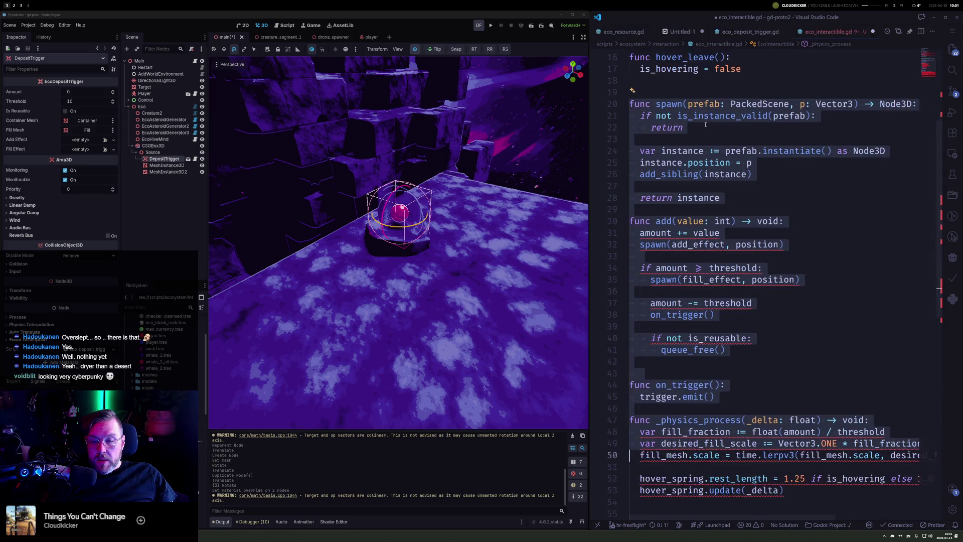
{"action": "scroll", "coordinate": [705, 125], "scroll_direction": "down", "scroll_amount": 2}
{"action": "key", "text": "shift+Down"}
{"action": "key", "text": "shift+Down"}
{"action": "key", "text": "shift+Down"}
{"action": "key", "text": "shift+Down"}
{"action": "scroll", "coordinate": [705, 125], "scroll_direction": "down", "scroll_amount": 1}
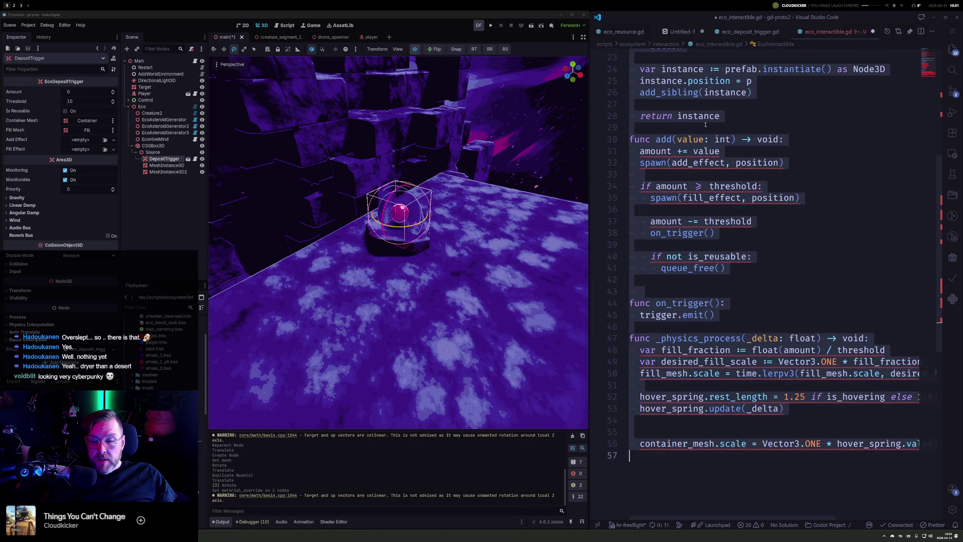
{"action": "key", "text": "BackSpace"}
{"action": "scroll", "coordinate": [716, 150], "scroll_direction": "up", "scroll_amount": 5}
Step: Remove the trigger signal, the hover_spring velocity line and the _ready function
{"action": "left_click", "coordinate": [732, 80]}
{"action": "key", "text": "shift+Down"}
{"action": "key", "text": "shift+Down"}
{"action": "key", "text": "shift+Down"}
{"action": "key", "text": "BackSpace"}
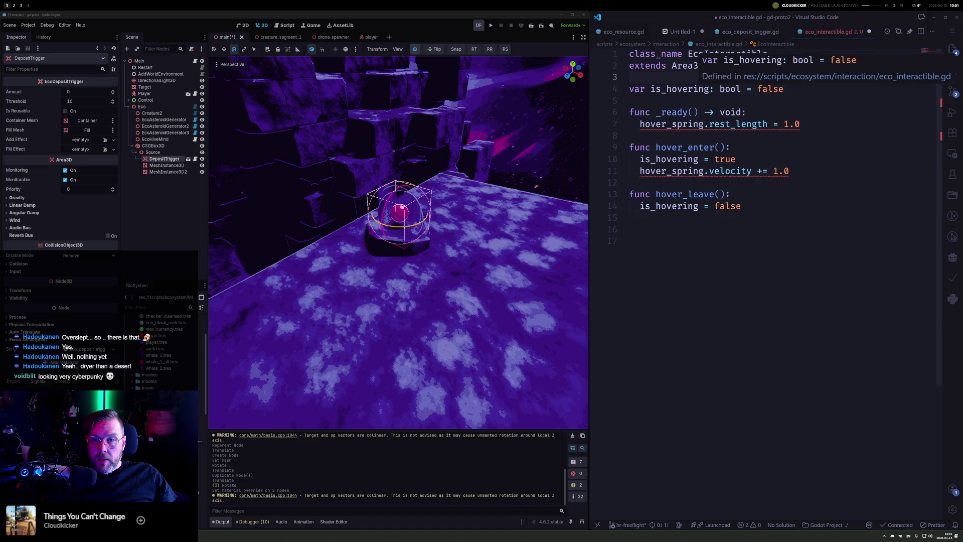
{"action": "left_click", "coordinate": [798, 173]}
{"action": "key", "text": "shift+Up"}
{"action": "key", "text": "BackSpace"}
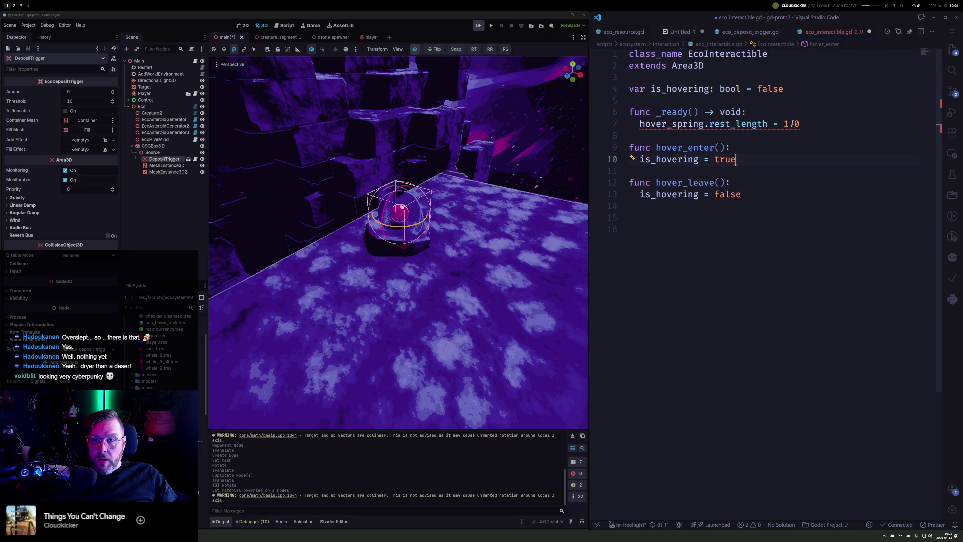
{"action": "left_click", "coordinate": [819, 125]}
{"action": "key", "text": "shift+Up"}
{"action": "key", "text": "BackSpace"}
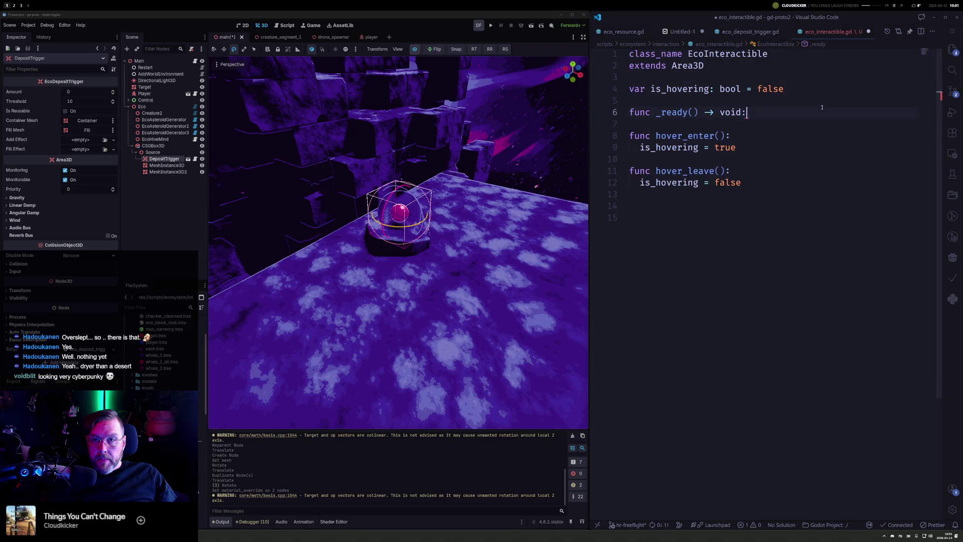
{"action": "key", "text": "shift+Up"}
{"action": "key", "text": "BackSpace"}
Step: Save eco_interactible.gd and go back to eco_deposit_trigger.gd
{"action": "key", "text": "ctrl+s"}
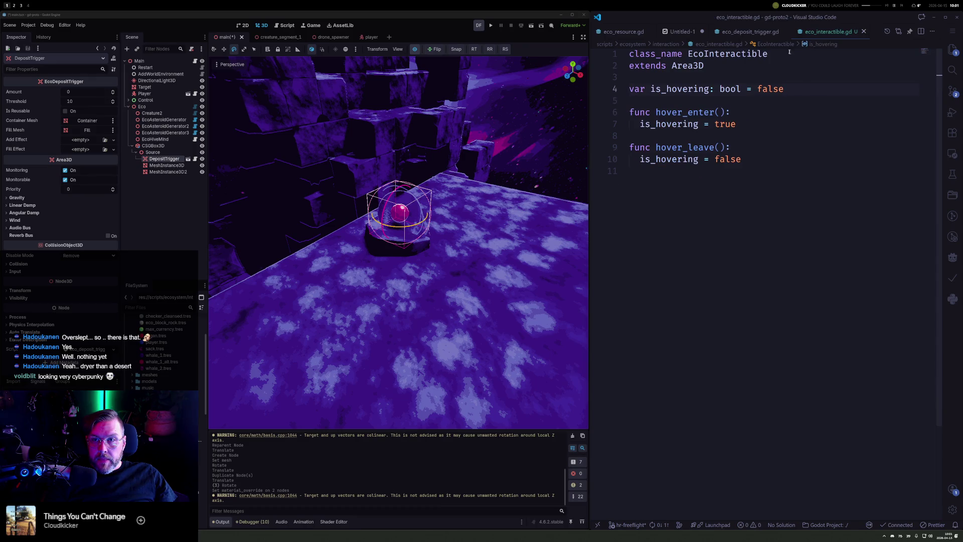
{"action": "left_click", "coordinate": [736, 31]}
{"action": "scroll", "coordinate": [928, 56], "scroll_direction": "down", "scroll_amount": 7}
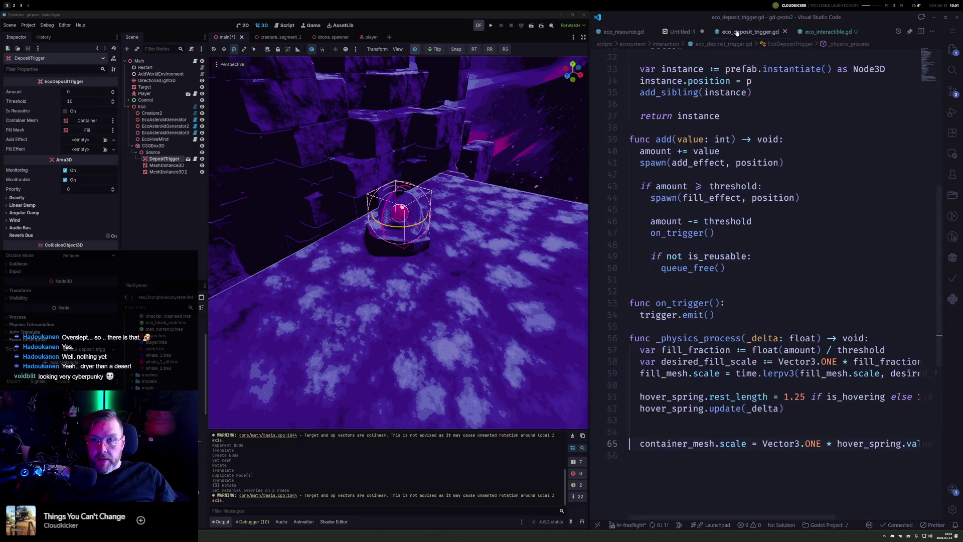
Step: Make eco_deposit_trigger.gd extend EcoInteractible instead of Area3D and save
{"action": "scroll", "coordinate": [928, 57], "scroll_direction": "up", "scroll_amount": 7}
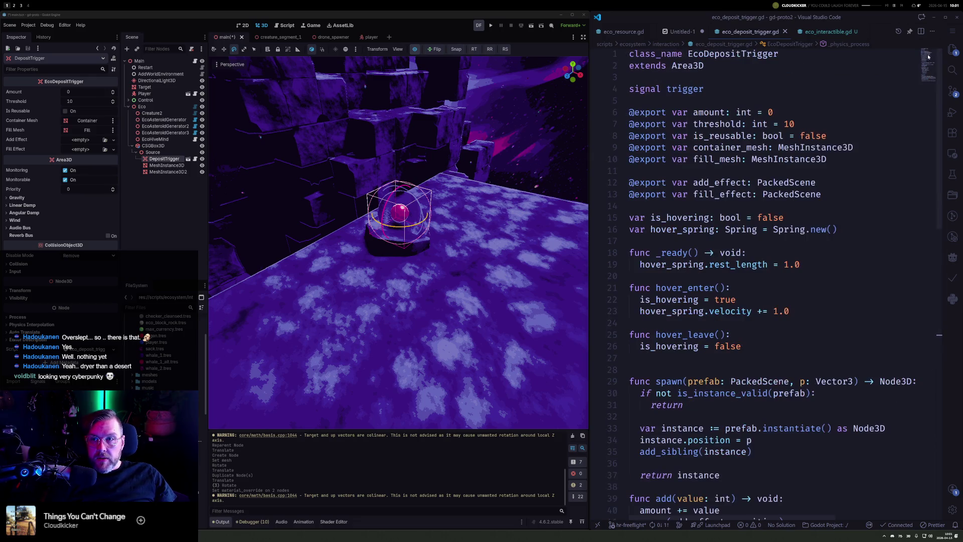
{"action": "left_click", "coordinate": [771, 73]}
{"action": "key", "text": "Up"}
{"action": "key", "text": "End"}
{"action": "key", "text": "ctrl+BackSpace"}
{"action": "type", "text": "EcoInt"}
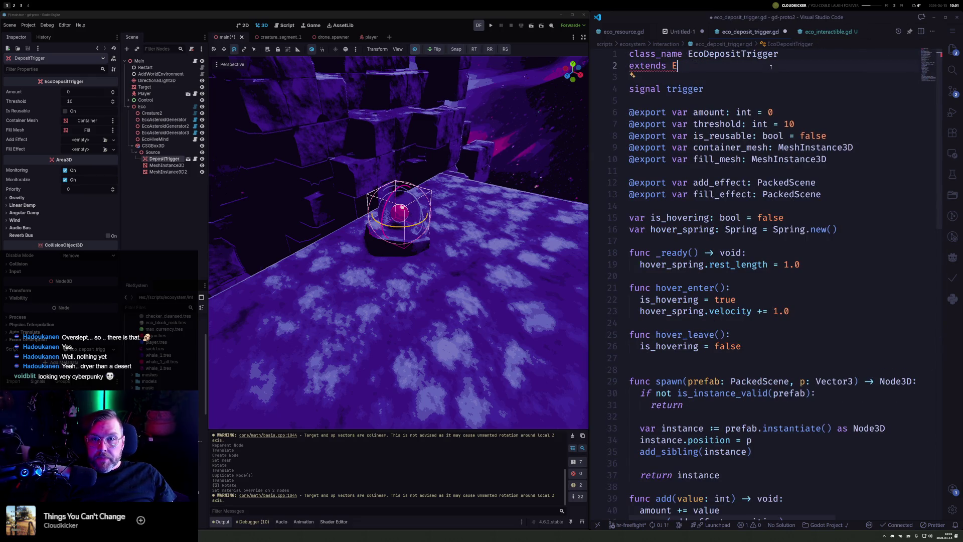
{"action": "type", "text": "era"}
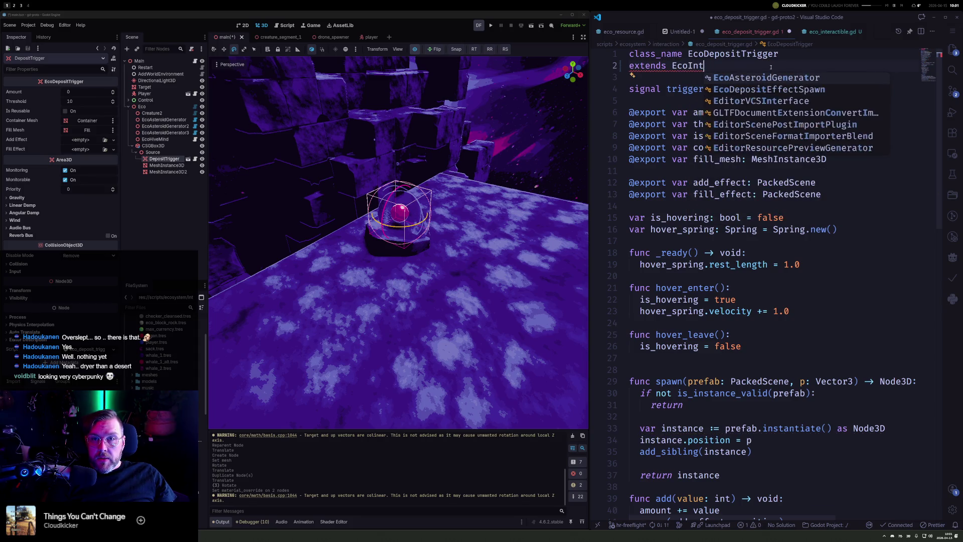
{"action": "type", "text": "ctible"}
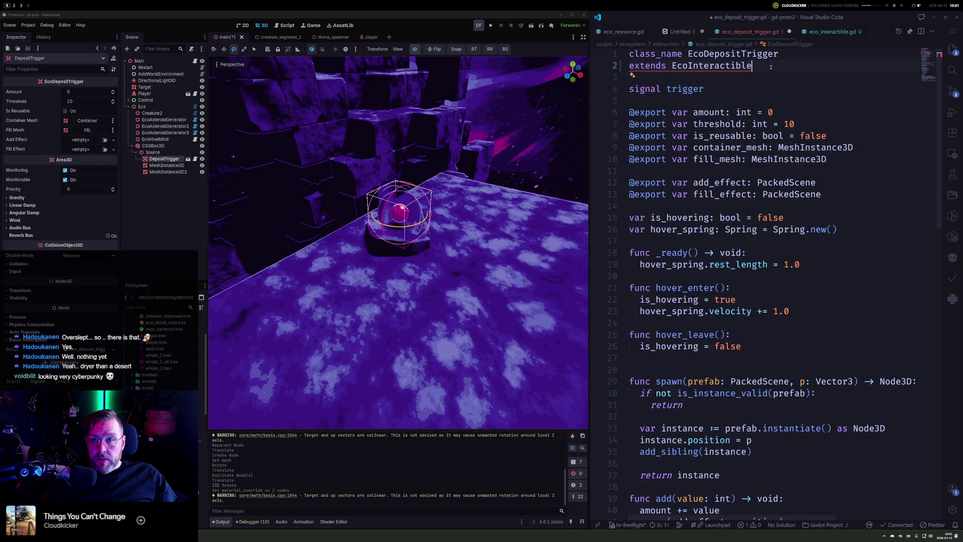
{"action": "key", "text": "ctrl+s"}
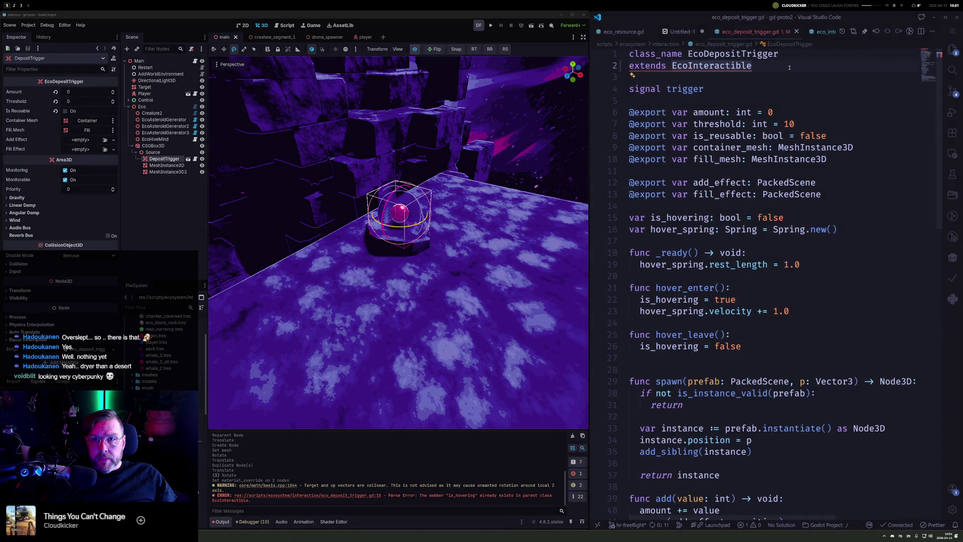
Step: Retouch the EcoInteractible base name and delete the duplicate is_hovering variable
{"action": "key", "text": "BackSpace"}
{"action": "type", "text": "e"}
{"action": "key", "text": "Escape"}
{"action": "key", "text": "Down"}
{"action": "key", "text": "Down"}
{"action": "key", "text": "Down"}
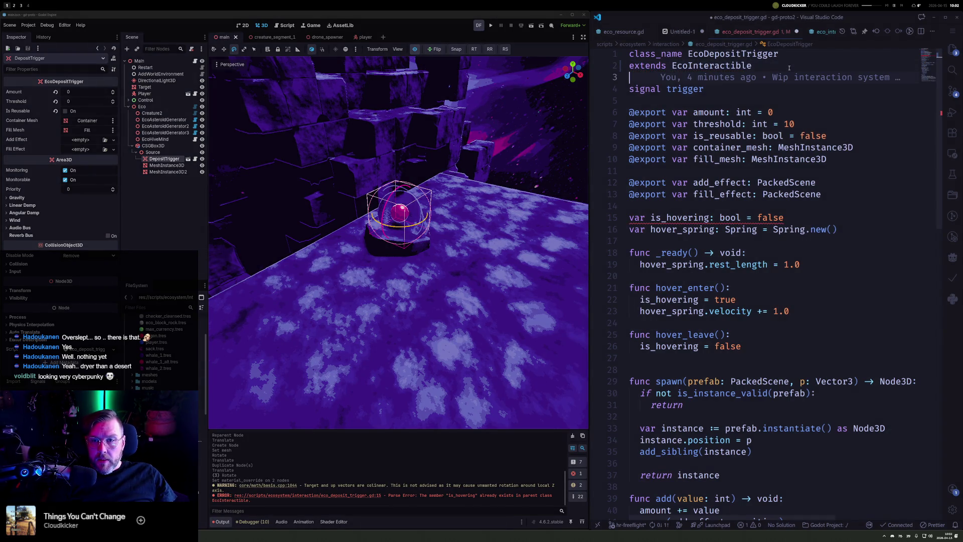
{"action": "key", "text": "ctrl+shift+k"}
Step: Replace is_hovering = true in hover_enter with super() and delete hover_leave
{"action": "key", "text": "Down"}
{"action": "key", "text": "Down"}
{"action": "key", "text": "Down"}
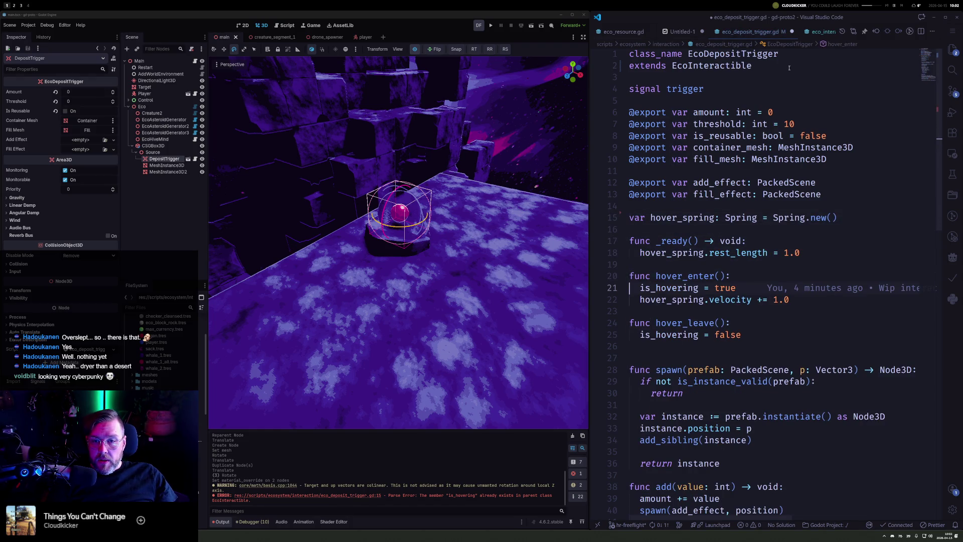
{"action": "key", "text": "ctrl+shift+Left"}
{"action": "key", "text": "ctrl+shift+Left"}
{"action": "key", "text": "ctrl+shift+Left"}
{"action": "key", "text": "BackSpace"}
{"action": "type", "text": "super"}
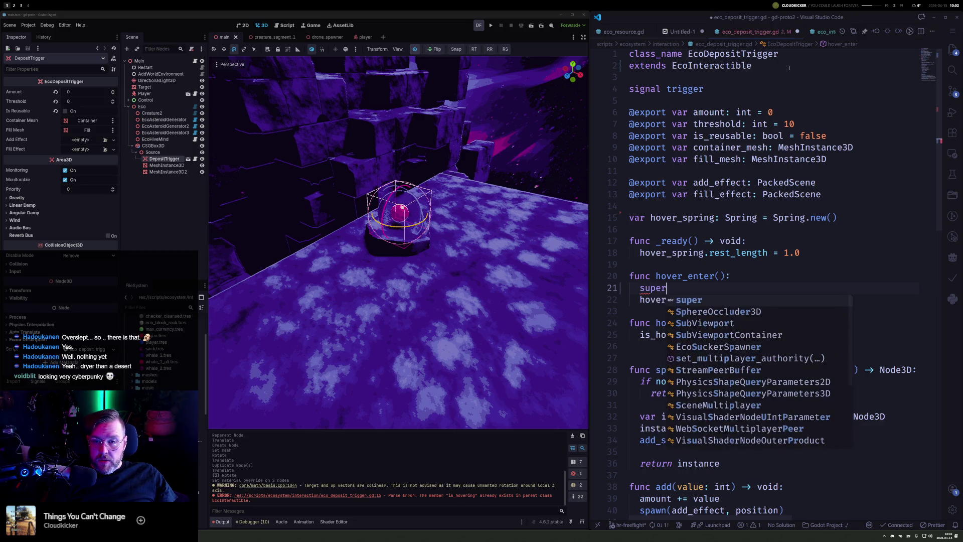
{"action": "type", "text": "()"}
{"action": "key", "text": "Down"}
{"action": "key", "text": "Down"}
{"action": "key", "text": "Down"}
{"action": "key", "text": "shift+Down"}
{"action": "key", "text": "shift+Down"}
{"action": "key", "text": "BackSpace"}
{"action": "key", "text": "Delete"}
{"action": "key", "text": "Delete"}
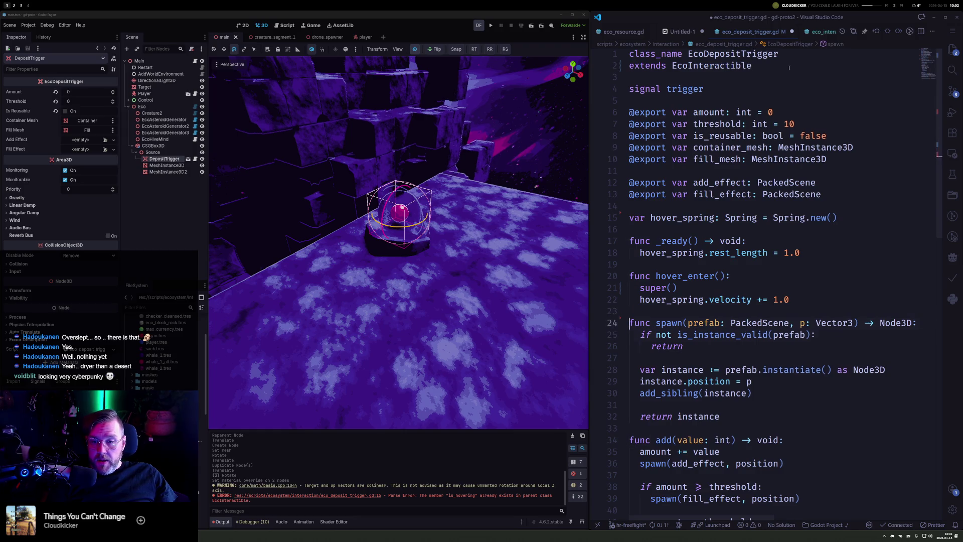
Step: Delete the stray blank line at the end of _physics_process and save
{"action": "key", "text": "Down"}
{"action": "scroll", "coordinate": [770, 73], "scroll_direction": "down", "scroll_amount": 9}
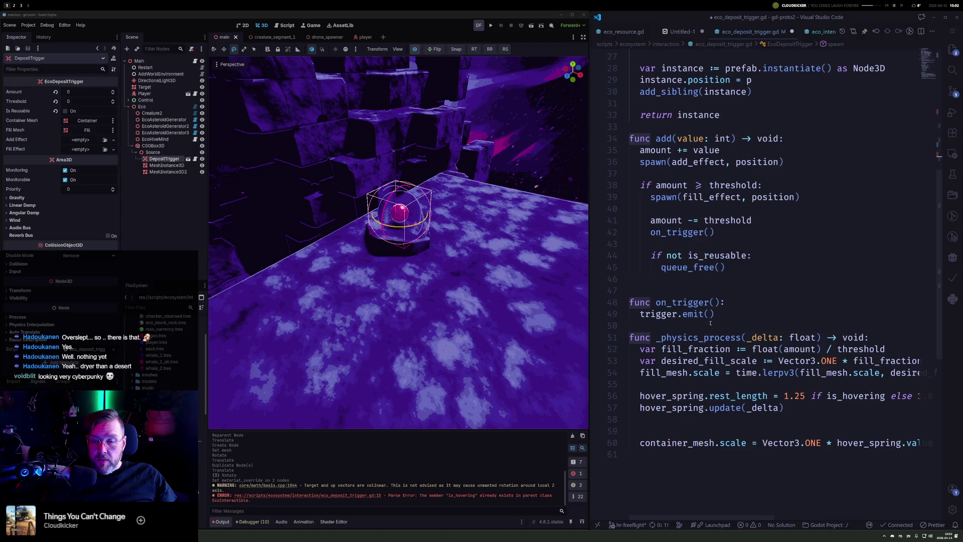
{"action": "mouse_move", "coordinate": [696, 333]}
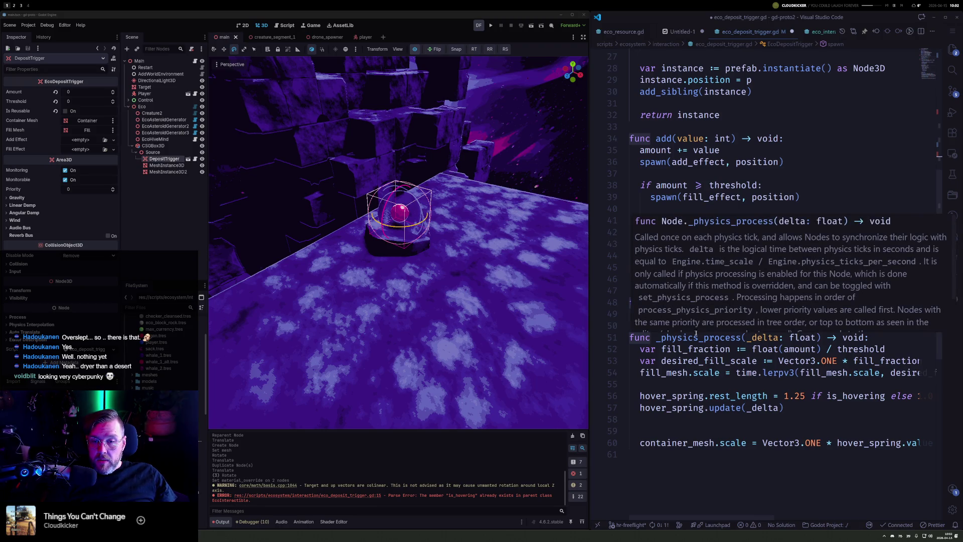
{"action": "left_click", "coordinate": [634, 326]}
{"action": "key", "text": "Down"}
{"action": "key", "text": "Down"}
{"action": "key", "text": "Down"}
{"action": "key", "text": "BackSpace"}
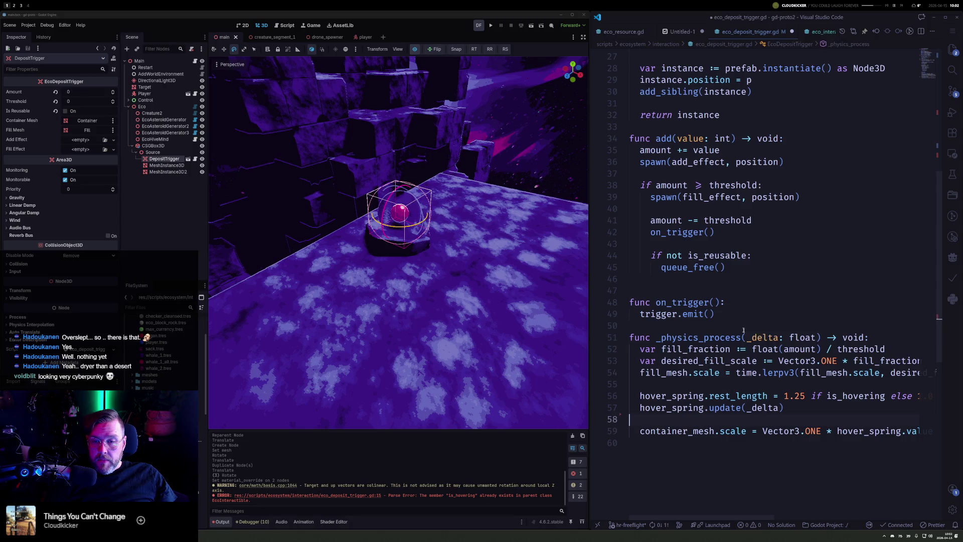
{"action": "key", "text": "ctrl+s"}
{"action": "scroll", "coordinate": [745, 337], "scroll_direction": "up", "scroll_amount": 9}
{"action": "left_click", "coordinate": [760, 98]}
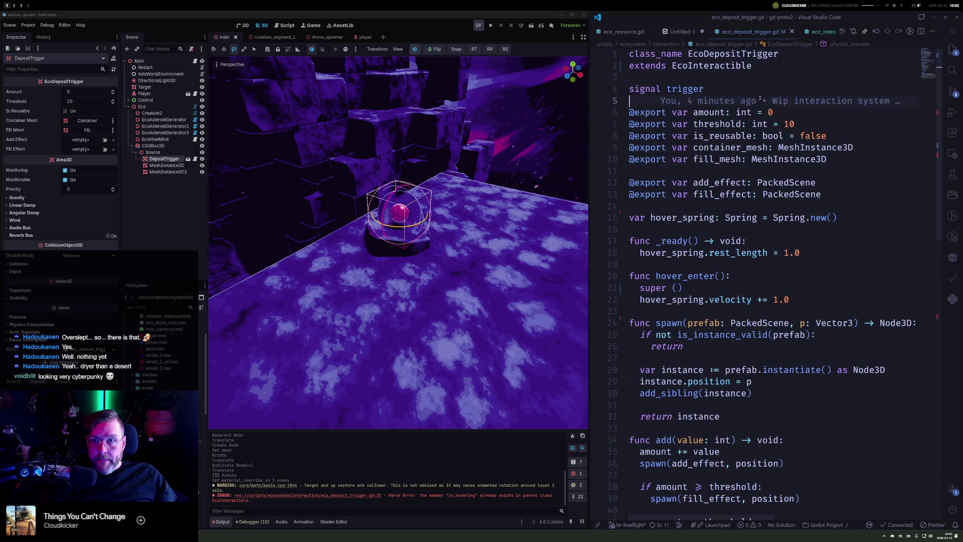
Step: Test-run and stop the game, then lift DepositTrigger above its pedestal
{"action": "left_click", "coordinate": [491, 25]}
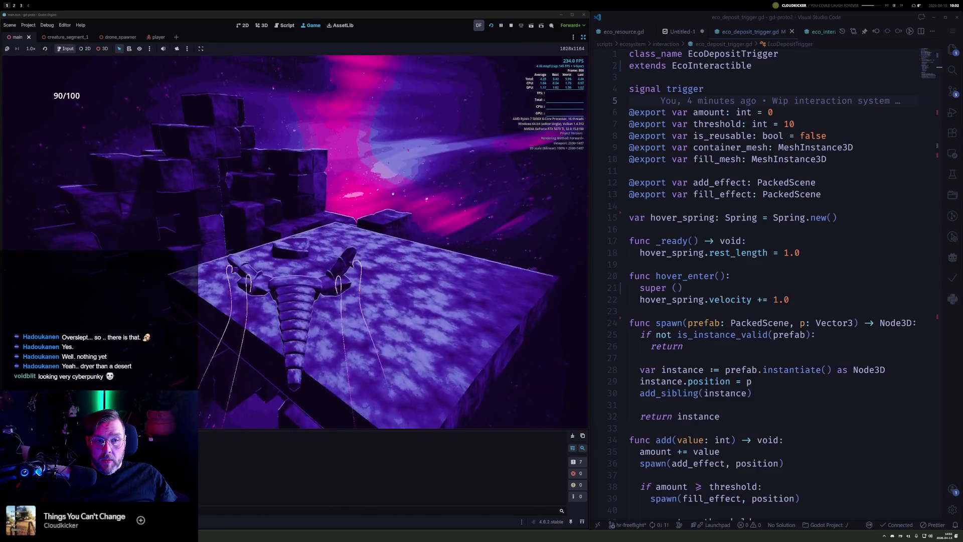
{"action": "left_click", "coordinate": [511, 26]}
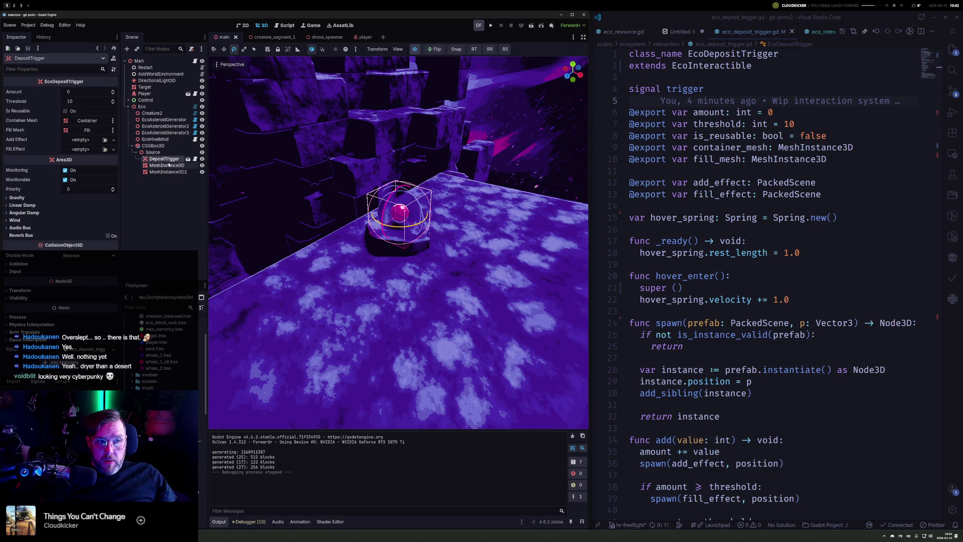
{"action": "key", "text": "w"}
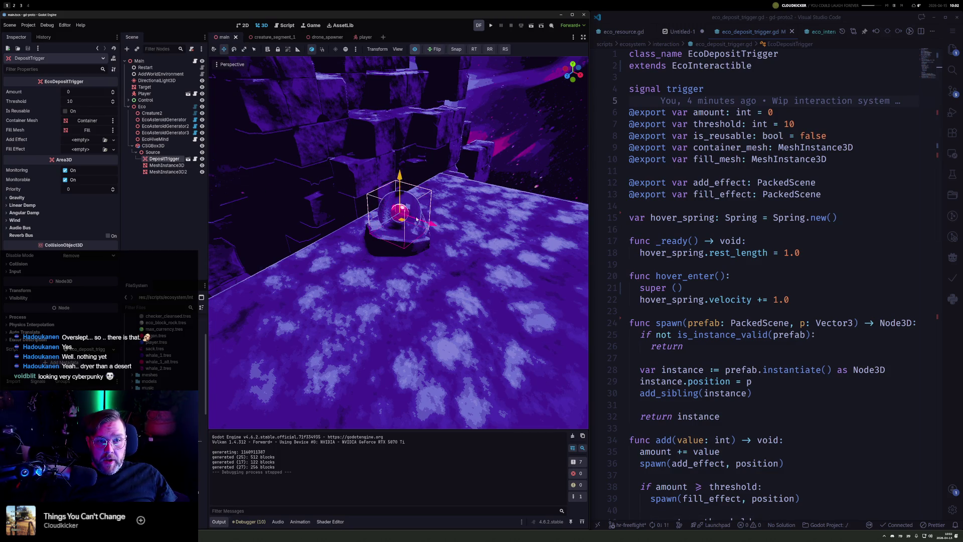
{"action": "left_click_drag", "start_coordinate": [375, 233], "coordinate": [437, 194]}
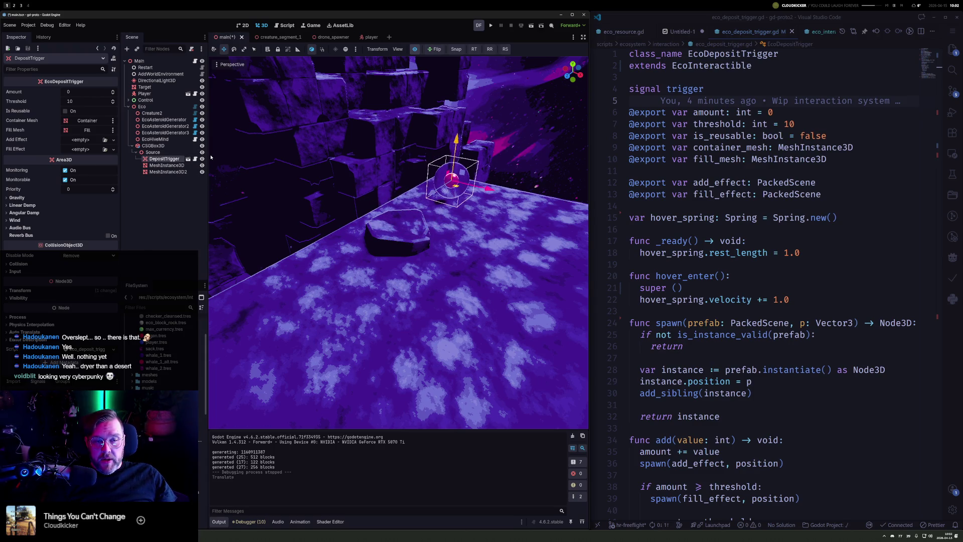
Step: Start adding a child node under Source, search 'ecointer', then cancel it
{"action": "right_click", "coordinate": [153, 153]}
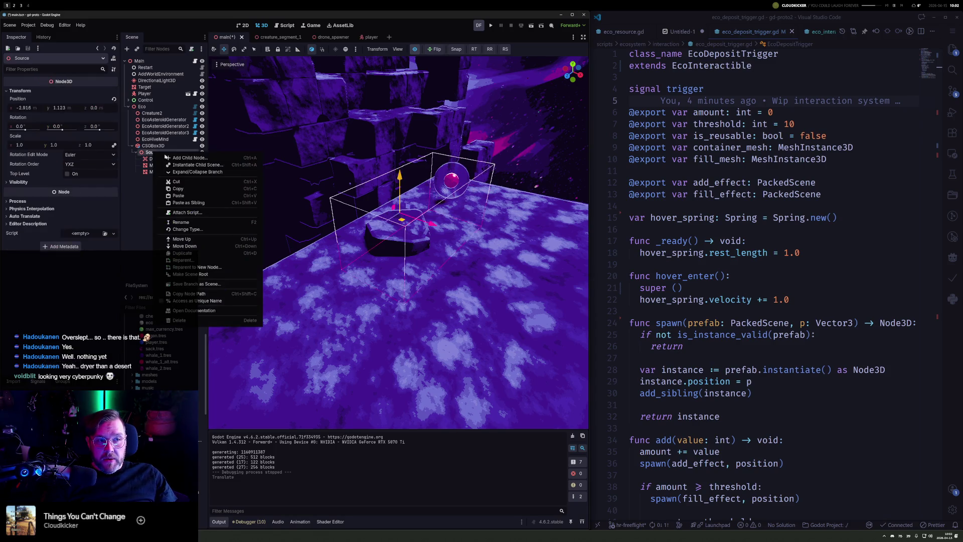
{"action": "left_click", "coordinate": [179, 159]}
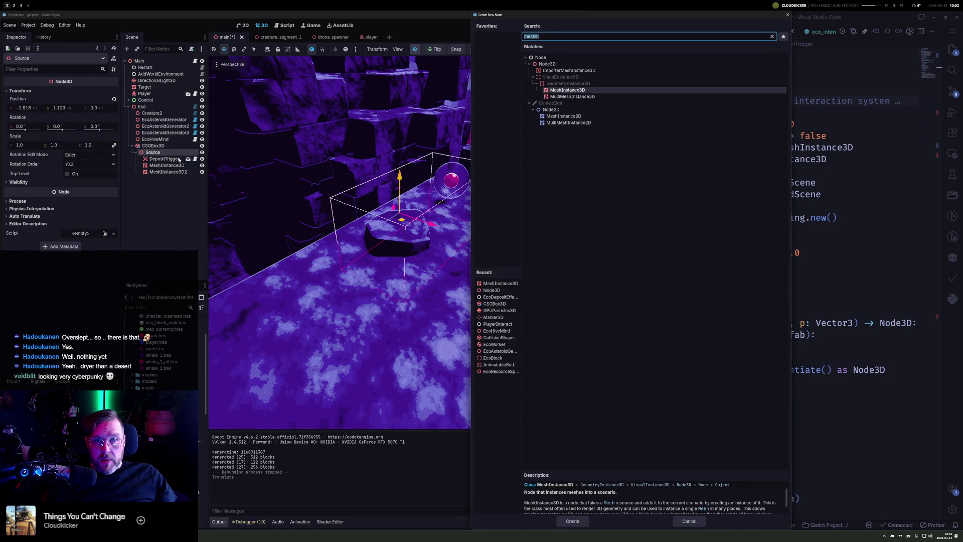
{"action": "type", "text": "ecointer"}
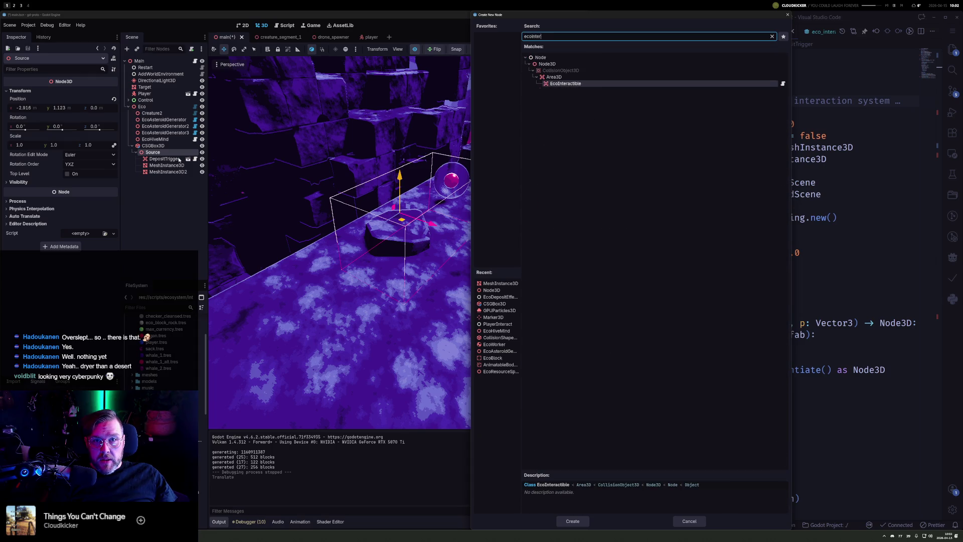
{"action": "key", "text": "Escape"}
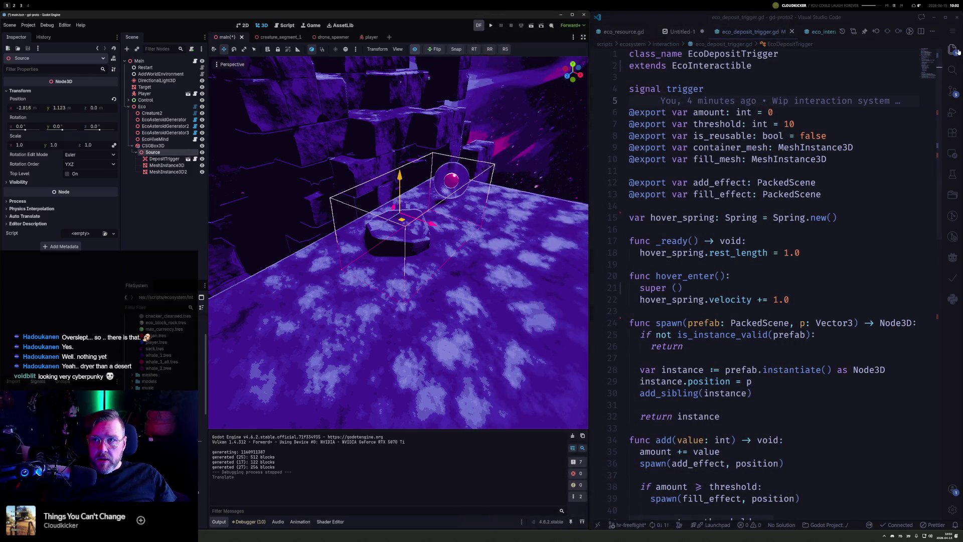
{"action": "left_click", "coordinate": [952, 50]}
Step: Start a new file inside the interaction folder
{"action": "right_click", "coordinate": [693, 159]}
{"action": "key", "text": "Escape"}
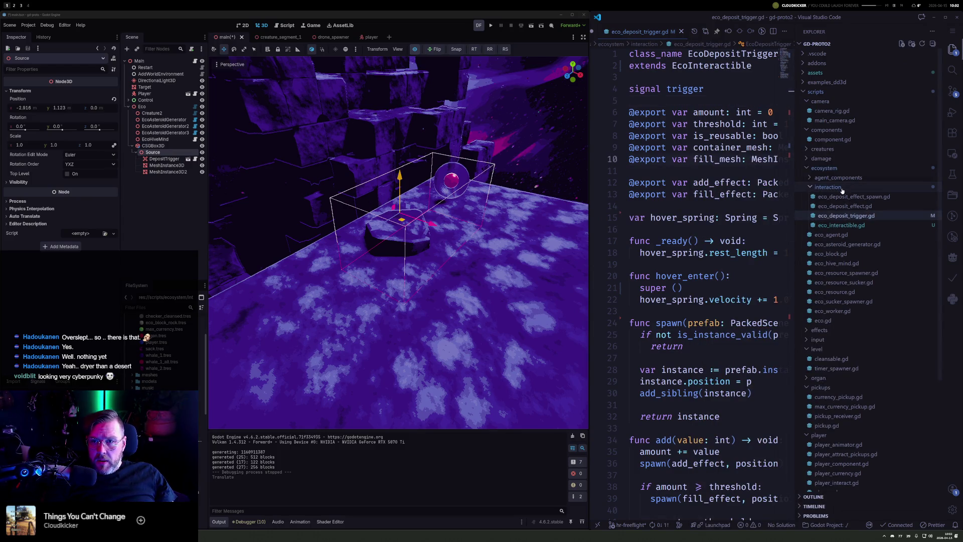
{"action": "right_click", "coordinate": [842, 188]}
{"action": "left_click", "coordinate": [782, 178]}
Step: Name the new file eco_vessel_source.gd, fixing typos along the way, and create it
{"action": "type", "text": "E"}
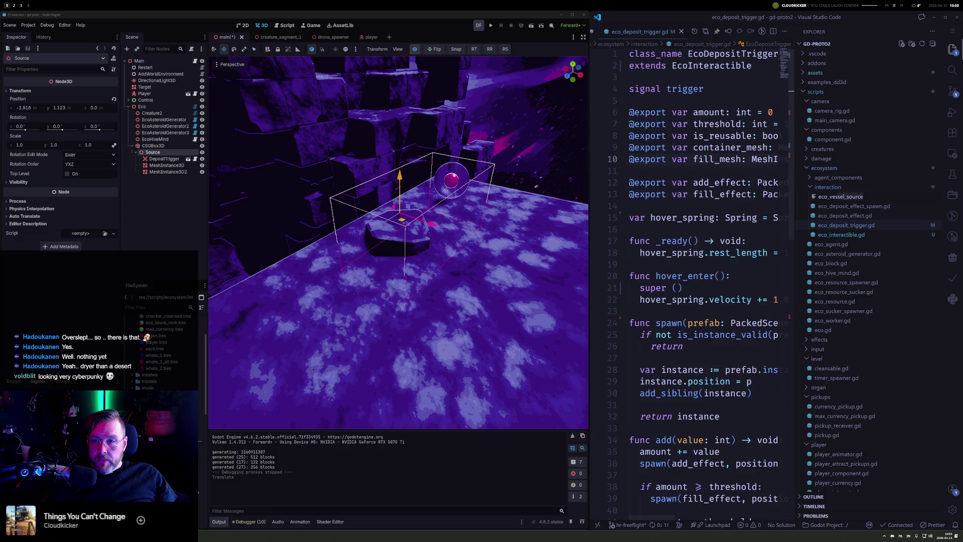
{"action": "type", "text": "eco_sta"}
{"action": "type", "text": "nerve"}
{"action": "key", "text": "BackSpace"}
{"action": "key", "text": "BackSpace"}
{"action": "key", "text": "BackSpace"}
{"action": "type", "text": "blood"}
{"action": "key", "text": "BackSpace"}
{"action": "key", "text": "BackSpace"}
{"action": "key", "text": "BackSpace"}
{"action": "type", "text": "vel"}
{"action": "type", "text": "sel"}
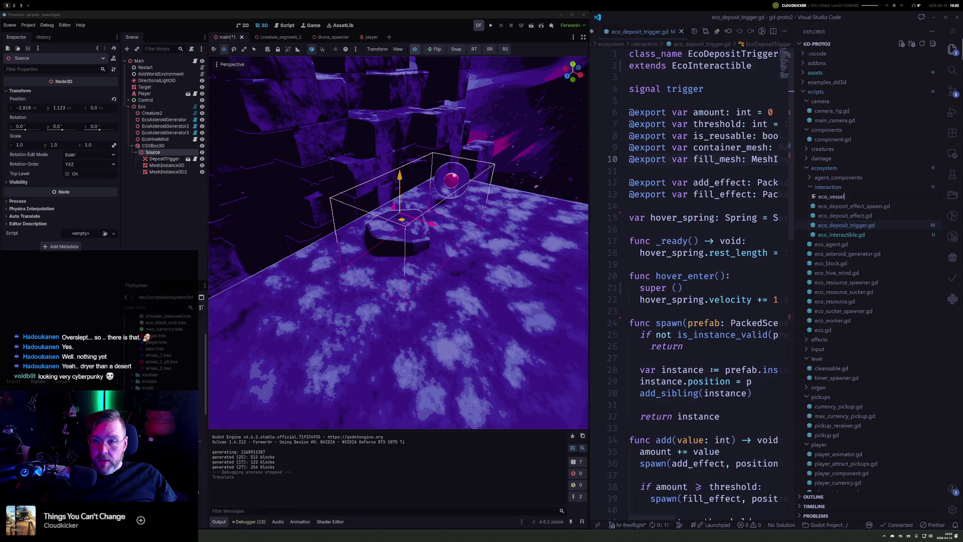
{"action": "type", "text": "source"}
{"action": "key", "text": "Return"}
{"action": "type", "text": "_interactible.gd"}
{"action": "key", "text": "BackSpace"}
{"action": "key", "text": "BackSpace"}
{"action": "key", "text": "BackSpace"}
{"action": "type", "text": ".gd"}
{"action": "key", "text": "Return"}
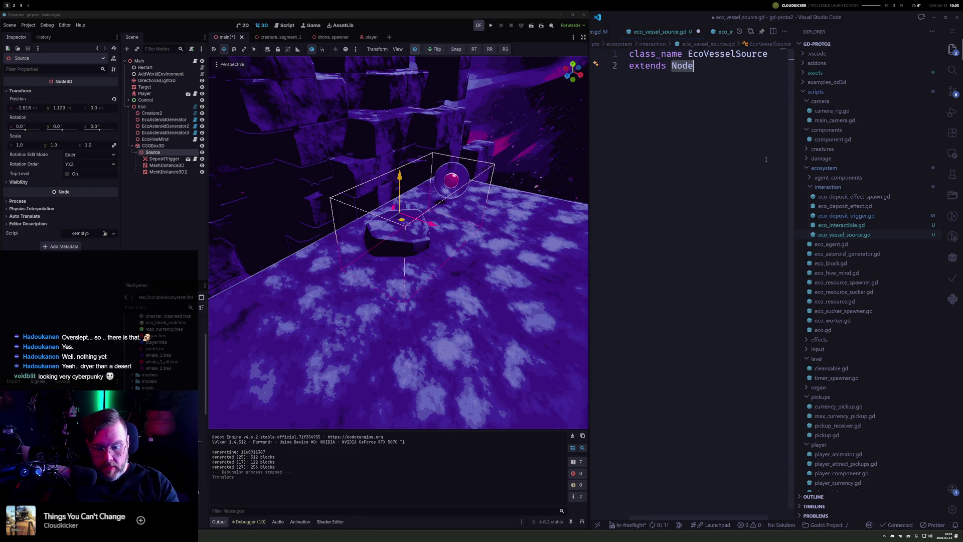
Step: Change the base class after extends from Node to EcoInteractible
{"action": "type", "text": "w"}
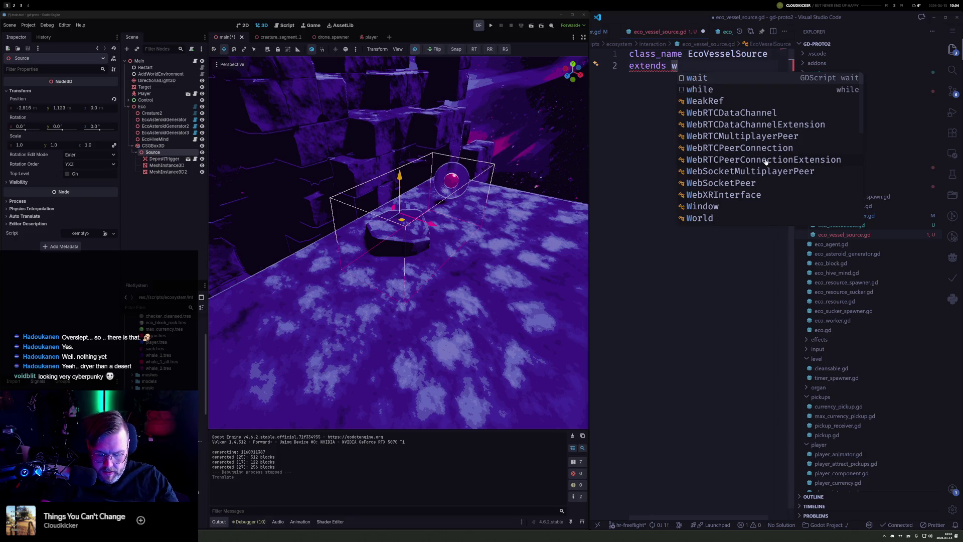
{"action": "key", "text": "Escape"}
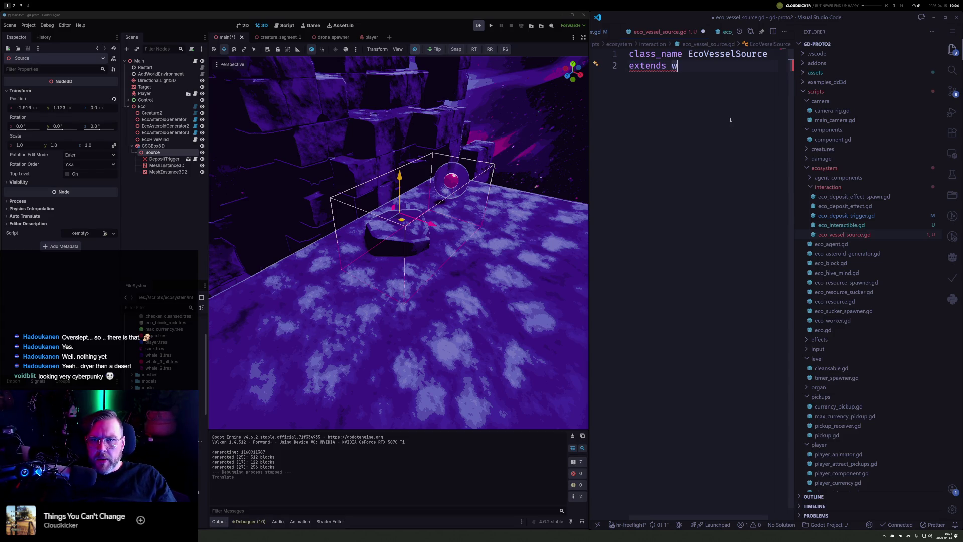
{"action": "key", "text": "BackSpace"}
{"action": "type", "text": "Node"}
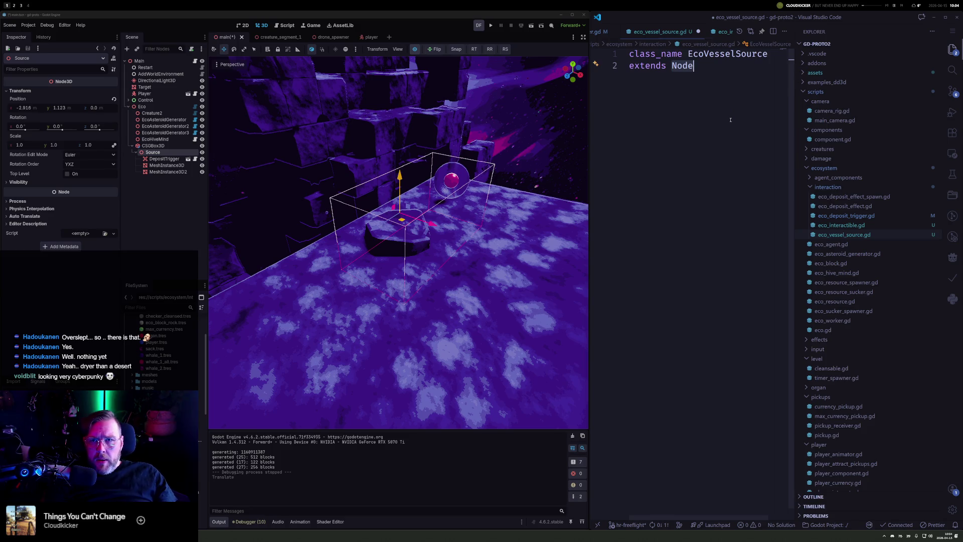
{"action": "type", "text": "Ecointer"}
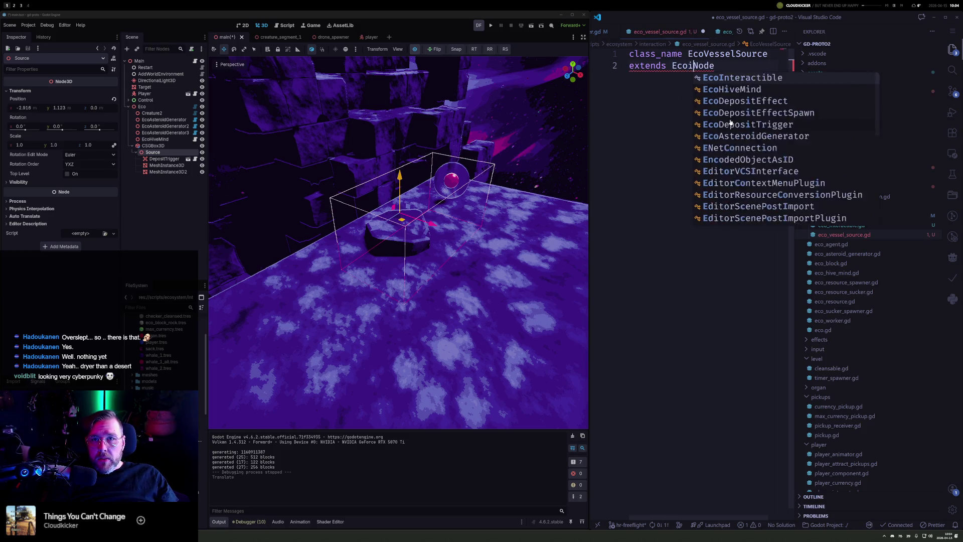
{"action": "key", "text": "Return"}
Step: Tidy the blank lines under the class header and save eco_vessel_source.gd
{"action": "key", "text": "Delete"}
{"action": "key", "text": "Delete"}
{"action": "key", "text": "Delete"}
{"action": "key", "text": "Return"}
{"action": "key", "text": "Return"}
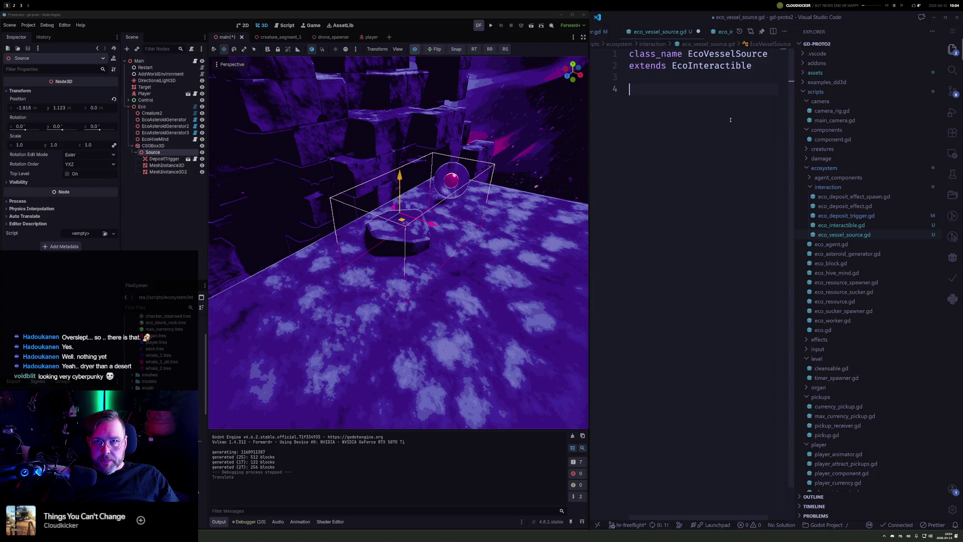
{"action": "key", "text": "BackSpace"}
{"action": "key", "text": "ctrl+s"}
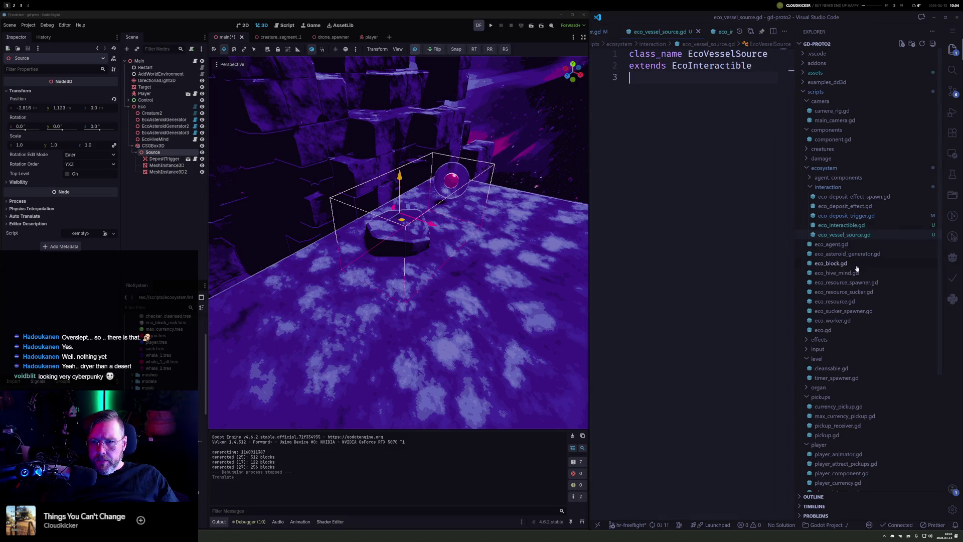
{"action": "key", "text": "ctrl+p"}
Step: Open player_interact.gd through quick search and hide the file tree
{"action": "type", "text": "playe"}
{"action": "key", "text": "Down"}
{"action": "key", "text": "Down"}
{"action": "key", "text": "Down"}
{"action": "key", "text": "Return"}
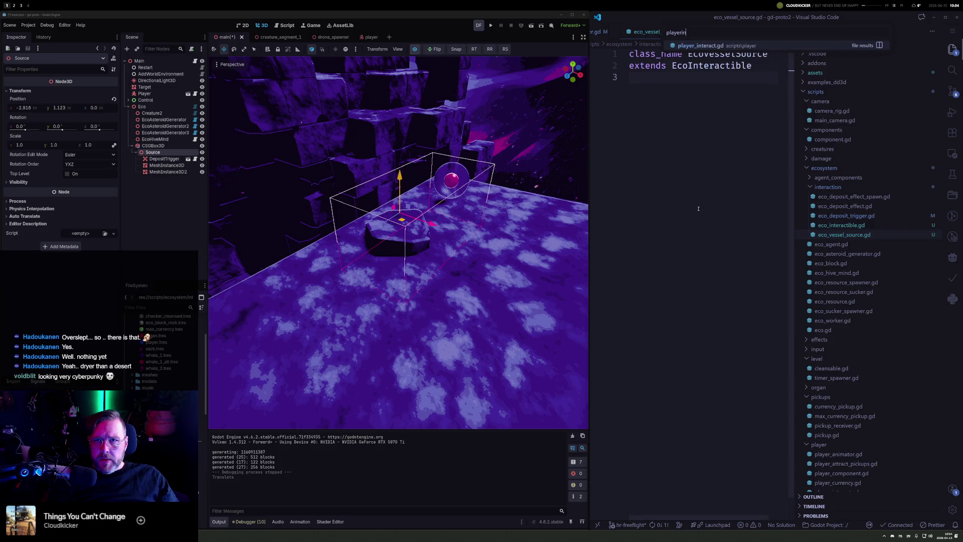
{"action": "key", "text": "ctrl+b"}
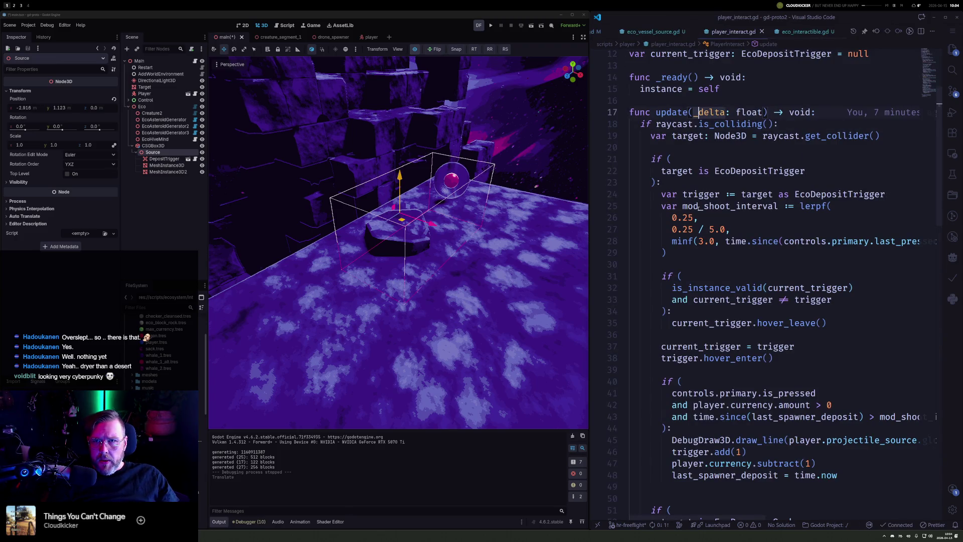
Step: Rename the line 12 EcoDepositTrigger type to EcoInteractible, undo it, and save
{"action": "scroll", "coordinate": [699, 207], "scroll_direction": "up", "scroll_amount": 3}
{"action": "key", "text": "Down"}
{"action": "key", "text": "ctrl+Right"}
{"action": "key", "text": "ctrl+Right"}
{"action": "key", "text": "ctrl+Right"}
{"action": "key", "text": "ctrl+Right"}
{"action": "key", "text": "F2"}
{"action": "type", "text": "EcoInteracti"}
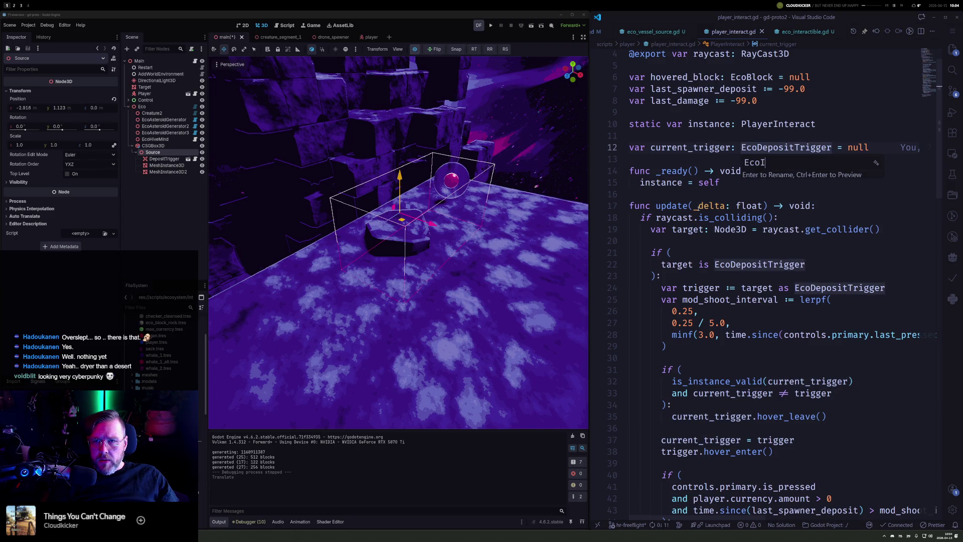
{"action": "type", "text": "ble"}
{"action": "key", "text": "Return"}
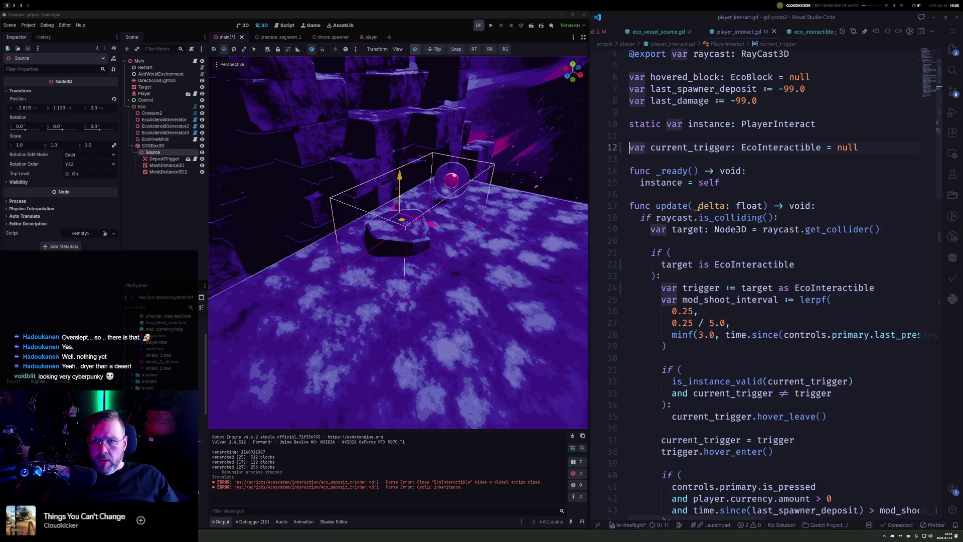
{"action": "key", "text": "ctrl+z"}
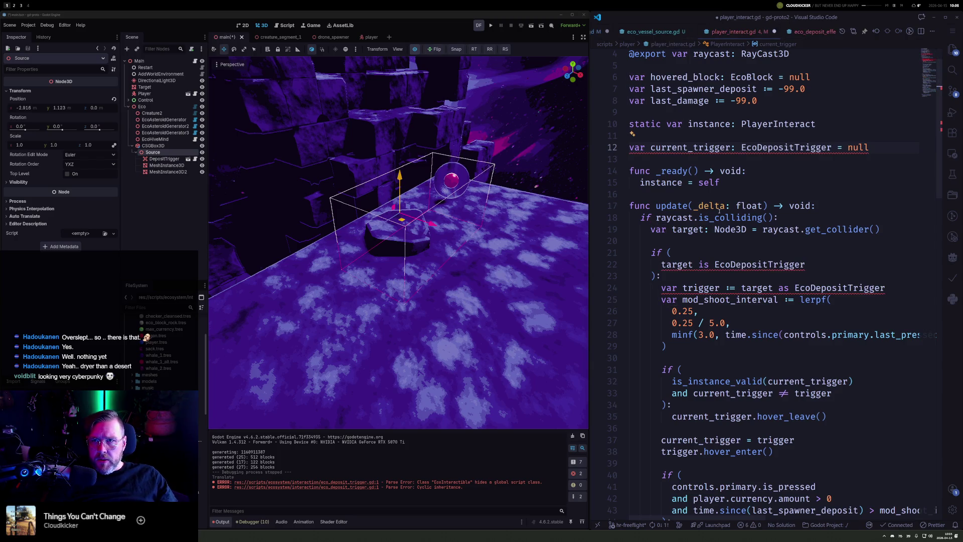
{"action": "key", "text": "ctrl+s"}
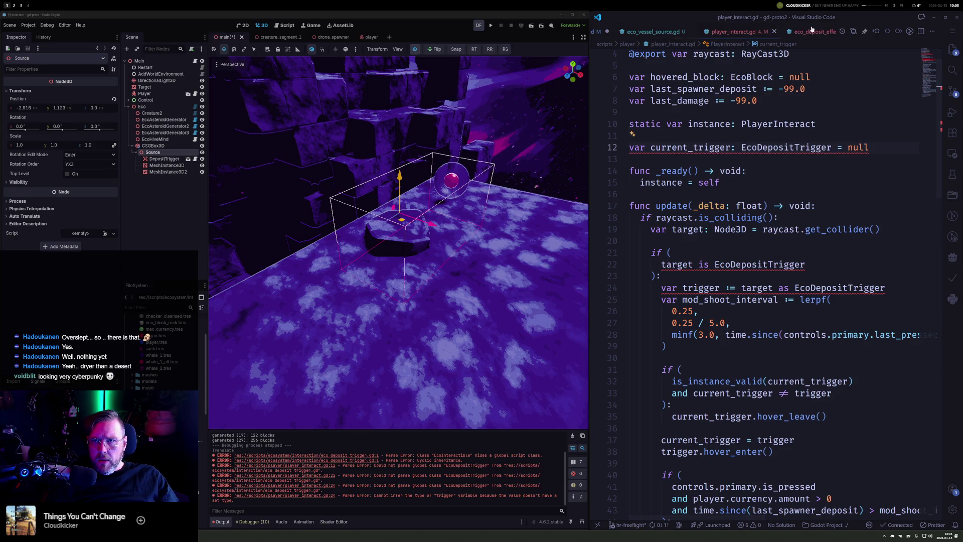
Step: Inspect the EcoDepositTrigger error on line 4 of eco_deposit_effect.gd and save it
{"action": "left_click", "coordinate": [807, 31]}
{"action": "left_click", "coordinate": [859, 93]}
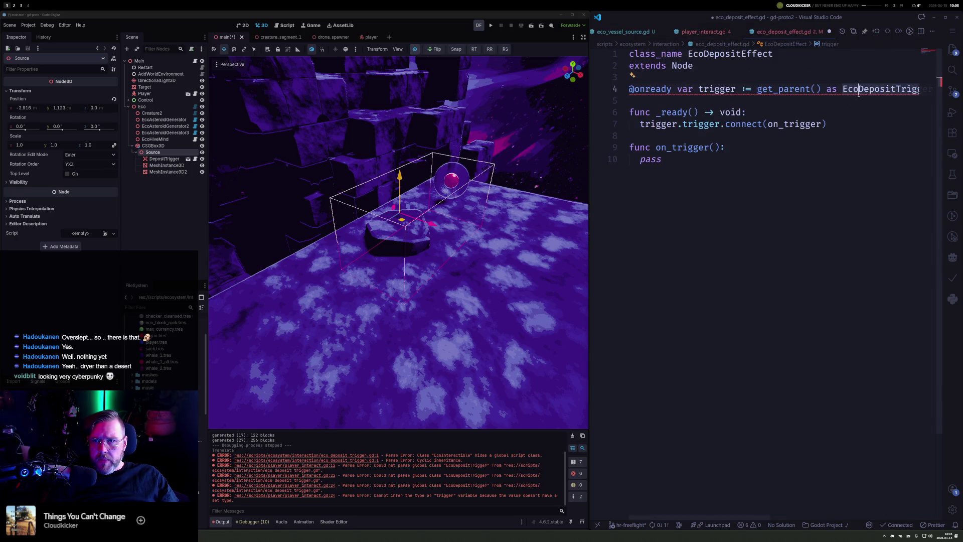
{"action": "mouse_move", "coordinate": [858, 93]}
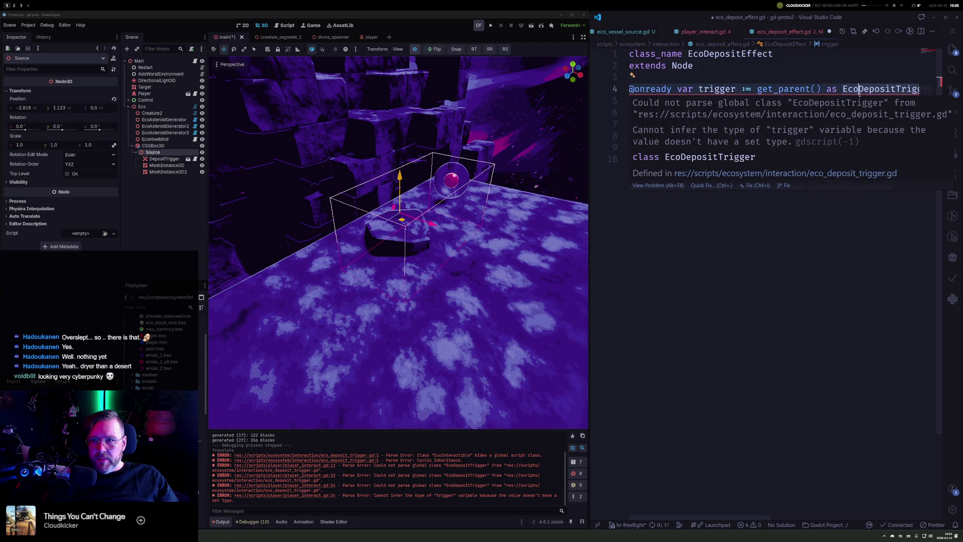
{"action": "key", "text": "ctrl+s"}
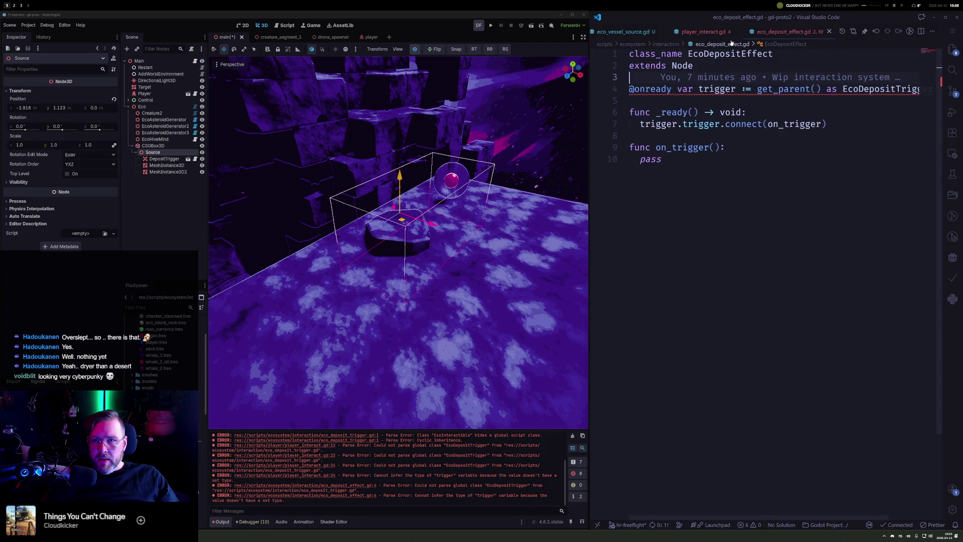
{"action": "key", "text": "super+2"}
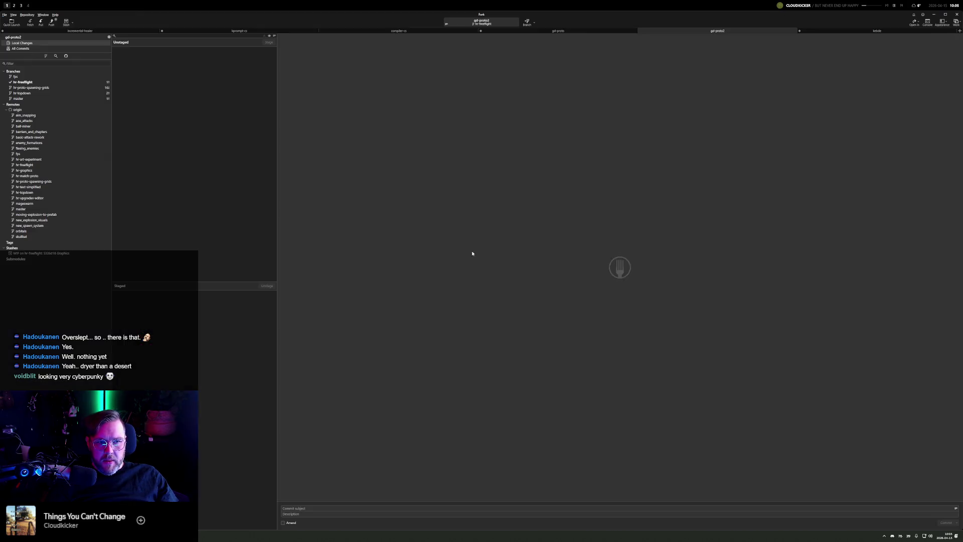
Step: Review the diffs of the changed files, ending on eco_deposit_trigger.gd
{"action": "left_click", "coordinate": [198, 60]}
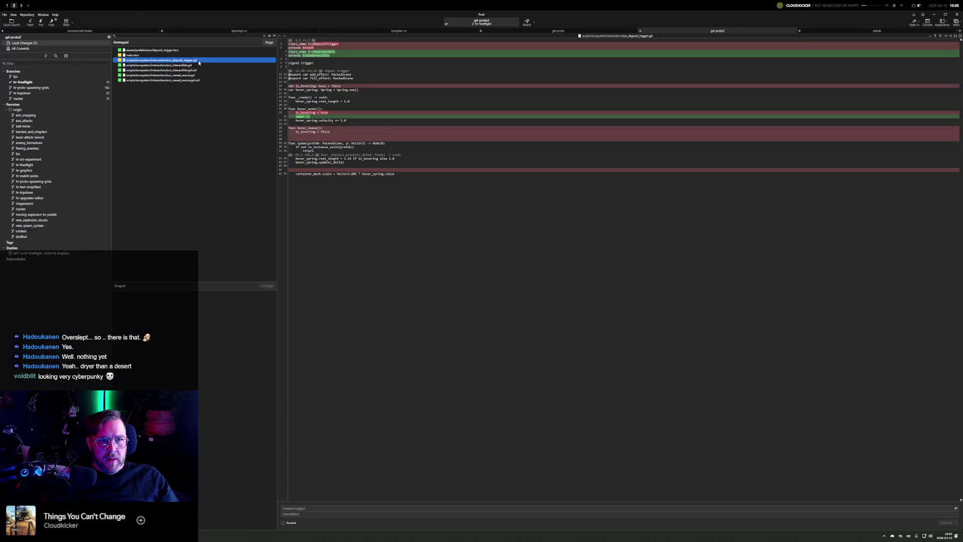
{"action": "left_click", "coordinate": [196, 65]}
{"action": "left_click", "coordinate": [194, 70]}
{"action": "left_click", "coordinate": [192, 75]}
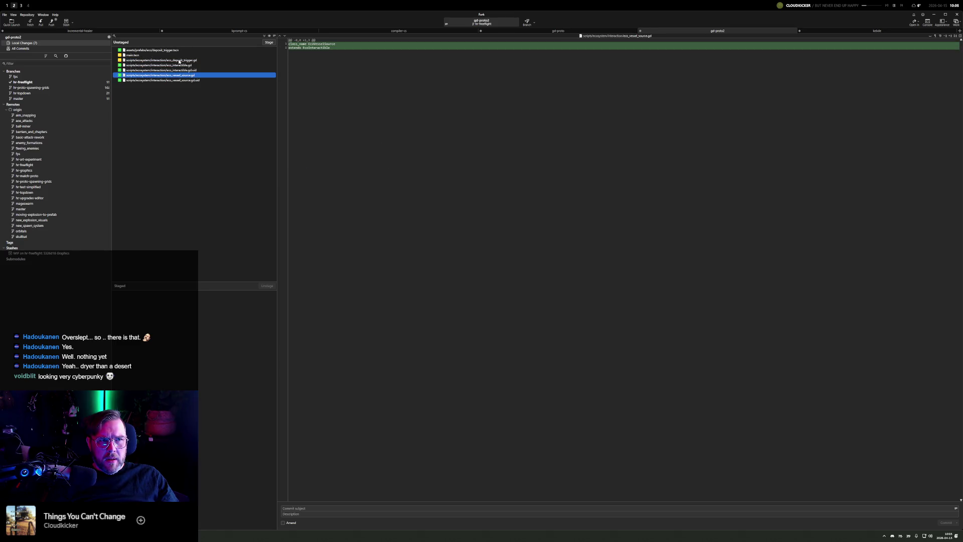
{"action": "left_click", "coordinate": [178, 61]}
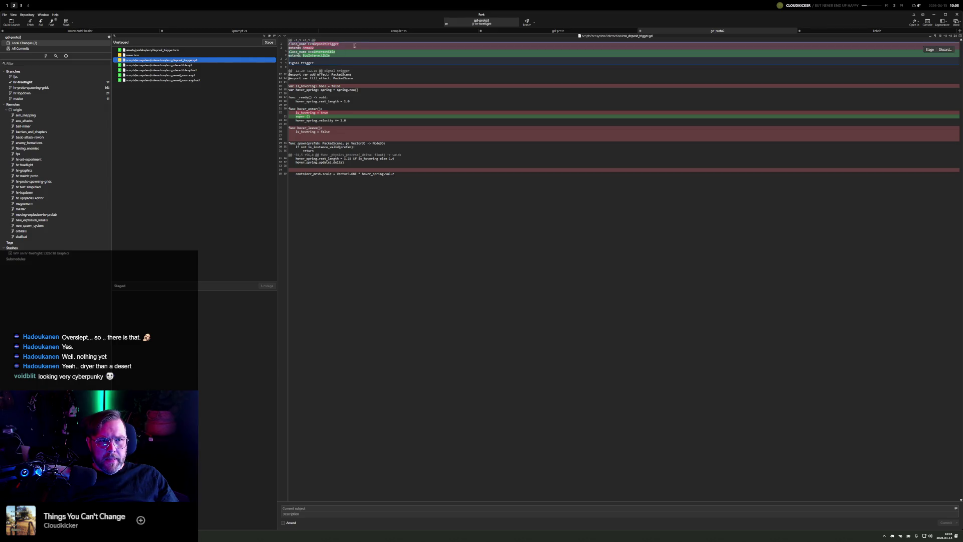
Step: Discard the class_name and extends changes at the top of eco_deposit_trigger.gd
{"action": "left_click", "coordinate": [942, 50]}
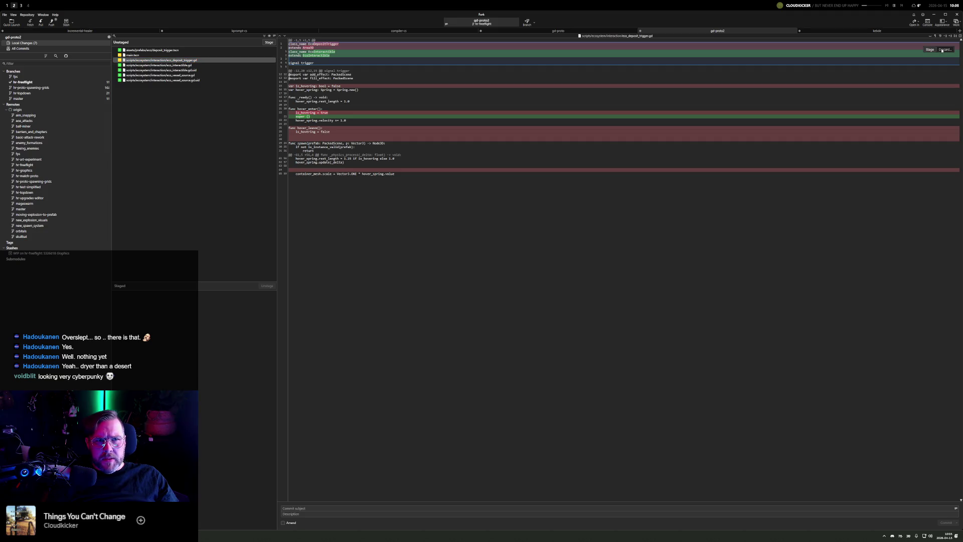
{"action": "left_click", "coordinate": [942, 50]}
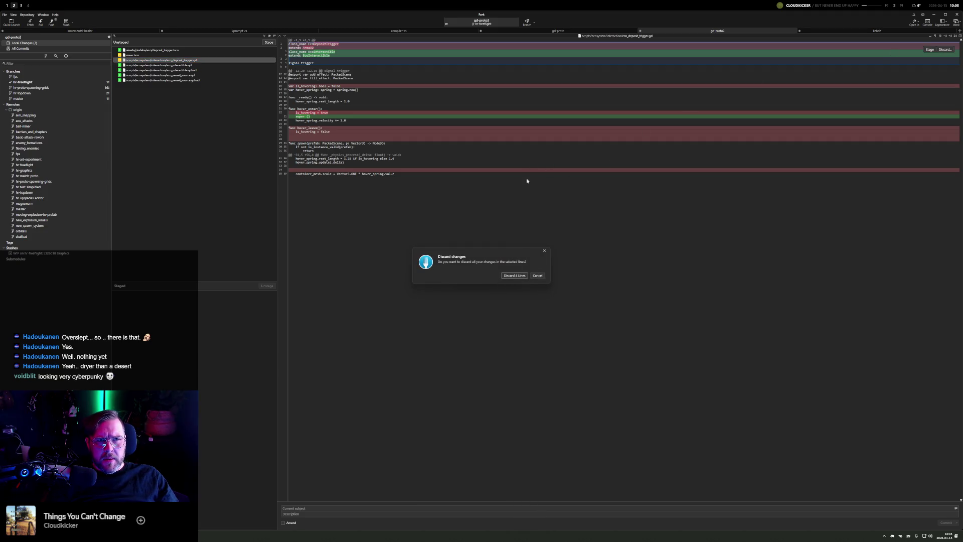
{"action": "left_click", "coordinate": [517, 275]}
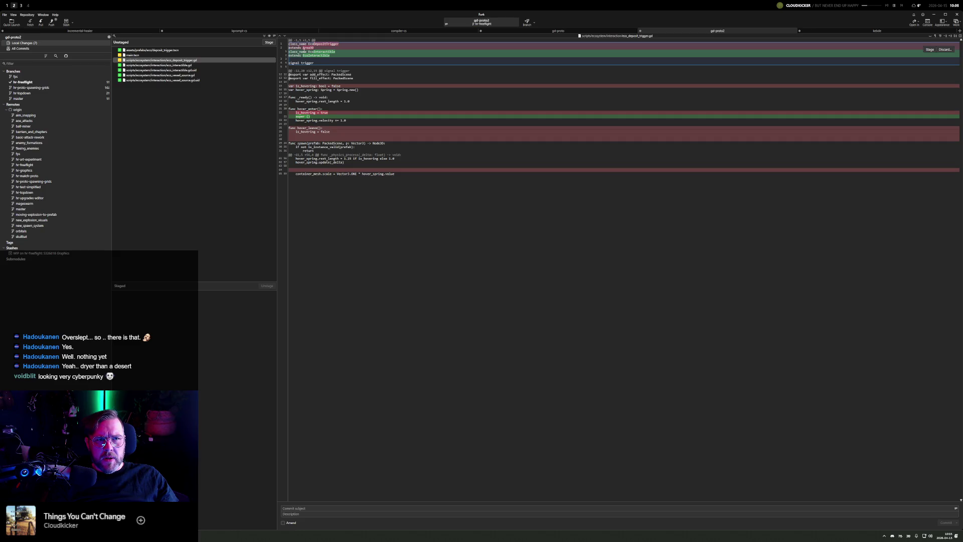
{"action": "left_click_drag", "start_coordinate": [332, 56], "coordinate": [278, 42]}
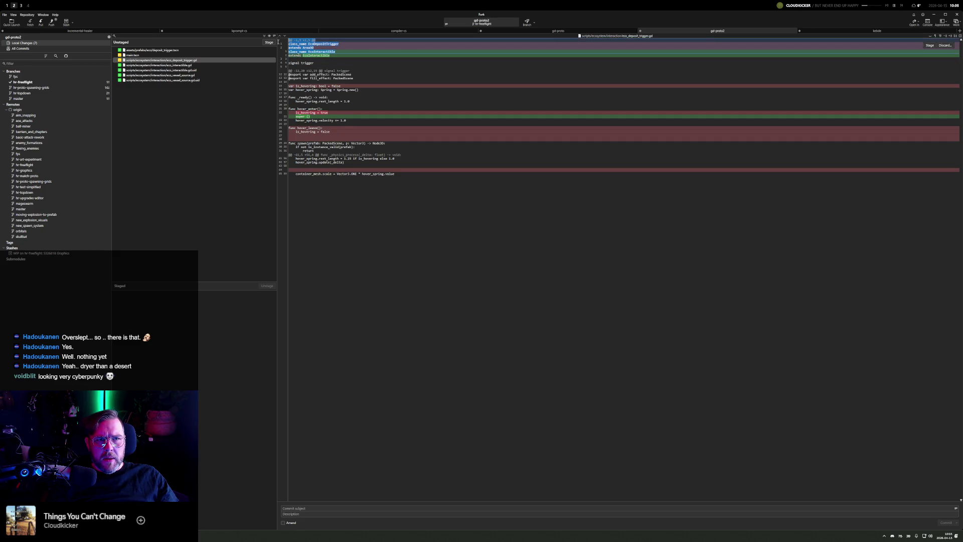
{"action": "left_click", "coordinate": [945, 45]}
{"action": "left_click", "coordinate": [512, 274]}
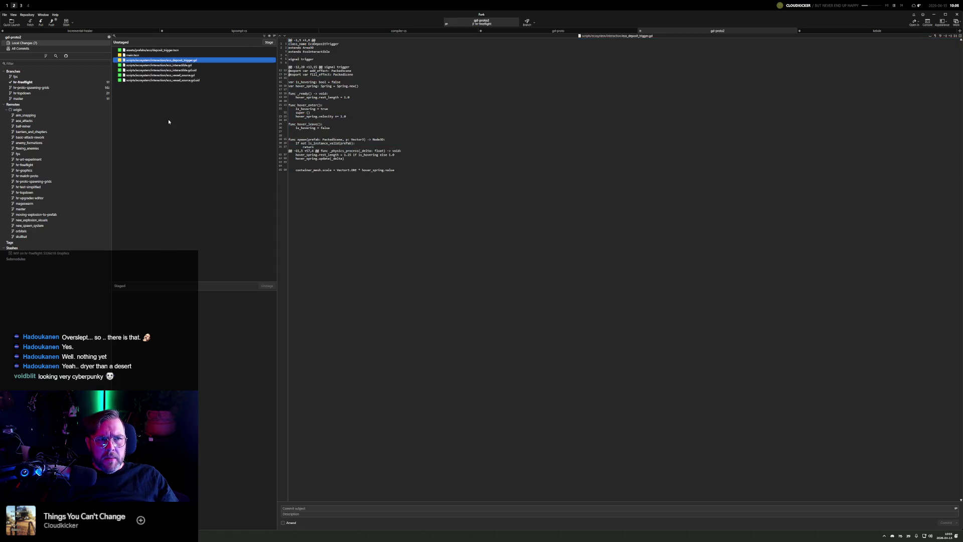
Step: Stage eco_deposit_trigger.gd and eco_interactible.gd for commit
{"action": "key", "text": "Return"}
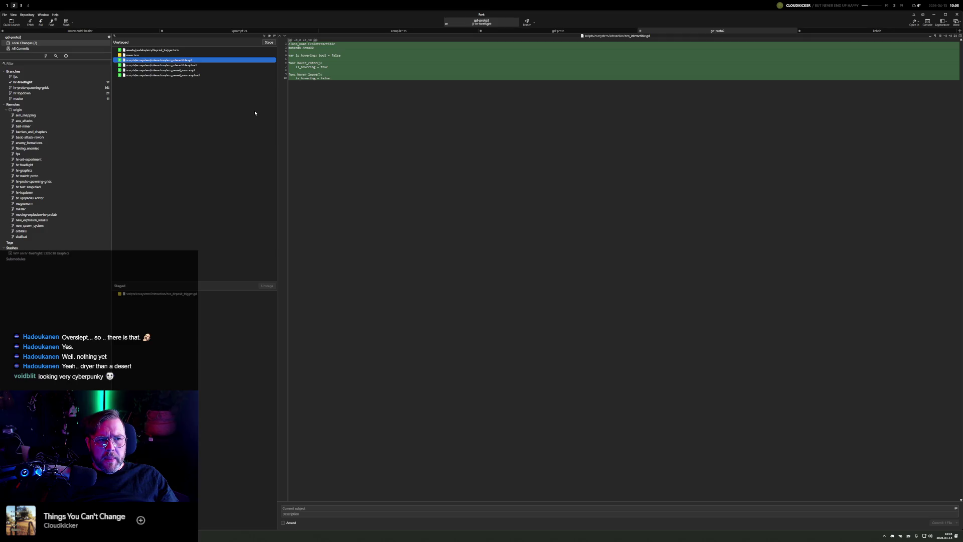
{"action": "key", "text": "Return"}
{"action": "key", "text": "super+1"}
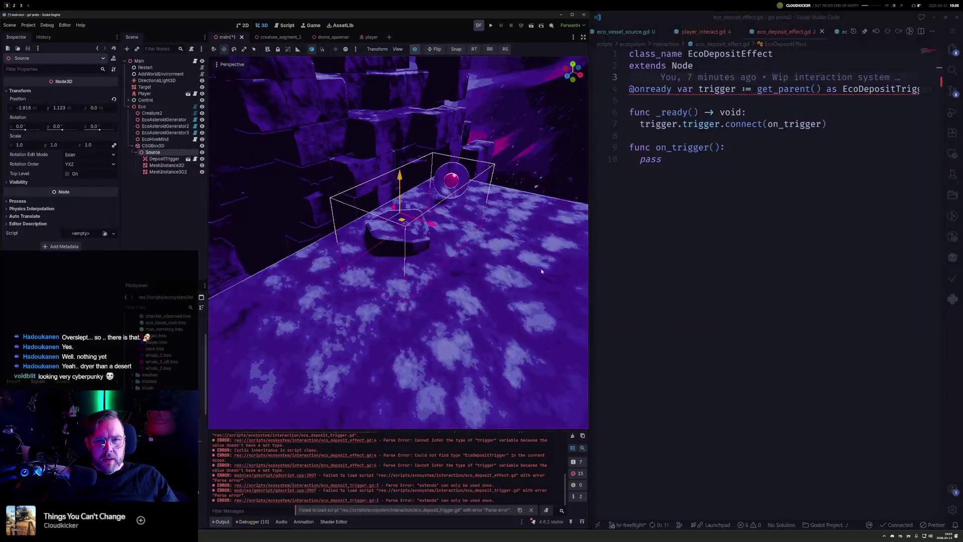
Step: Put the caret just before EcoDepositTrigger in the trigger declaration
{"action": "left_click", "coordinate": [717, 89]}
{"action": "left_click", "coordinate": [854, 89]}
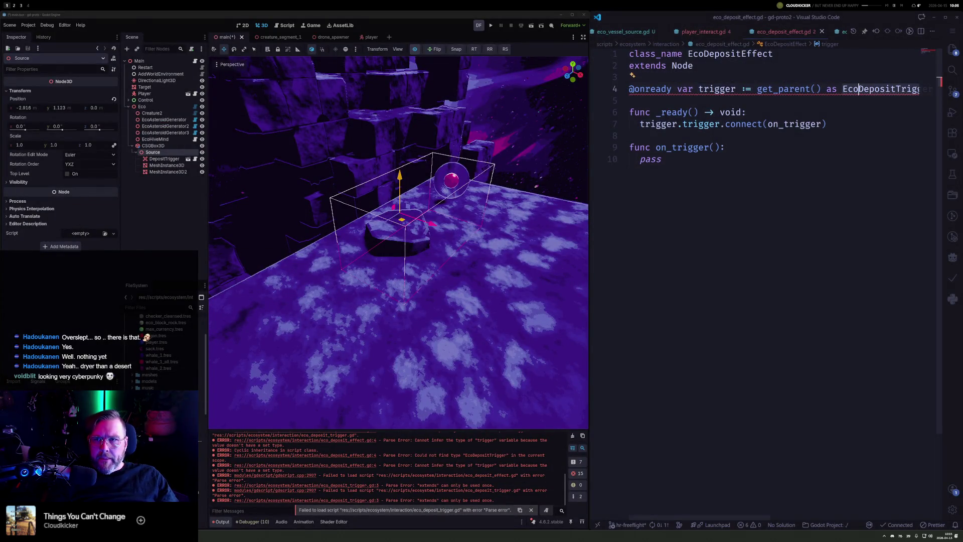
{"action": "left_click", "coordinate": [842, 89]}
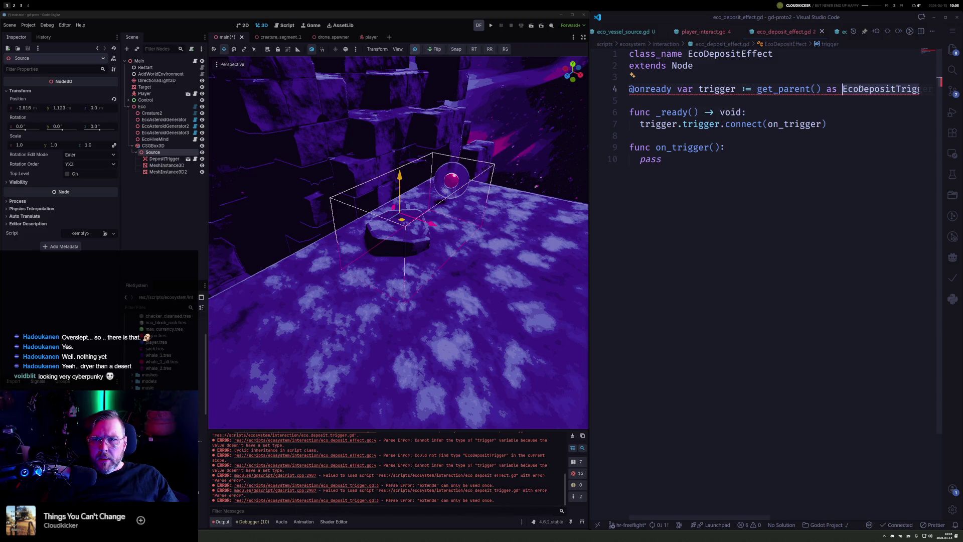
Step: Run and stop the game in Godot, check the Errors tab, then return to Output
{"action": "left_click", "coordinate": [540, 42]}
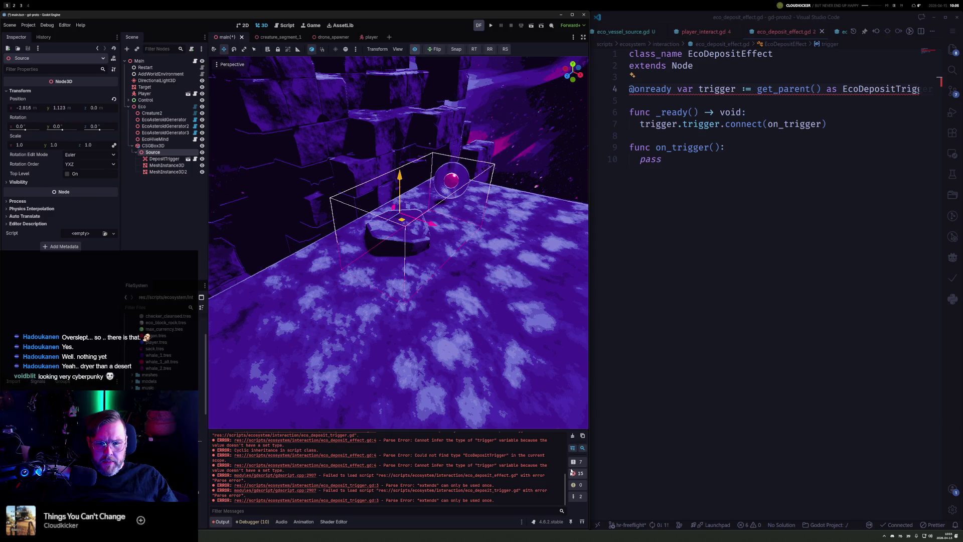
{"action": "left_click", "coordinate": [491, 25]}
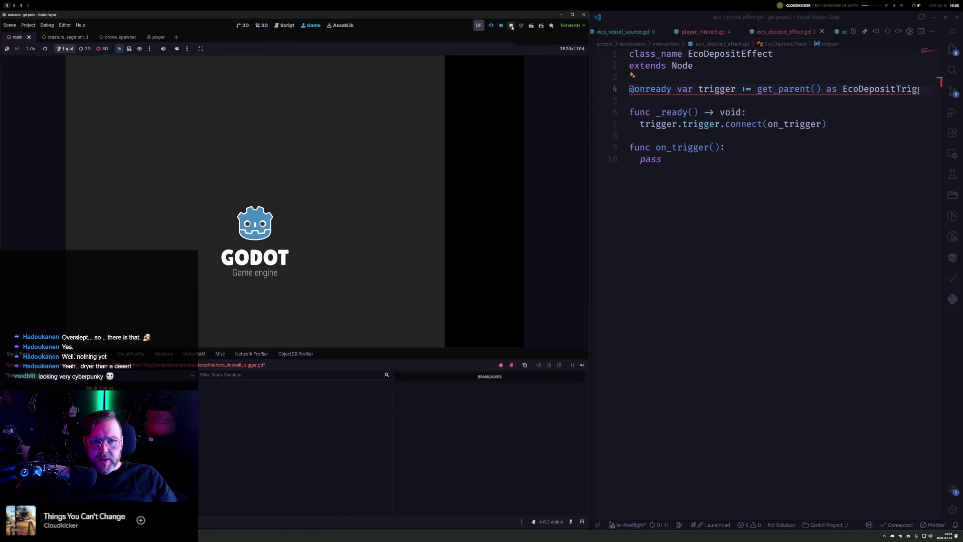
{"action": "left_click", "coordinate": [511, 26]}
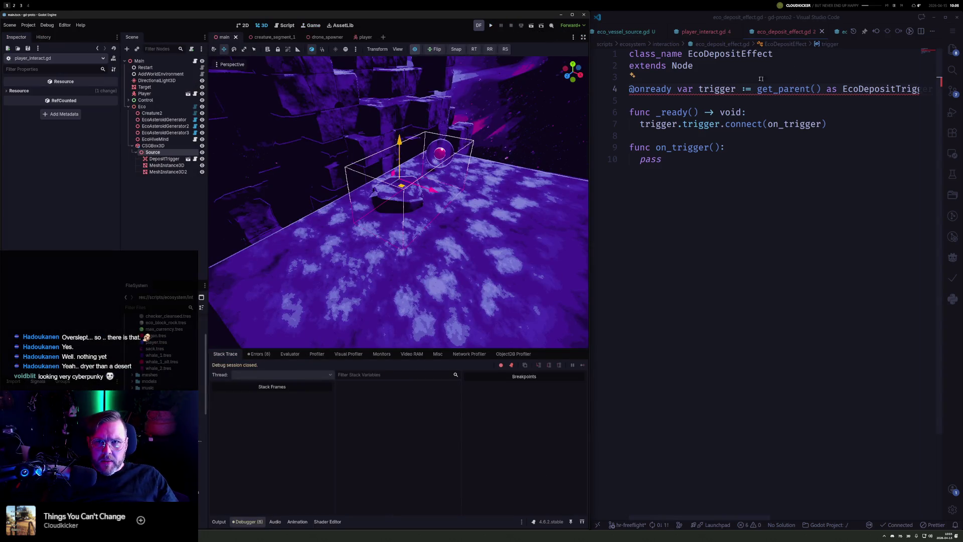
{"action": "left_click", "coordinate": [259, 353]}
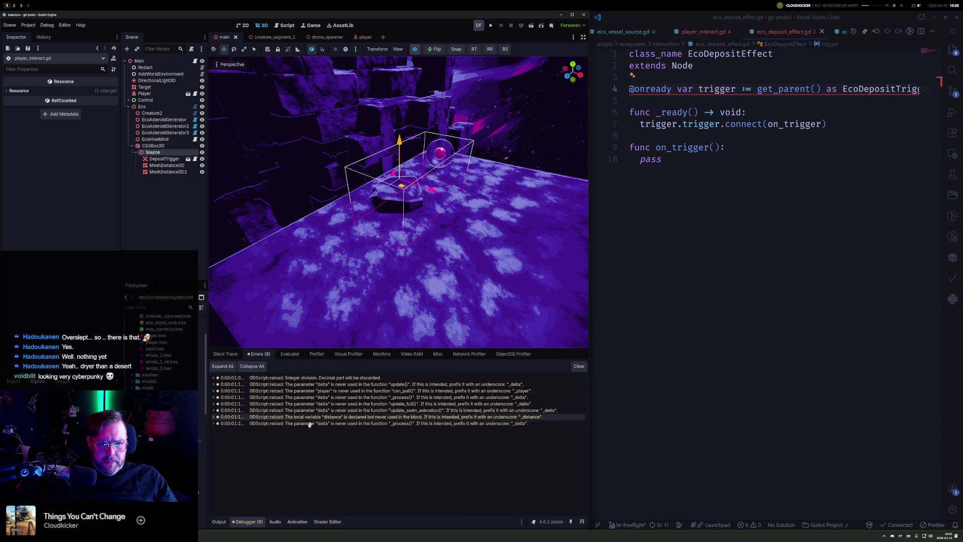
{"action": "left_click", "coordinate": [221, 521]}
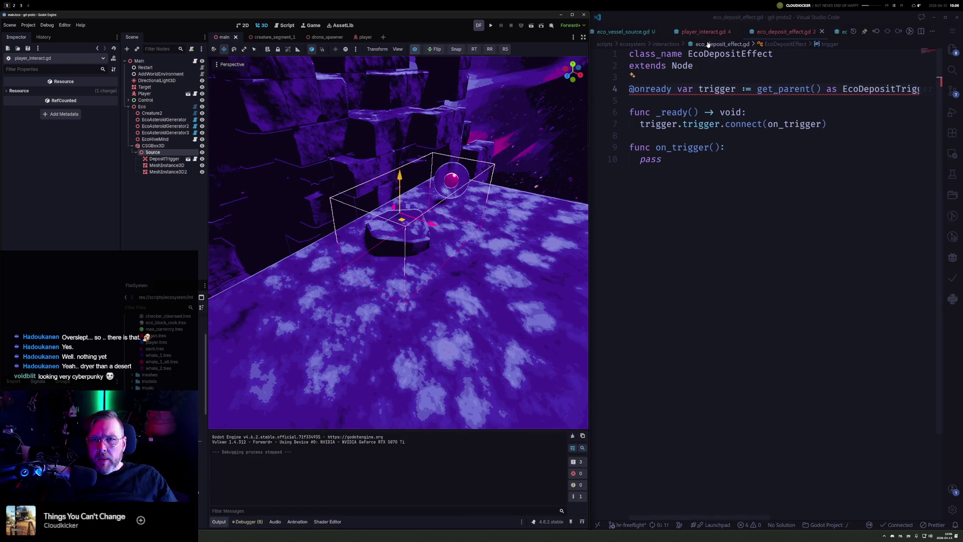
{"action": "key", "text": "ctrl+Tab"}
{"action": "key", "text": "ctrl+BackSpace"}
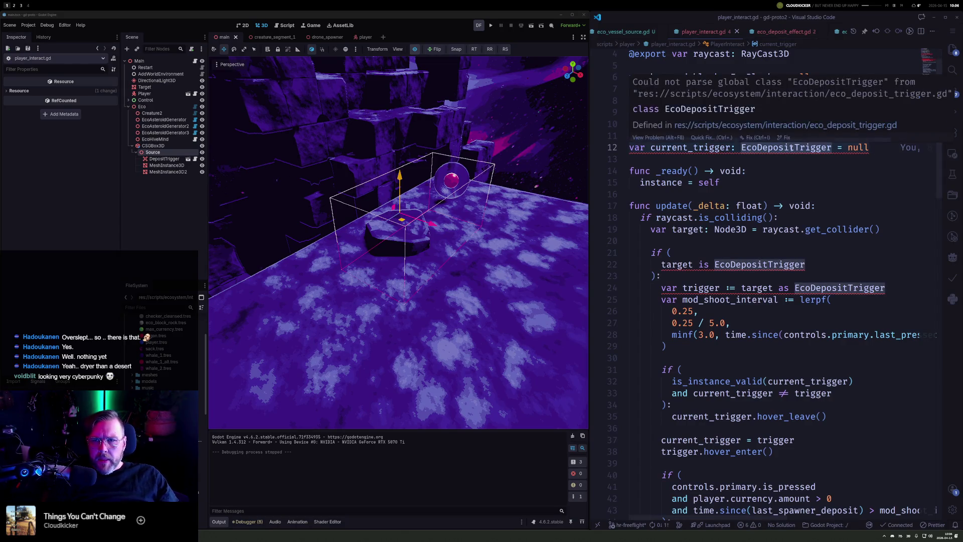
Step: Replace EcoDepositTrigger with EcoInteractible on lines 12, 22 and 24
{"action": "type", "text": "EcoInteractible"}
{"action": "key", "text": "Down"}
{"action": "key", "text": "Down"}
{"action": "key", "text": "Down"}
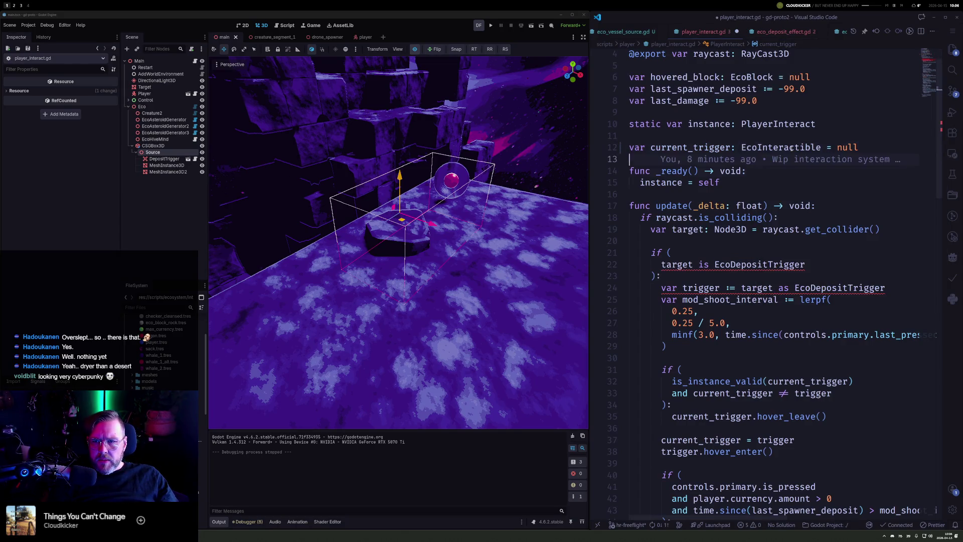
{"action": "key", "text": "ctrl+BackSpace"}
{"action": "type", "text": "EcoInteractible"}
{"action": "key", "text": "Down"}
{"action": "key", "text": "Down"}
{"action": "key", "text": "End"}
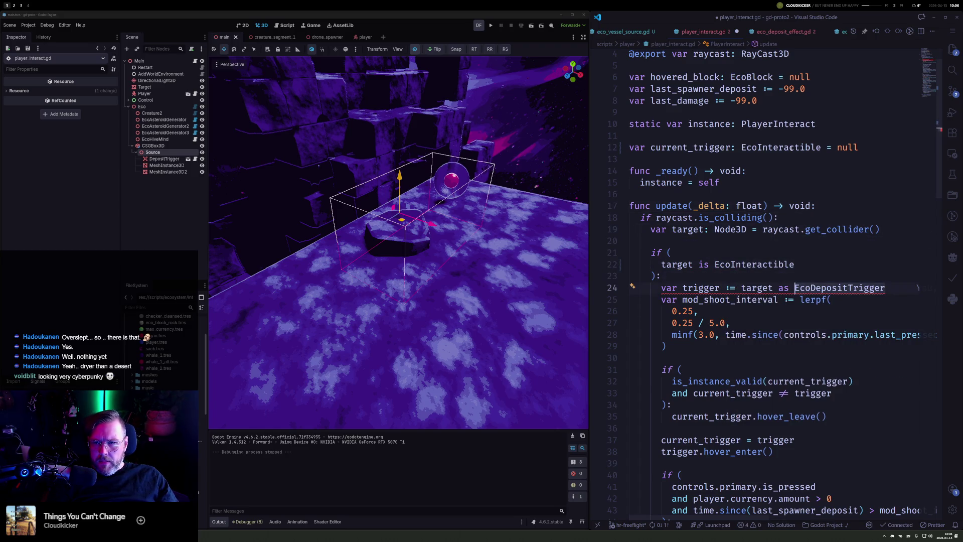
{"action": "key", "text": "ctrl+BackSpace"}
{"action": "type", "text": "Ecoin"}
{"action": "key", "text": "Return"}
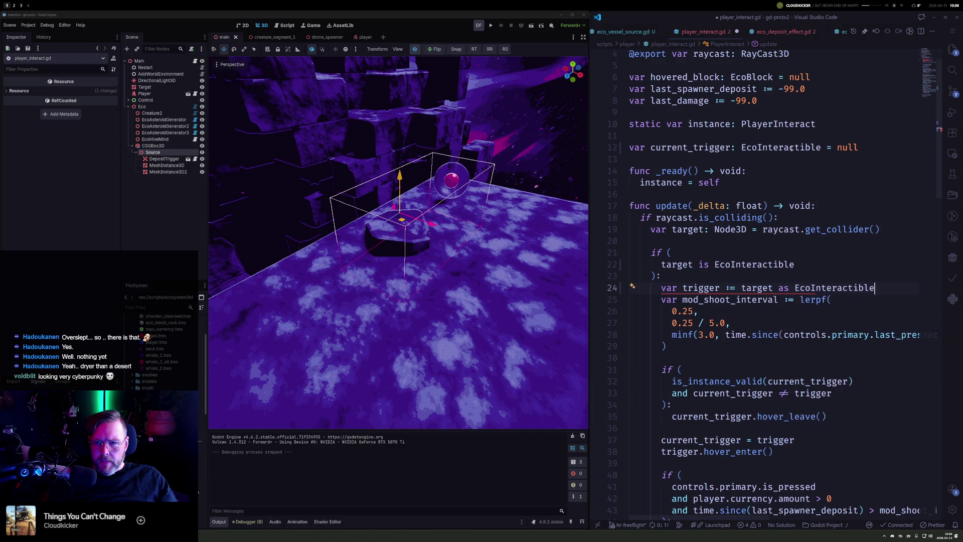
Step: Review the edited lines, zoom the editor out, and bring up eco_deposit_effect.gd
{"action": "key", "text": "Down"}
{"action": "key", "text": "Home"}
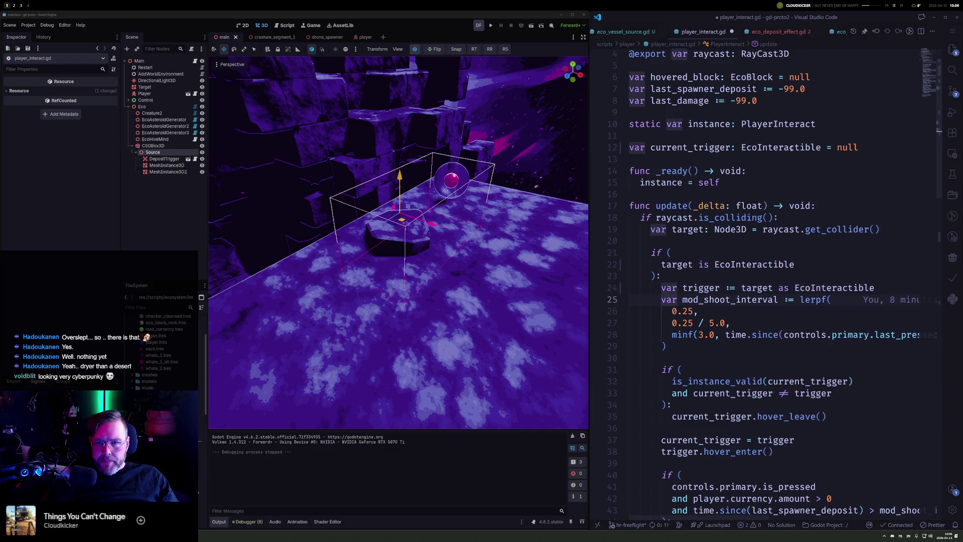
{"action": "mouse_move", "coordinate": [725, 123]}
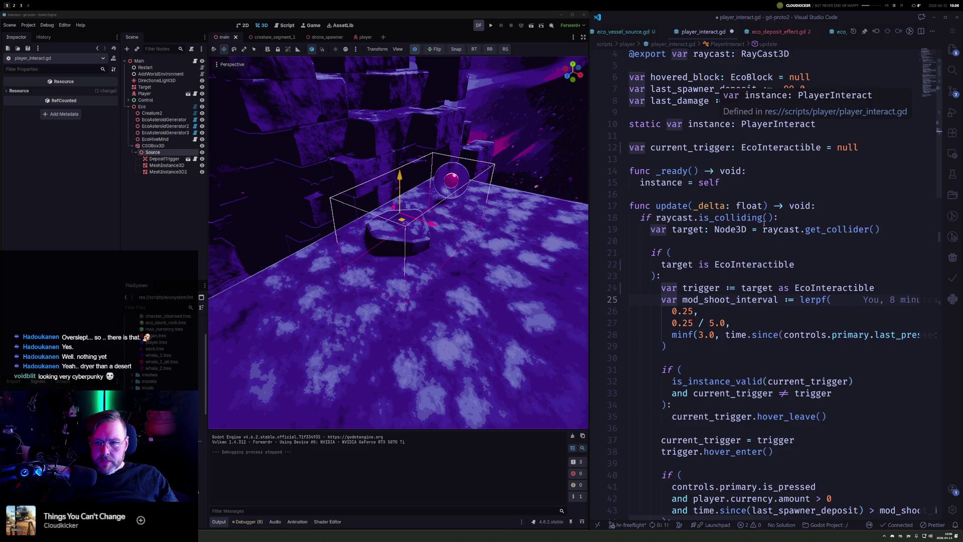
{"action": "left_click", "coordinate": [697, 276]}
{"action": "left_click", "coordinate": [704, 241]}
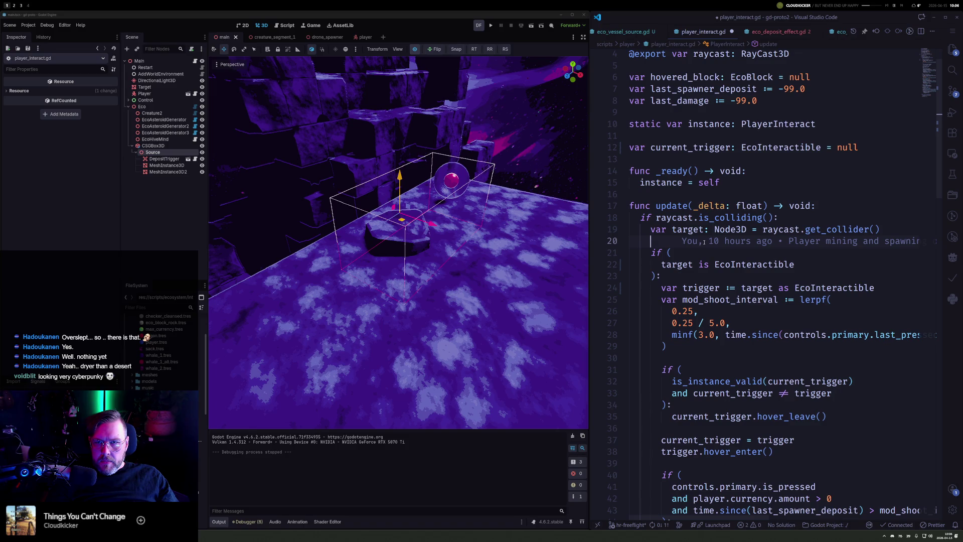
{"action": "left_click", "coordinate": [720, 274]}
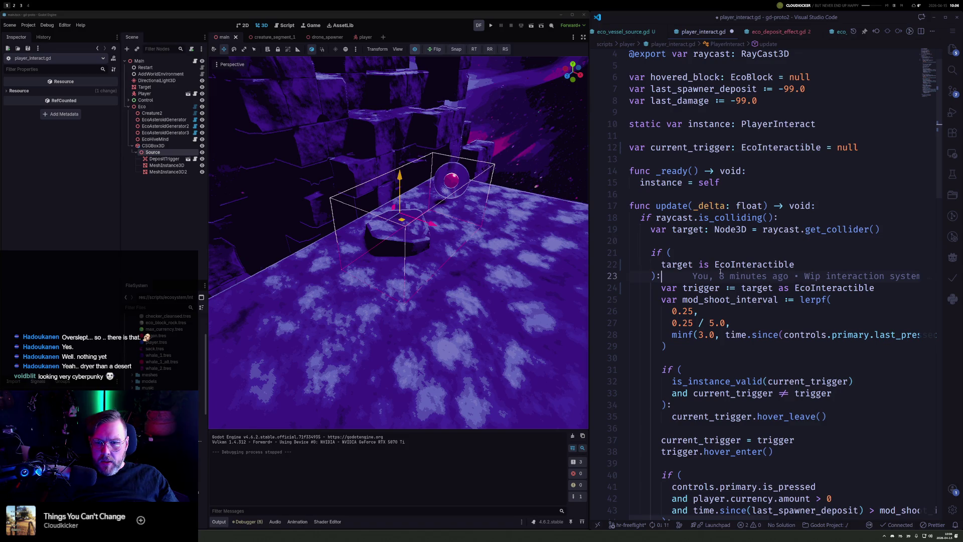
{"action": "key", "text": "ctrl+minus"}
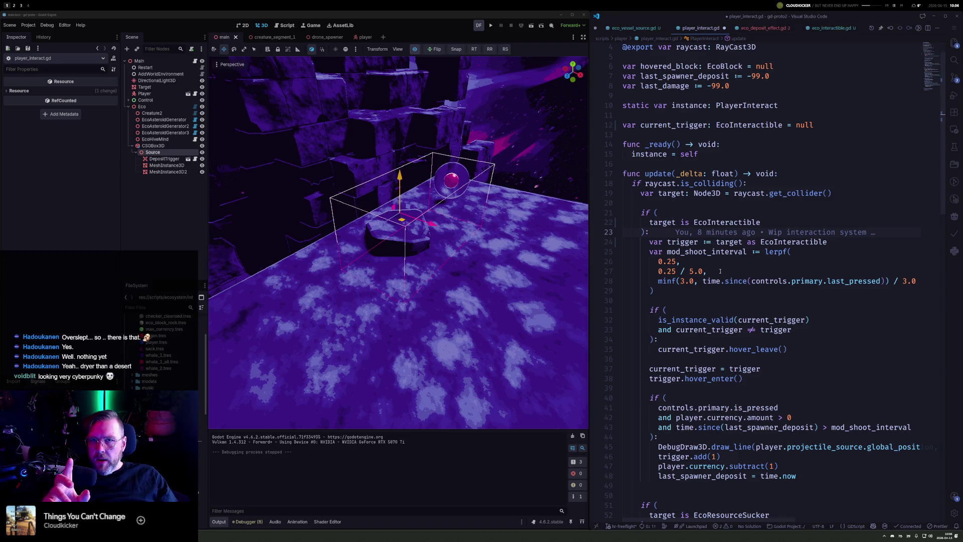
{"action": "left_click", "coordinate": [756, 32]}
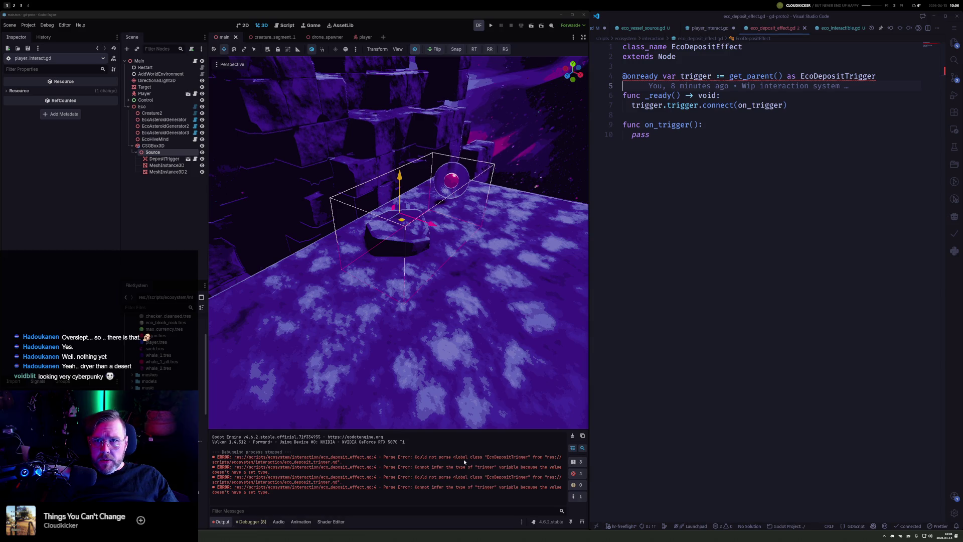
Step: Follow line 4's EcoDepositTrigger error link to open eco_deposit_trigger.gd
{"action": "left_click", "coordinate": [772, 148]}
{"action": "mouse_move", "coordinate": [753, 76]}
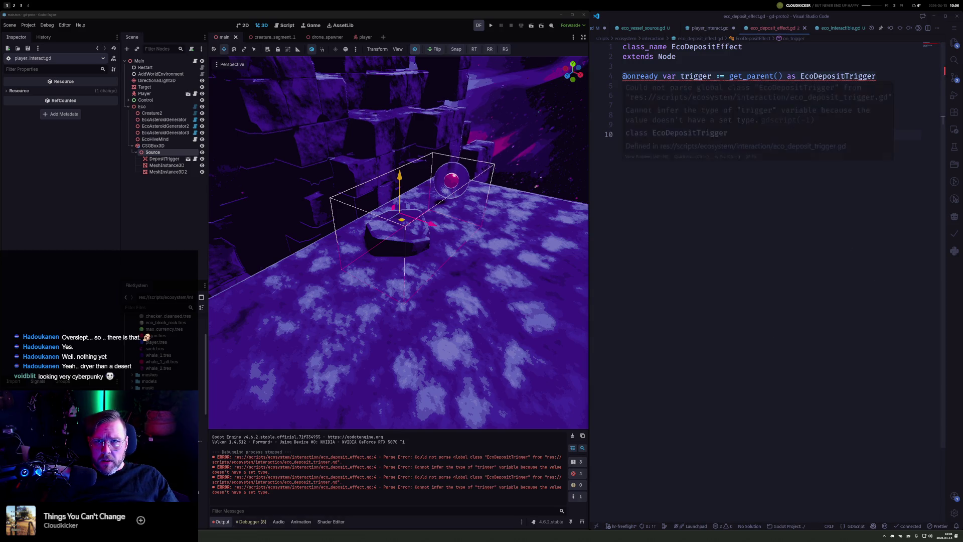
{"action": "left_click", "coordinate": [840, 76]}
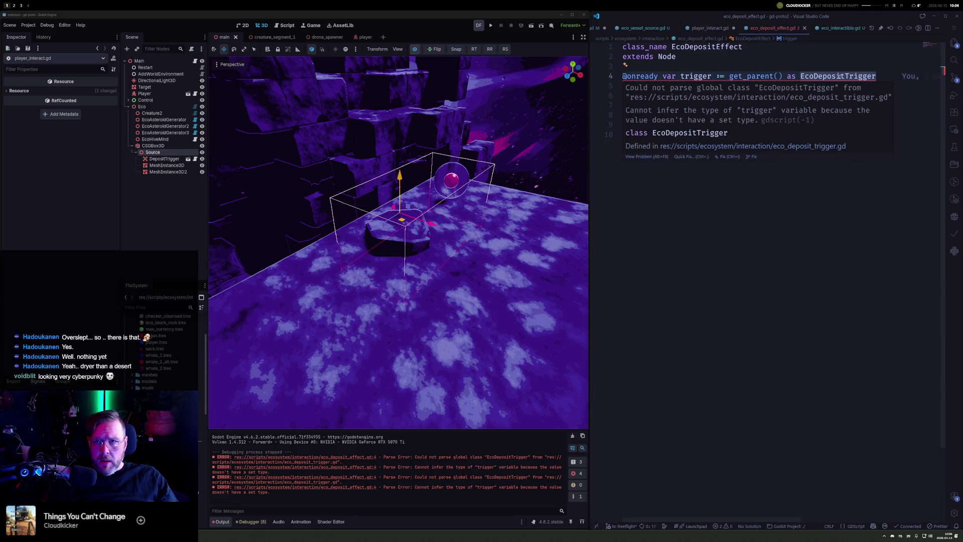
{"action": "left_click", "coordinate": [840, 76], "text": "ctrl"}
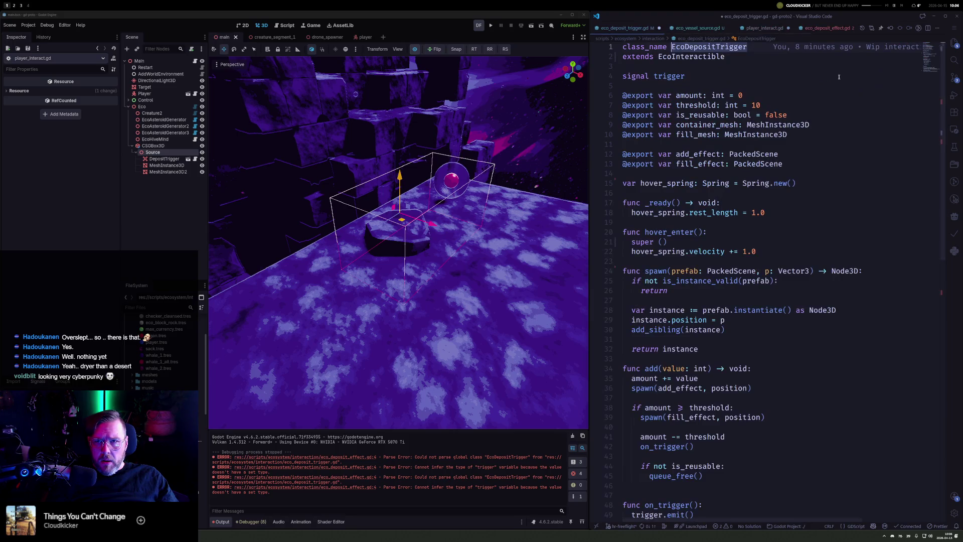
Step: Attempt to save eco_deposit_trigger.gd and select the parse error lines in Godot's Output
{"action": "key", "text": "ctrl+s"}
{"action": "mouse_move", "coordinate": [772, 124]}
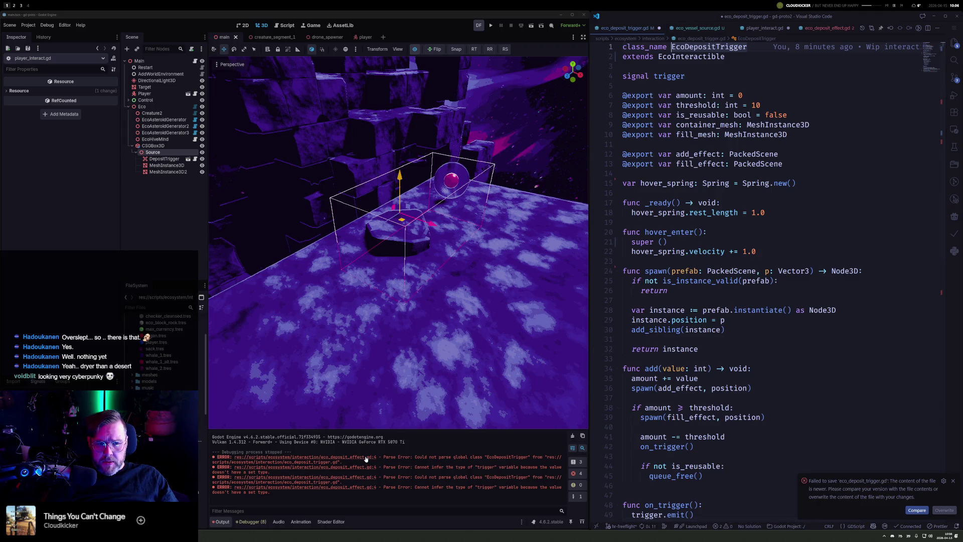
{"action": "left_click_drag", "start_coordinate": [365, 458], "coordinate": [283, 472]}
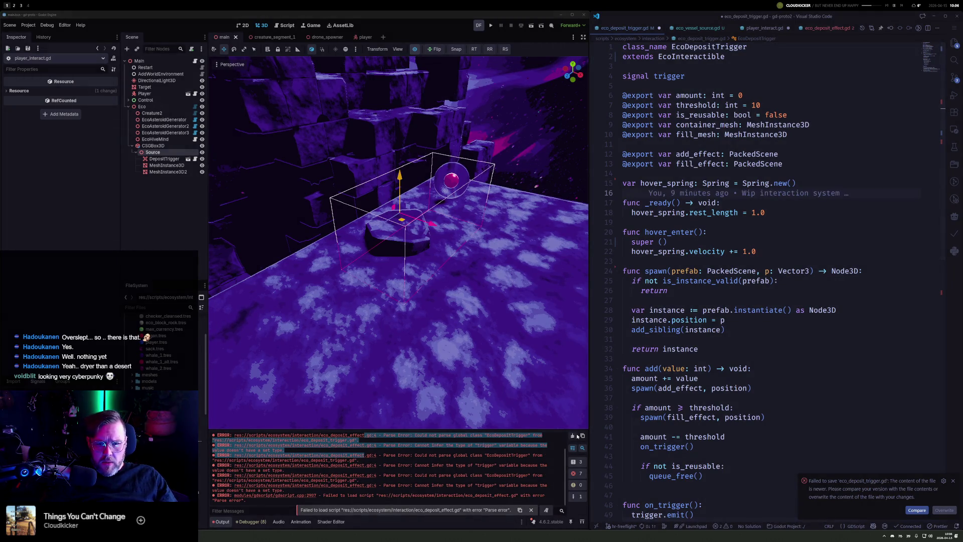
Step: Run the project with F5, stop it, and return to eco_deposit_effect.gd
{"action": "key", "text": "F5"}
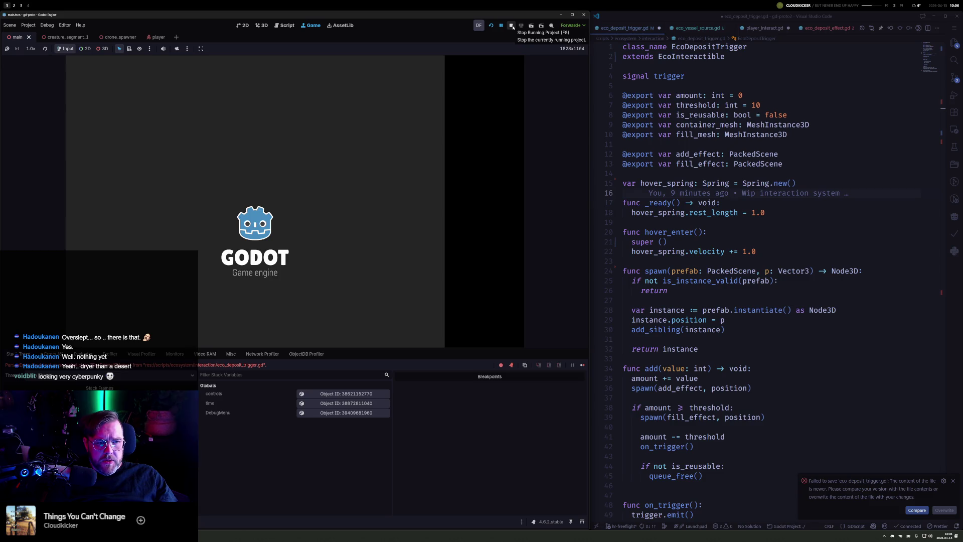
{"action": "left_click", "coordinate": [511, 25]}
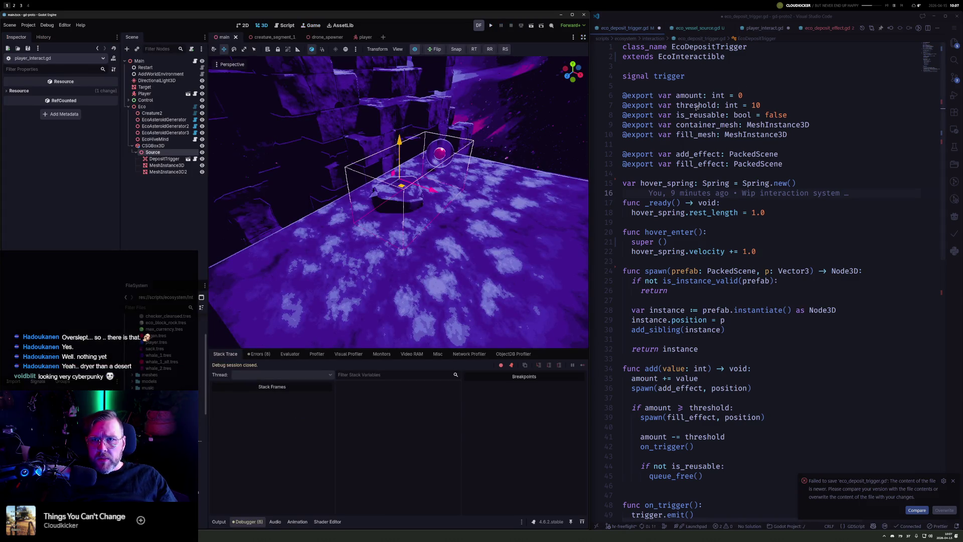
{"action": "left_click", "coordinate": [828, 28]}
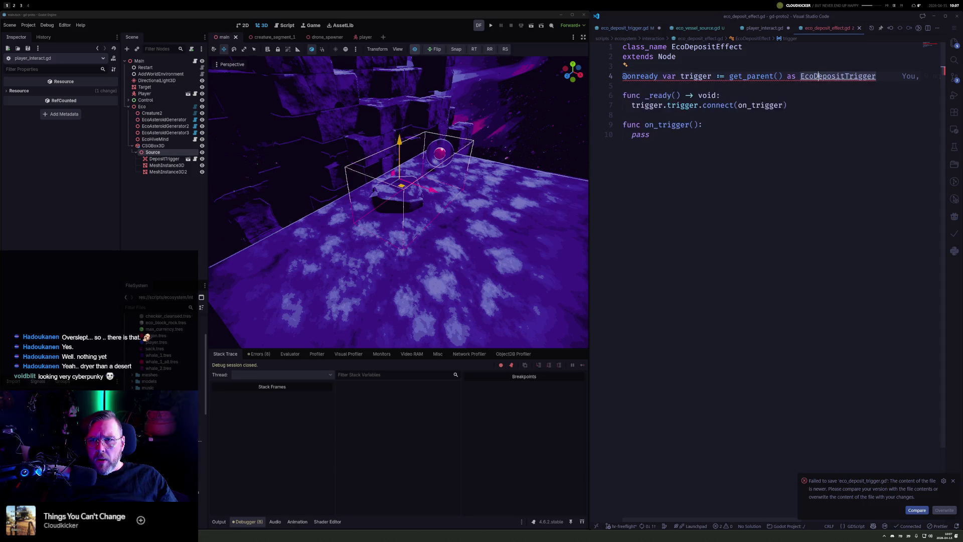
Step: Peek at the EcoDepositTrigger class definition, then return to eco_deposit_effect.gd
{"action": "left_click", "coordinate": [816, 75], "text": "ctrl"}
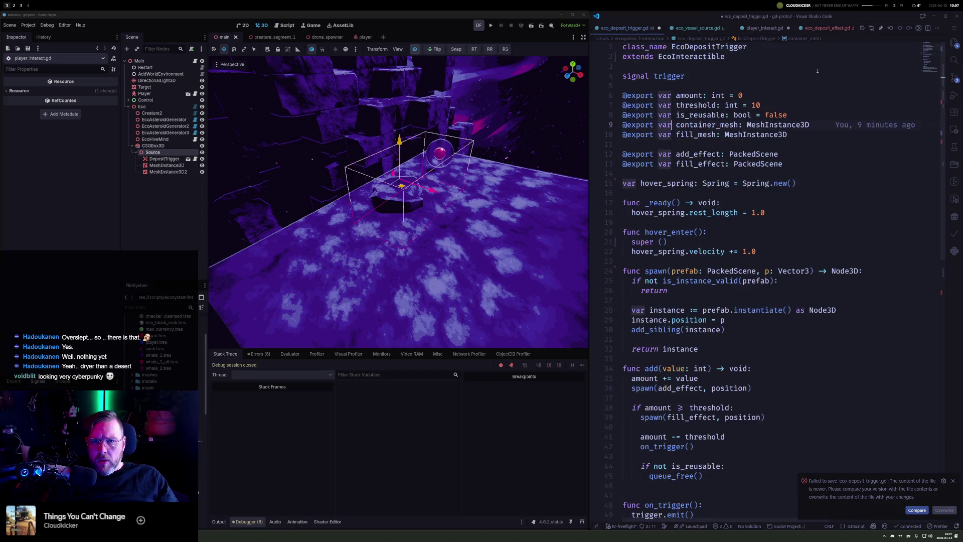
{"action": "key", "text": "ctrl+Tab"}
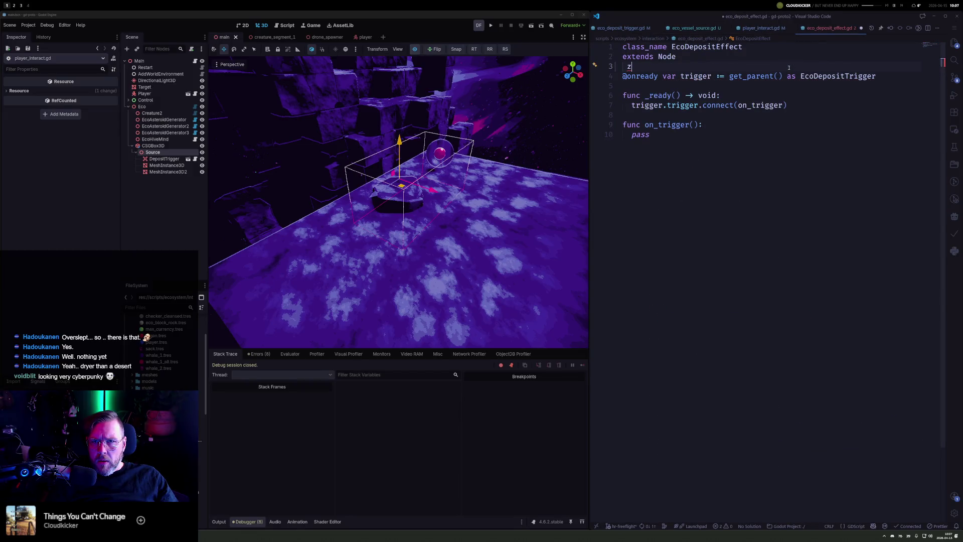
{"action": "left_click", "coordinate": [680, 315]}
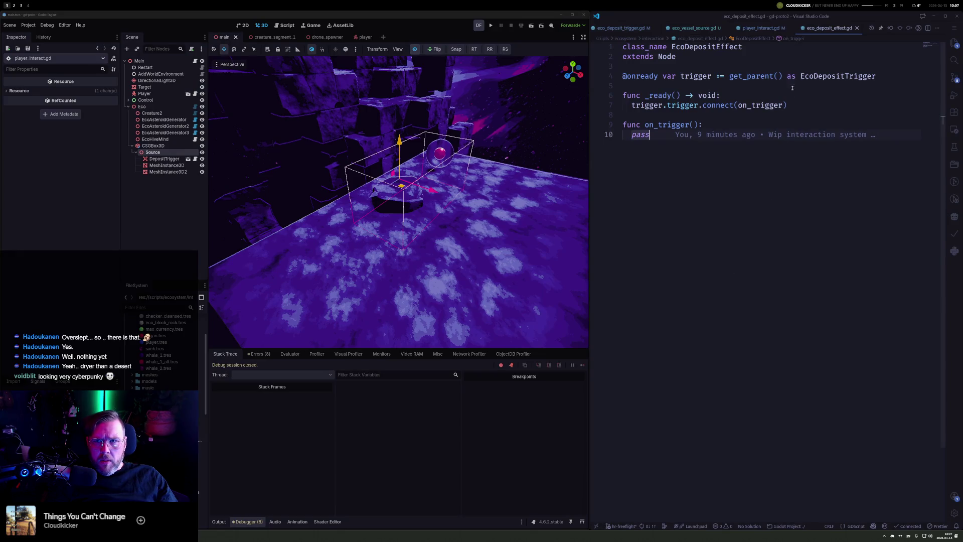
{"action": "scroll", "coordinate": [792, 28], "scroll_direction": "down", "scroll_amount": 2}
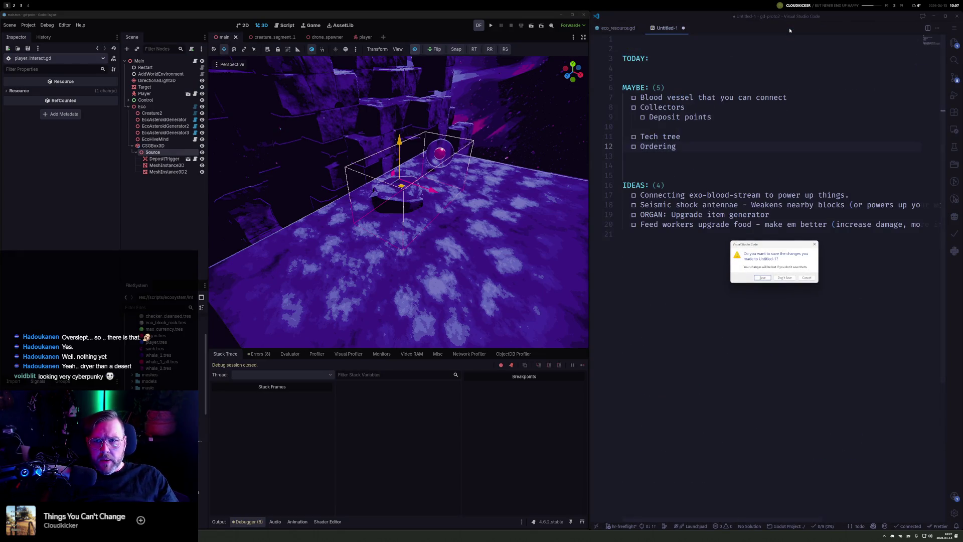
Step: Reopen player_interact.gd and move down to the hover_leave call in update
{"action": "key", "text": "ctrl+p"}
{"action": "key", "text": "Return"}
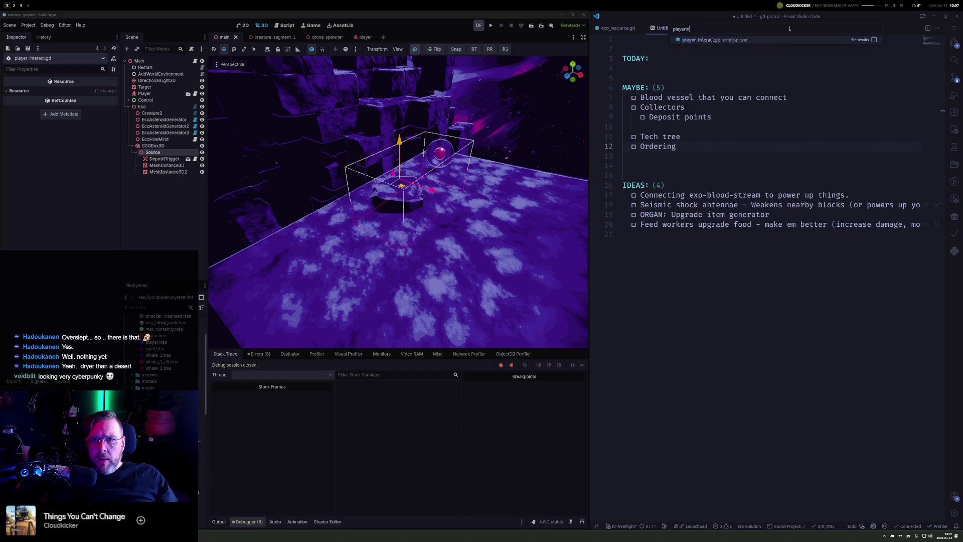
{"action": "key", "text": "Up"}
{"action": "key", "text": "Up"}
{"action": "key", "text": "Up"}
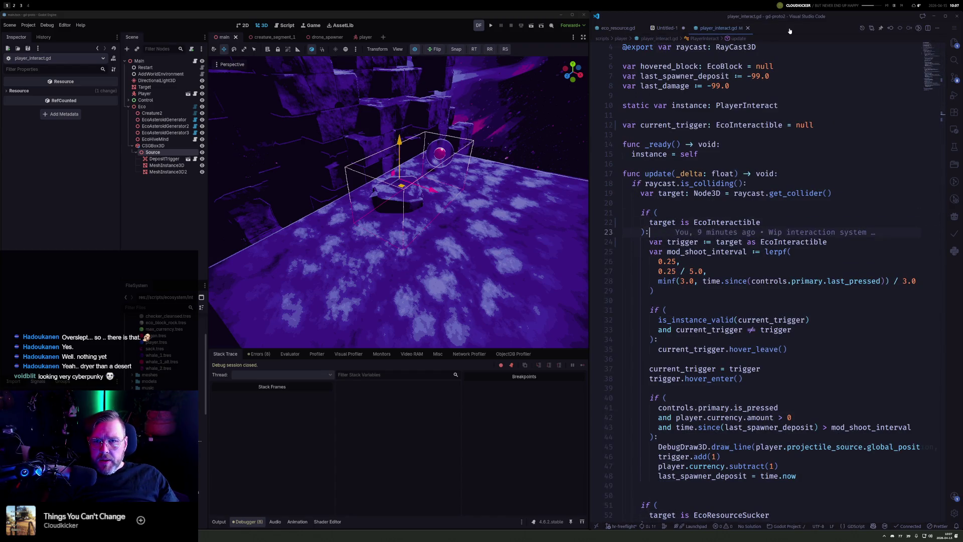
{"action": "key", "text": "Down"}
{"action": "key", "text": "Down"}
{"action": "key", "text": "Down"}
{"action": "key", "text": "Down"}
{"action": "key", "text": "Down"}
{"action": "key", "text": "Down"}
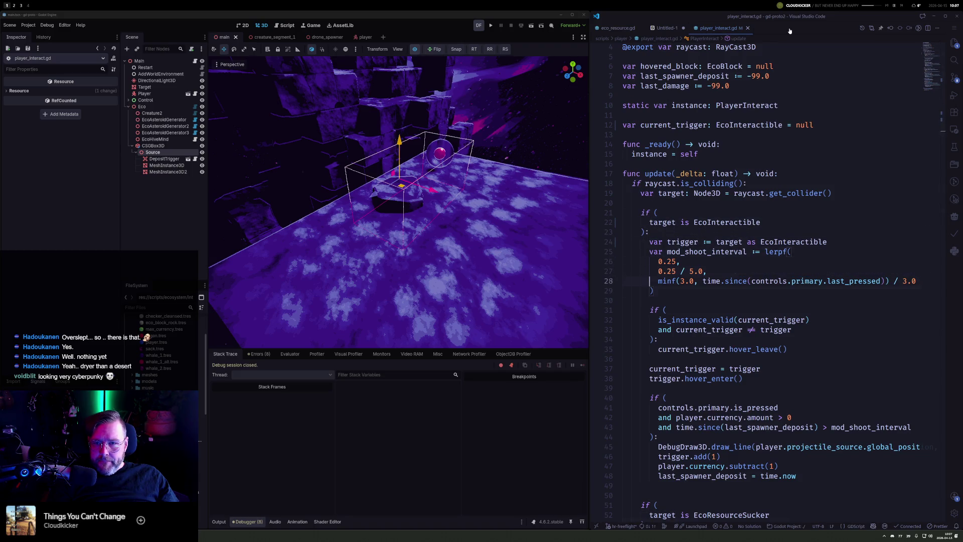
{"action": "key", "text": "Down"}
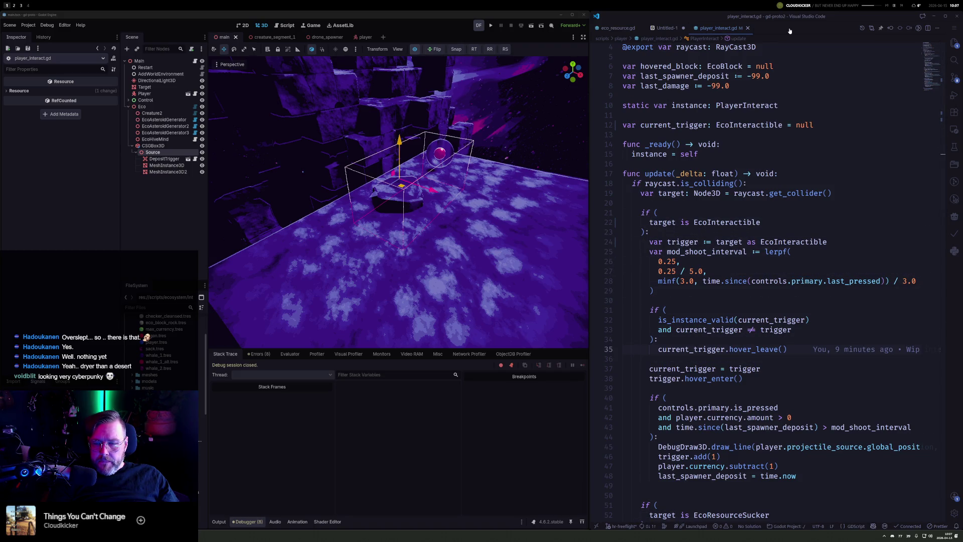
Step: Rename current_trigger to current_interactible everywhere in player_interact.gd with F2
{"action": "left_click", "coordinate": [681, 124]}
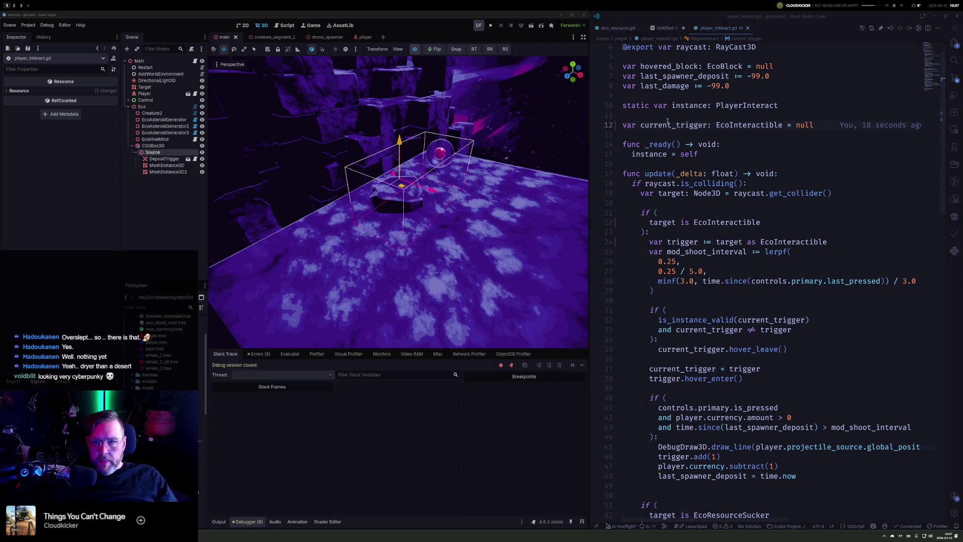
{"action": "key", "text": "F2"}
{"action": "key", "text": "End"}
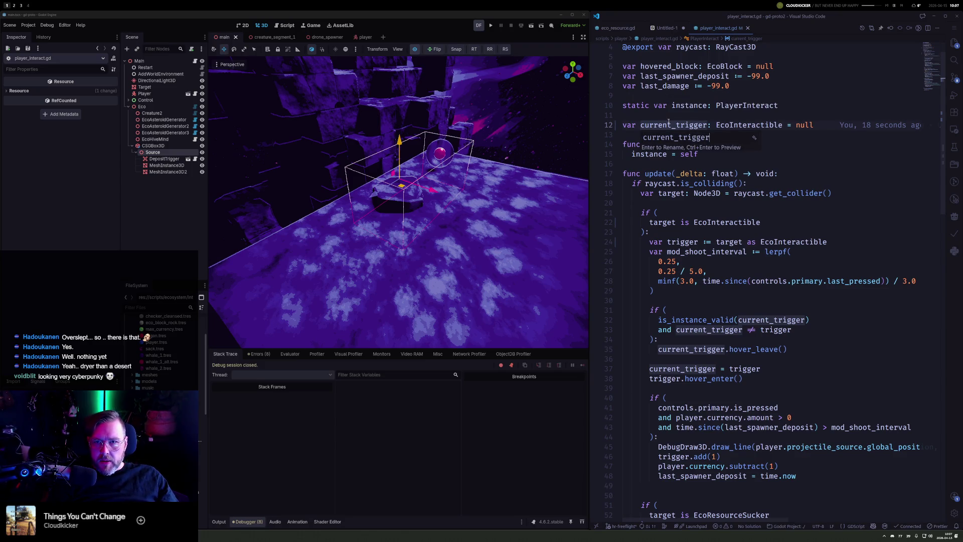
{"action": "key", "text": "BackSpace"}
{"action": "key", "text": "BackSpace"}
{"action": "key", "text": "BackSpace"}
{"action": "type", "text": "interact"}
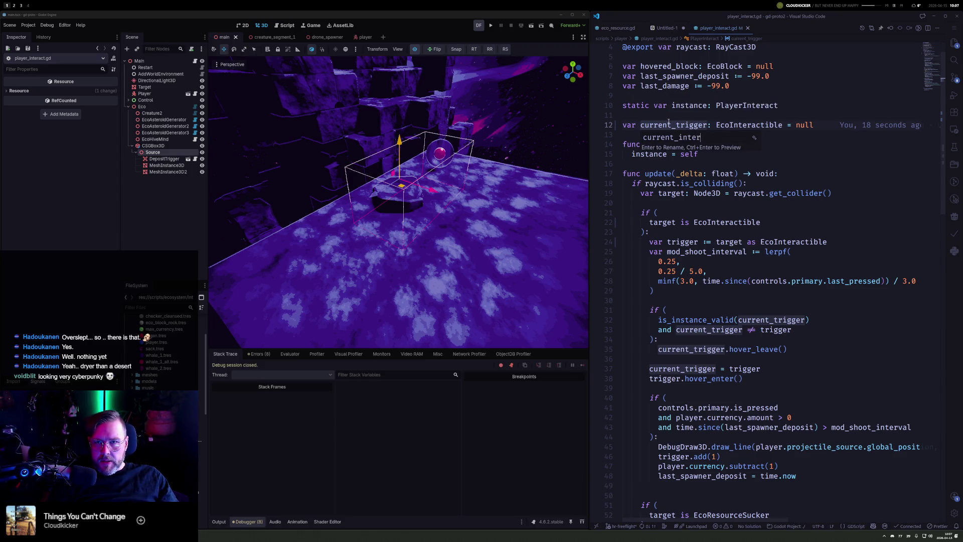
{"action": "type", "text": "ible"}
{"action": "key", "text": "Return"}
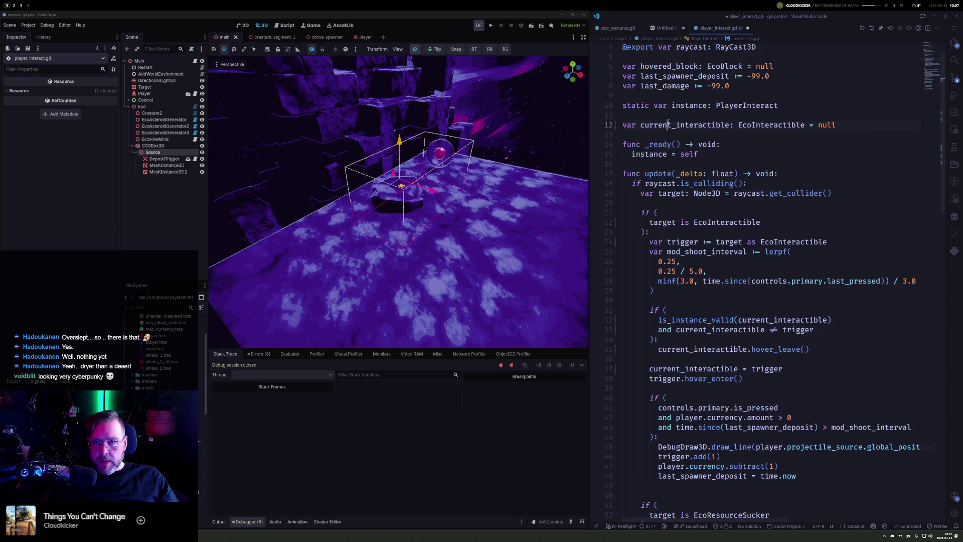
Step: Comment out the EcoResourceSucker block through line 70
{"action": "scroll", "coordinate": [706, 267], "scroll_direction": "down", "scroll_amount": 10}
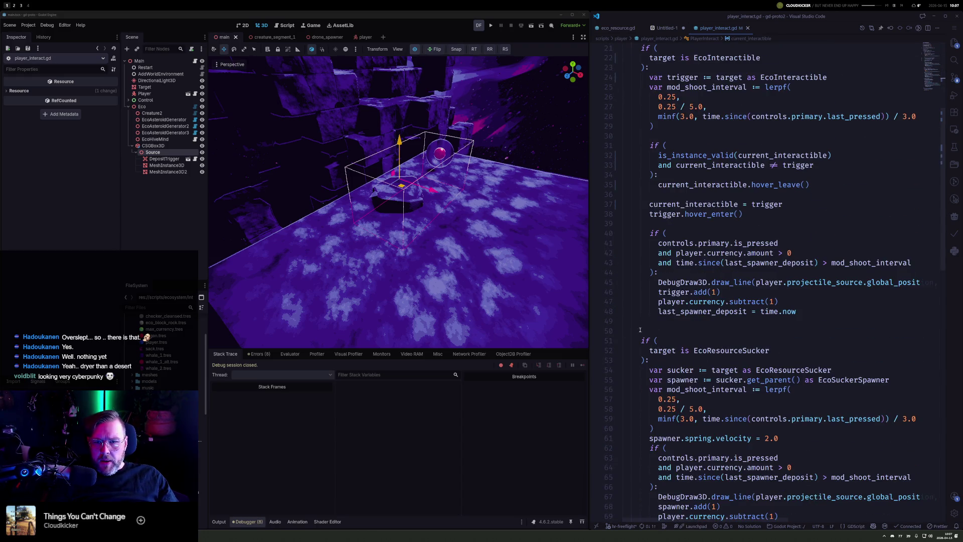
{"action": "scroll", "coordinate": [705, 352], "scroll_direction": "down", "scroll_amount": 3}
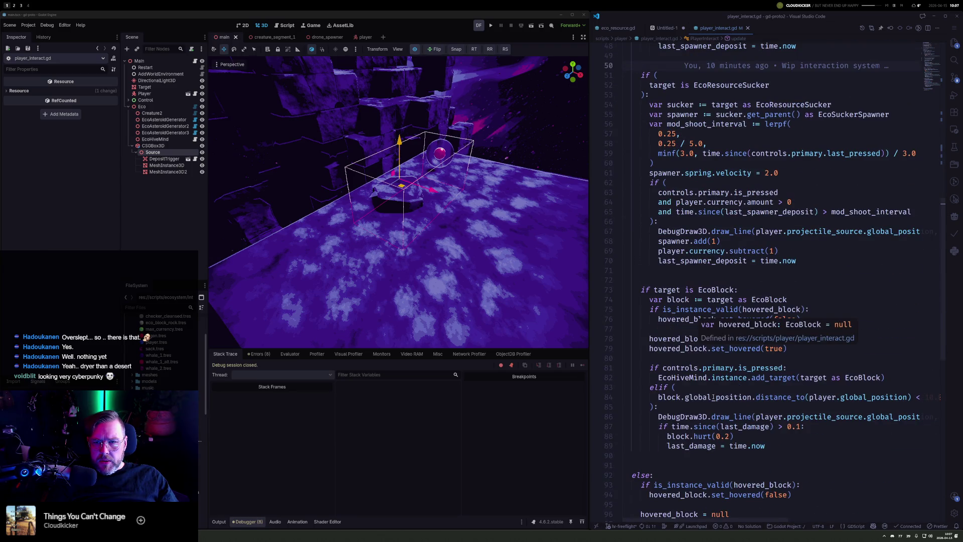
{"action": "left_click", "coordinate": [809, 266], "text": "shift"}
{"action": "key", "text": "ctrl+slash"}
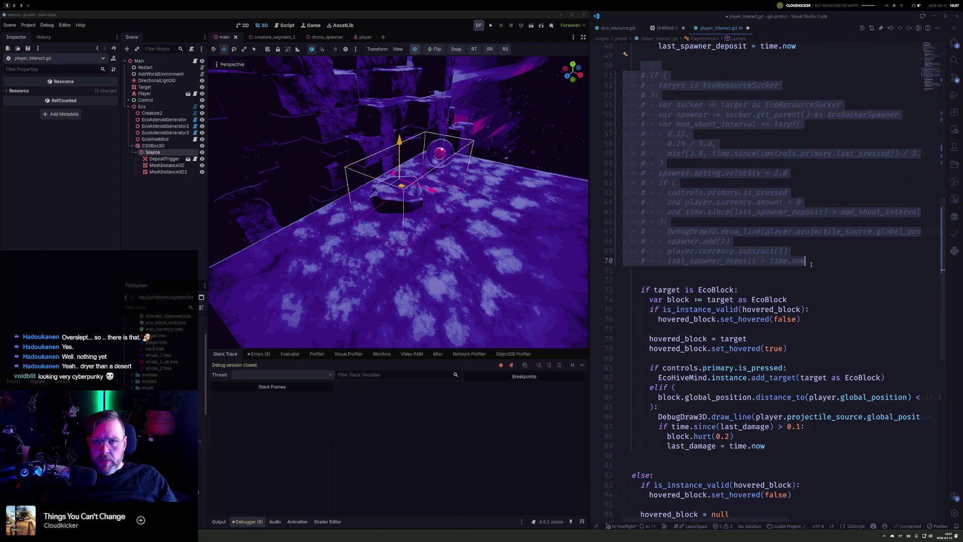
Step: Jump to EcoInteractible's hover functions and place the caret after hover_leave's last line
{"action": "scroll", "coordinate": [726, 388], "scroll_direction": "up", "scroll_amount": 14}
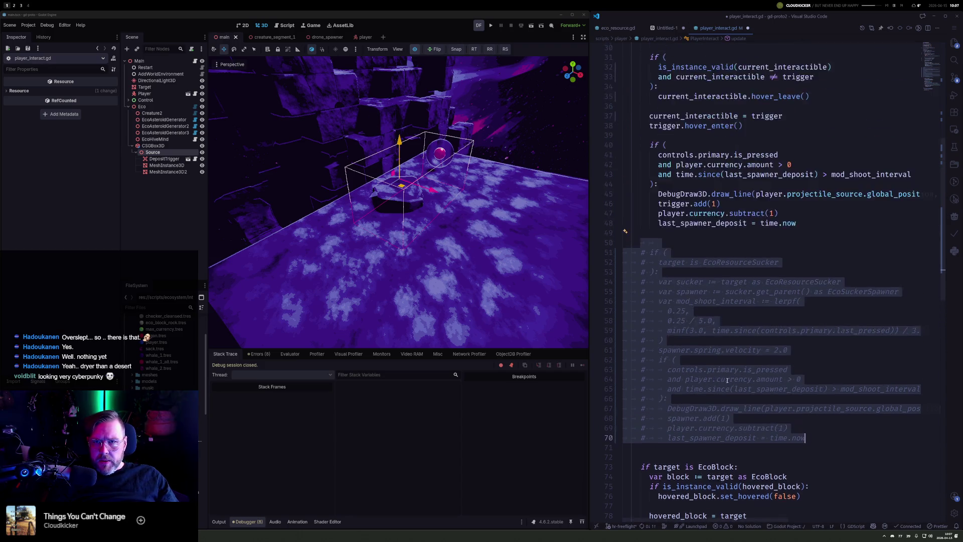
{"action": "left_click", "coordinate": [707, 209]}
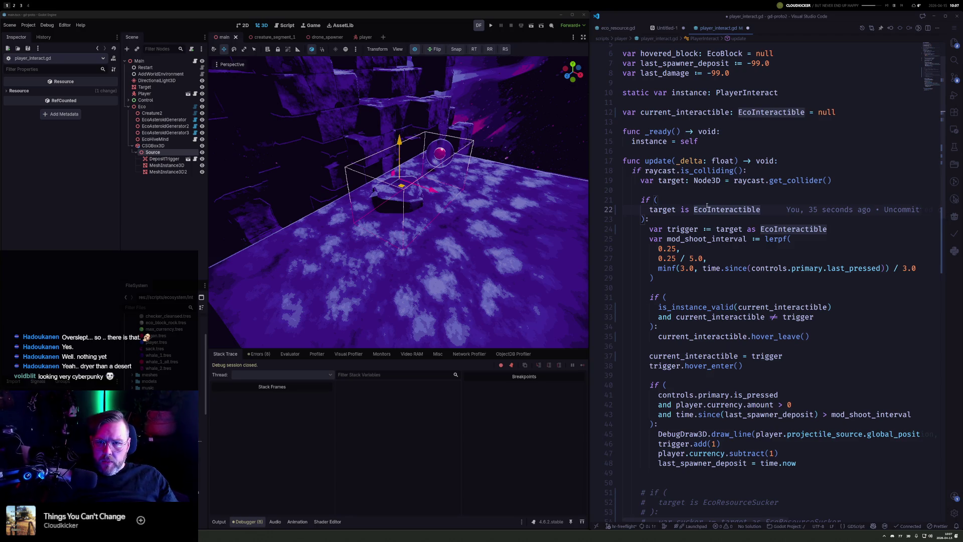
{"action": "left_click", "coordinate": [703, 300]}
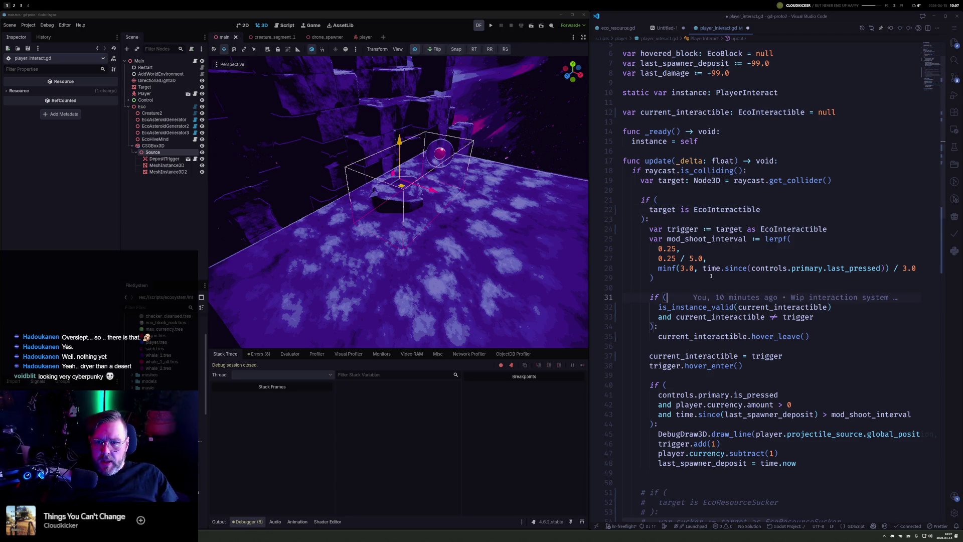
{"action": "left_click", "coordinate": [707, 365], "text": "ctrl"}
{"action": "left_click", "coordinate": [748, 137]}
Step: Add a new start_interact() function with a pass body below hover_leave
{"action": "key", "text": "Return"}
{"action": "key", "text": "Return"}
{"action": "key", "text": "Return"}
{"action": "type", "text": "func begin_"}
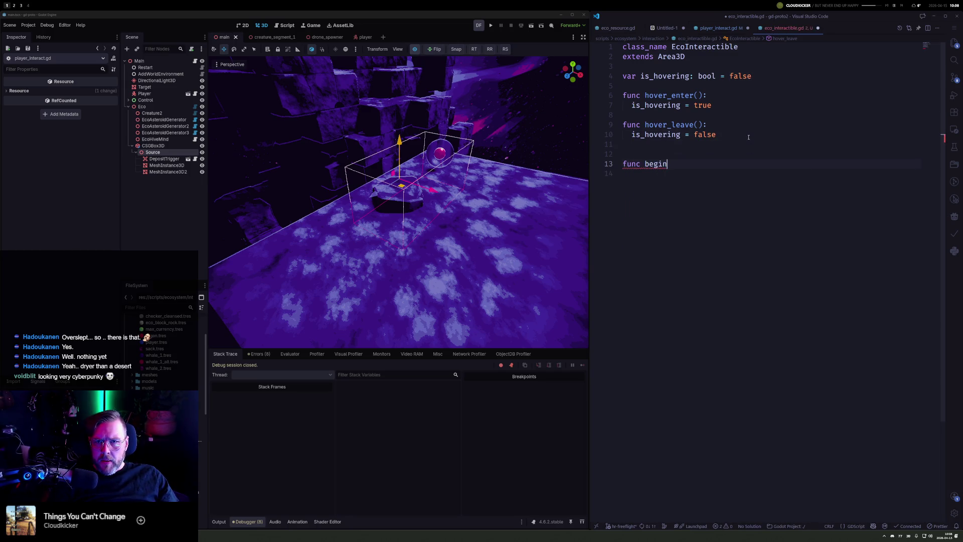
{"action": "type", "text": "inter"}
{"action": "key", "text": "BackSpace"}
{"action": "type", "text": "ct"}
{"action": "key", "text": "ctrl+Left"}
{"action": "key", "text": "Right"}
{"action": "key", "text": "Right"}
{"action": "key", "text": "Right"}
{"action": "key", "text": "Right"}
{"action": "key", "text": "Right"}
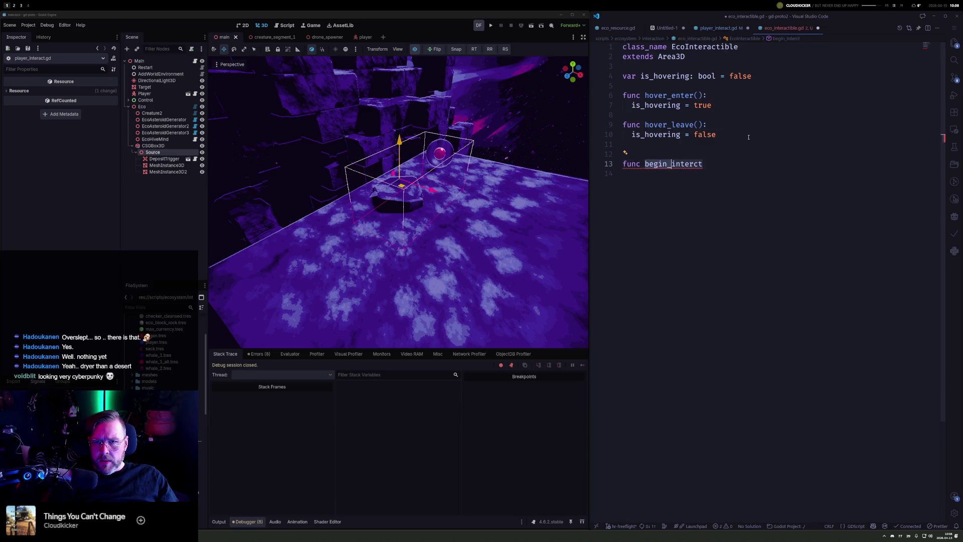
{"action": "key", "text": "ctrl+BackSpace"}
{"action": "type", "text": "start"}
{"action": "key", "text": "End"}
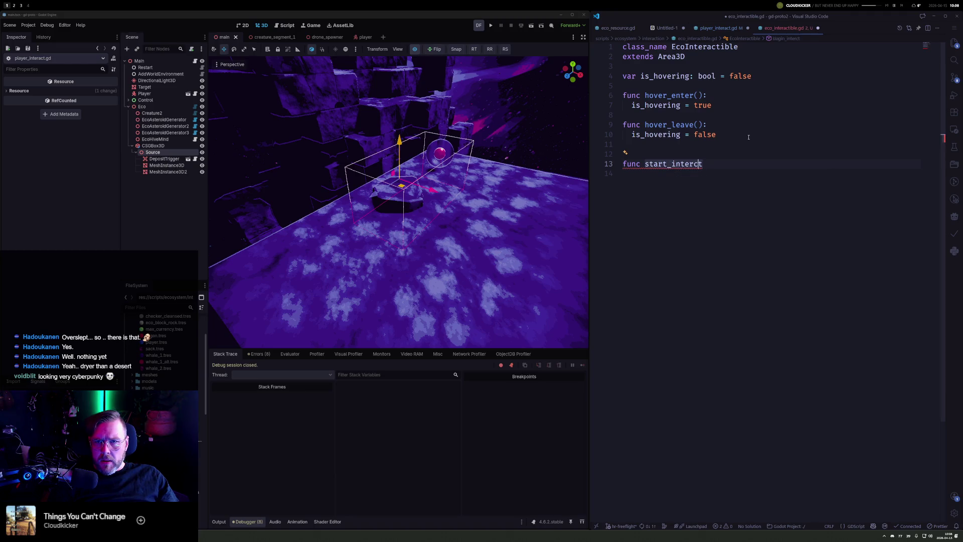
{"action": "key", "text": "F2"}
{"action": "type", "text": "aa"}
{"action": "key", "text": "Escape"}
{"action": "key", "text": "ctrl+BackSpace"}
{"action": "type", "text": "start_interact():"}
{"action": "key", "text": "Return"}
{"action": "type", "text": "pass"}
Step: Duplicate the start_interact function, leaving a blank line between the copies
{"action": "key", "text": "shift+Up"}
{"action": "key", "text": "shift+alt+Down"}
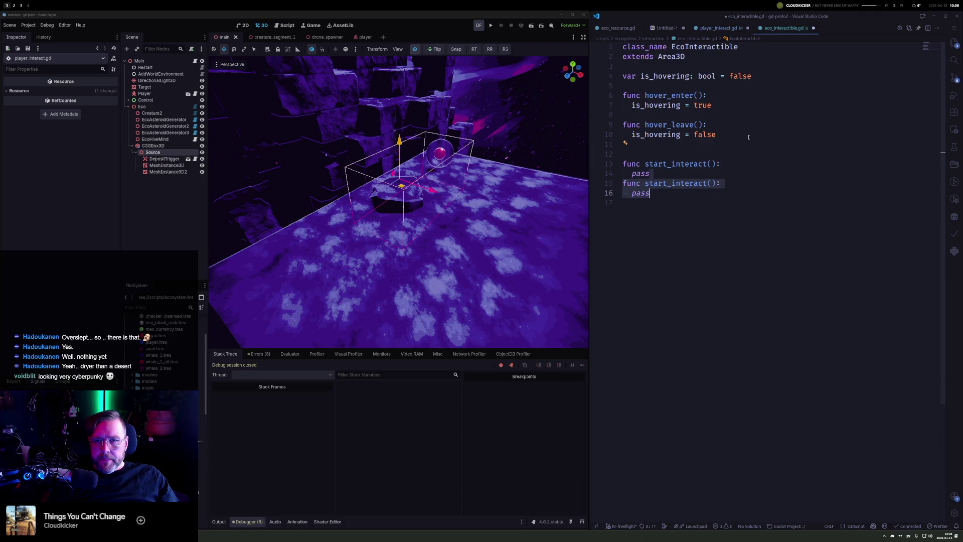
{"action": "key", "text": "Left"}
{"action": "key", "text": "Return"}
Step: Declare an is_interacting variable by copying the is_hovering declaration line
{"action": "key", "text": "Up"}
{"action": "key", "text": "Up"}
{"action": "key", "text": "Up"}
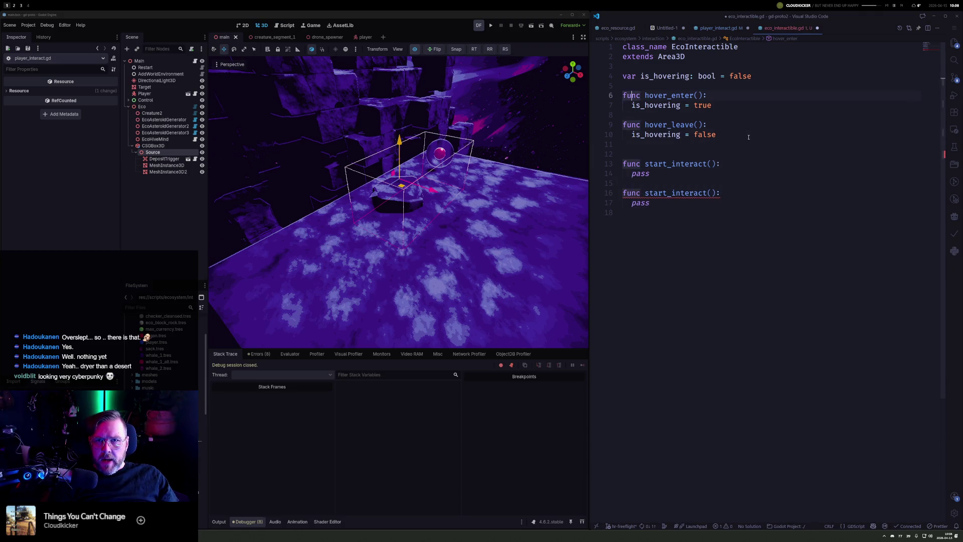
{"action": "key", "text": "Up"}
{"action": "key", "text": "shift+alt+Down"}
{"action": "key", "text": "ctrl+Right"}
{"action": "key", "text": "ctrl+Right"}
{"action": "key", "text": "shift+Left"}
{"action": "key", "text": "shift+Left"}
{"action": "key", "text": "shift+Left"}
{"action": "type", "text": "interacting"}
Step: Make start_interact set is_interacting = true instead of pass
{"action": "key", "text": "Down"}
{"action": "key", "text": "Down"}
{"action": "key", "text": "Down"}
{"action": "key", "text": "ctrl+shift+Left"}
{"action": "type", "text": "is_interacting = t"}
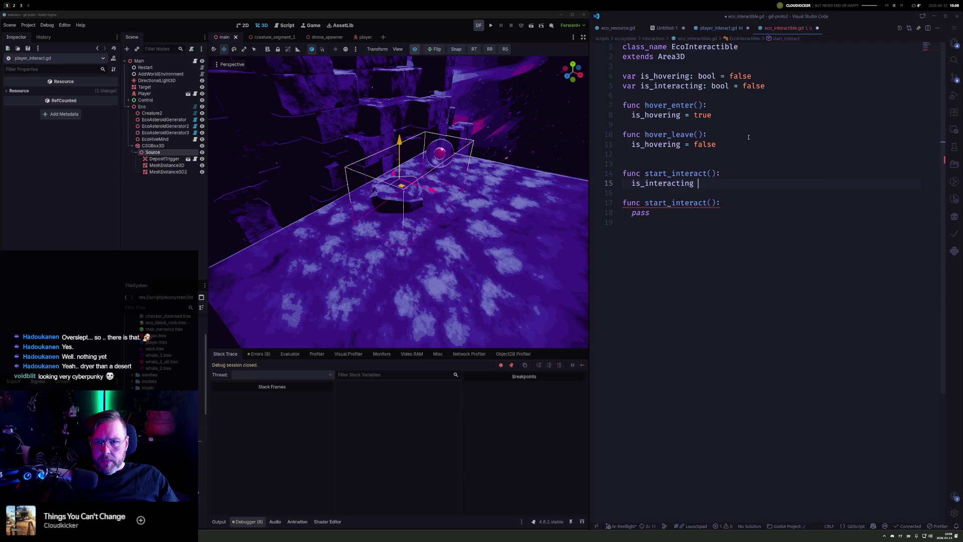
{"action": "type", "text": "r"}
{"action": "key", "text": "Return"}
Step: Rename the copy to end_interact setting is_interacting = false, save, and bring up Quick Open
{"action": "key", "text": "Down"}
{"action": "key", "text": "Down"}
{"action": "key", "text": "Left"}
{"action": "key", "text": "Left"}
{"action": "key", "text": "Left"}
{"action": "key", "text": "ctrl+BackSpace"}
{"action": "type", "text": "end"}
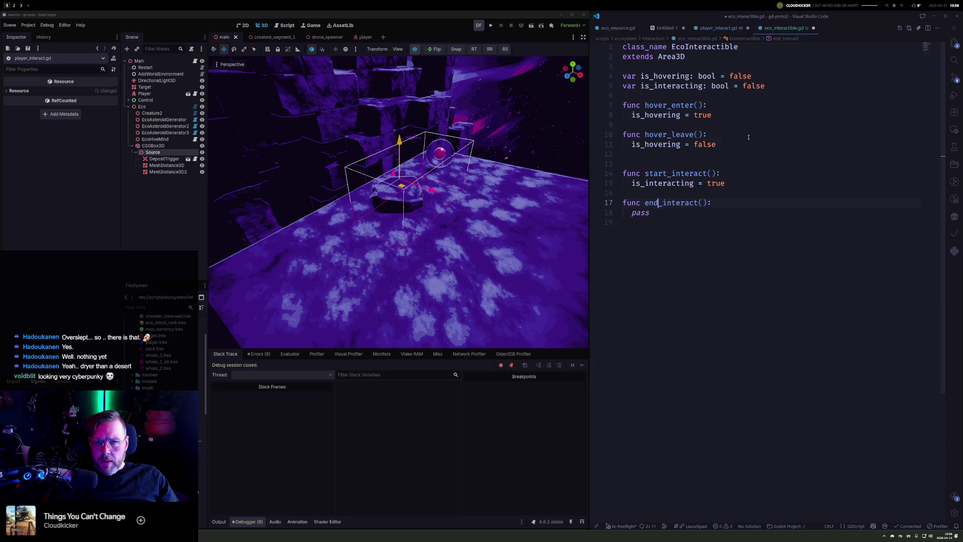
{"action": "key", "text": "Down"}
{"action": "key", "text": "shift+Home"}
{"action": "type", "text": "is_inte"}
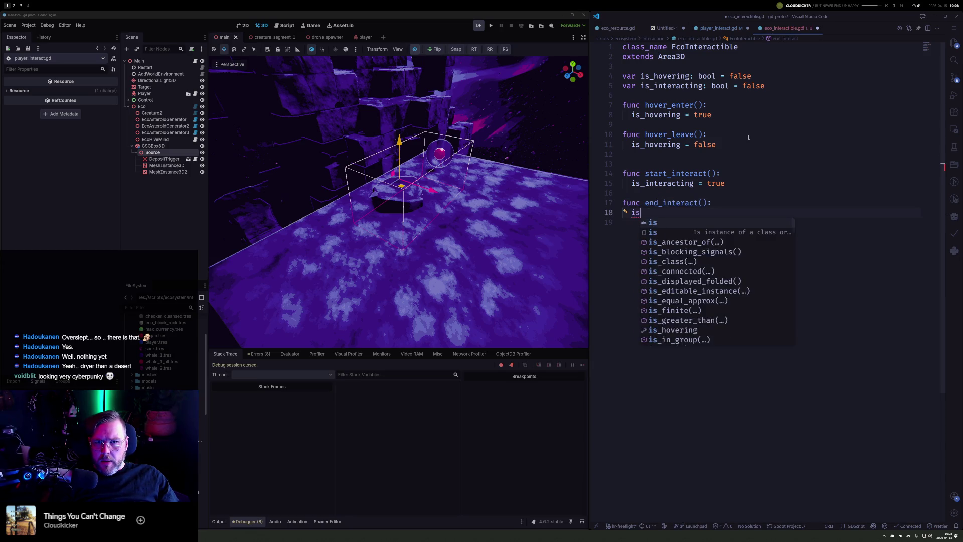
{"action": "key", "text": "Tab"}
{"action": "type", "text": "= false"}
{"action": "key", "text": "ctrl+s"}
{"action": "key", "text": "Escape"}
{"action": "key", "text": "ctrl+p"}
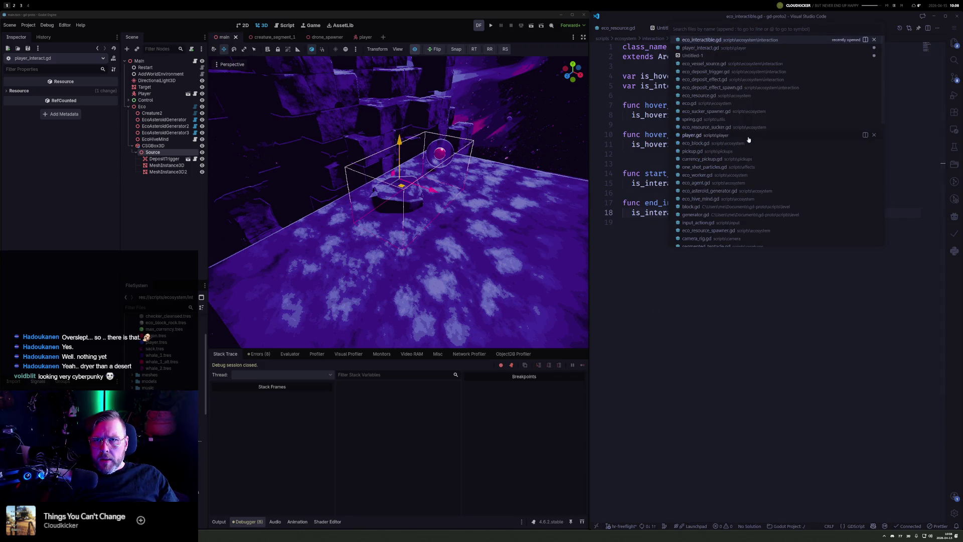
Step: Open player_interact.gd and delete the last_spawner_deposit variable declaration
{"action": "left_click", "coordinate": [700, 48]}
{"action": "left_click", "coordinate": [675, 287]}
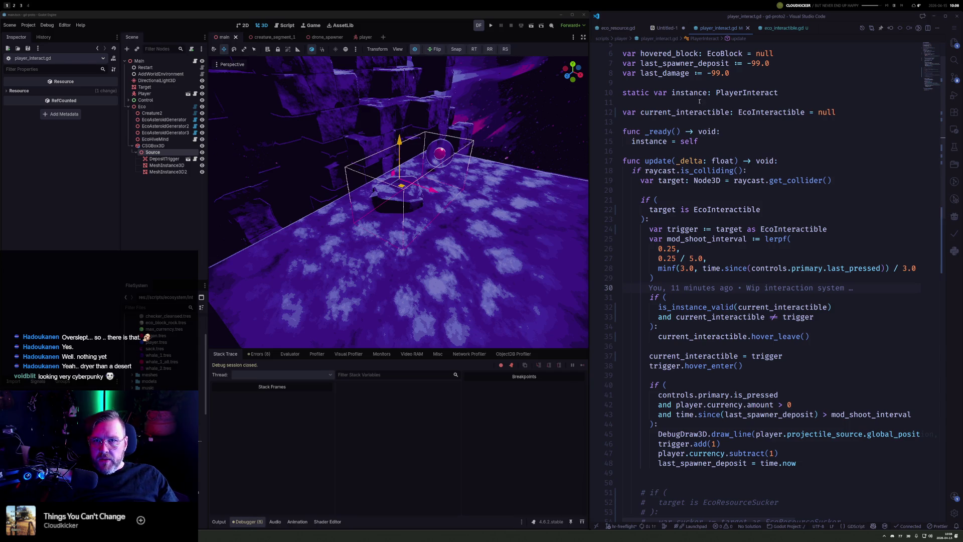
{"action": "scroll", "coordinate": [699, 101], "scroll_direction": "up", "scroll_amount": 2}
{"action": "left_click_drag", "start_coordinate": [731, 112], "coordinate": [809, 97]}
{"action": "key", "text": "ctrl+x"}
{"action": "key", "text": "ctrl+z"}
{"action": "key", "text": "BackSpace"}
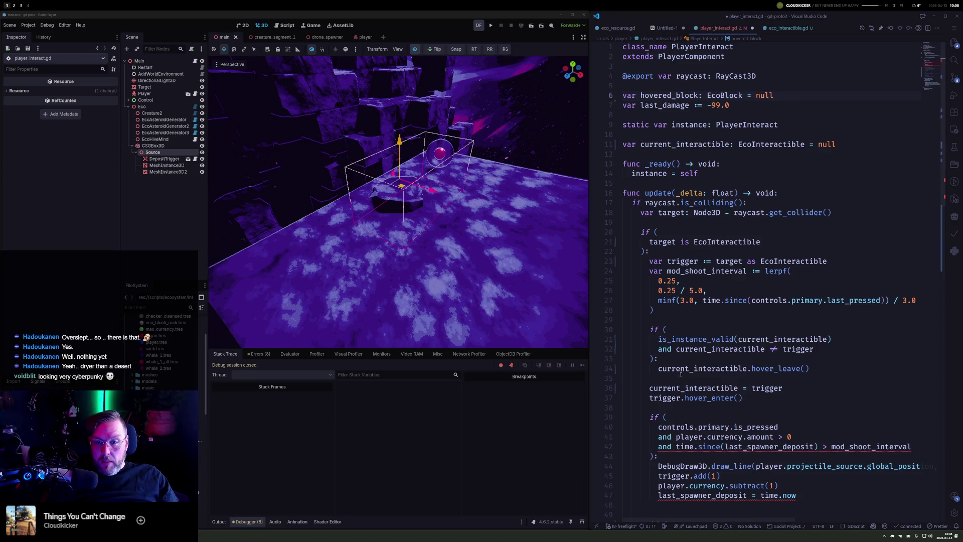
Step: Insert blank lines after the get_collider line in update, then return to the current_interactible declaration
{"action": "scroll", "coordinate": [681, 374], "scroll_direction": "down", "scroll_amount": 4}
{"action": "left_click", "coordinate": [701, 333]}
{"action": "key", "text": "Up"}
{"action": "key", "text": "Up"}
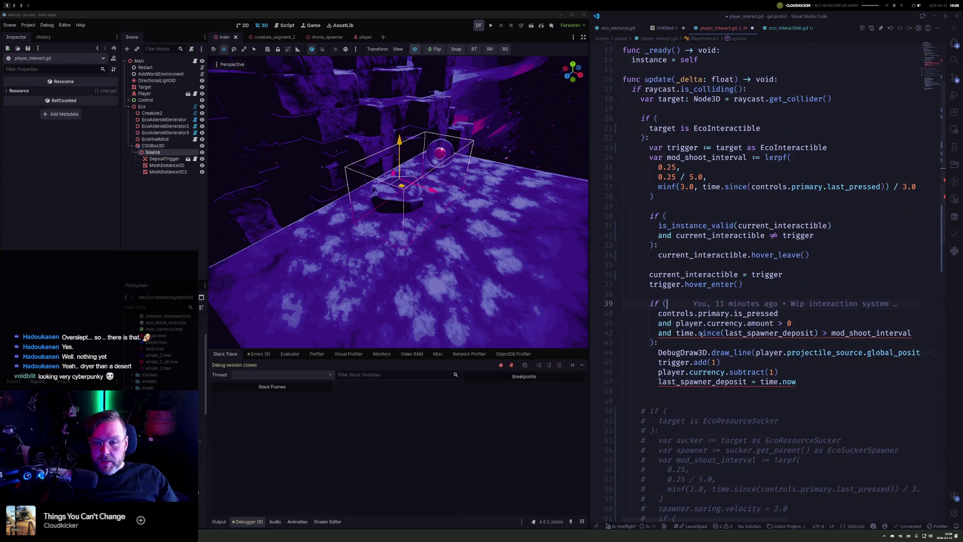
{"action": "key", "text": "Home"}
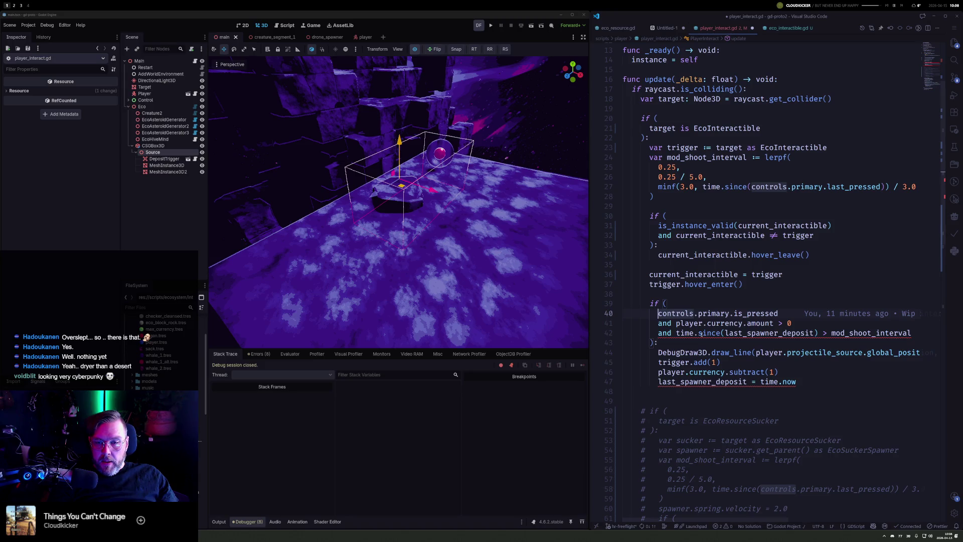
{"action": "key", "text": "End"}
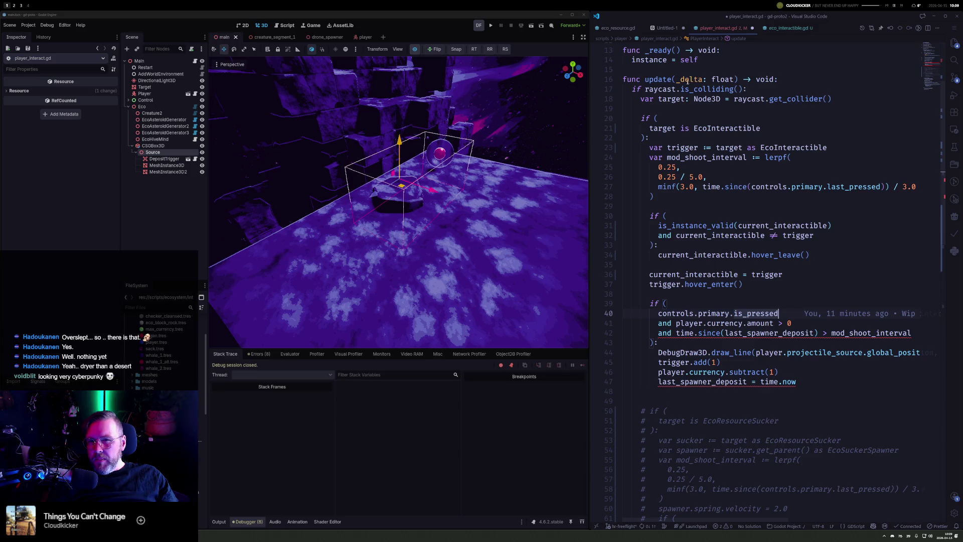
{"action": "left_click", "coordinate": [852, 99]}
{"action": "key", "text": "Return"}
{"action": "key", "text": "Return"}
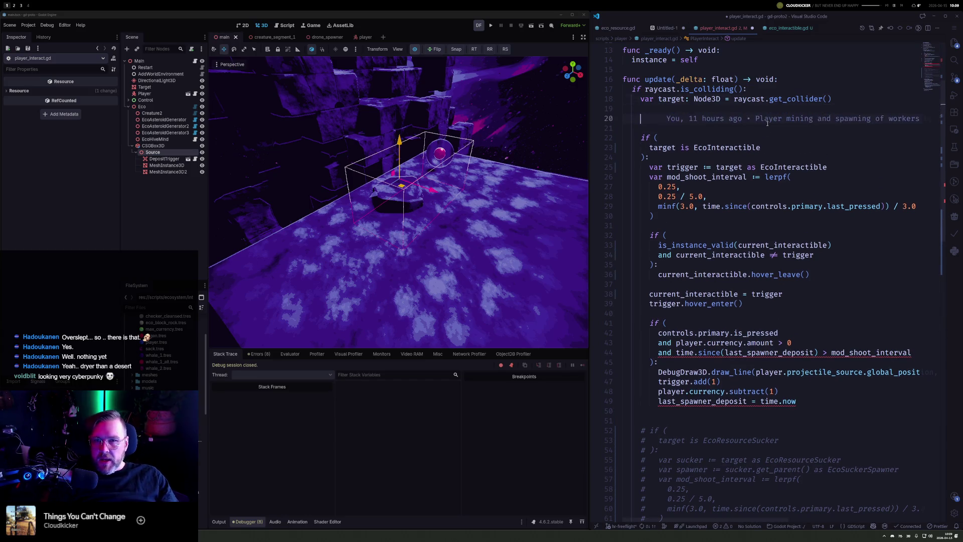
{"action": "key", "text": "Up"}
{"action": "key", "text": "Up"}
{"action": "key", "text": "Up"}
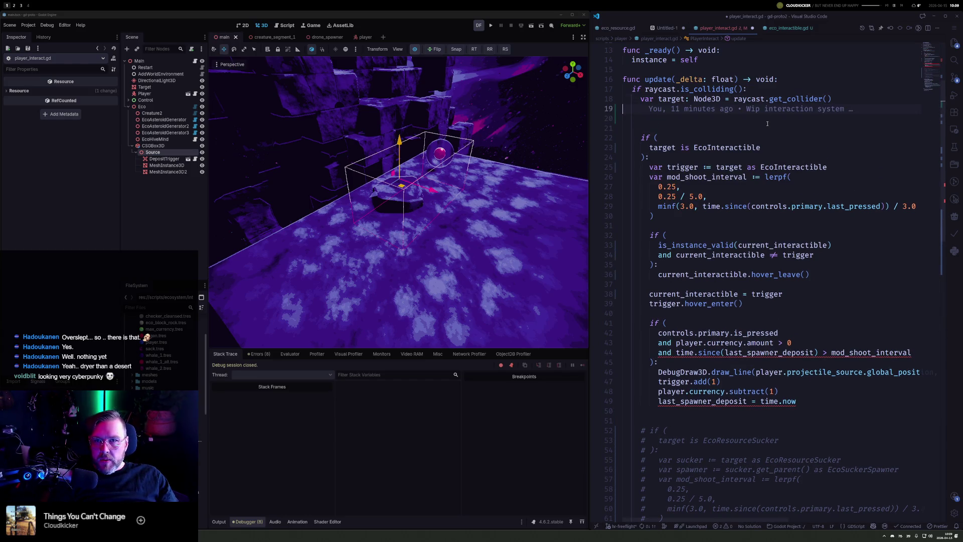
{"action": "key", "text": "Up"}
{"action": "key", "text": "Up"}
{"action": "key", "text": "Up"}
{"action": "key", "text": "Down"}
{"action": "key", "text": "Down"}
{"action": "key", "text": "Down"}
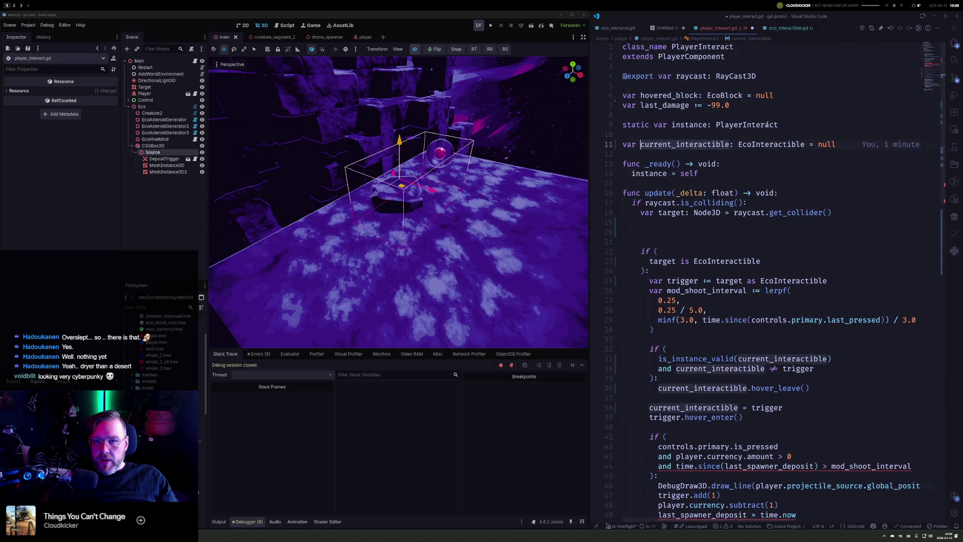
Step: Declare var is_interacting:bool = false below current_interactible
{"action": "key", "text": "Return"}
{"action": "type", "text": "var is_inte"}
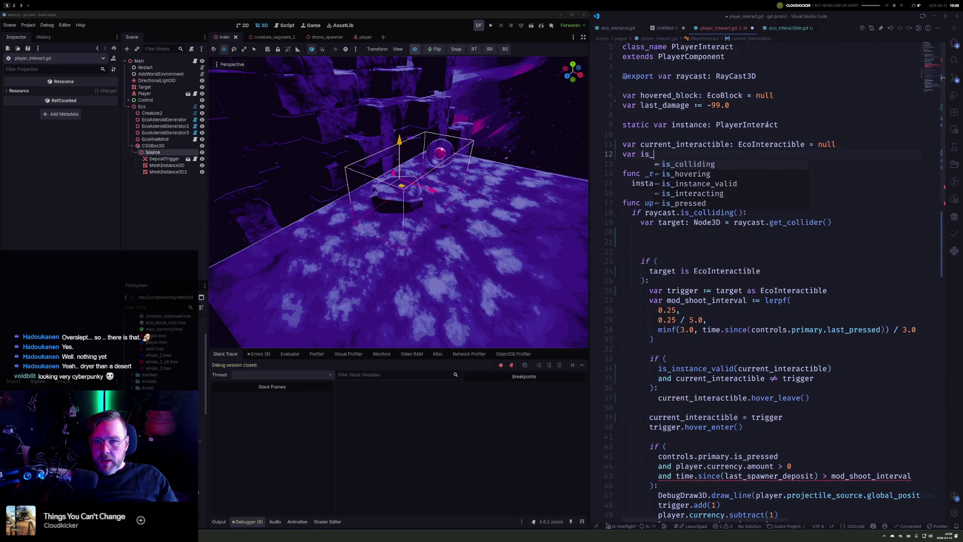
{"action": "type", "text": "racting:"}
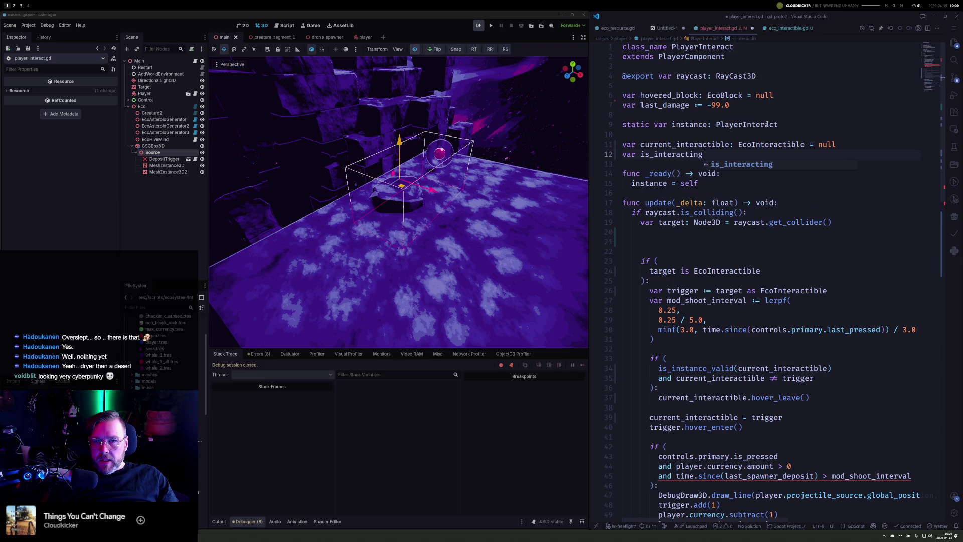
{"action": "type", "text": "bool"}
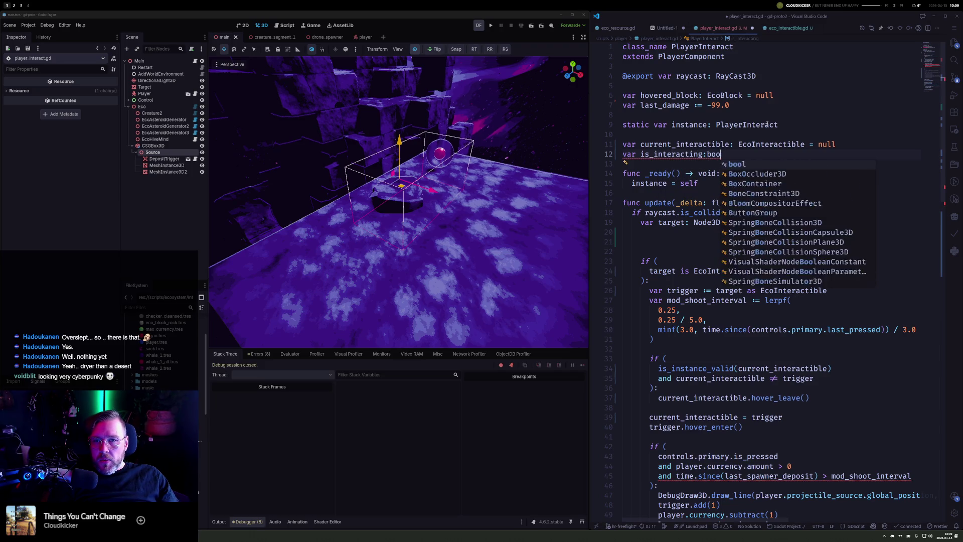
{"action": "type", "text": " = false"}
{"action": "key", "text": "Down"}
{"action": "key", "text": "Down"}
{"action": "key", "text": "Down"}
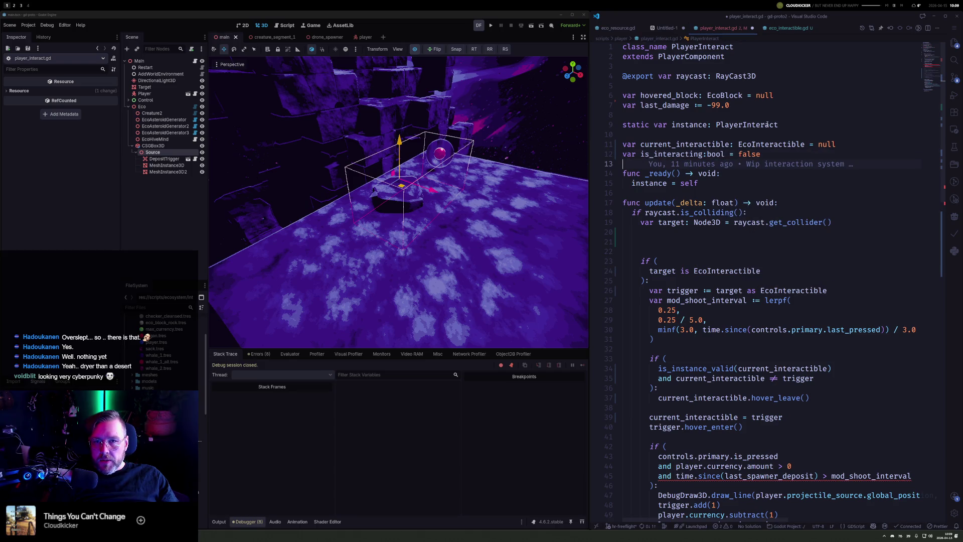
Step: Start a guard in update: if is_interacting and is_instance_valid(current_interactible)
{"action": "type", "text": "if is_int"}
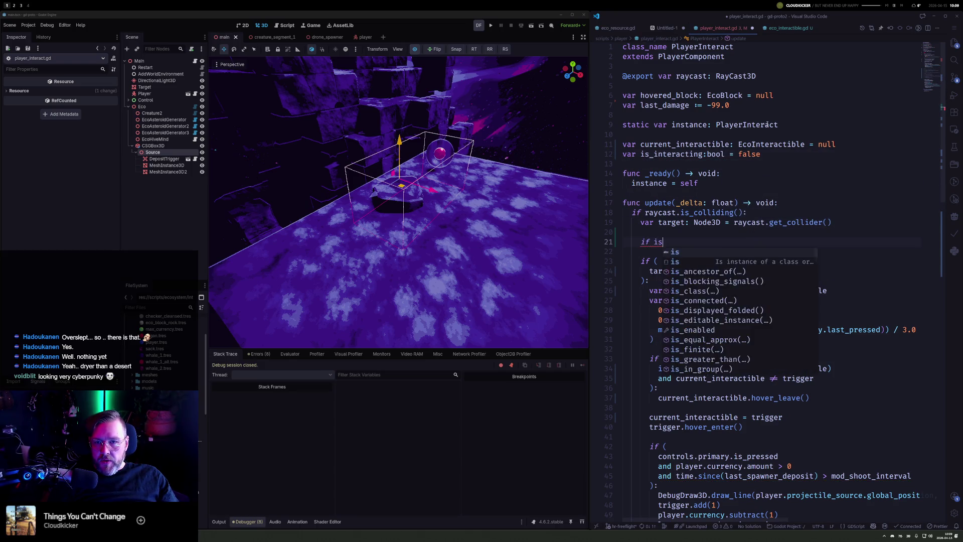
{"action": "type", "text": "eracting and c"}
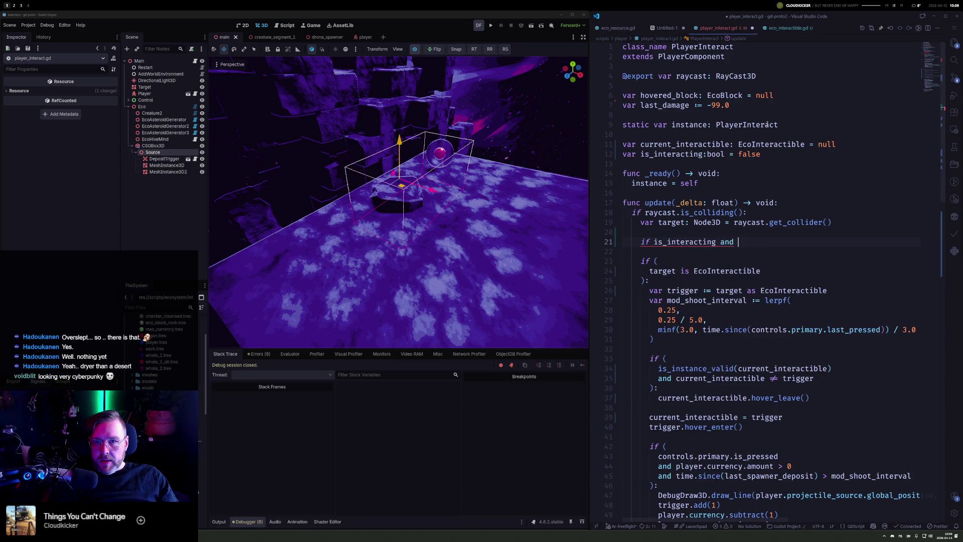
{"action": "type", "text": "urrn"}
{"action": "key", "text": "Tab"}
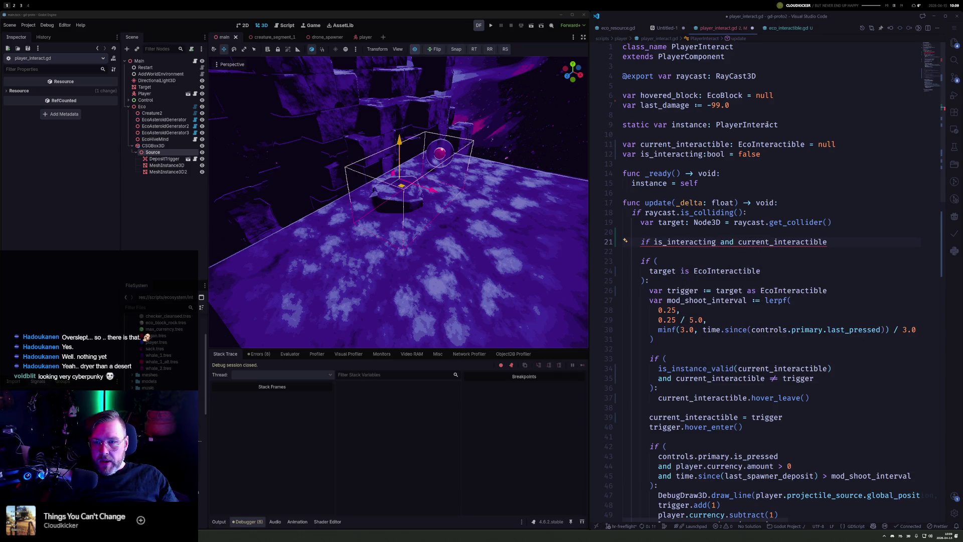
{"action": "key", "text": "ctrl+Left"}
{"action": "type", "text": "is_instncev"}
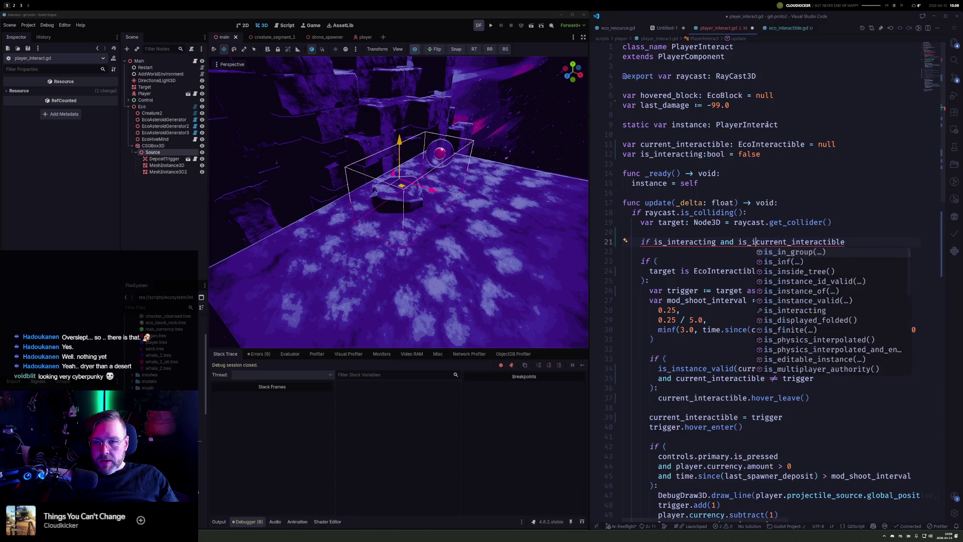
{"action": "key", "text": "Tab"}
{"action": "key", "text": "ctrl+Left"}
{"action": "key", "text": "ctrl+Left"}
{"action": "key", "text": "Left"}
{"action": "type", "text": "("}
Step: Split the guard condition across bracketed lines and close it
{"action": "key", "text": "Return"}
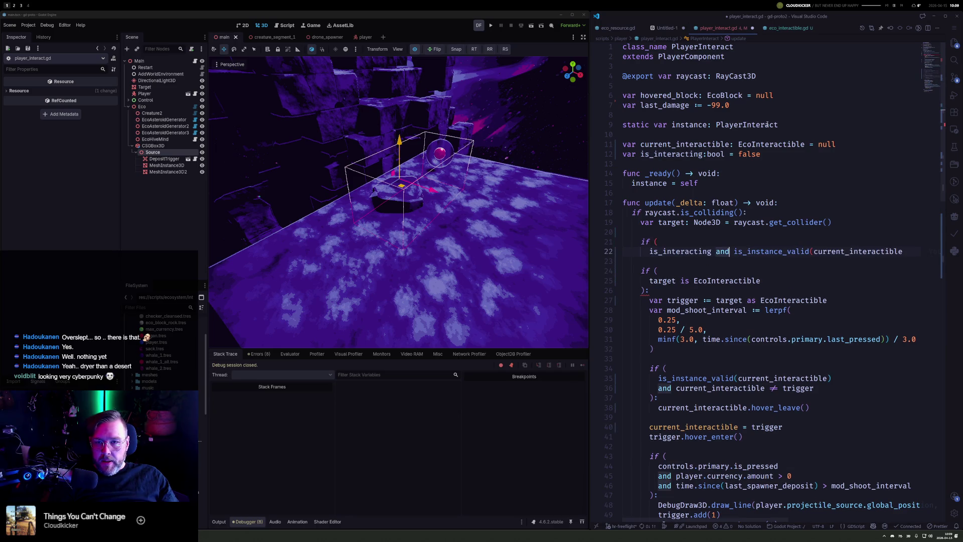
{"action": "key", "text": "ctrl+Right"}
{"action": "key", "text": "Return"}
{"action": "key", "text": "End"}
{"action": "key", "text": "Return"}
{"action": "key", "text": "Up"}
{"action": "key", "text": "End"}
{"action": "type", "text": ")"}
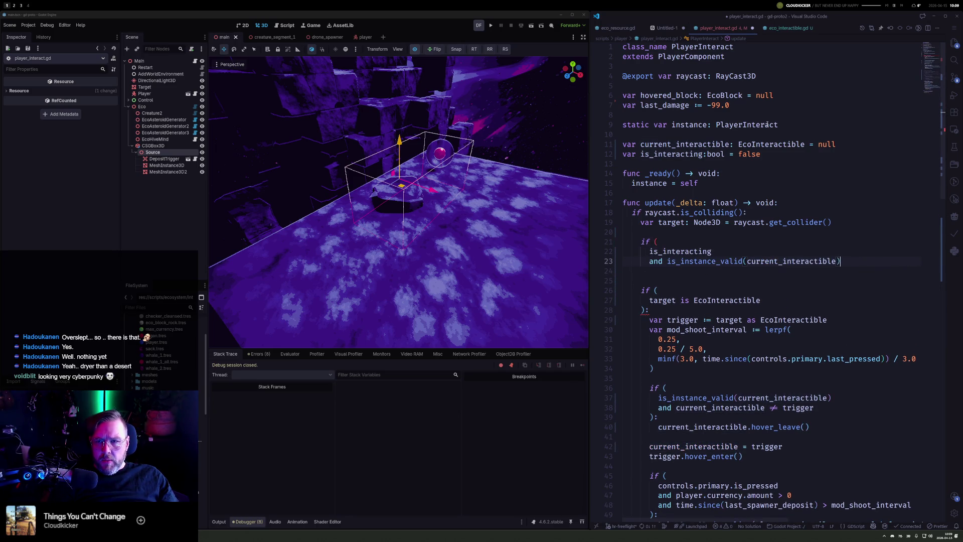
{"action": "key", "text": "Return"}
{"action": "key", "text": "BackSpace"}
{"action": "type", "text": ":"}
{"action": "key", "text": "BackSpace"}
{"action": "type", "text": "):"}
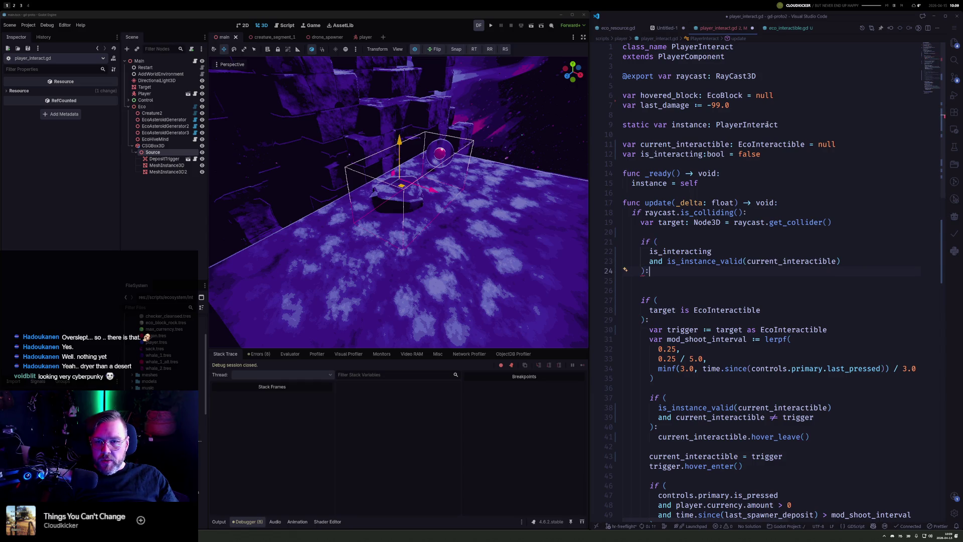
{"action": "key", "text": "Return"}
Step: Give the guard block a return body
{"action": "type", "text": "retur"}
{"action": "key", "text": "Return"}
{"action": "key", "text": "Up"}
{"action": "key", "text": "Down"}
{"action": "key", "text": "End"}
{"action": "key", "text": "Return"}
{"action": "key", "text": "Up"}
{"action": "key", "text": "End"}
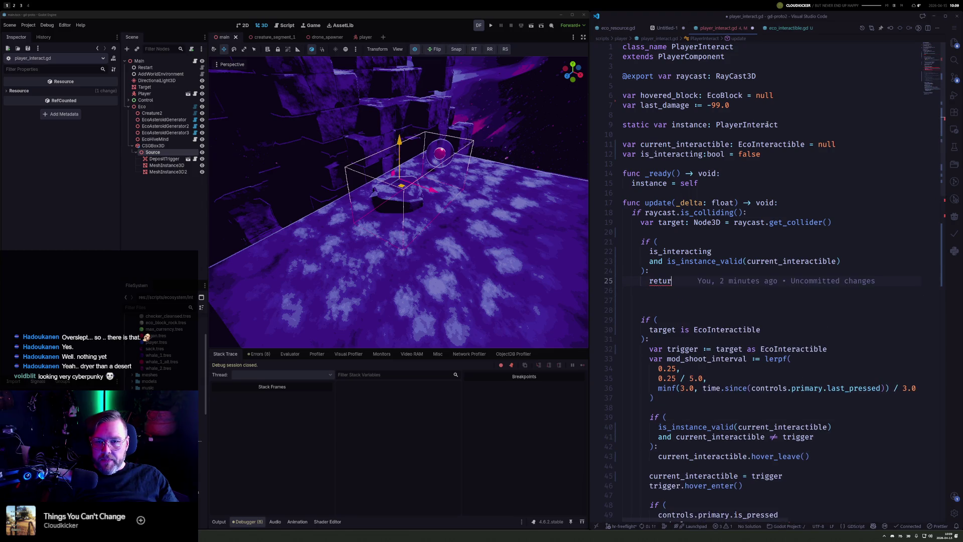
Step: Add an else branch that sets is_interacting = false
{"action": "key", "text": "Return"}
{"action": "type", "text": "else:"}
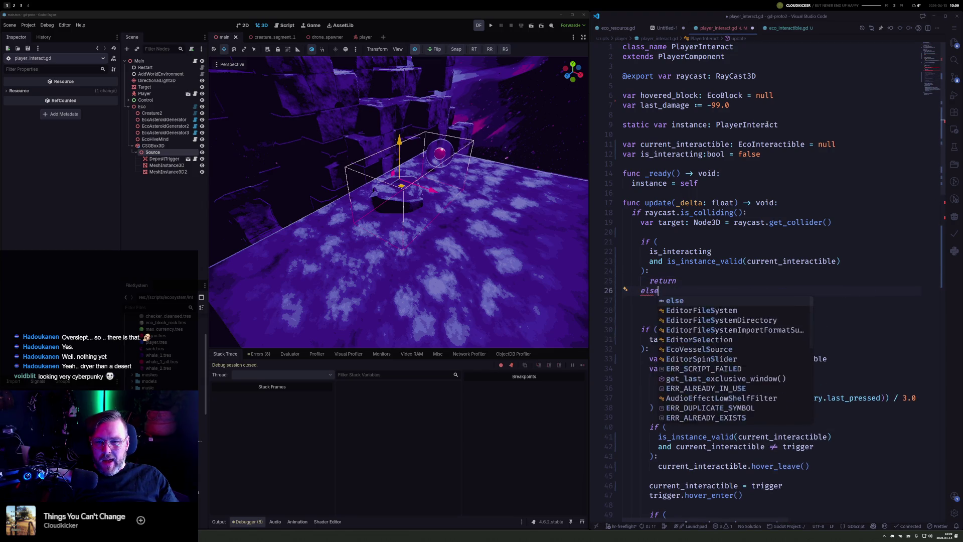
{"action": "key", "text": "Return"}
{"action": "type", "text": "current_interactible"}
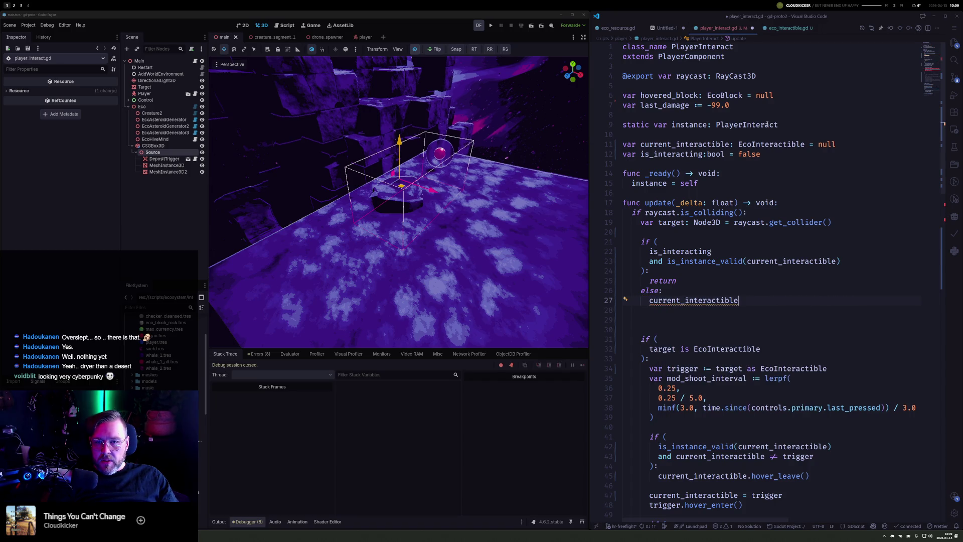
{"action": "key", "text": "shift+Up"}
{"action": "key", "text": "shift+Up"}
{"action": "key", "text": "BackSpace"}
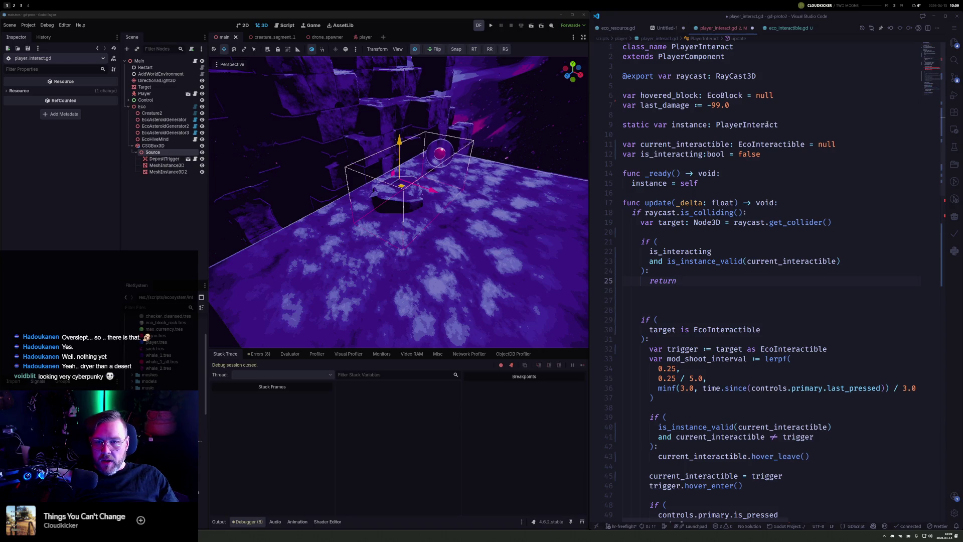
{"action": "key", "text": "ctrl+z"}
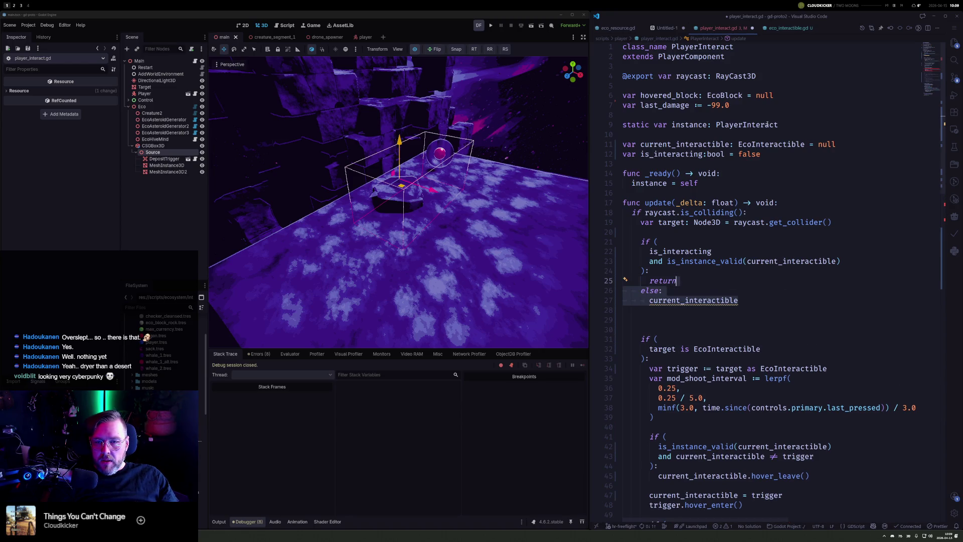
{"action": "key", "text": "Down"}
{"action": "key", "text": "Down"}
{"action": "key", "text": "Home"}
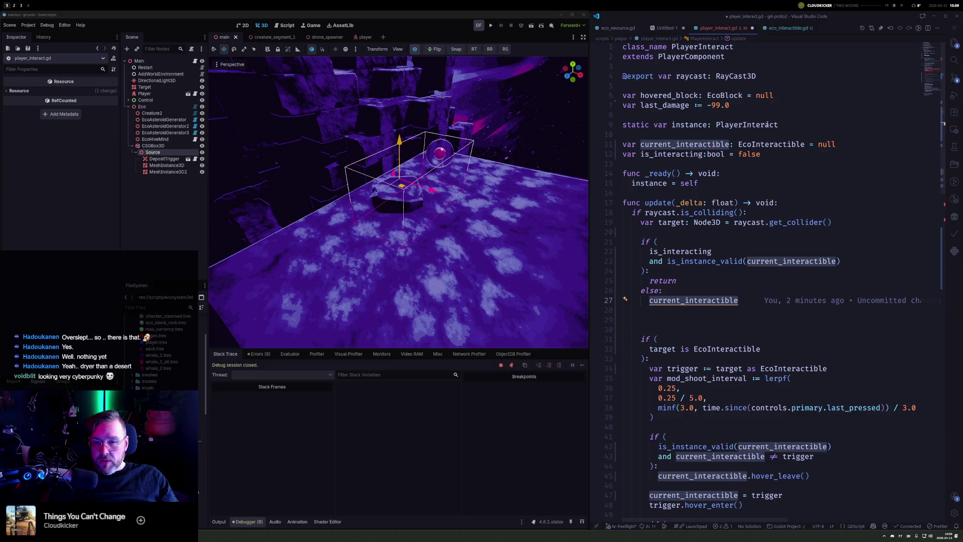
{"action": "key", "text": "ctrl+Delete"}
{"action": "type", "text": "is_interacting = false"}
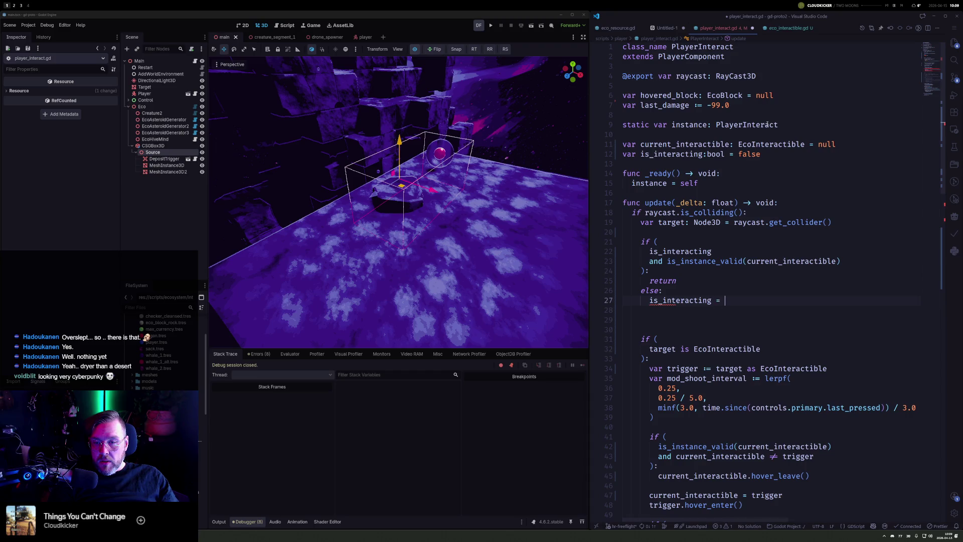
{"action": "key", "text": "Escape"}
Step: Tidy the blank lines around the guard and select the old block that feeds the trigger
{"action": "key", "text": "Up"}
{"action": "key", "text": "Up"}
{"action": "key", "text": "Up"}
{"action": "key", "text": "ctrl+shift+Return"}
{"action": "key", "text": "Down"}
{"action": "key", "text": "Down"}
{"action": "key", "text": "Down"}
{"action": "key", "text": "Up"}
{"action": "key", "text": "Up"}
{"action": "key", "text": "BackSpace"}
{"action": "scroll", "coordinate": [725, 373], "scroll_direction": "down", "scroll_amount": 5}
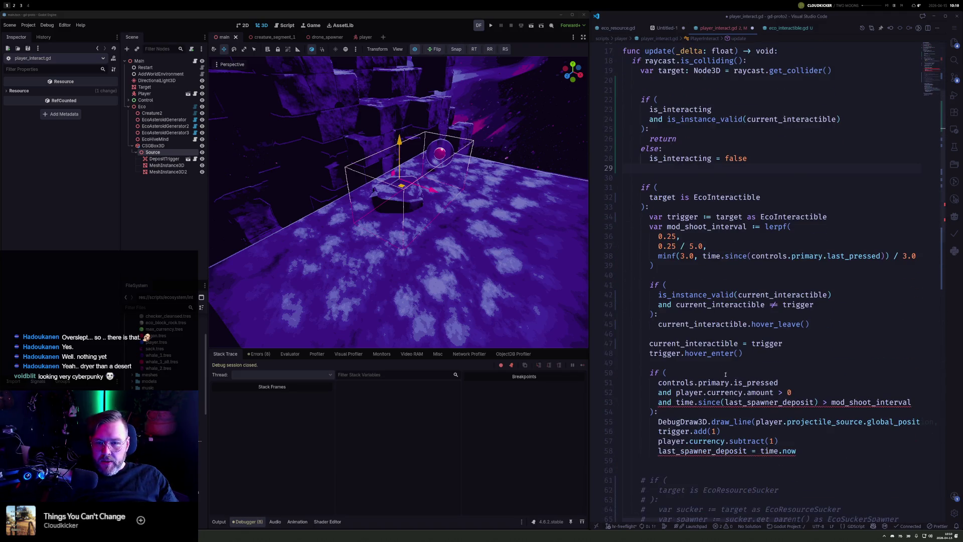
{"action": "left_click_drag", "start_coordinate": [802, 450], "coordinate": [809, 363]}
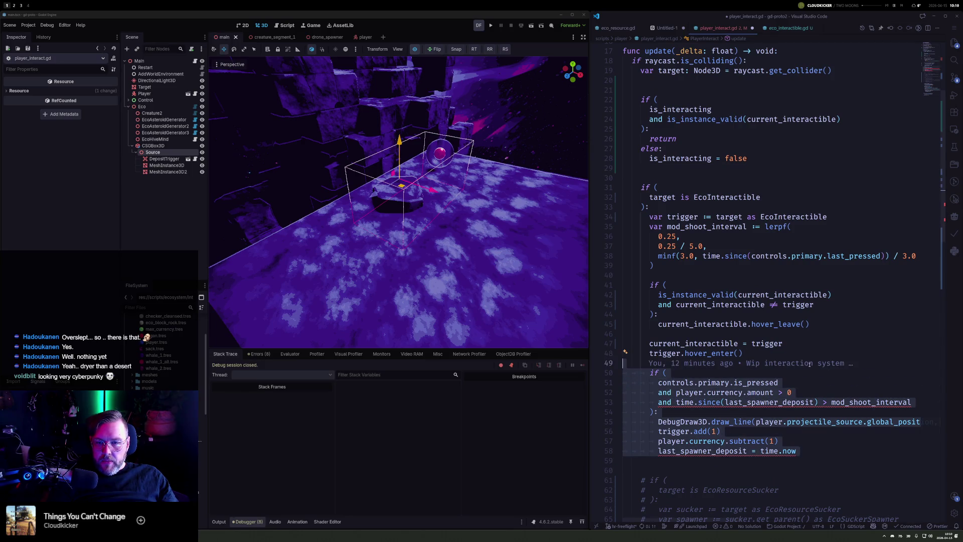
Step: Delete the primary-press currency deposit block and move above the hover if block
{"action": "key", "text": "BackSpace"}
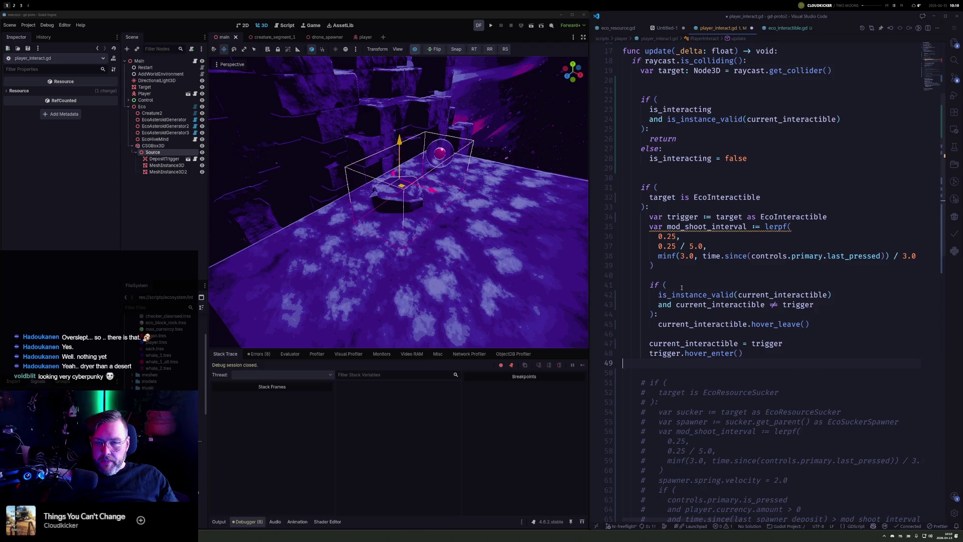
{"action": "left_click", "coordinate": [767, 196]}
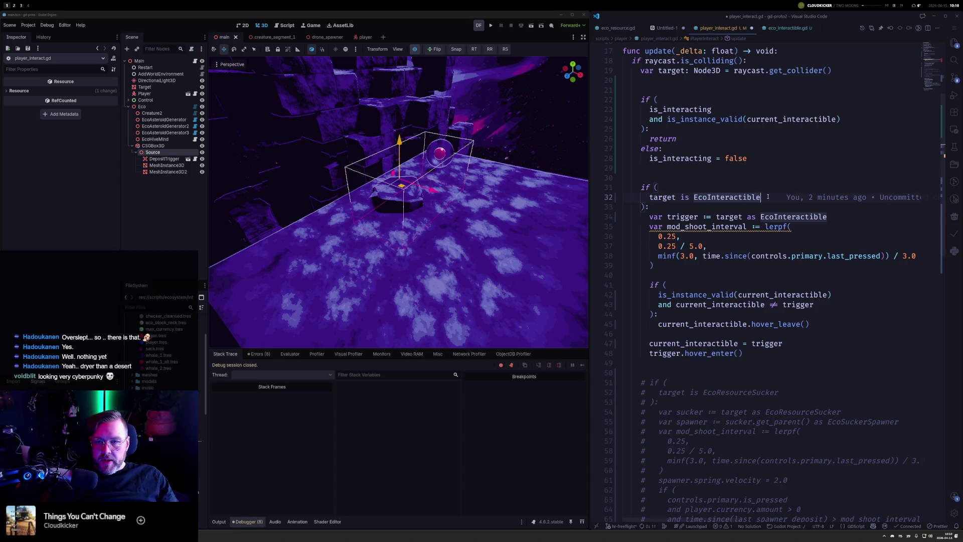
{"action": "key", "text": "Up"}
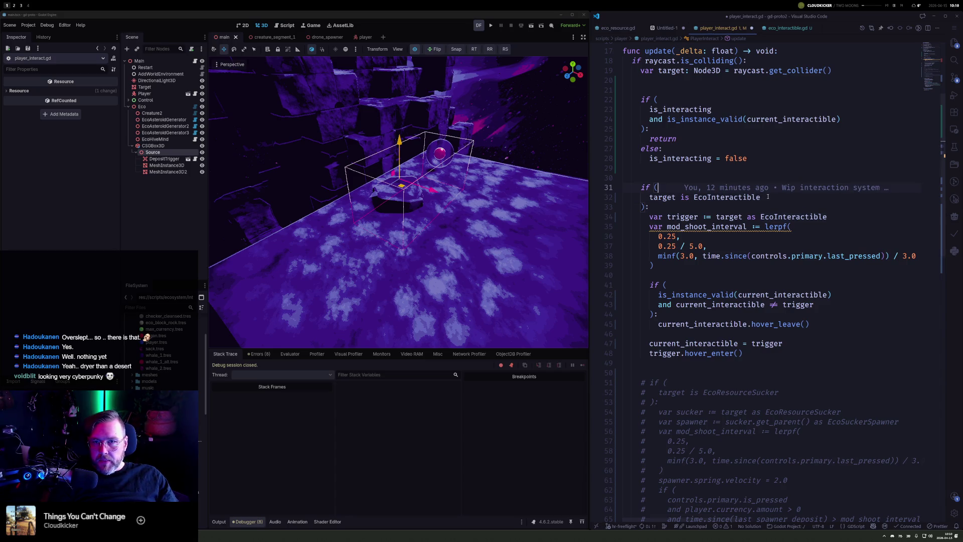
{"action": "key", "text": "Up"}
{"action": "key", "text": "Up"}
{"action": "key", "text": "Up"}
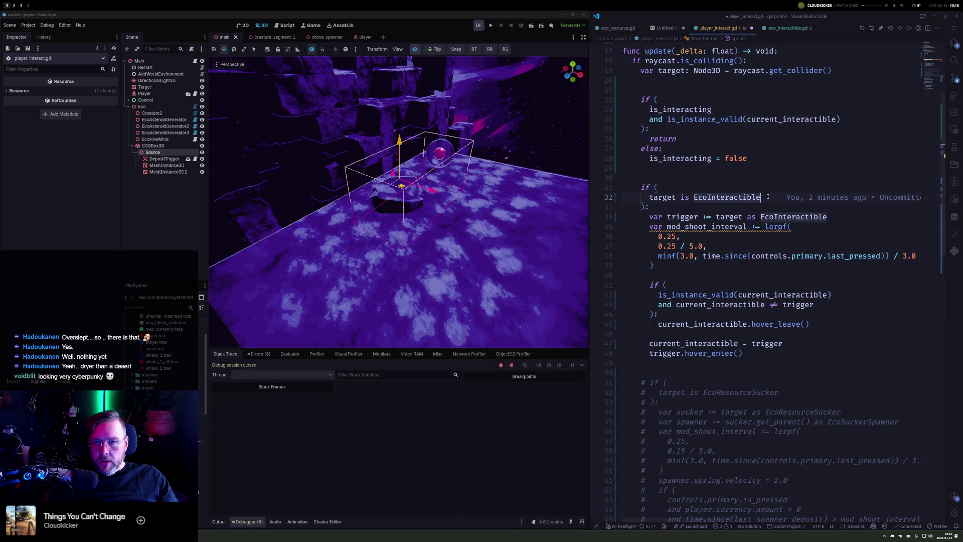
{"action": "key", "text": "Down"}
{"action": "key", "text": "Down"}
{"action": "key", "text": "Down"}
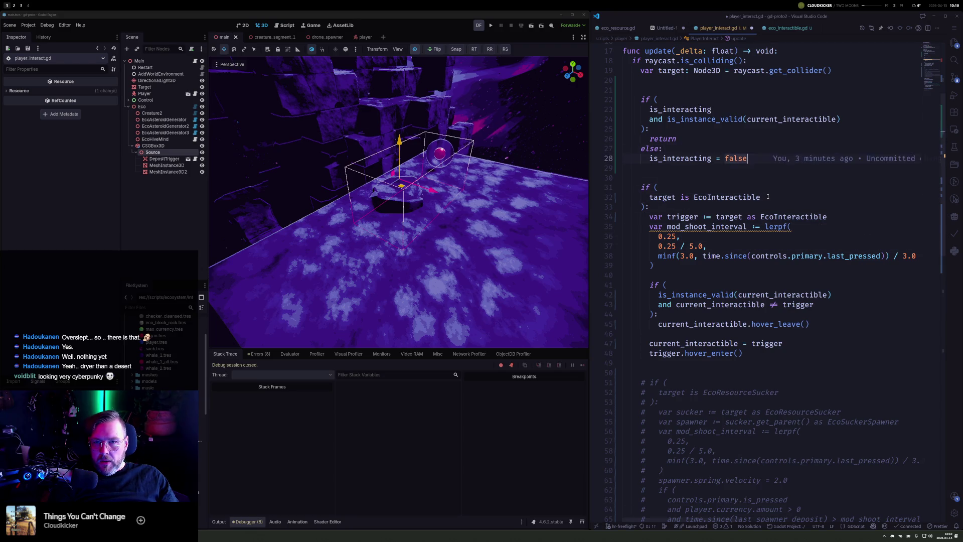
Step: Add a '# handle interacting' comment line above the hover block
{"action": "key", "text": "ctrl+shift+Return"}
{"action": "type", "text": "# handle inter"}
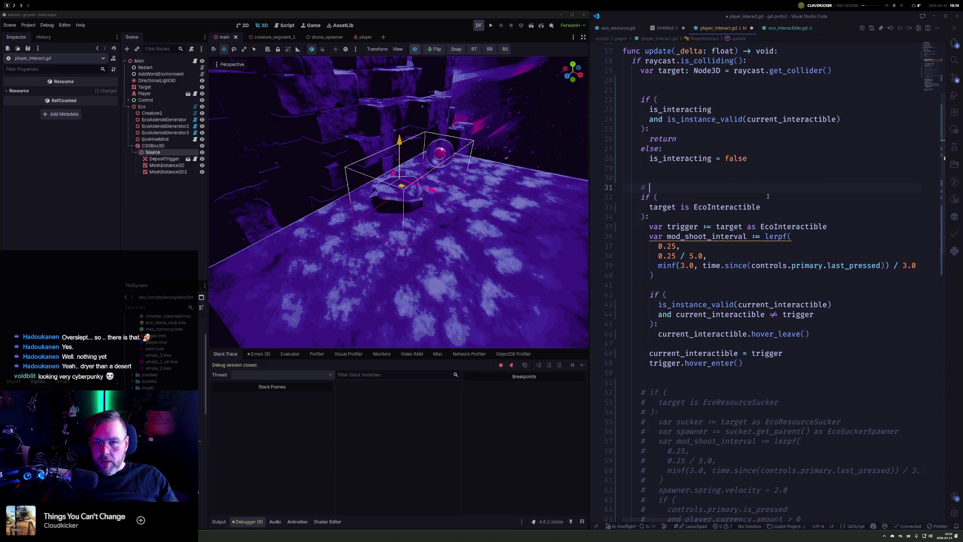
{"action": "type", "text": "acting"}
{"action": "key", "text": "Down"}
{"action": "key", "text": "Down"}
{"action": "key", "text": "Down"}
{"action": "key", "text": "Down"}
{"action": "key", "text": "Down"}
{"action": "key", "text": "Down"}
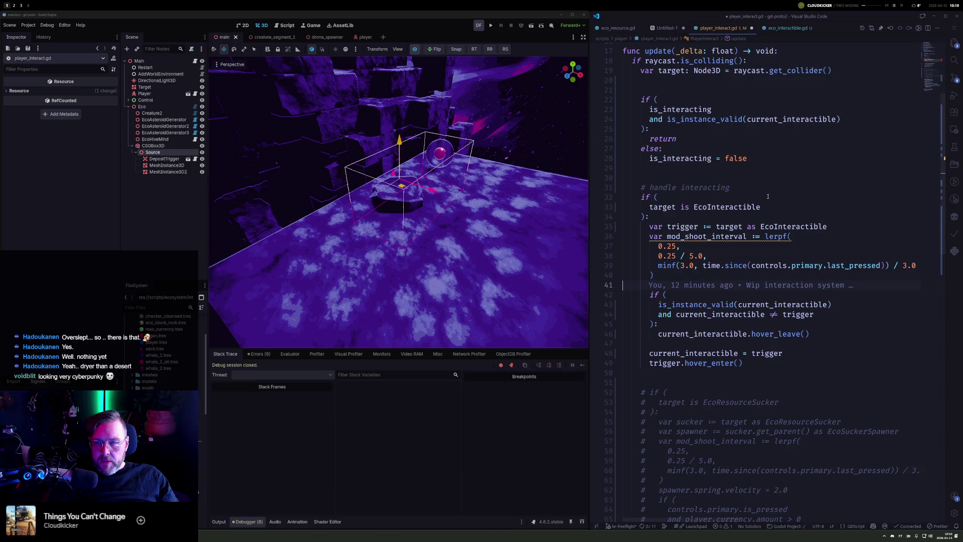
Step: Comment out the earlier is_interacting if/else early-return block with Ctrl+/
{"action": "key", "text": "Up"}
{"action": "key", "text": "Up"}
{"action": "key", "text": "Up"}
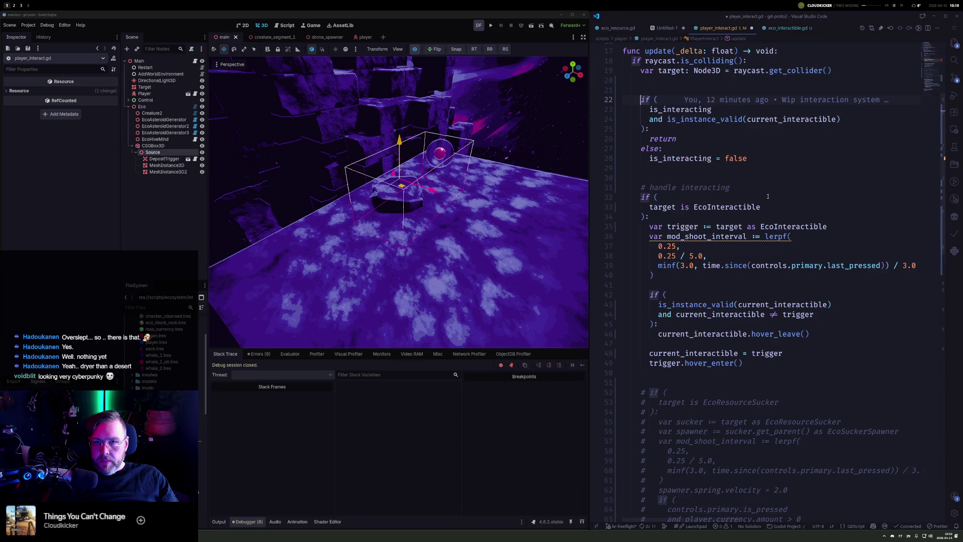
{"action": "key", "text": "shift+Down"}
{"action": "key", "text": "shift+Down"}
{"action": "key", "text": "shift+Down"}
{"action": "key", "text": "ctrl+slash"}
{"action": "key", "text": "Down"}
{"action": "key", "text": "Down"}
{"action": "key", "text": "Down"}
{"action": "key", "text": "Down"}
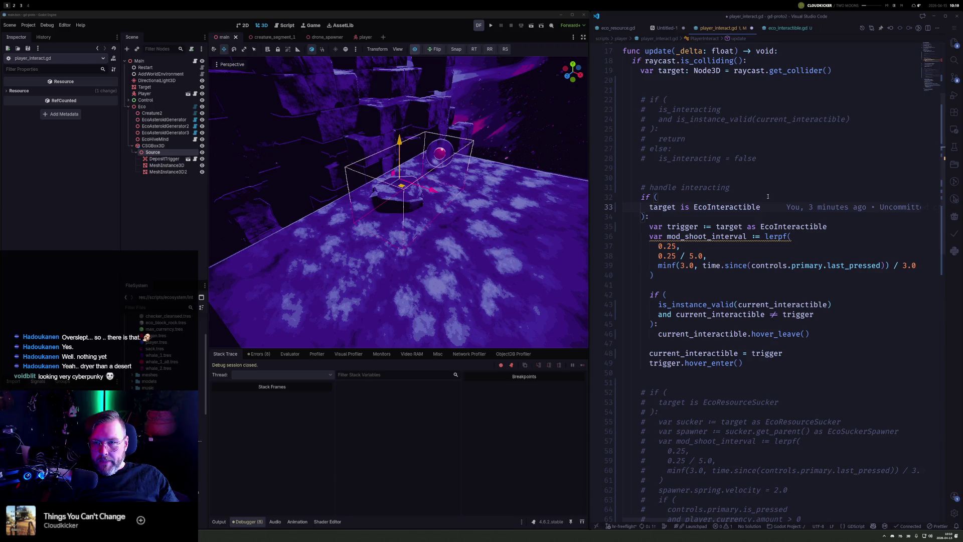
{"action": "key", "text": "Down"}
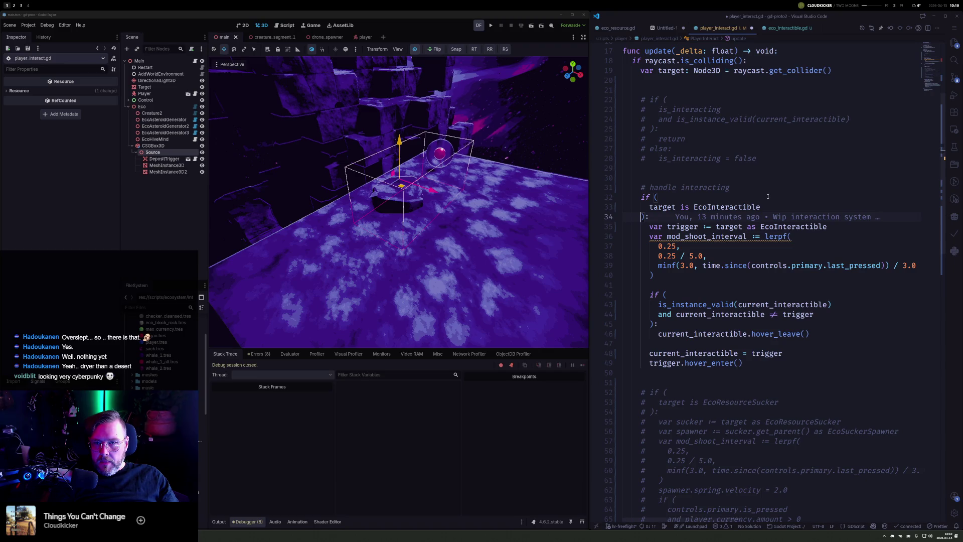
{"action": "key", "text": "Up"}
{"action": "key", "text": "Up"}
{"action": "key", "text": "Up"}
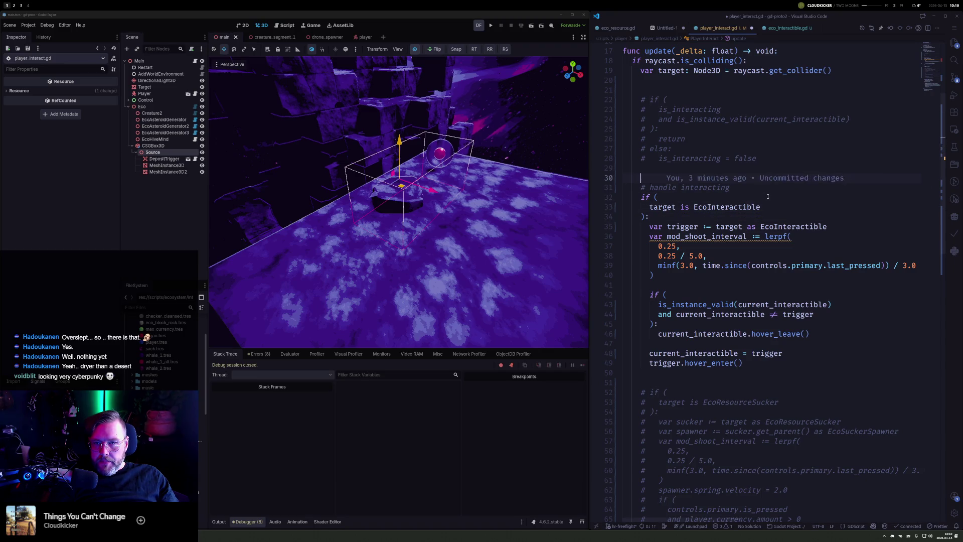
{"action": "key", "text": "shift+Up"}
{"action": "key", "text": "shift+Up"}
{"action": "key", "text": "shift+Up"}
{"action": "key", "text": "ctrl+slash"}
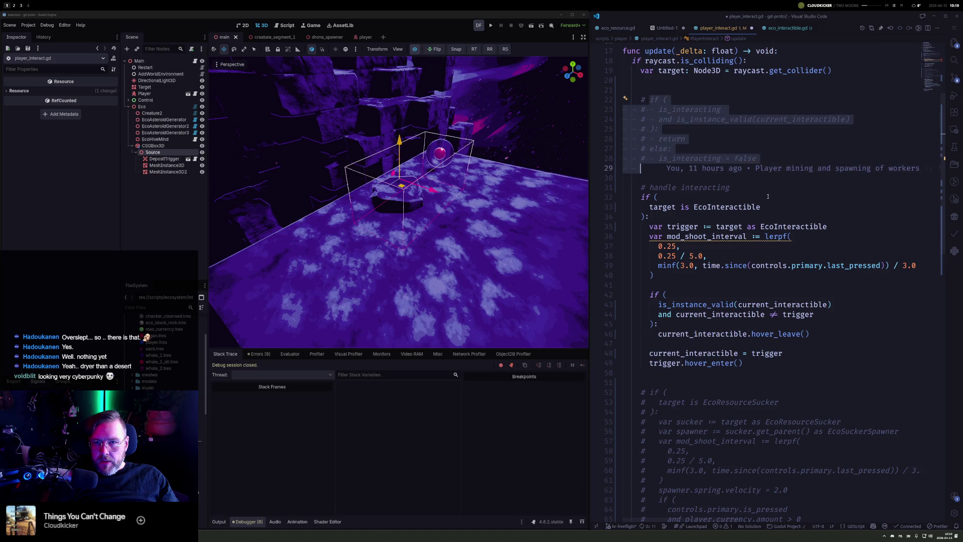
Step: Add a 'not is_interacting' condition line under 'if (' and prefix the target check with 'and'
{"action": "key", "text": "ctrl+slash"}
{"action": "key", "text": "Down"}
{"action": "key", "text": "Down"}
{"action": "key", "text": "Down"}
{"action": "key", "text": "End"}
{"action": "key", "text": "Return"}
{"action": "type", "text": "not is_"}
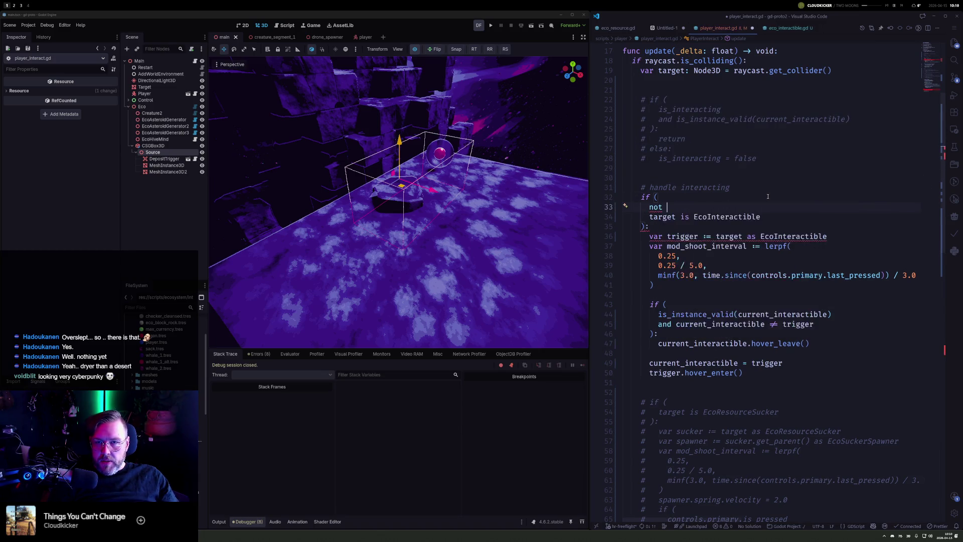
{"action": "type", "text": "interacting"}
{"action": "key", "text": "Down"}
{"action": "key", "text": "Home"}
{"action": "type", "text": "adn"}
{"action": "key", "text": "BackSpace"}
{"action": "key", "text": "BackSpace"}
{"action": "key", "text": "BackSpace"}
{"action": "type", "text": "and"}
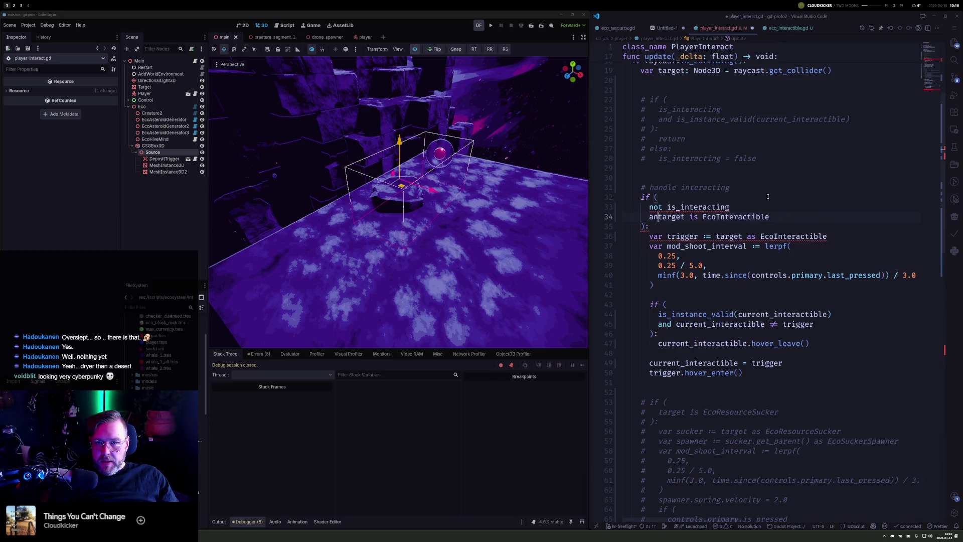
Step: Review the hover_leave and is_instance_valid checks, then add blank lines after hover_enter()
{"action": "key", "text": "End"}
{"action": "key", "text": "Down"}
{"action": "key", "text": "Down"}
{"action": "key", "text": "Down"}
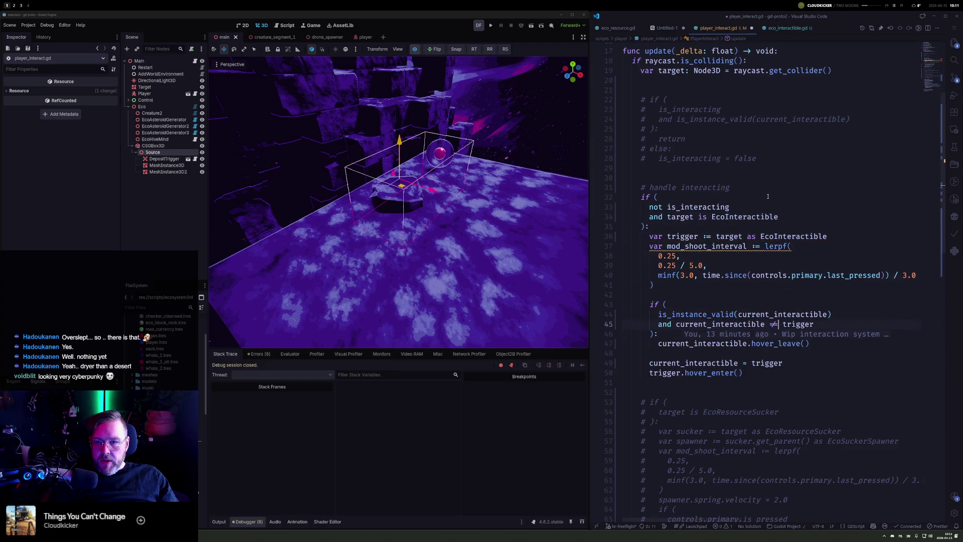
{"action": "key", "text": "Home"}
{"action": "key", "text": "Down"}
{"action": "key", "text": "Up"}
{"action": "key", "text": "Up"}
{"action": "key", "text": "Up"}
{"action": "key", "text": "Up"}
{"action": "key", "text": "Up"}
{"action": "key", "text": "Up"}
{"action": "key", "text": "Down"}
{"action": "key", "text": "Down"}
{"action": "key", "text": "Down"}
{"action": "key", "text": "Down"}
{"action": "key", "text": "Down"}
{"action": "key", "text": "Down"}
{"action": "key", "text": "Up"}
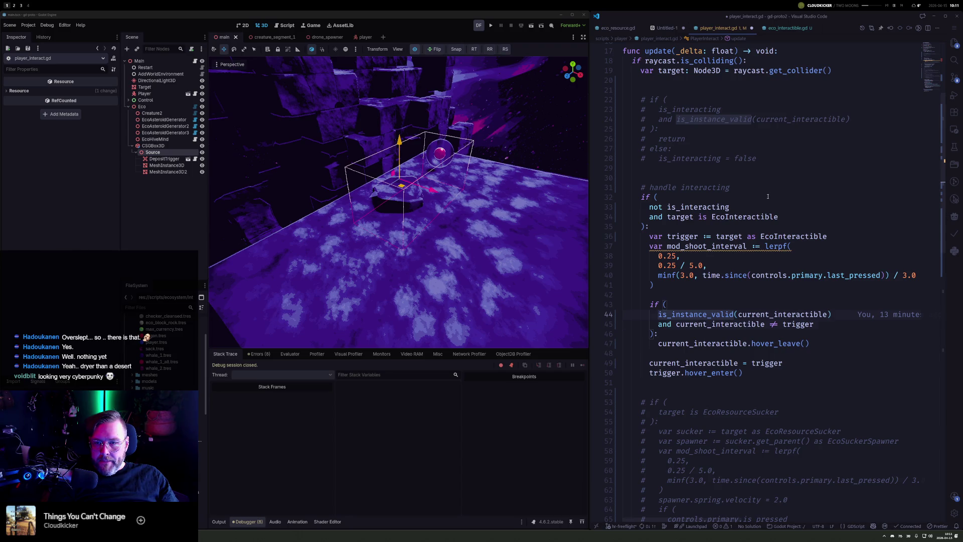
{"action": "key", "text": "Down"}
{"action": "key", "text": "Down"}
{"action": "key", "text": "Down"}
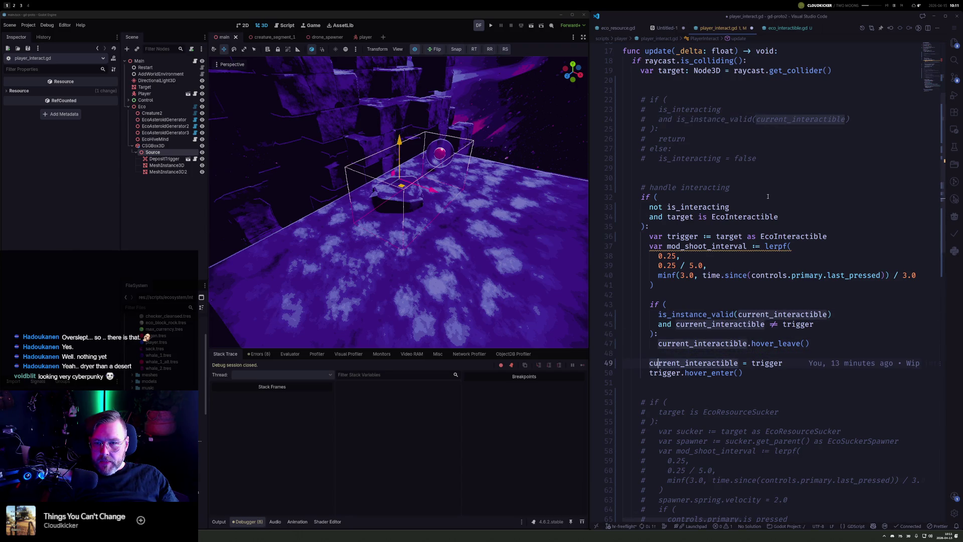
{"action": "key", "text": "Down"}
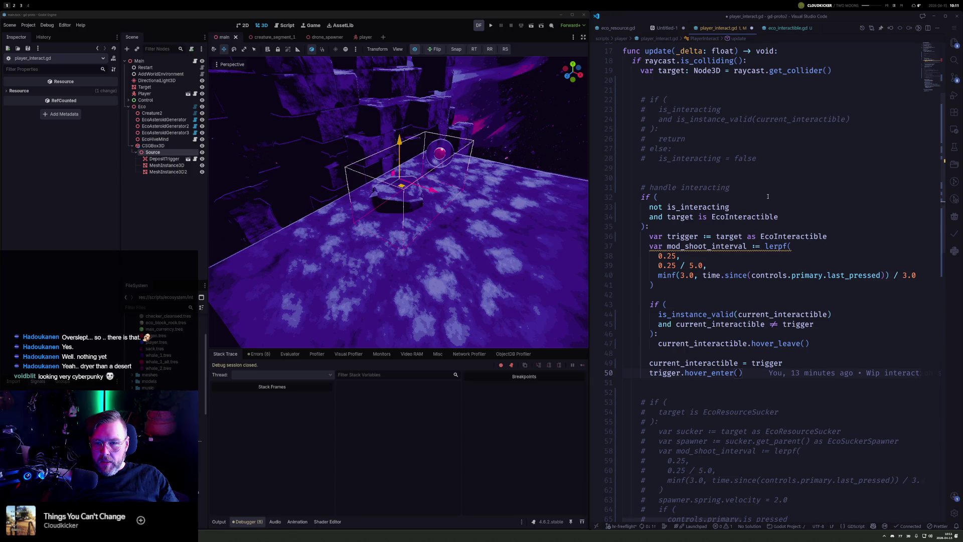
{"action": "key", "text": "Return"}
{"action": "key", "text": "Return"}
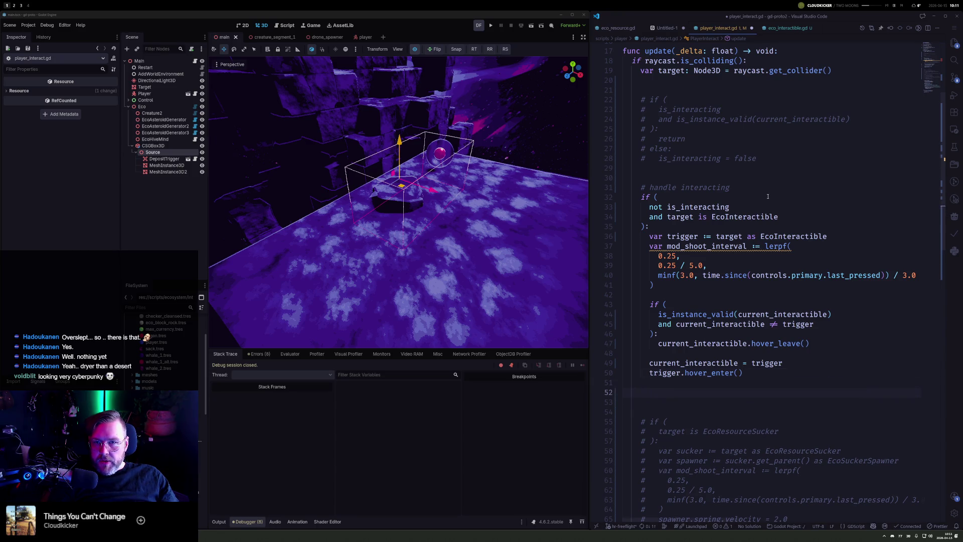
Step: Start an if block with 'not is_interacting and' followed by an is_instance_valid check
{"action": "type", "text": "if ("}
{"action": "key", "text": "Return"}
{"action": "type", "text": "not i"}
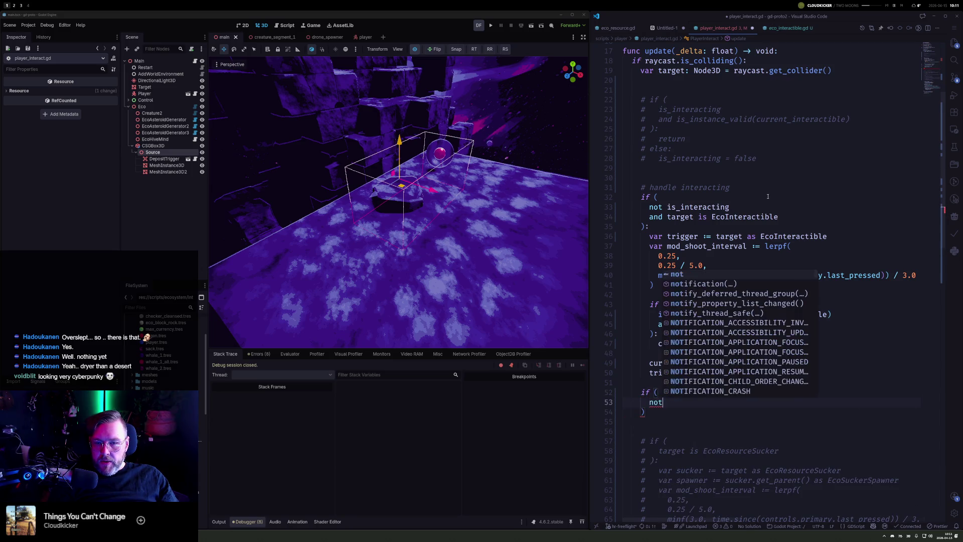
{"action": "type", "text": "s_interacting and"}
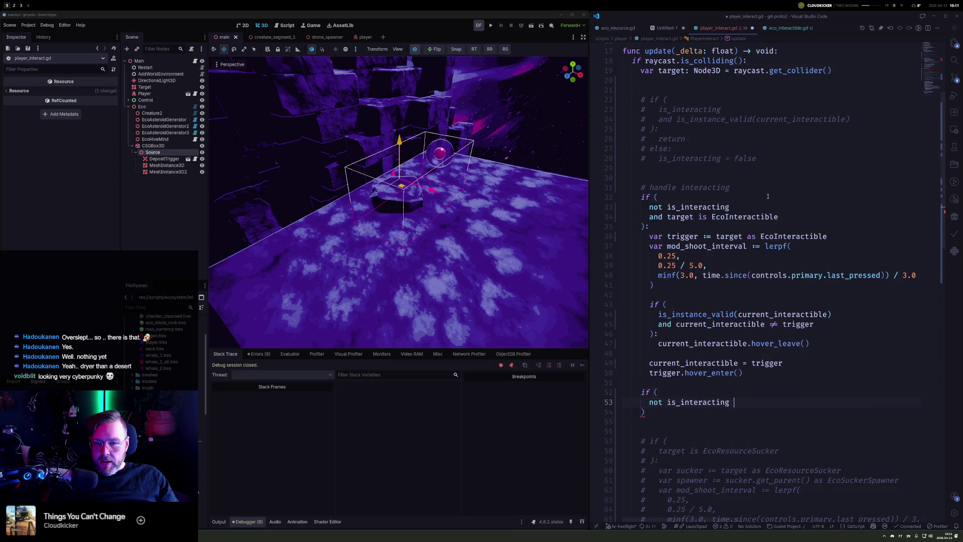
{"action": "key", "text": "ctrl+Left"}
{"action": "key", "text": "Return"}
{"action": "key", "text": "End"}
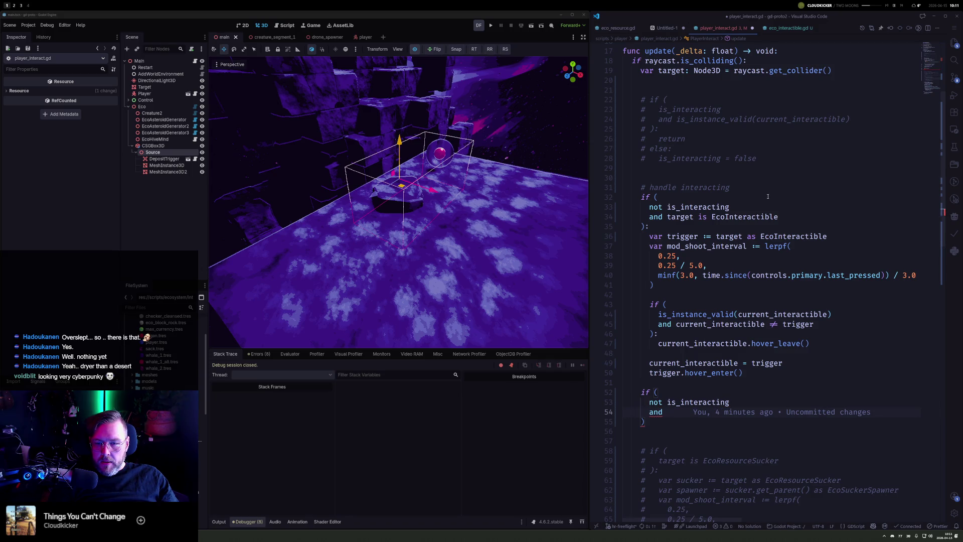
{"action": "key", "text": "ctrl+space"}
{"action": "key", "text": "Escape"}
{"action": "type", "text": "is_instancev"}
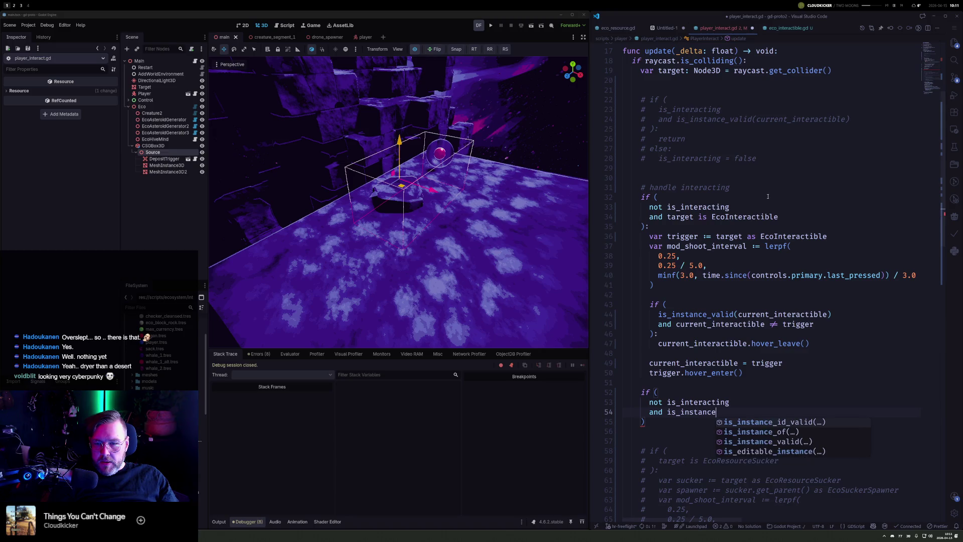
{"action": "key", "text": "Return"}
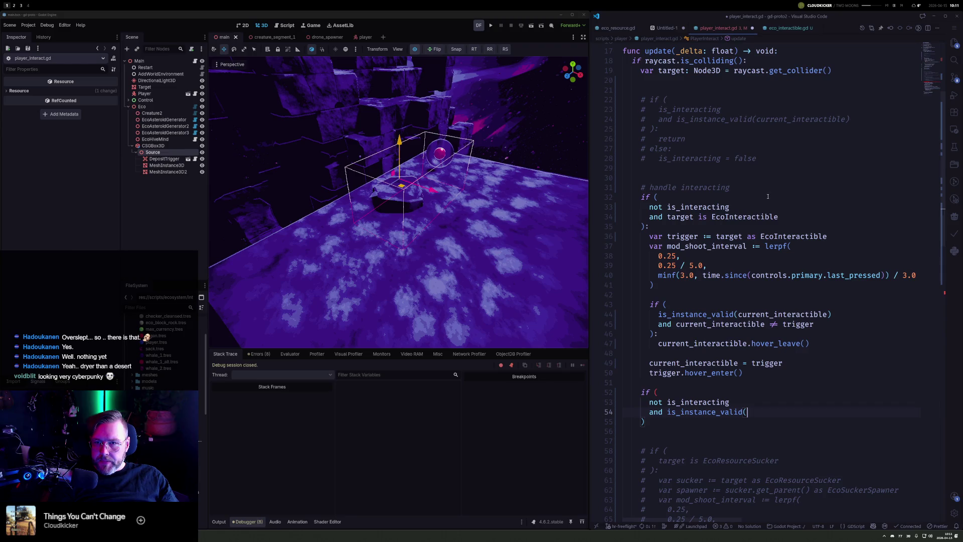
Step: Complete the condition with current_interactible and controls.primary.is_just_pressed, ending with a colon
{"action": "type", "text": "current_interactible)"}
{"action": "key", "text": "Return"}
{"action": "type", "text": "and controls.is_"}
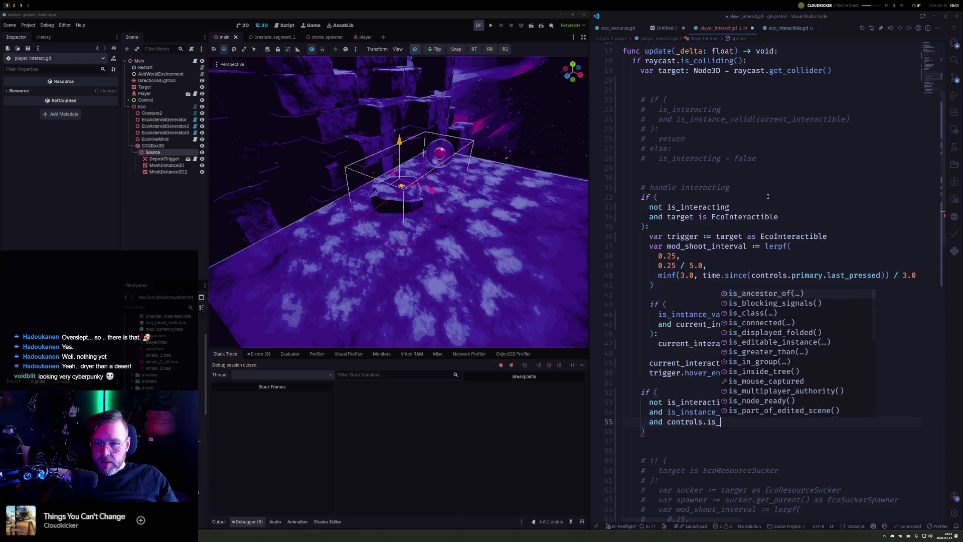
{"action": "key", "text": "BackSpace"}
{"action": "key", "text": "BackSpace"}
{"action": "key", "text": "BackSpace"}
{"action": "type", "text": "primary.in"}
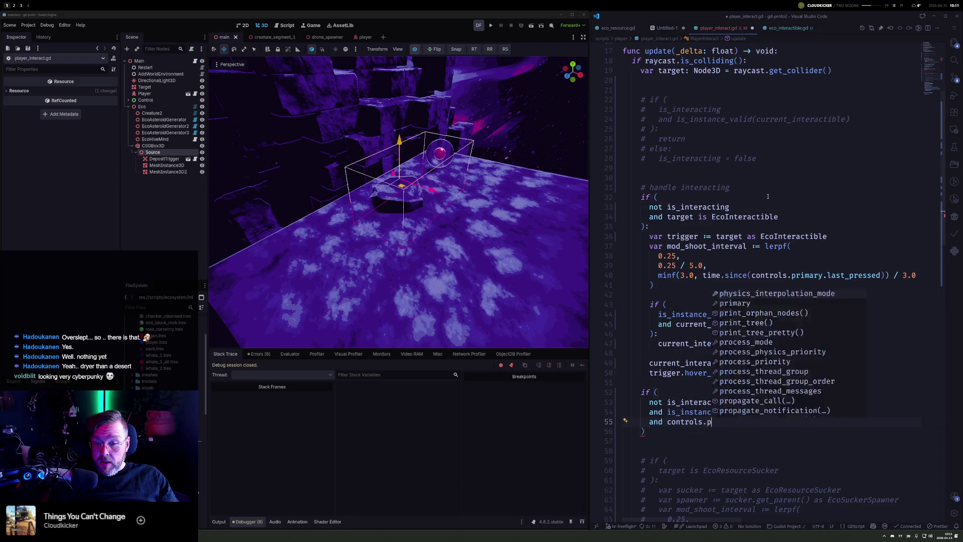
{"action": "key", "text": "BackSpace"}
{"action": "type", "text": "s_ju"}
{"action": "key", "text": "Return"}
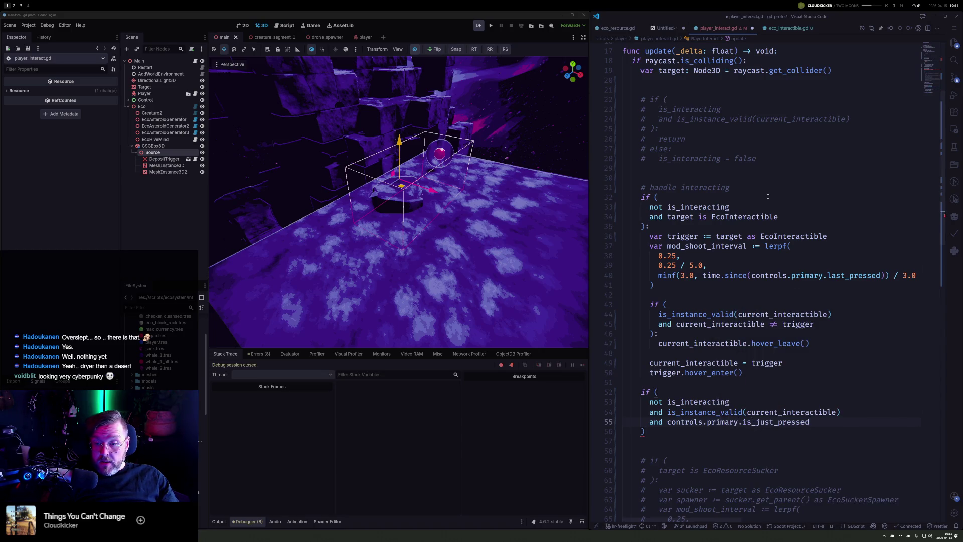
{"action": "type", "text": ":"}
Step: Label the new block with a '# begin interacting' comment and start its body
{"action": "key", "text": "Up"}
{"action": "key", "text": "Up"}
{"action": "key", "text": "Up"}
{"action": "key", "text": "Return"}
{"action": "type", "text": "# begin interacting"}
{"action": "key", "text": "Down"}
{"action": "key", "text": "Down"}
{"action": "key", "text": "Down"}
{"action": "key", "text": "Down"}
{"action": "key", "text": "Return"}
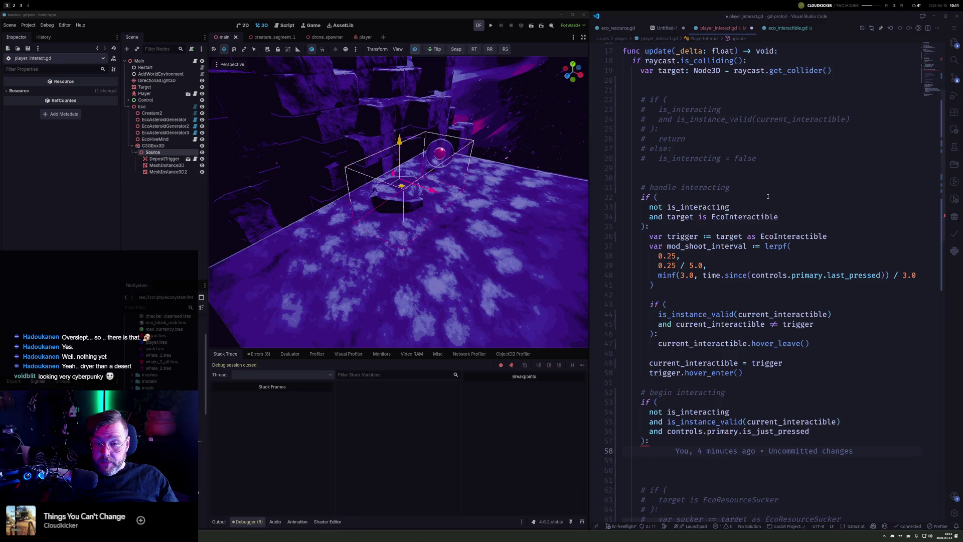
Step: Call current_interactible.start_interact() in the block and retitle its comment '# start interacting'
{"action": "type", "text": "current_interactible."}
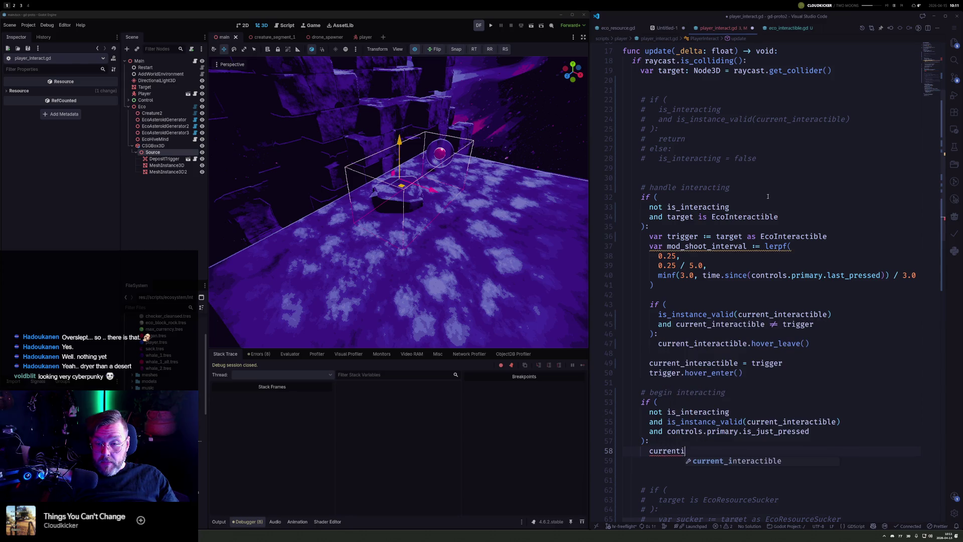
{"action": "type", "text": "start"}
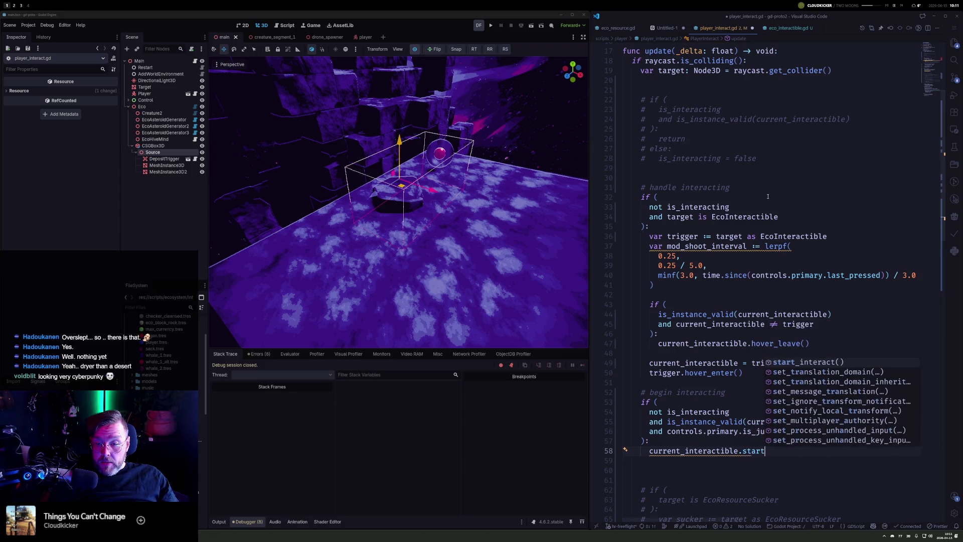
{"action": "key", "text": "Return"}
{"action": "key", "text": "Up"}
{"action": "key", "text": "Up"}
{"action": "key", "text": "Up"}
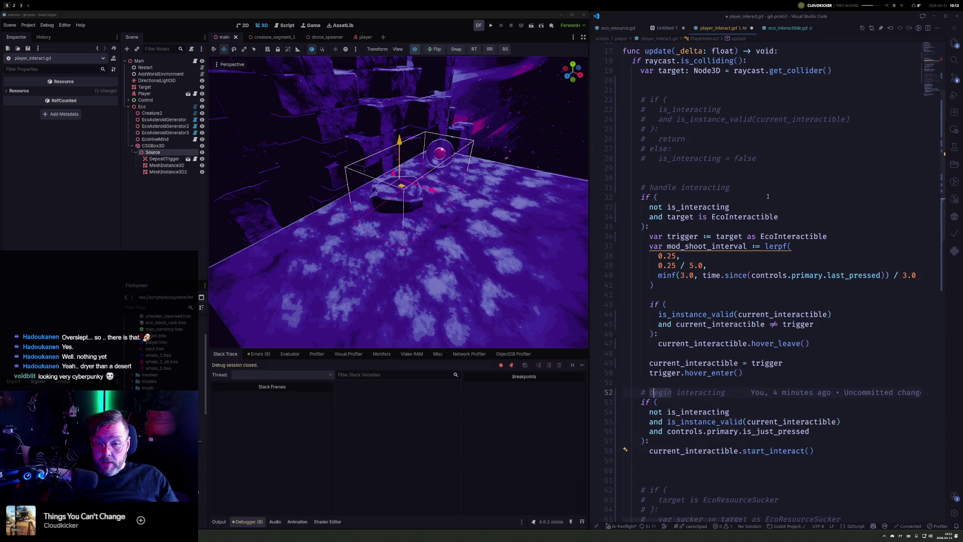
{"action": "type", "text": "start"}
{"action": "key", "text": "Down"}
{"action": "key", "text": "Down"}
{"action": "key", "text": "Down"}
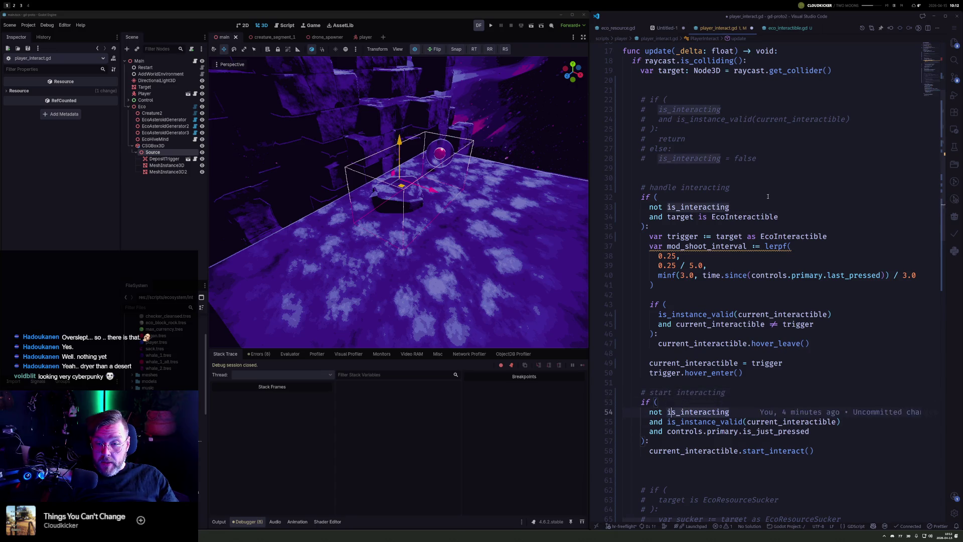
{"action": "key", "text": "ctrl+Return"}
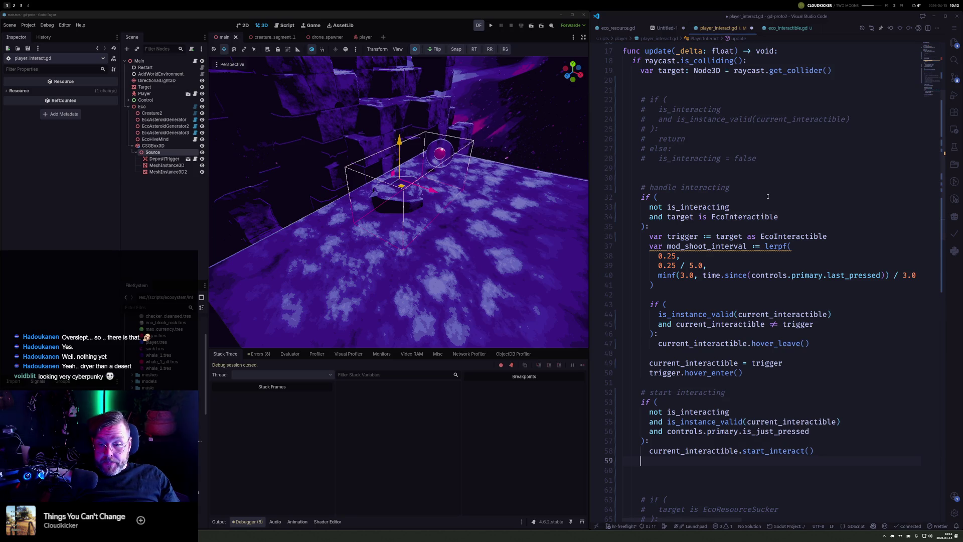
Step: Review the start interacting block, then switch to eco_interactible.gd
{"action": "key", "text": "Up"}
{"action": "key", "text": "Up"}
{"action": "key", "text": "Up"}
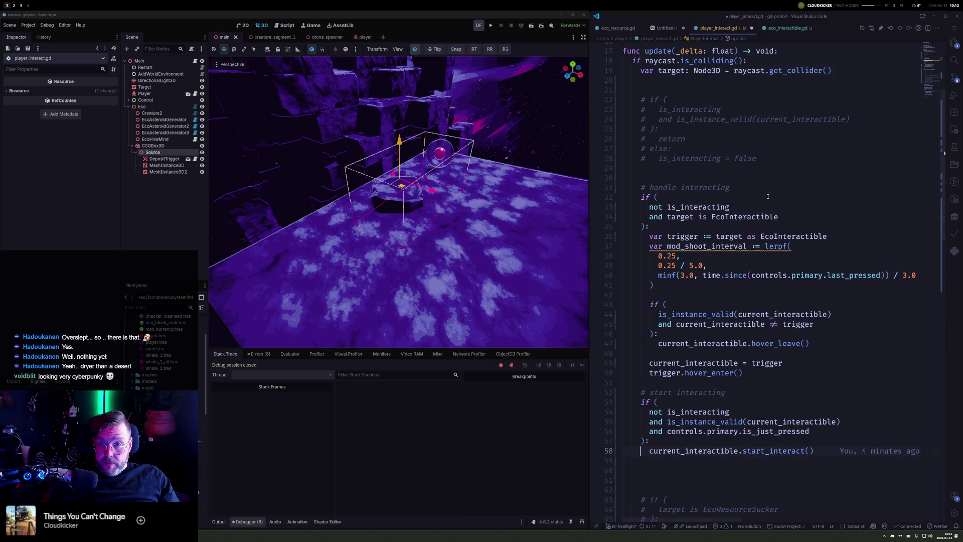
{"action": "key", "text": "Down"}
{"action": "key", "text": "Up"}
{"action": "key", "text": "Up"}
{"action": "key", "text": "Up"}
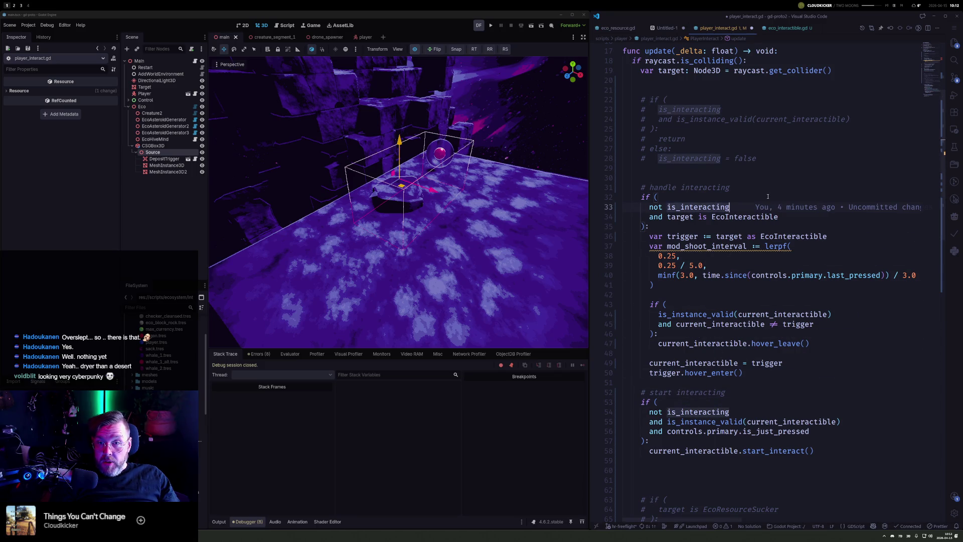
{"action": "key", "text": "Down"}
{"action": "key", "text": "Down"}
{"action": "key", "text": "Down"}
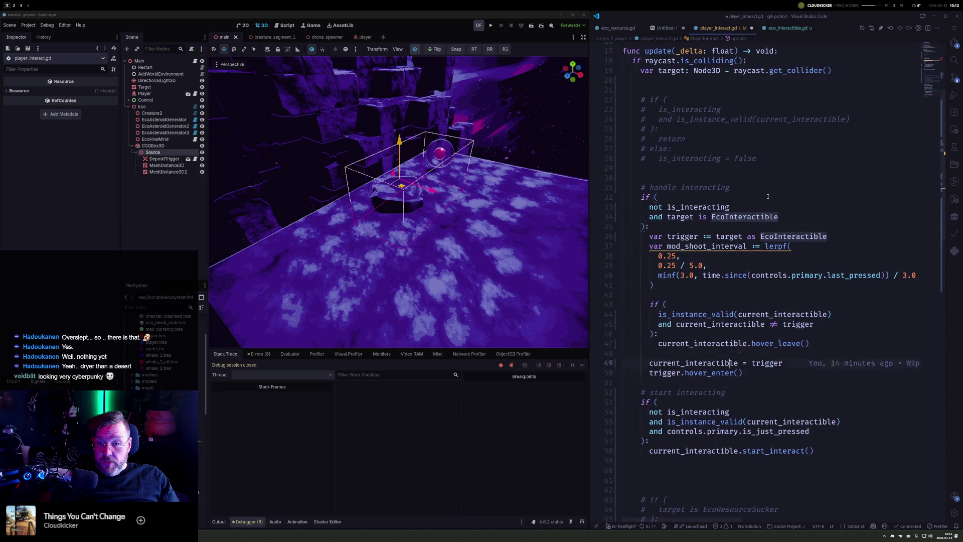
{"action": "key", "text": "Down"}
{"action": "key", "text": "Down"}
{"action": "key", "text": "Down"}
{"action": "key", "text": "Up"}
{"action": "key", "text": "Up"}
{"action": "key", "text": "Up"}
{"action": "key", "text": "shift+Down"}
{"action": "key", "text": "shift+Down"}
{"action": "key", "text": "shift+Down"}
{"action": "key", "text": "shift+Down"}
{"action": "key", "text": "Left"}
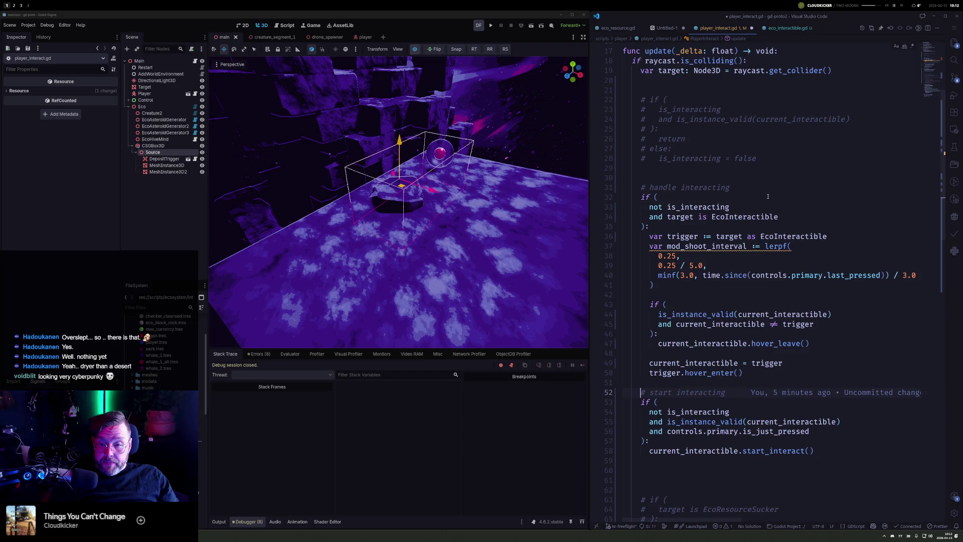
{"action": "key", "text": "ctrl+Tab"}
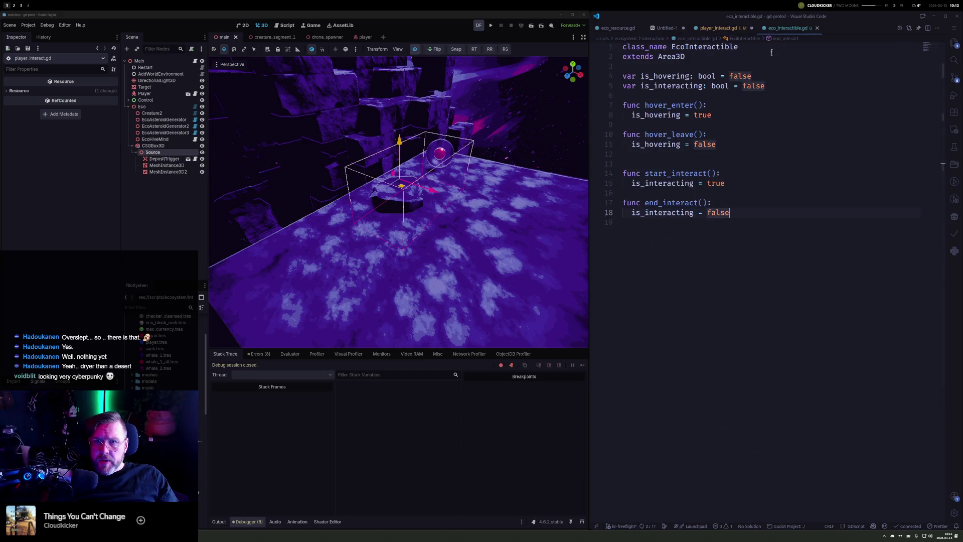
Step: Cancel a rename of end_interact, keeping its name, and close eco_interactible.gd
{"action": "left_click", "coordinate": [656, 202]}
{"action": "key", "text": "F2"}
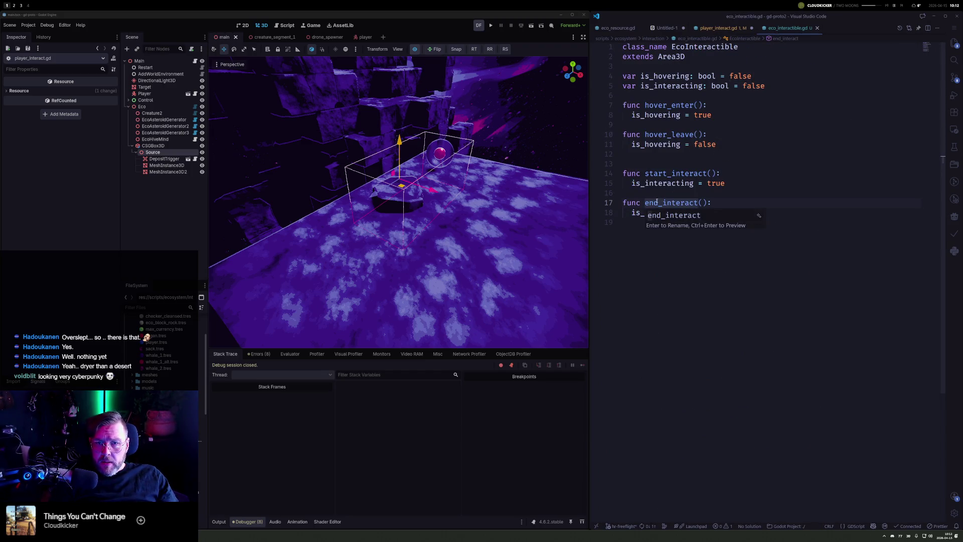
{"action": "key", "text": "Escape"}
{"action": "key", "text": "ctrl+w"}
Step: Select the whole start interacting block in player_interact.gd
{"action": "key", "text": "Down"}
{"action": "key", "text": "Down"}
{"action": "key", "text": "Down"}
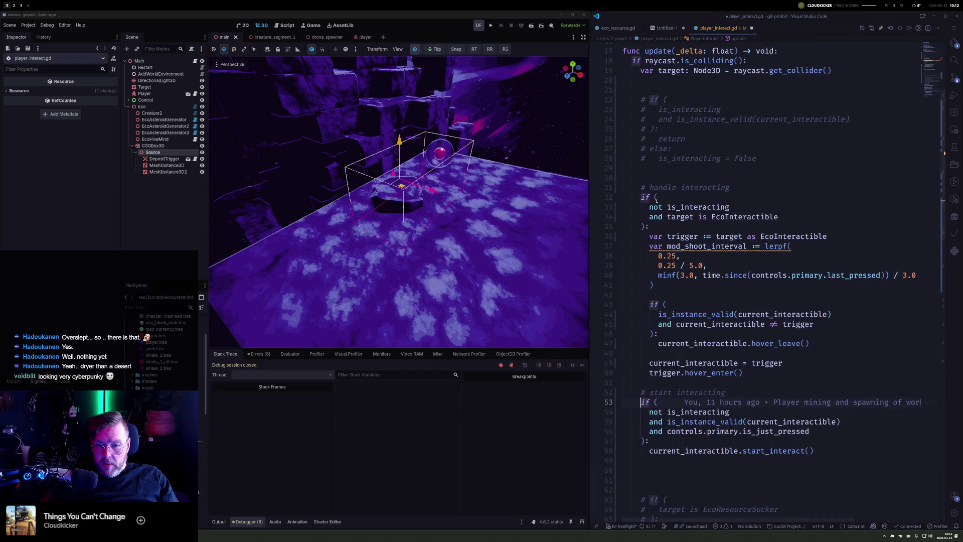
{"action": "key", "text": "Up"}
{"action": "key", "text": "Up"}
{"action": "key", "text": "Up"}
{"action": "key", "text": "Up"}
{"action": "key", "text": "Up"}
{"action": "key", "text": "shift+Down"}
{"action": "key", "text": "shift+Down"}
{"action": "key", "text": "shift+Down"}
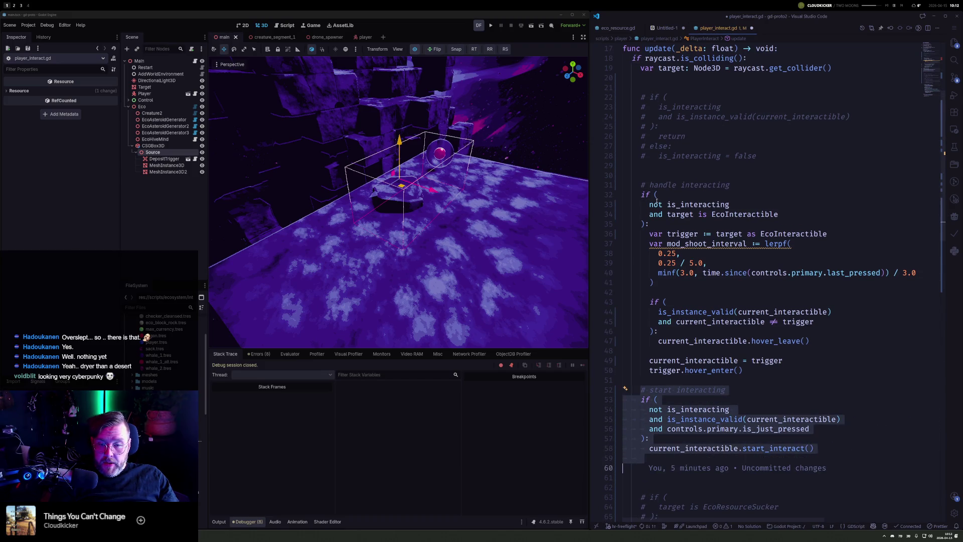
Step: Duplicate the start block, renaming its comment to '# stop interacting' and calling stop_interact()
{"action": "scroll", "coordinate": [656, 201], "scroll_direction": "down", "scroll_amount": 3}
{"action": "key", "text": "shift+alt+Down"}
{"action": "key", "text": "Left"}
{"action": "key", "text": "Right"}
{"action": "key", "text": "Right"}
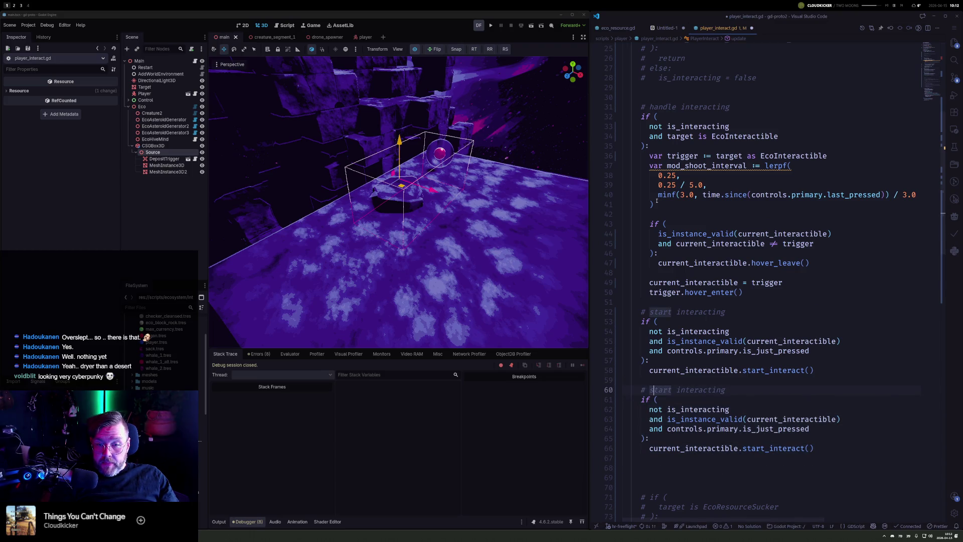
{"action": "key", "text": "ctrl+Delete"}
{"action": "type", "text": "top"}
{"action": "key", "text": "Down"}
{"action": "key", "text": "Down"}
{"action": "key", "text": "Down"}
{"action": "key", "text": "Down"}
{"action": "key", "text": "End"}
{"action": "key", "text": "Left"}
{"action": "key", "text": "Left"}
{"action": "key", "text": "ctrl+BackSpace"}
{"action": "type", "text": "stopin"}
{"action": "key", "text": "Tab"}
Step: Remove 'not' from the copied is_interacting condition and change its 'if' to 'elif'
{"action": "key", "text": "Up"}
{"action": "key", "text": "Up"}
{"action": "key", "text": "Up"}
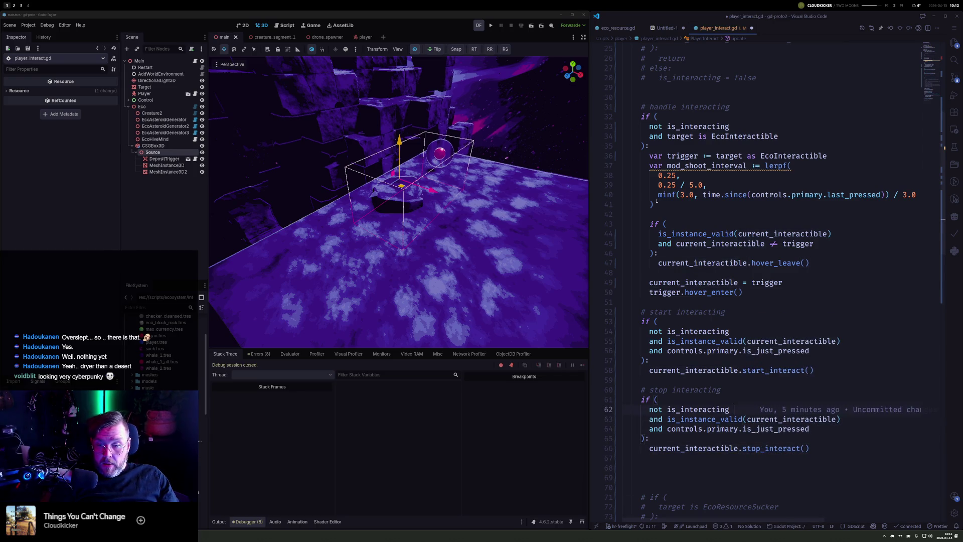
{"action": "key", "text": "ctrl+Delete"}
{"action": "key", "text": "Down"}
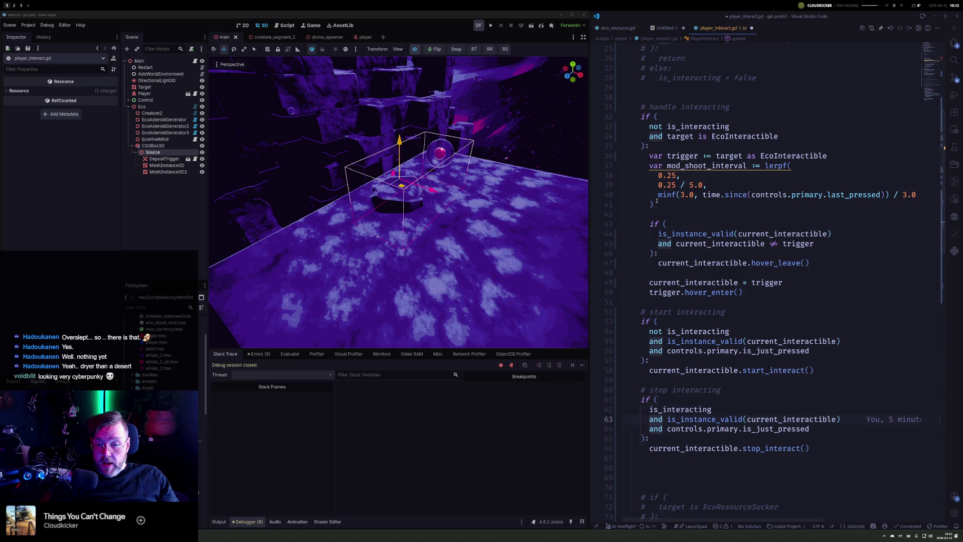
{"action": "key", "text": "Down"}
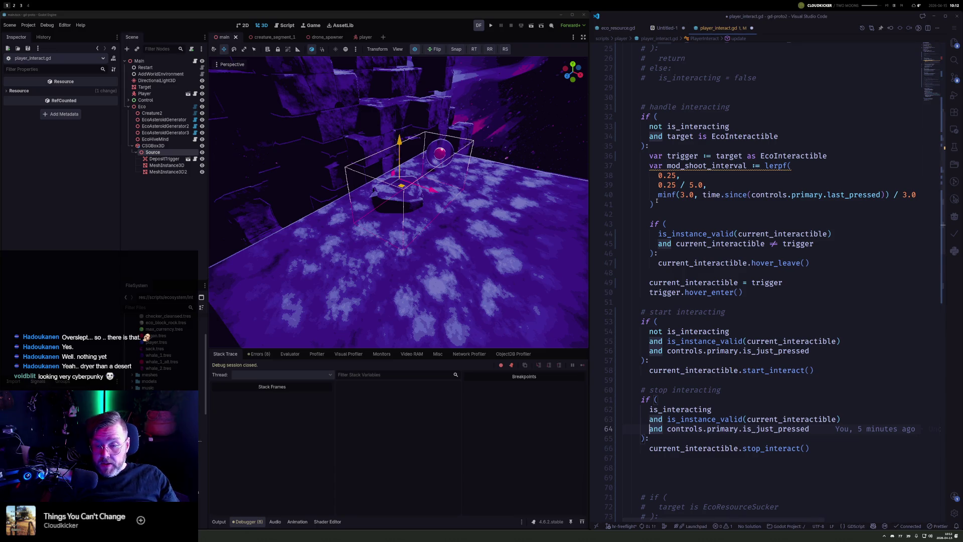
{"action": "key", "text": "Up"}
{"action": "key", "text": "Up"}
{"action": "key", "text": "Up"}
{"action": "key", "text": "Home"}
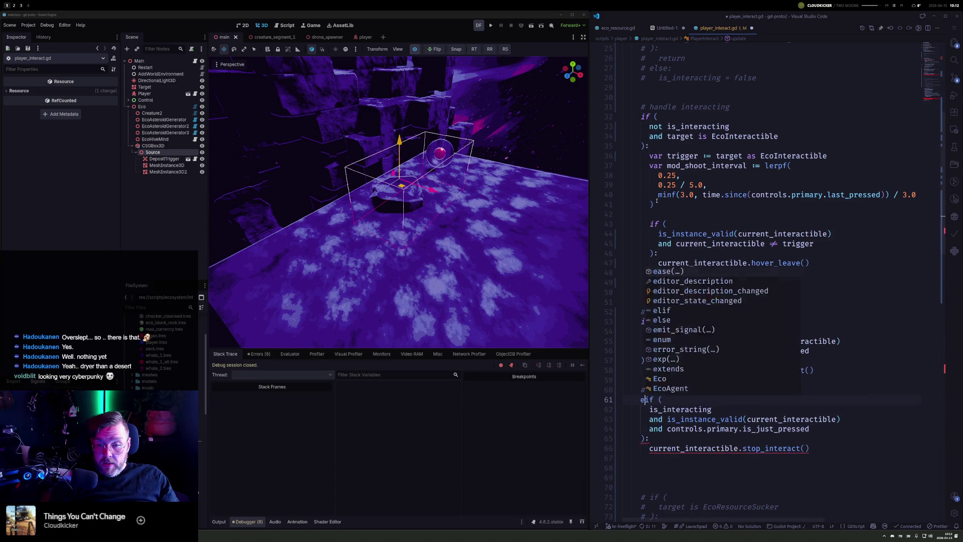
{"action": "type", "text": "el"}
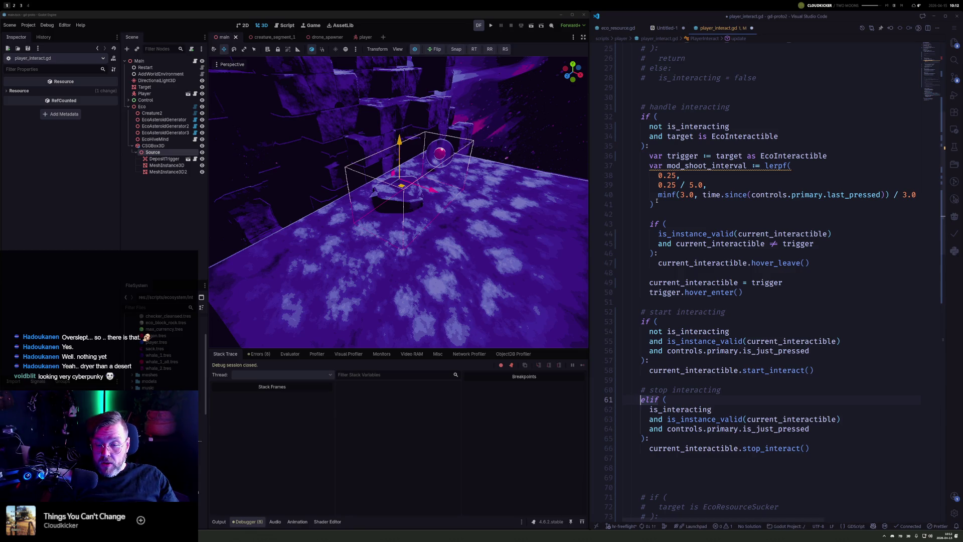
Step: Review the stop interacting block's condition lines and stop_interact call
{"action": "scroll", "coordinate": [626, 168], "scroll_direction": "up", "scroll_amount": 5}
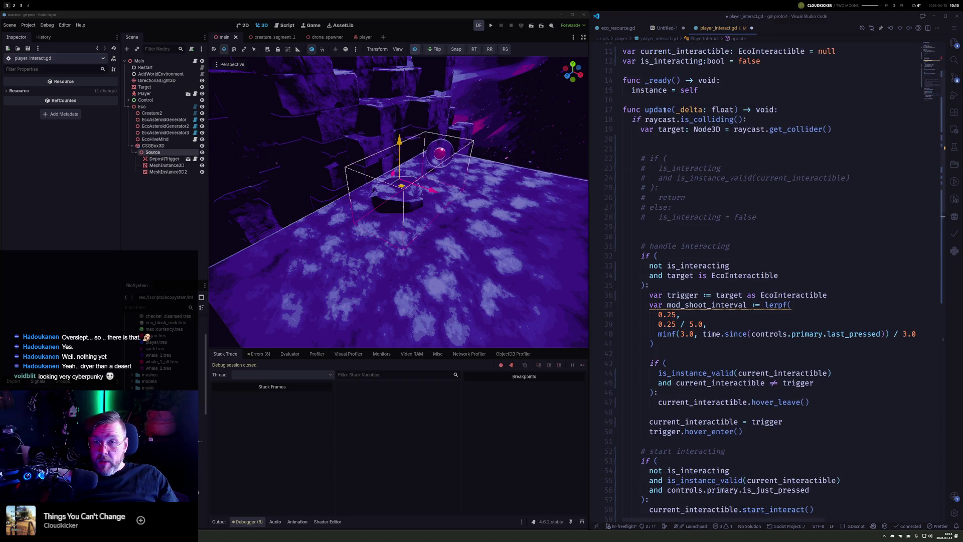
{"action": "mouse_move", "coordinate": [658, 111]}
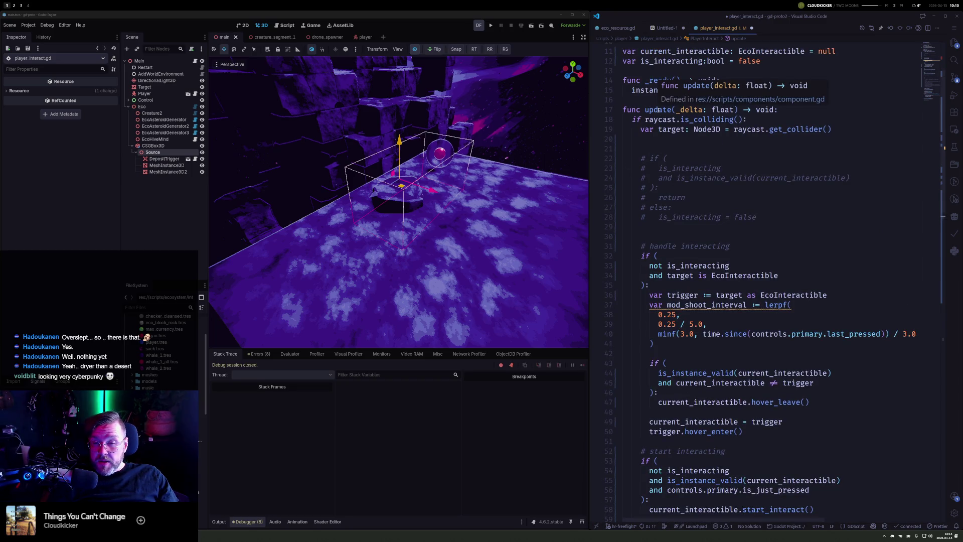
{"action": "scroll", "coordinate": [689, 297], "scroll_direction": "down", "scroll_amount": 6}
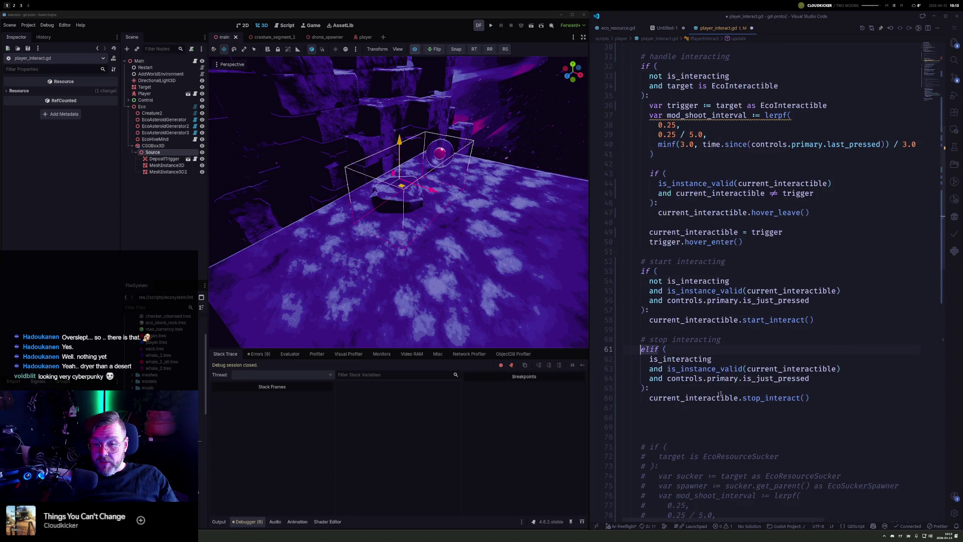
{"action": "left_click", "coordinate": [724, 357]}
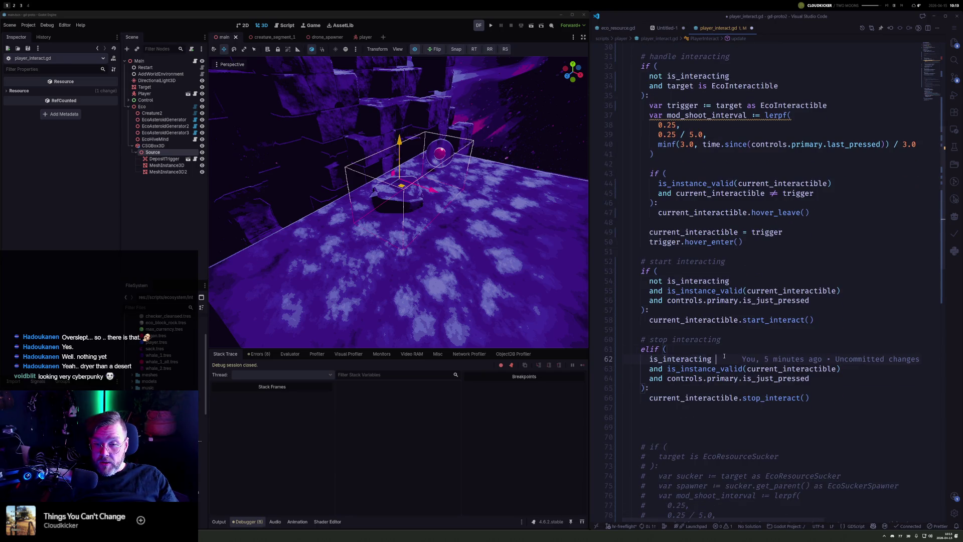
{"action": "left_click", "coordinate": [711, 390]}
{"action": "left_click", "coordinate": [821, 396]}
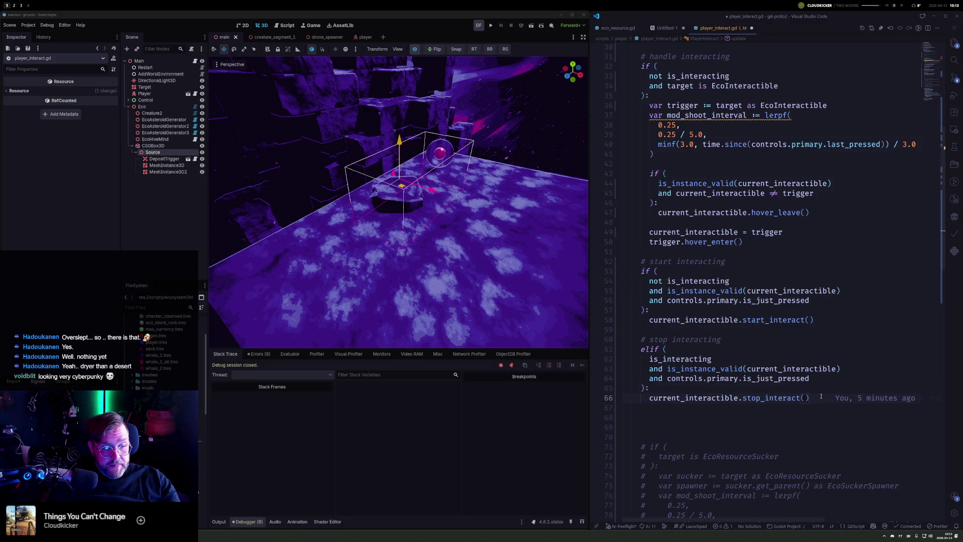
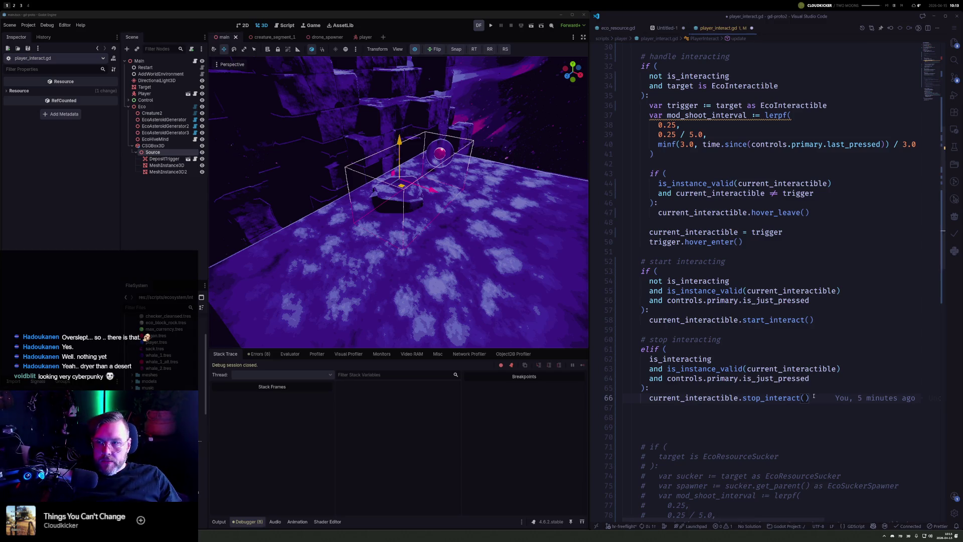
Step: In eco_interactible.gd's start_interact, add print("start interacting with: ", self)
{"action": "left_click", "coordinate": [694, 408]}
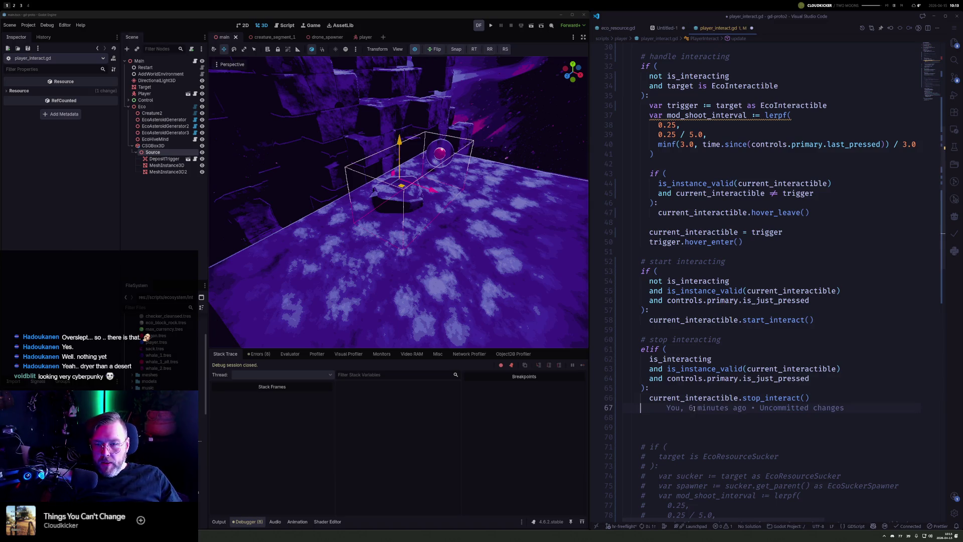
{"action": "left_click", "coordinate": [782, 319], "text": "ctrl"}
{"action": "left_click", "coordinate": [750, 183]}
{"action": "key", "text": "Return"}
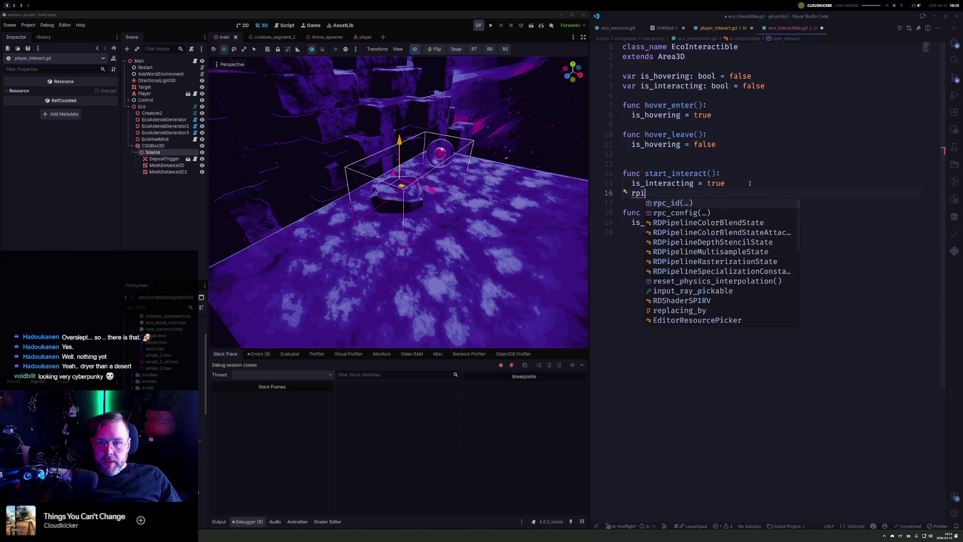
{"action": "type", "text": "print(\"start"}
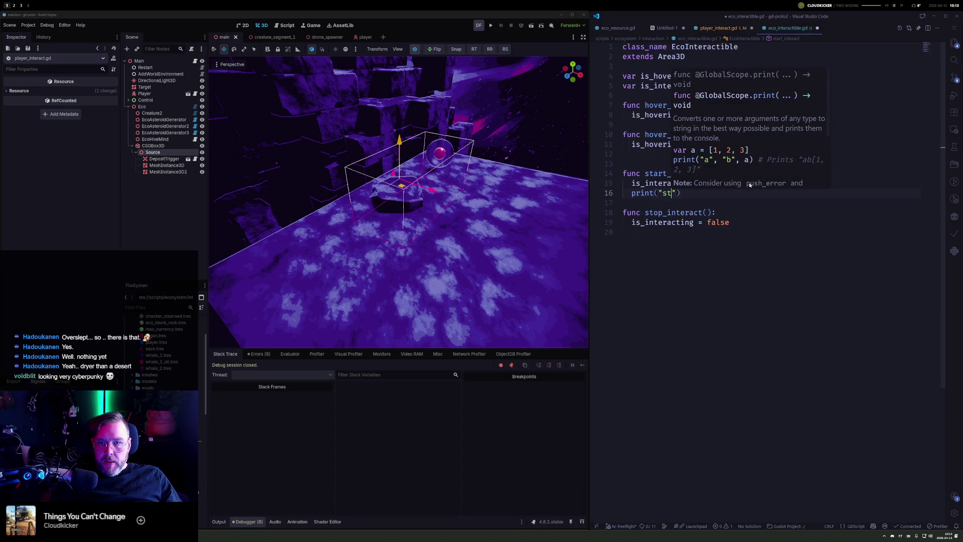
{"action": "type", "text": " interacting with"}
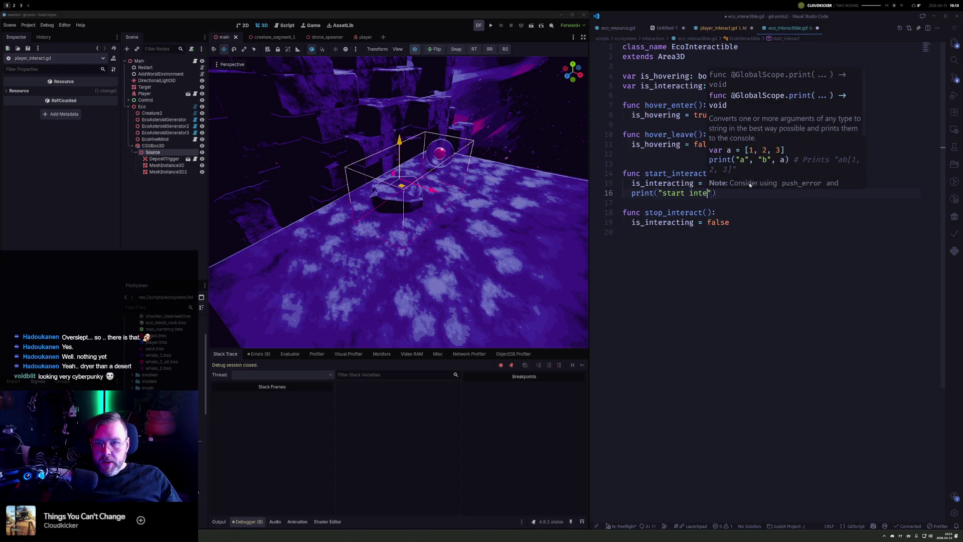
{"action": "type", "text": ": \", self"}
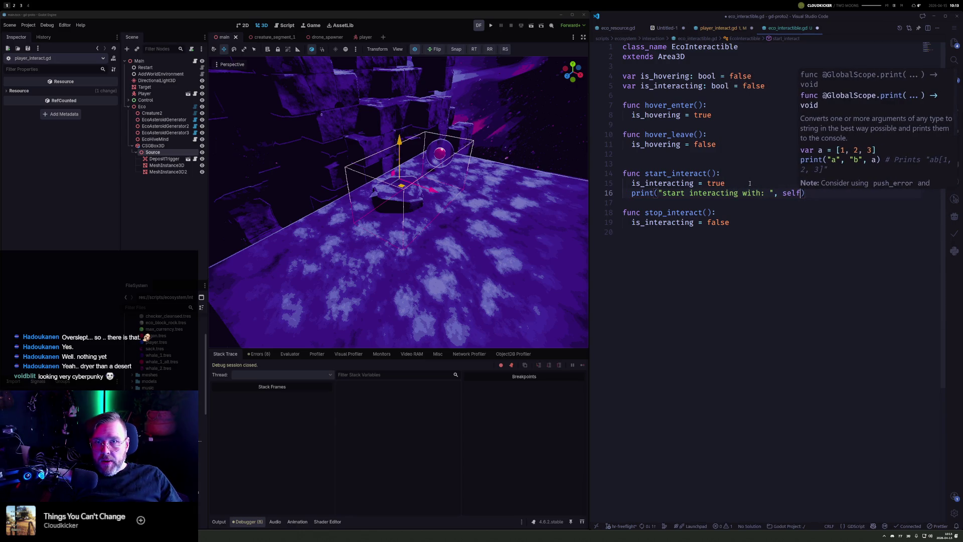
Step: Copy the print into stop_interact with the message 'stopped', and change the first to 'started'
{"action": "key", "text": "shift+alt+Down"}
{"action": "key", "text": "alt+Down"}
{"action": "key", "text": "alt+Down"}
{"action": "key", "text": "alt+Down"}
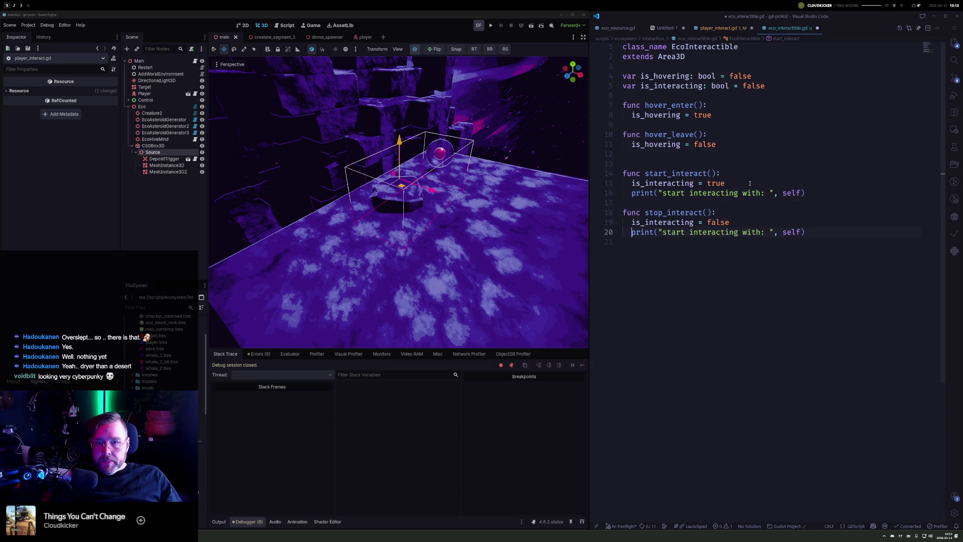
{"action": "key", "text": "ctrl+Right"}
{"action": "key", "text": "ctrl+shift+Right"}
{"action": "type", "text": "stopped"}
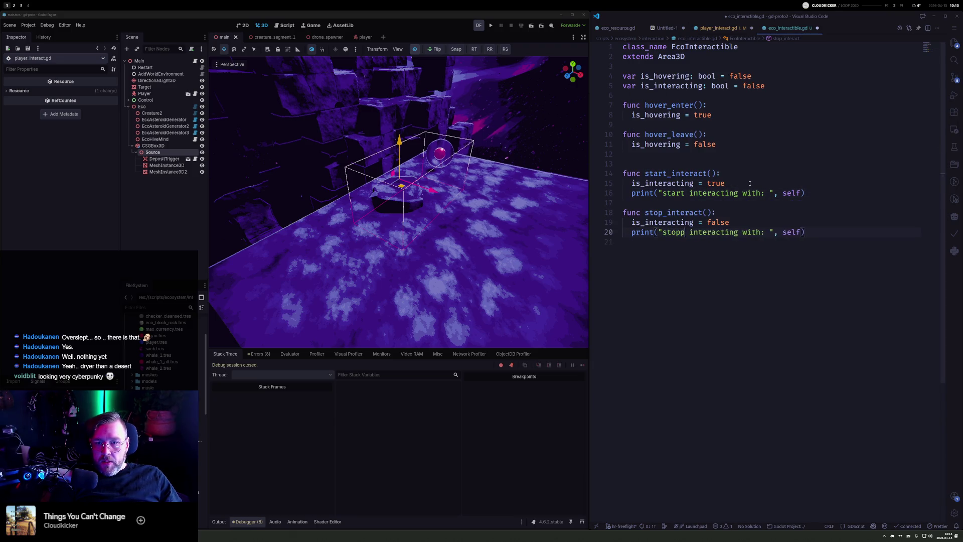
{"action": "key", "text": "Up"}
{"action": "key", "text": "Up"}
{"action": "key", "text": "Up"}
{"action": "key", "text": "Left"}
{"action": "key", "text": "Left"}
{"action": "type", "text": "ed"}
{"action": "key", "text": "Down"}
{"action": "key", "text": "Down"}
{"action": "key", "text": "Down"}
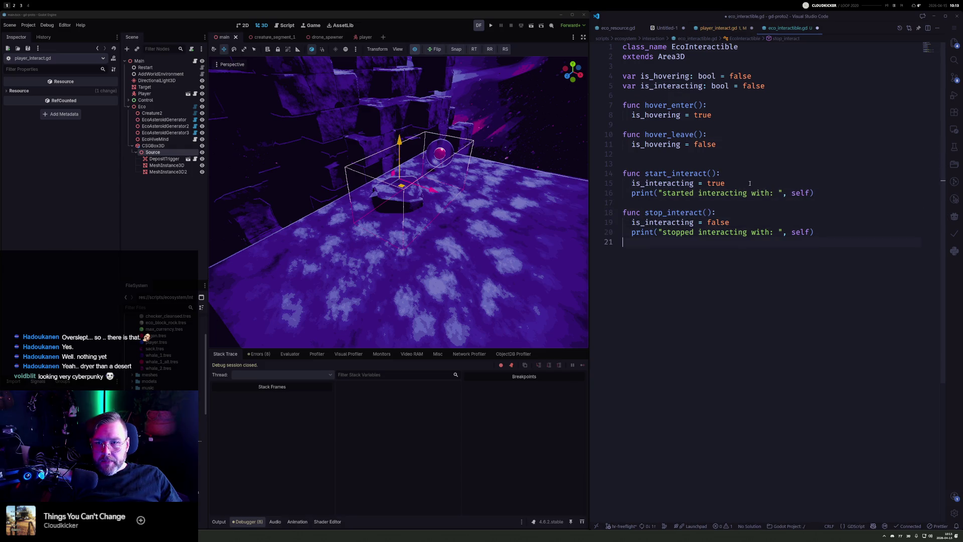
{"action": "left_click", "coordinate": [699, 48]}
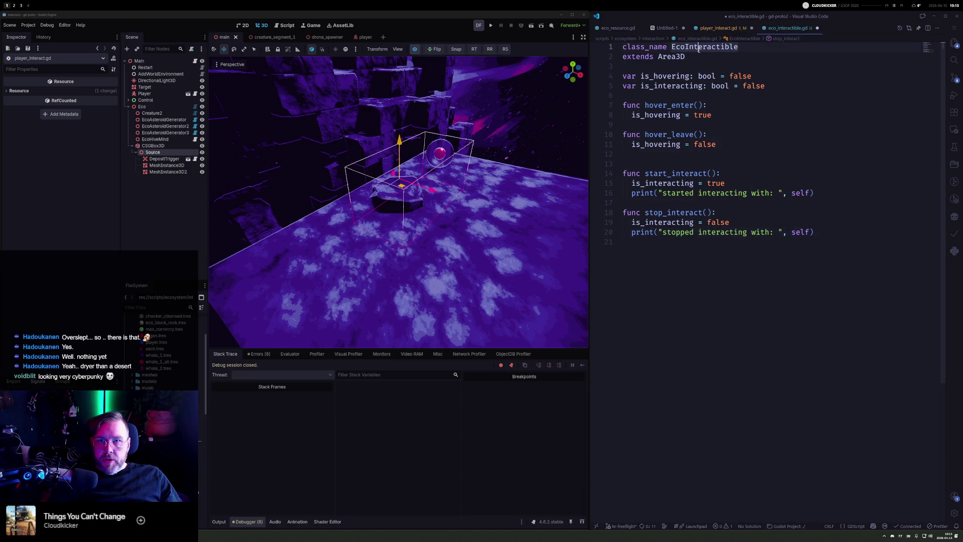
Step: Below extends Area3D, declare started and stopped signals taking interactible: EcoInteractible
{"action": "key", "text": "Down"}
{"action": "key", "text": "End"}
{"action": "key", "text": "Return"}
{"action": "key", "text": "Return"}
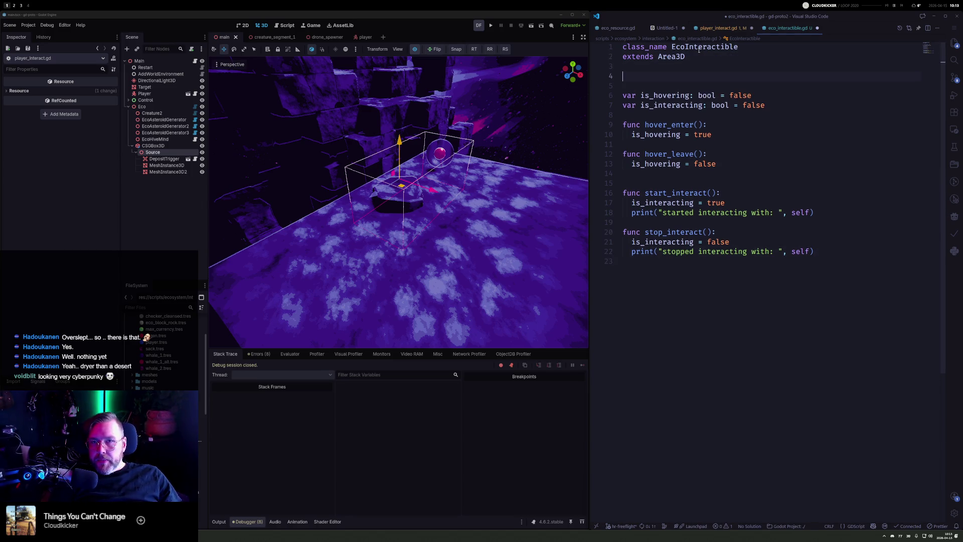
{"action": "type", "text": "signal star"}
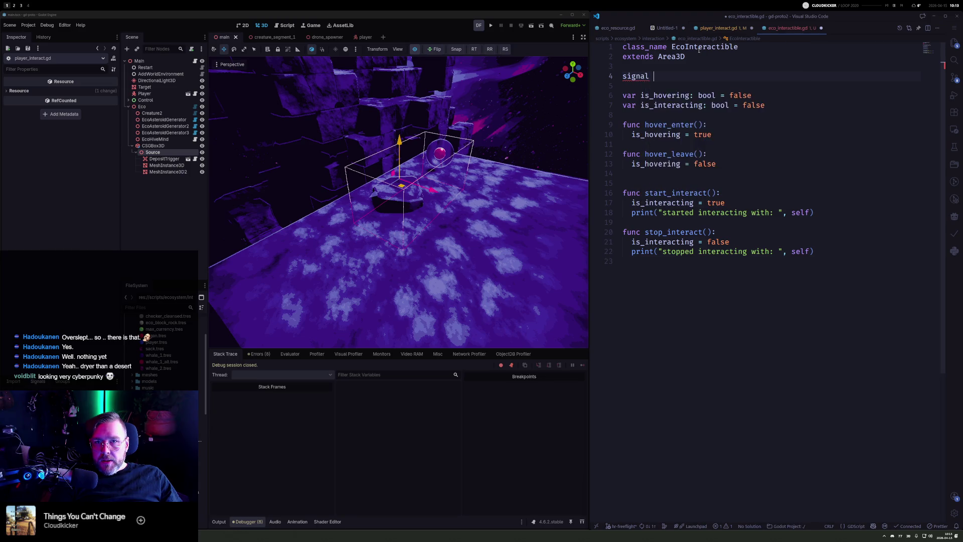
{"action": "type", "text": "ted "}
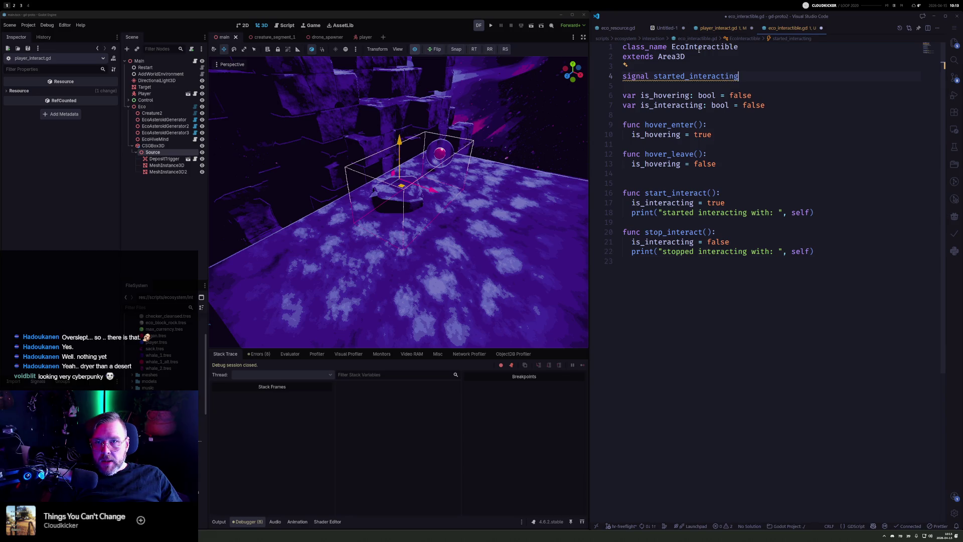
{"action": "type", "text": "EcoInteractible"}
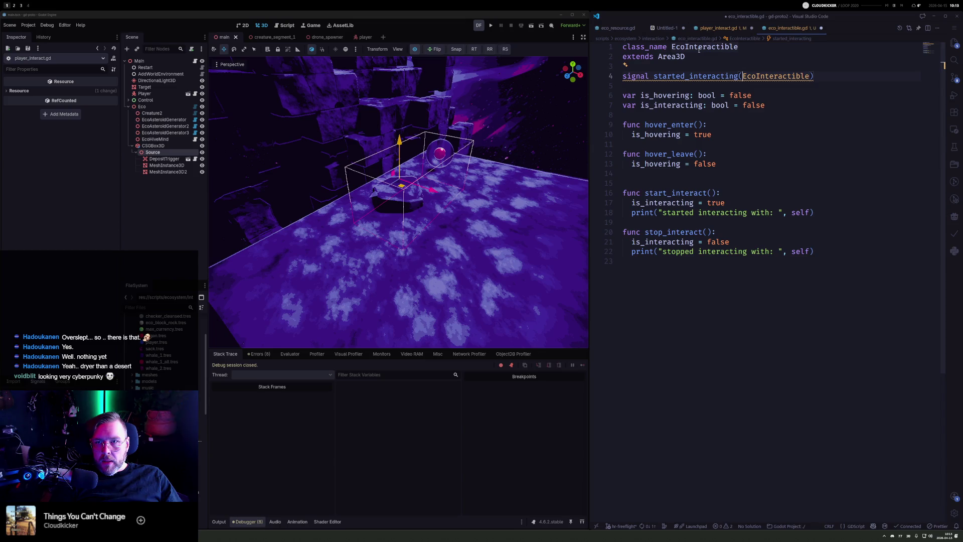
{"action": "type", "text": "interactible"}
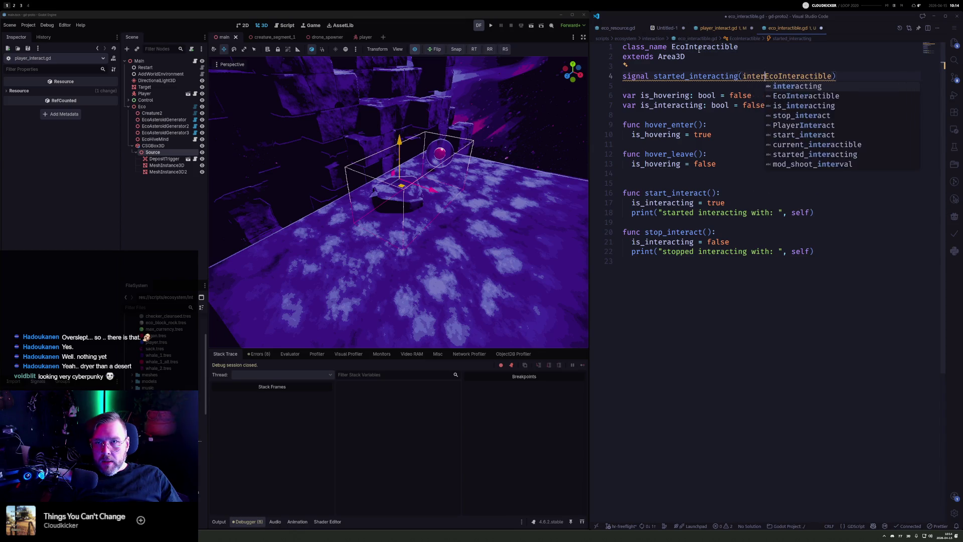
{"action": "type", "text": ":"}
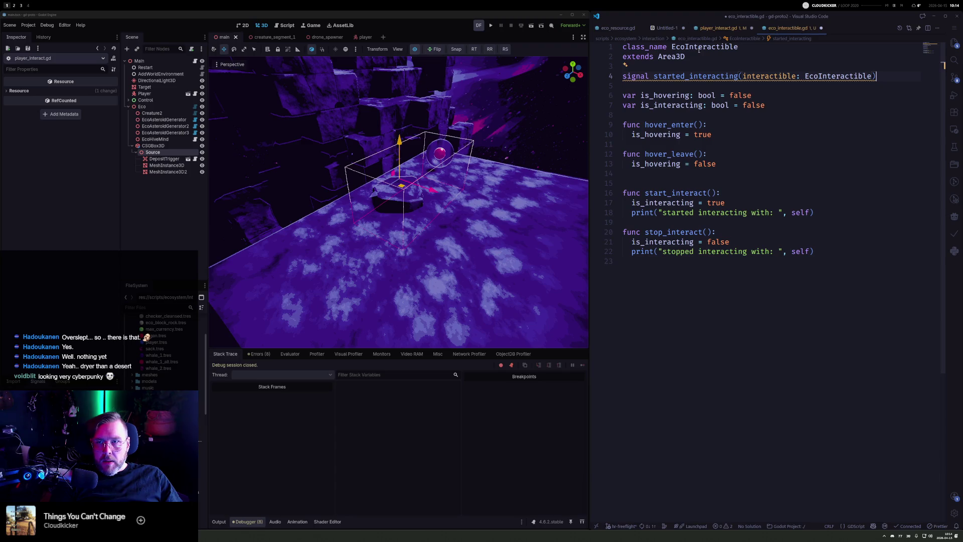
{"action": "key", "text": "shift+alt+Down"}
{"action": "key", "text": "Home"}
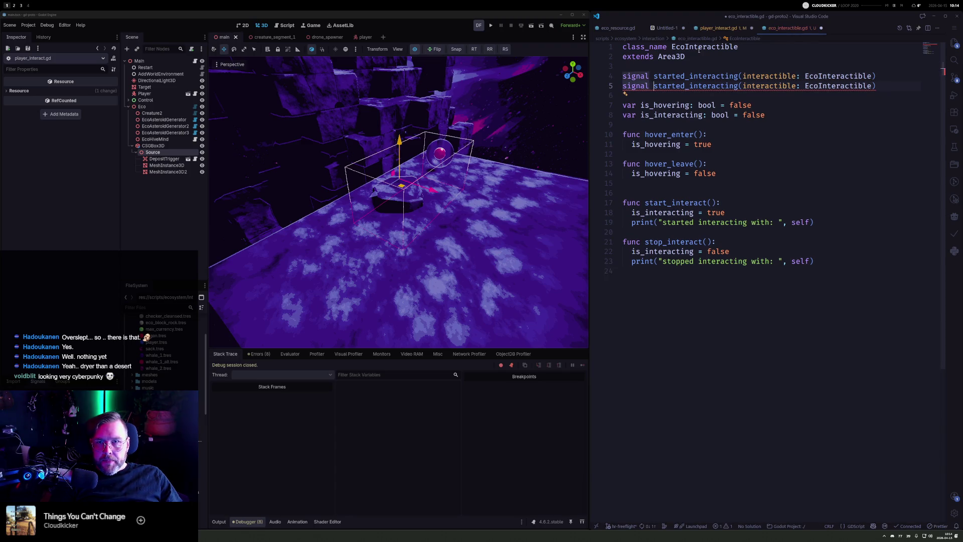
{"action": "key", "text": "Delete"}
{"action": "key", "text": "Delete"}
{"action": "key", "text": "Delete"}
{"action": "type", "text": "stopped"}
Step: Duplicate both signal lines and rename the first copy to hover_entered
{"action": "key", "text": "Up"}
{"action": "key", "text": "Home"}
{"action": "key", "text": "shift+Down"}
{"action": "key", "text": "shift+Down"}
{"action": "key", "text": "shift+alt+Up"}
{"action": "key", "text": "Left"}
{"action": "key", "text": "ctrl+Right"}
{"action": "key", "text": "Right"}
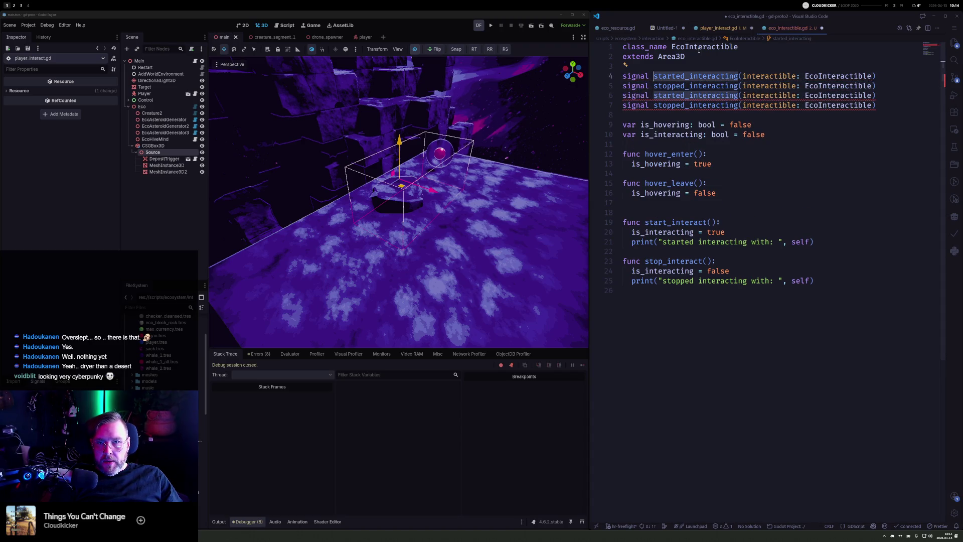
{"action": "key", "text": "ctrl+Delete"}
{"action": "type", "text": "hover_"}
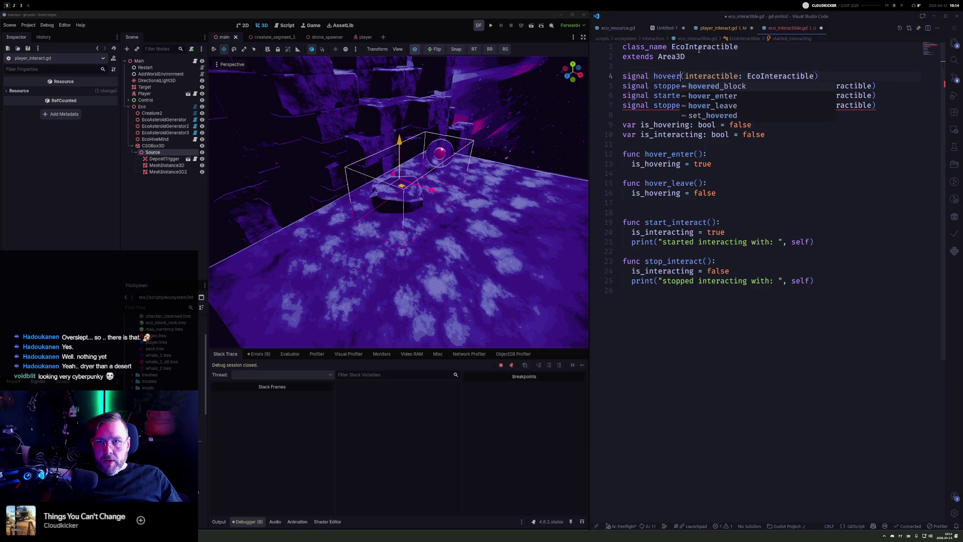
{"action": "type", "text": "entered"}
{"action": "key", "text": "Down"}
Step: Rename the second copied signal to hover_leaved
{"action": "key", "text": "ctrl+Right"}
{"action": "key", "text": "ctrl+BackSpace"}
{"action": "type", "text": "hovered"}
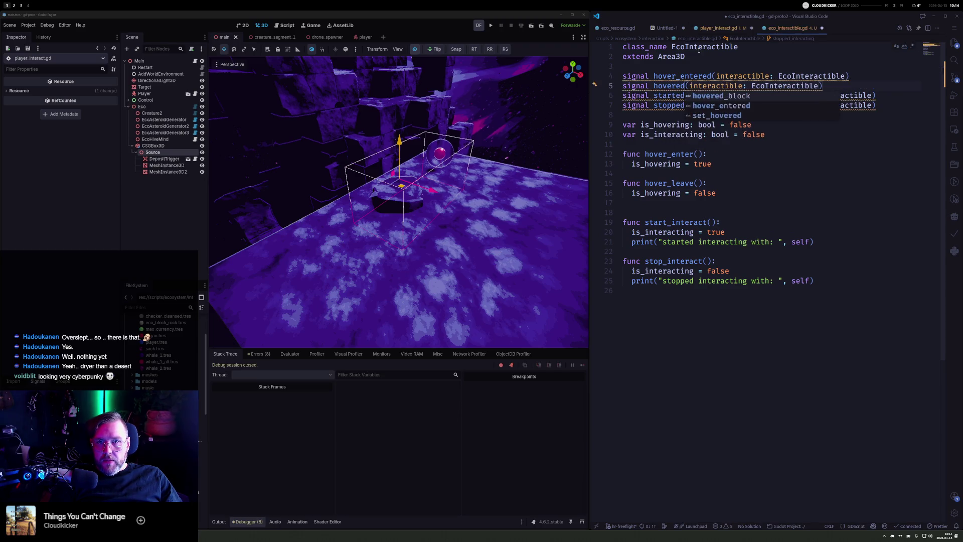
{"action": "type", "text": "_leaved"}
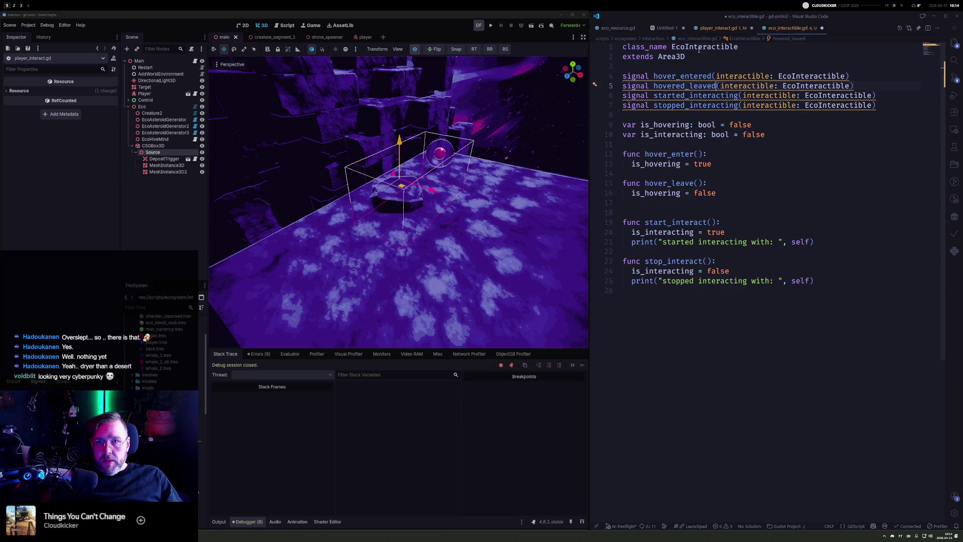
{"action": "key", "text": "BackSpace"}
{"action": "key", "text": "BackSpace"}
{"action": "key", "text": "ctrl+Right"}
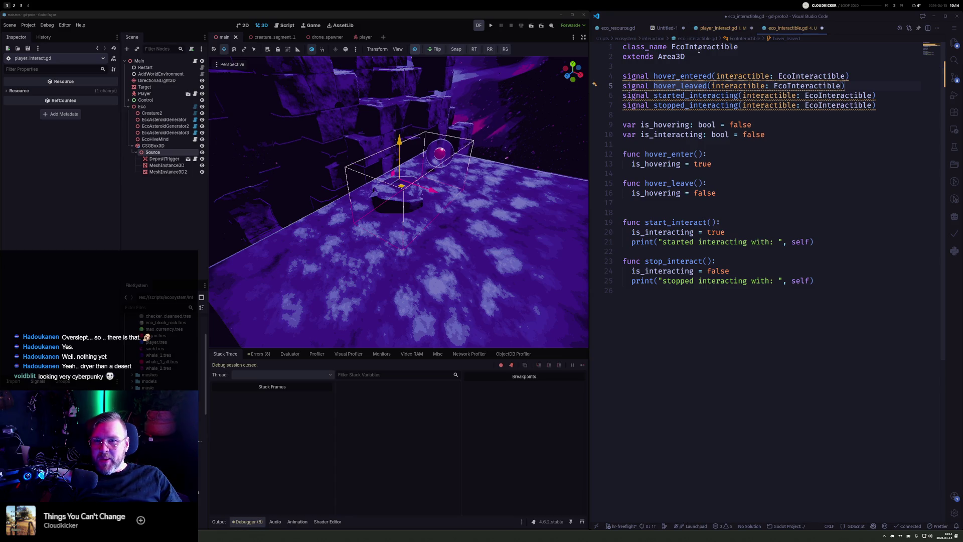
{"action": "key", "text": "ctrl+shift+Left"}
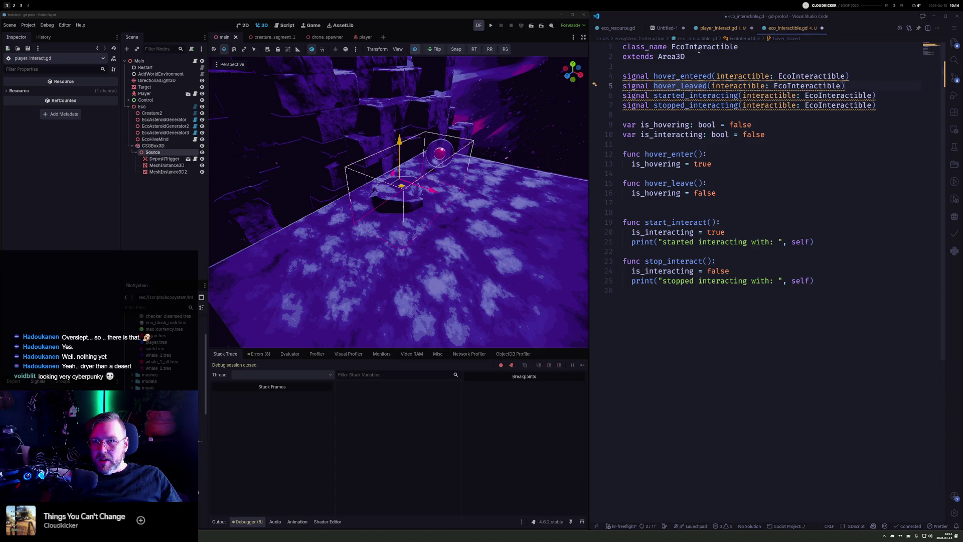
{"action": "key", "text": "Down"}
{"action": "key", "text": "Down"}
Step: Rename the hover_enter function to on_hover_enter
{"action": "key", "text": "Down"}
{"action": "key", "text": "Down"}
{"action": "key", "text": "Down"}
{"action": "key", "text": "Up"}
{"action": "key", "text": "F2"}
{"action": "type", "text": "on_"}
{"action": "key", "text": "Return"}
{"action": "key", "text": "Down"}
{"action": "key", "text": "Down"}
{"action": "key", "text": "Down"}
{"action": "key", "text": "Home"}
{"action": "key", "text": "Right"}
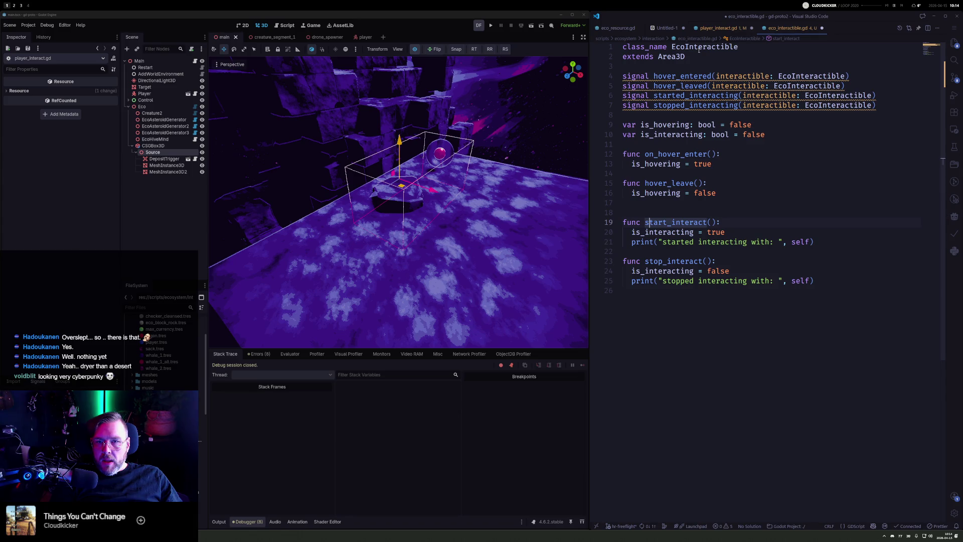
Step: Undo the rename and add hover_entered.emit(self) and hover_leaved.emit(self) to the hover functions
{"action": "key", "text": "ctrl+z"}
{"action": "key", "text": "Up"}
{"action": "key", "text": "Up"}
{"action": "key", "text": "Up"}
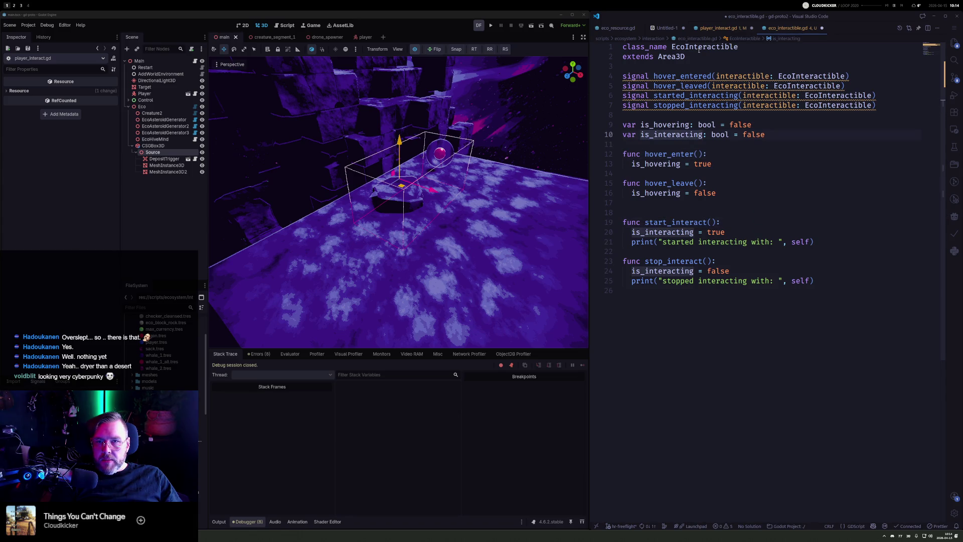
{"action": "key", "text": "Down"}
{"action": "key", "text": "Down"}
{"action": "key", "text": "Down"}
{"action": "key", "text": "End"}
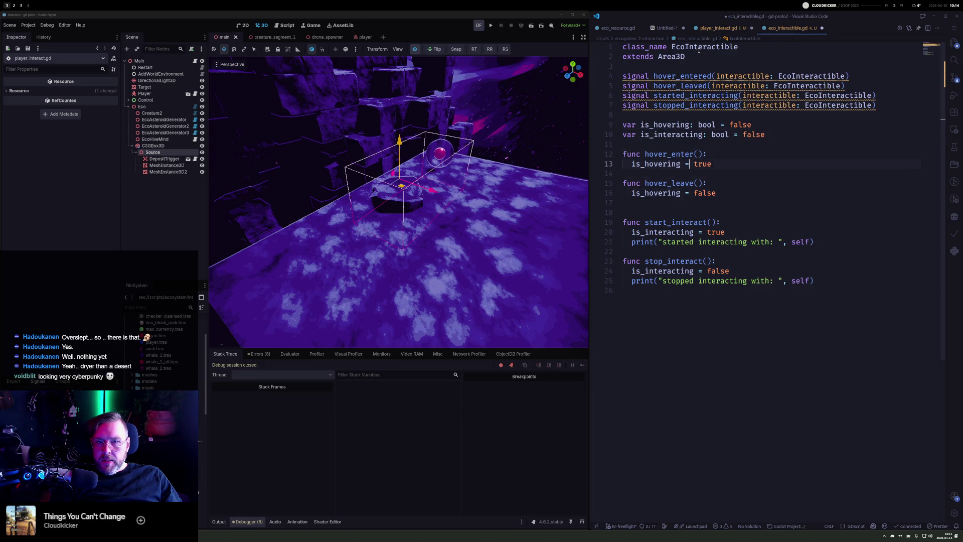
{"action": "key", "text": "Return"}
{"action": "type", "text": "hover"}
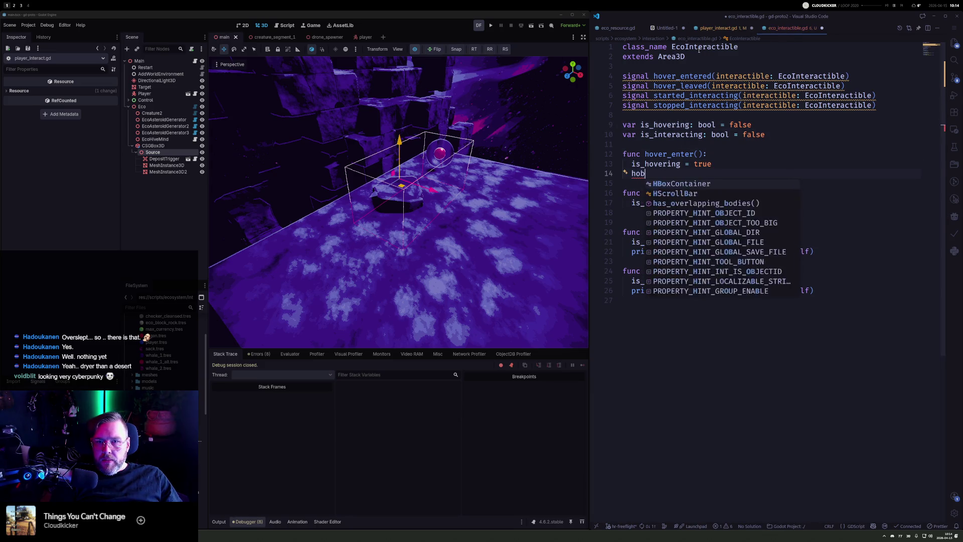
{"action": "type", "text": "_entered"}
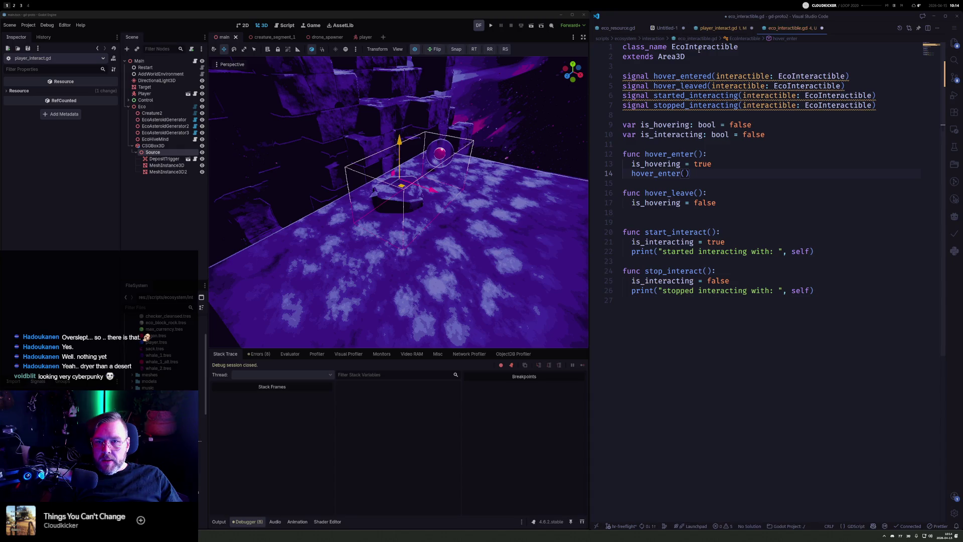
{"action": "type", "text": "."}
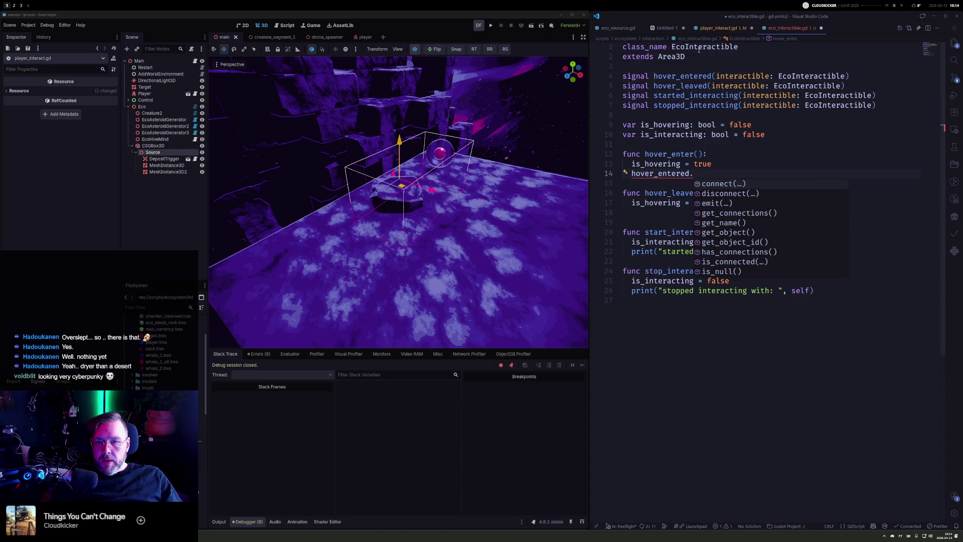
{"action": "type", "text": "emit(self)"}
{"action": "key", "text": "shift+alt+Down"}
{"action": "key", "text": "alt+Down"}
{"action": "key", "text": "alt+Down"}
{"action": "key", "text": "alt+Down"}
{"action": "key", "text": "Left"}
{"action": "key", "text": "Left"}
{"action": "key", "text": "Left"}
{"action": "key", "text": "ctrl+Delete"}
{"action": "type", "text": "leave"}
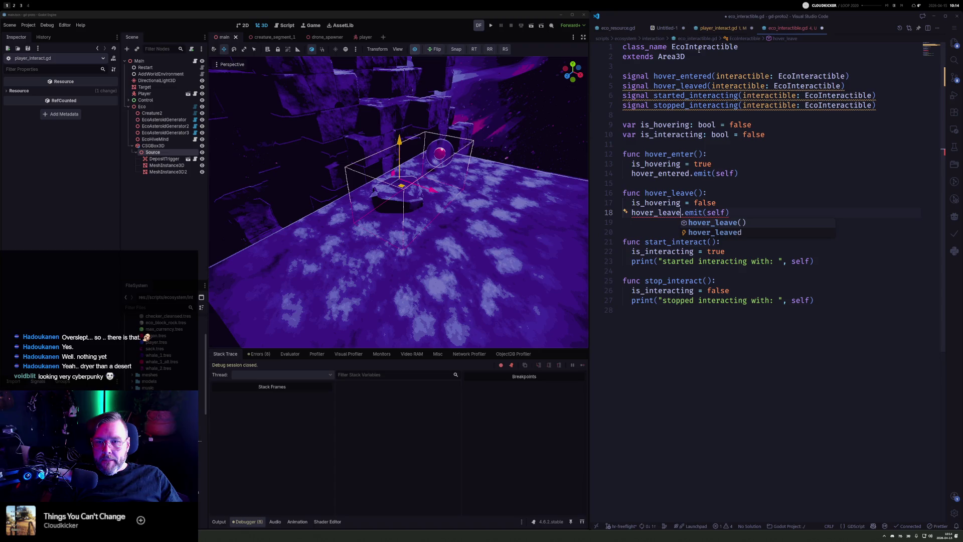
{"action": "key", "text": "Down"}
Step: Add started_interacting.emit(self) in start_interact and stopped_interacting.emit(self) in stop_interact
{"action": "key", "text": "Return"}
{"action": "key", "text": "Down"}
{"action": "key", "text": "Down"}
{"action": "key", "text": "Down"}
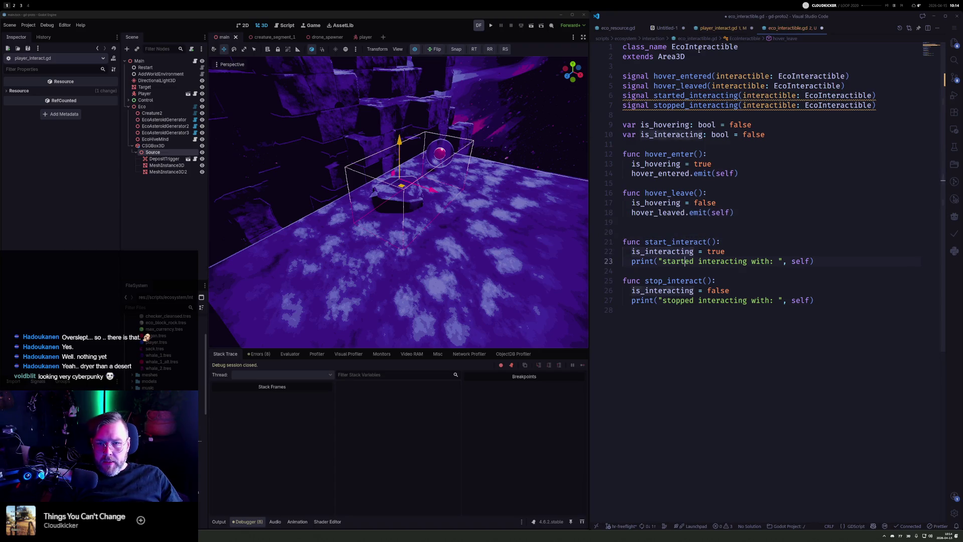
{"action": "key", "text": "End"}
{"action": "key", "text": "Return"}
{"action": "type", "text": "startin"}
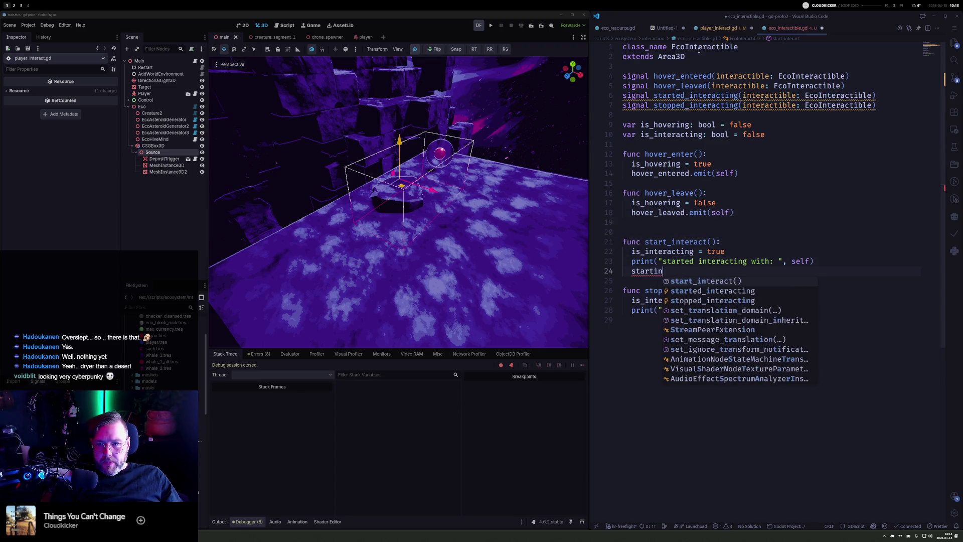
{"action": "key", "text": "Down"}
{"action": "key", "text": "Return"}
{"action": "type", "text": "."}
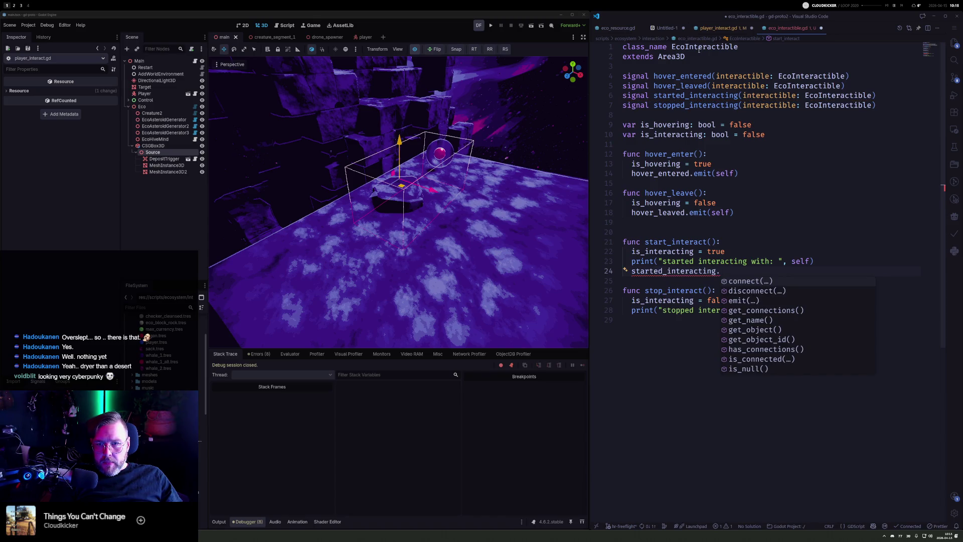
{"action": "type", "text": "emit(self"}
{"action": "key", "text": "shift+alt+Down"}
{"action": "key", "text": "alt+Down"}
{"action": "key", "text": "alt+Down"}
{"action": "key", "text": "alt+Down"}
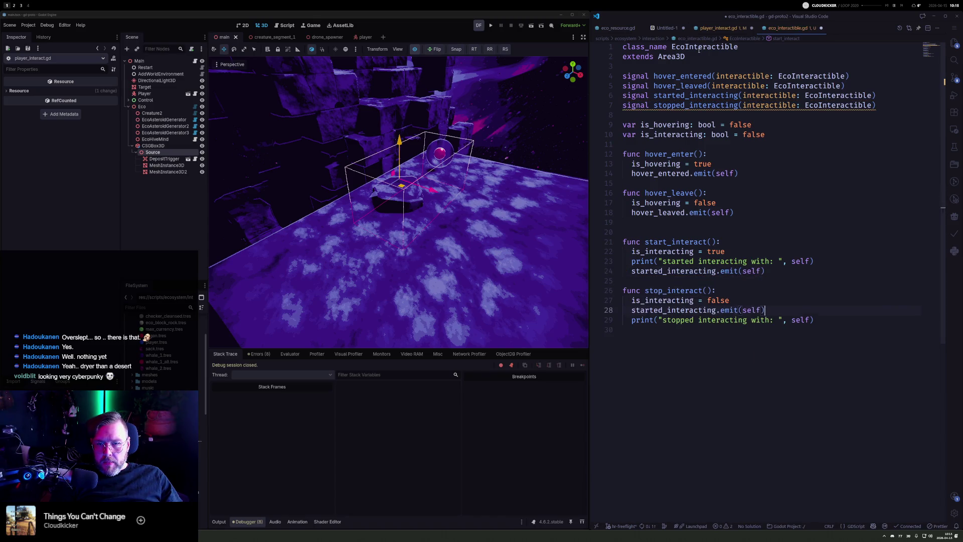
{"action": "key", "text": "Left"}
{"action": "key", "text": "Left"}
{"action": "key", "text": "ctrl+BackSpace"}
{"action": "type", "text": "stop"}
{"action": "type", "text": "ped"}
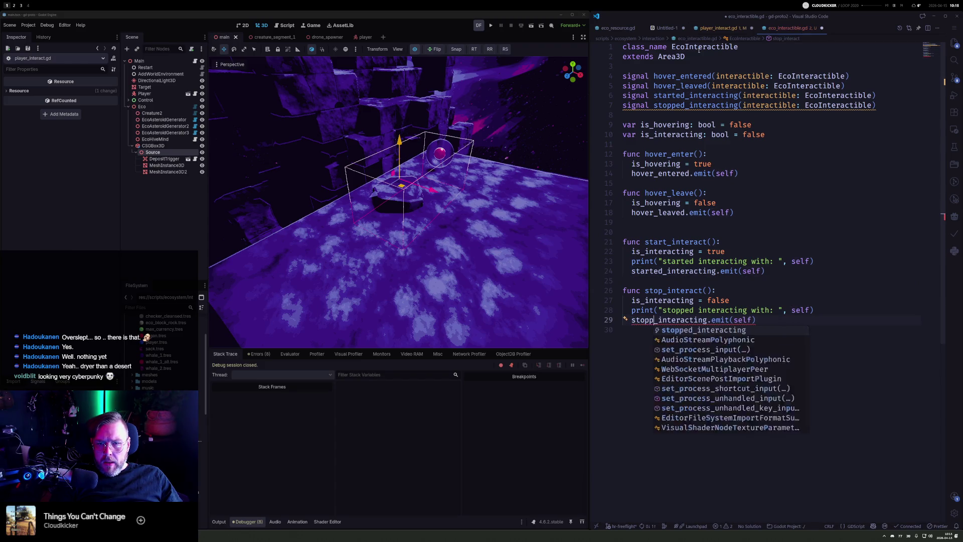
Step: Save eco_interactible.gd and switch to player_interact.gd
{"action": "key", "text": "ctrl+s"}
{"action": "key", "text": "Home"}
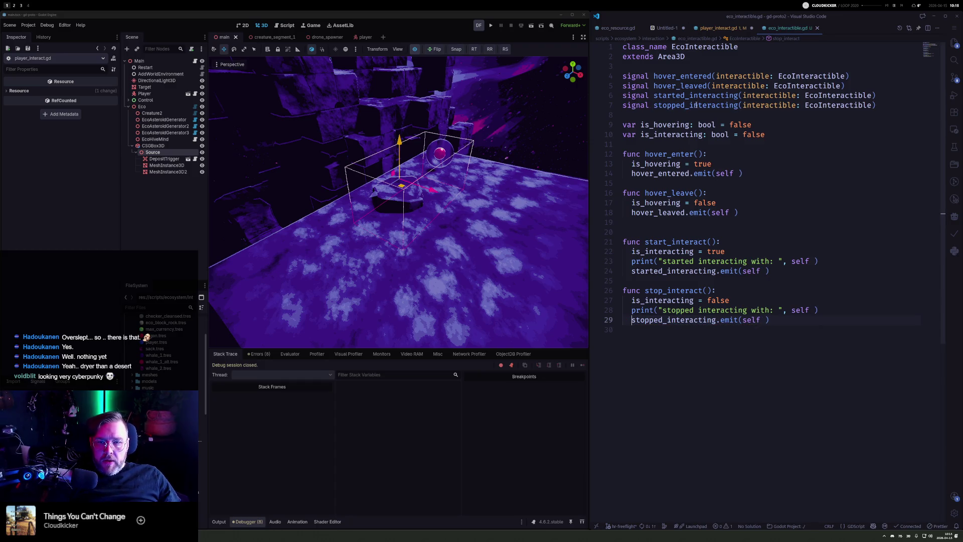
{"action": "key", "text": "ctrl+Page_Up"}
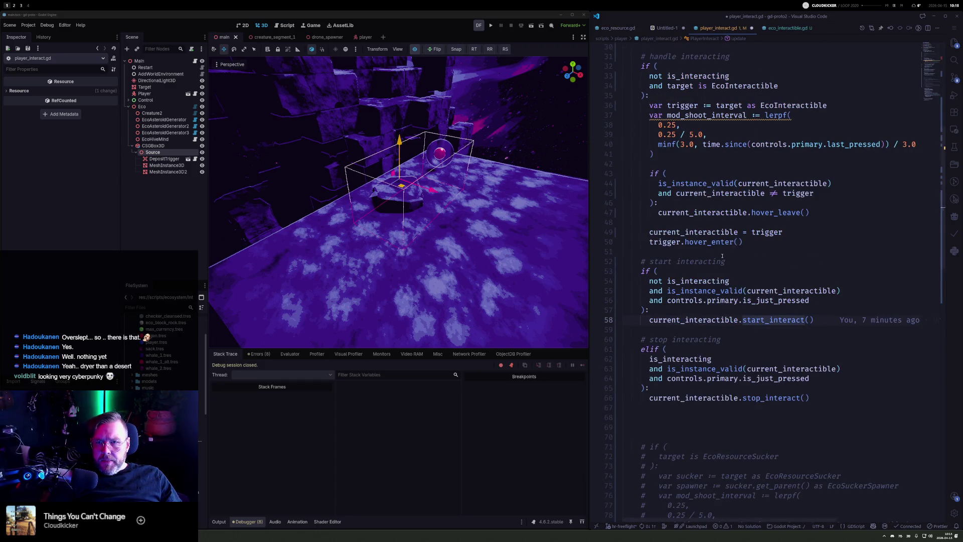
Step: Save player_interact.gd and launch the game with Godot's Run Project button
{"action": "left_click", "coordinate": [768, 339]}
{"action": "key", "text": "ctrl+s"}
{"action": "left_click", "coordinate": [762, 309]}
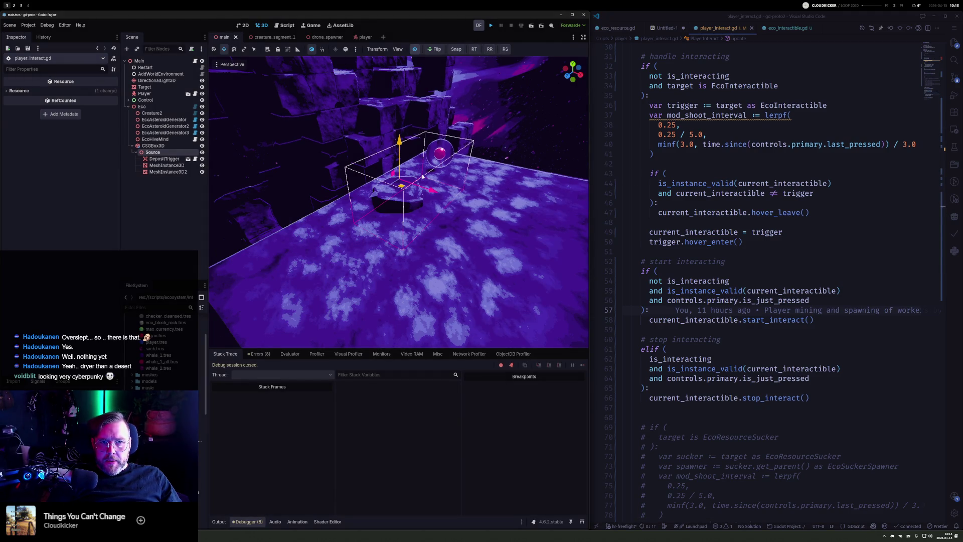
{"action": "left_click", "coordinate": [490, 25]}
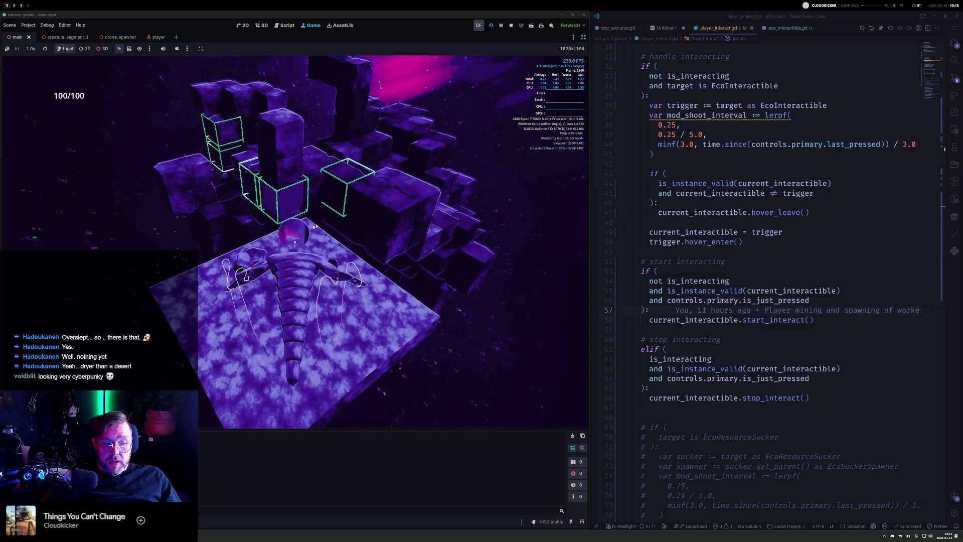
Step: Change the stop check's is_just_pressed to is_just_released in player_interact.gd and save
{"action": "left_click", "coordinate": [785, 29]}
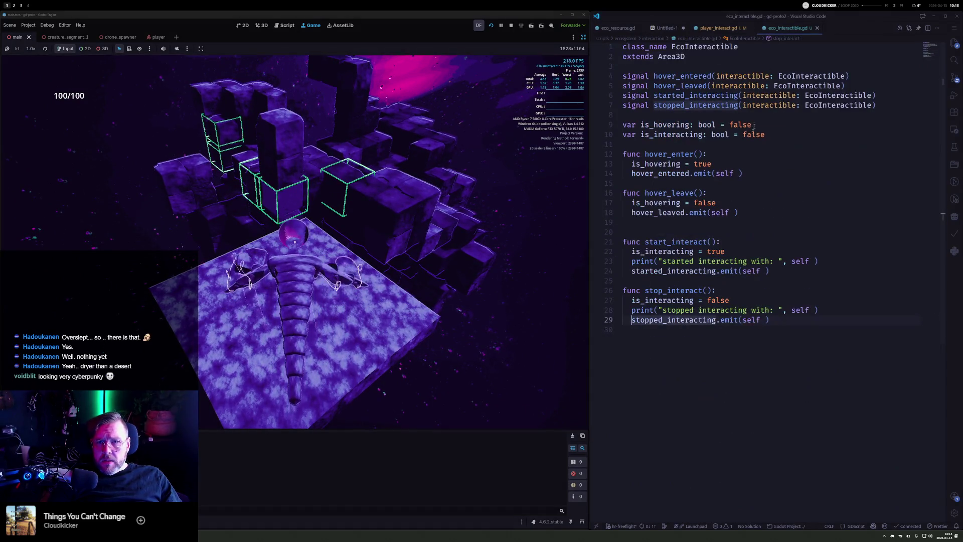
{"action": "left_click", "coordinate": [685, 290]}
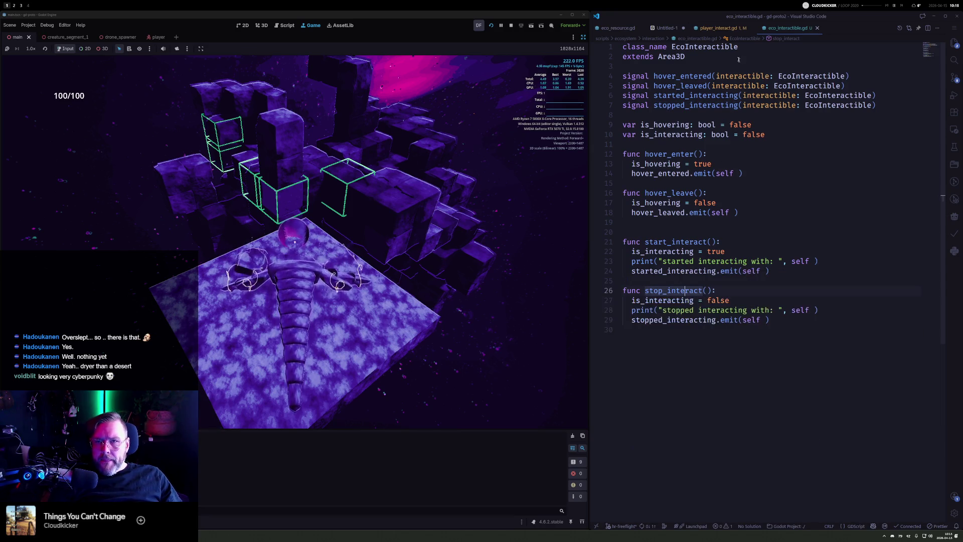
{"action": "key", "text": "ctrl+Tab"}
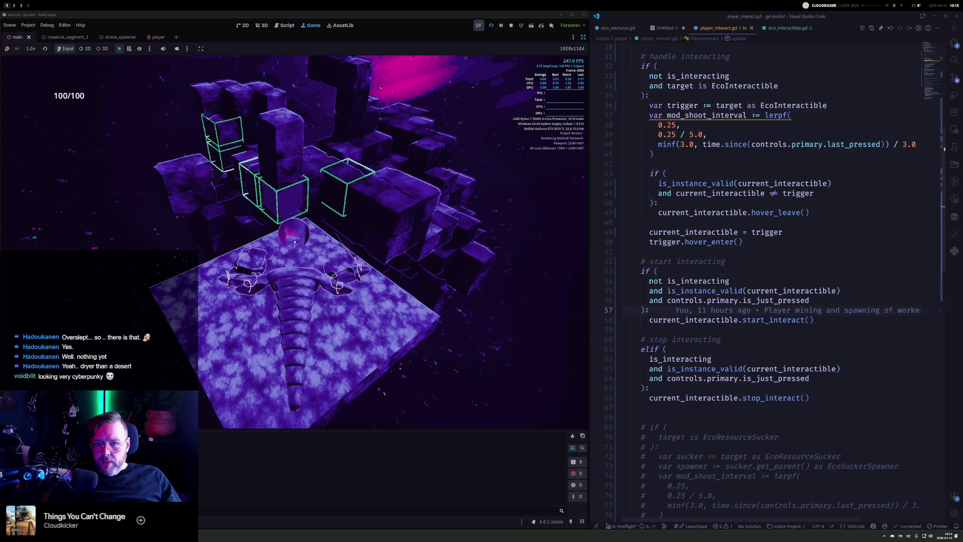
{"action": "left_click", "coordinate": [772, 300]}
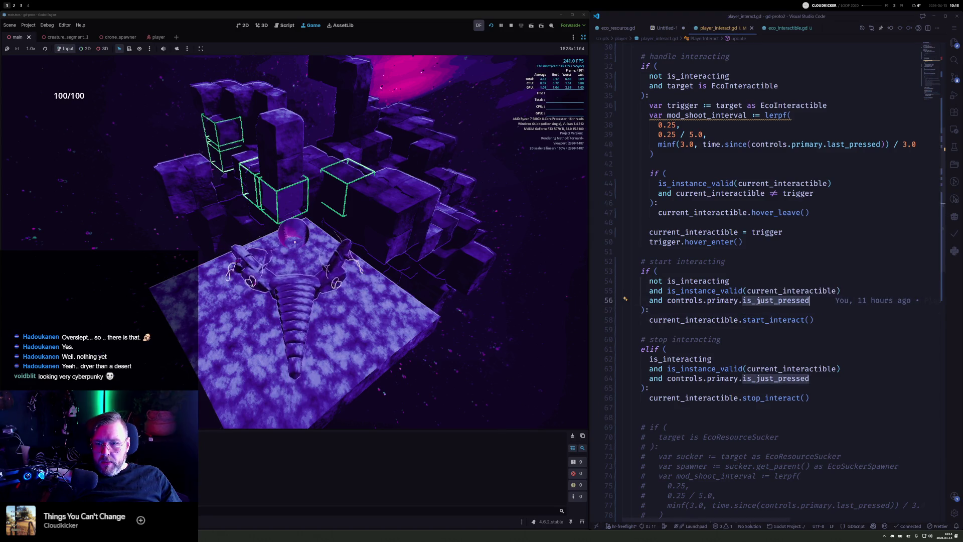
{"action": "left_click", "coordinate": [785, 379]}
{"action": "double_click", "coordinate": [785, 379]}
{"action": "type", "text": "is_just_released"}
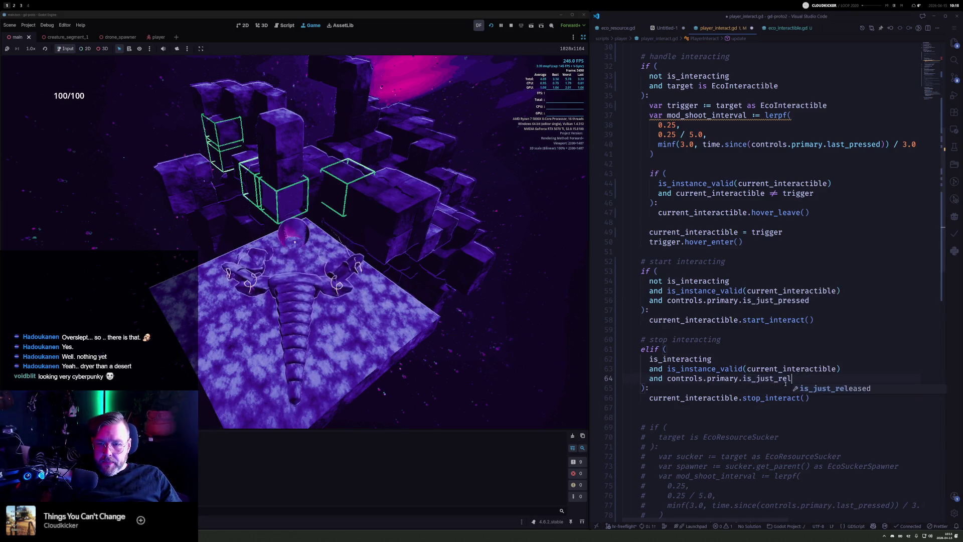
{"action": "key", "text": "ctrl+s"}
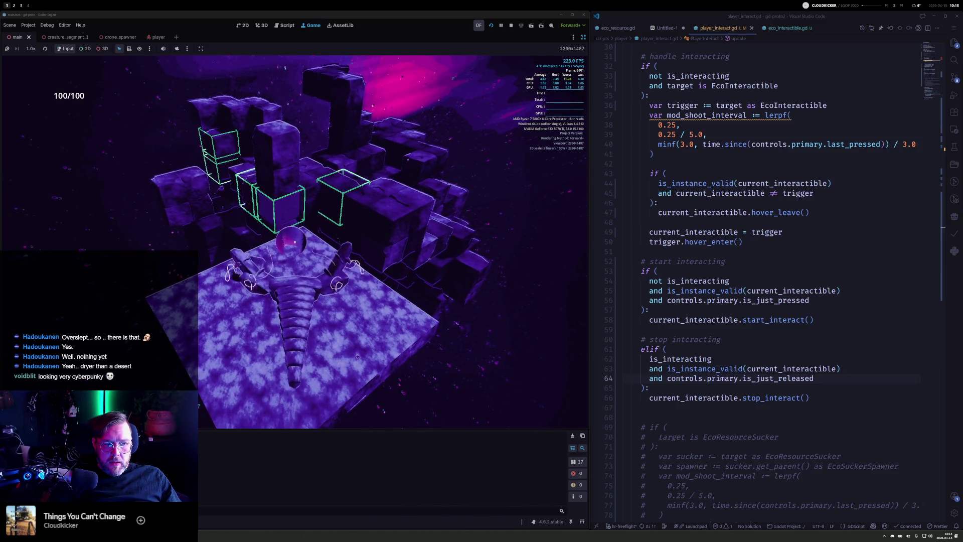
Step: Review the stop condition's is_interacting and current_interactible checks
{"action": "double_click", "coordinate": [688, 359]}
{"action": "double_click", "coordinate": [773, 369]}
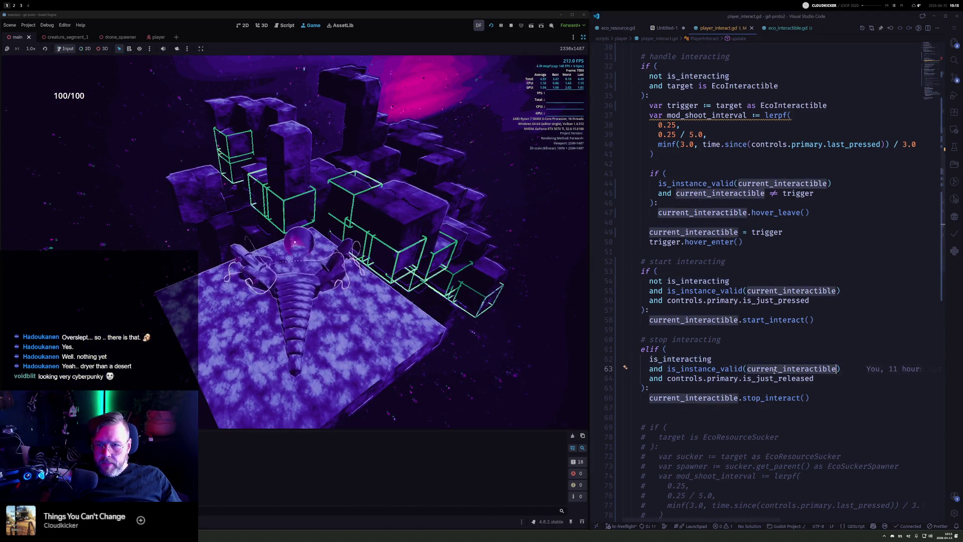
{"action": "mouse_move", "coordinate": [770, 235]}
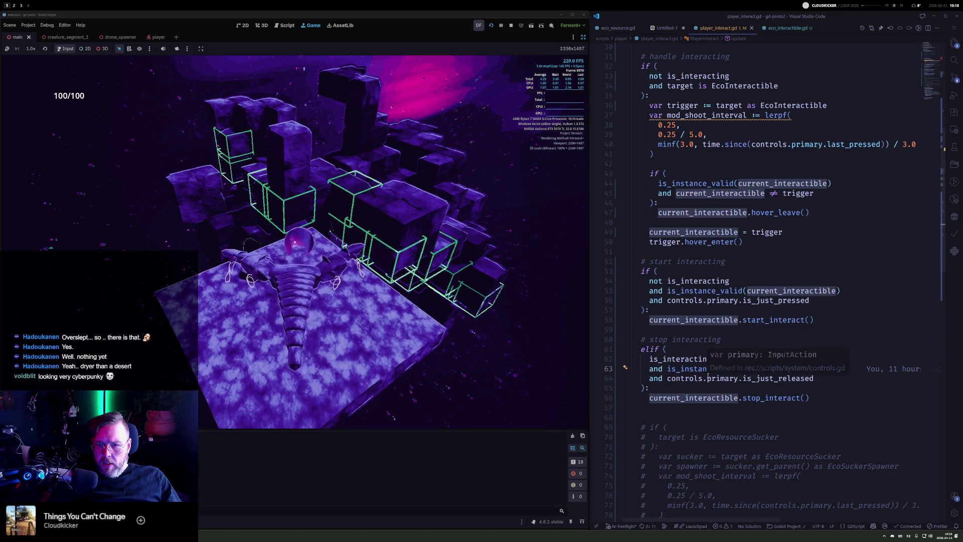
{"action": "mouse_move", "coordinate": [768, 378]}
{"action": "left_click", "coordinate": [738, 387]}
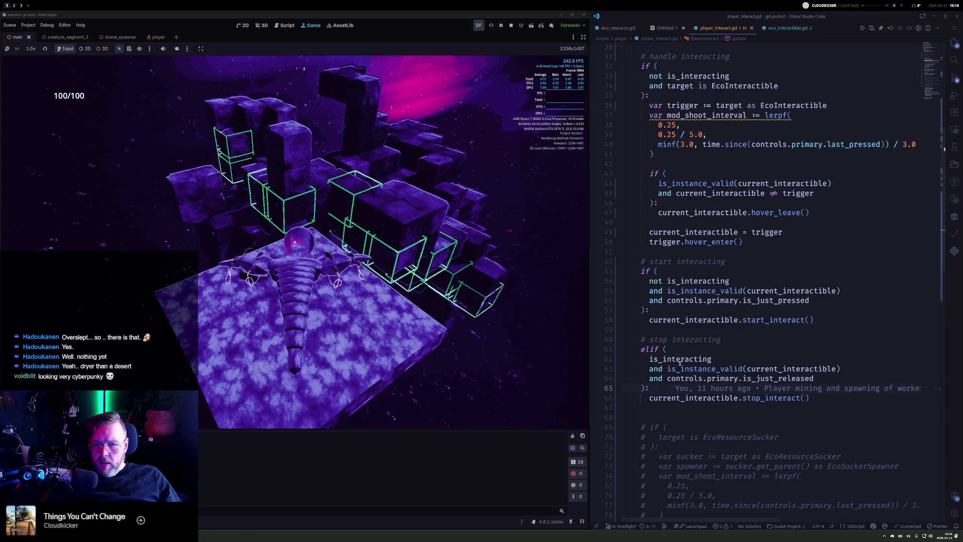
{"action": "left_click", "coordinate": [724, 358]}
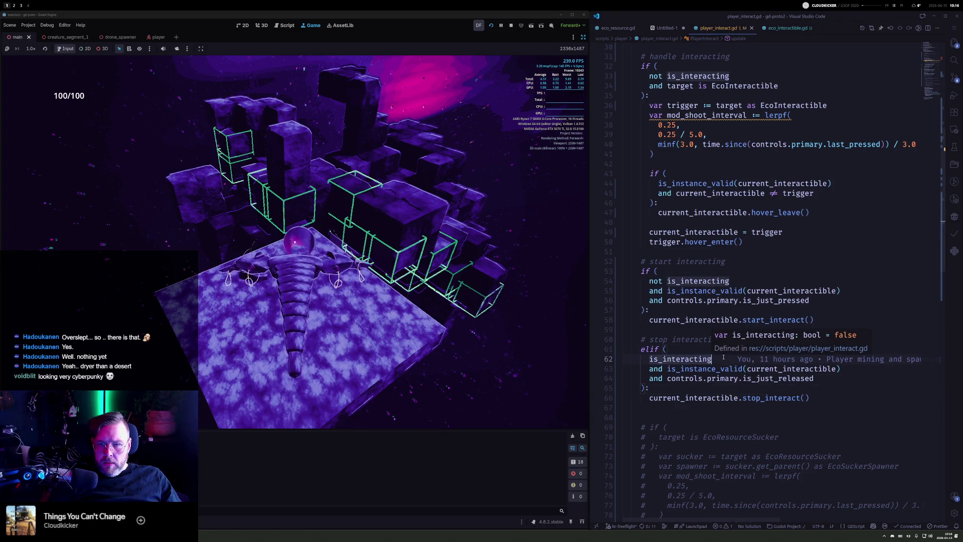
Step: Add is_interacting = true under the start condition and is_interacting = false below stop_interact()
{"action": "left_click", "coordinate": [696, 314]}
{"action": "key", "text": "Return"}
{"action": "type", "text": "is_interacting"}
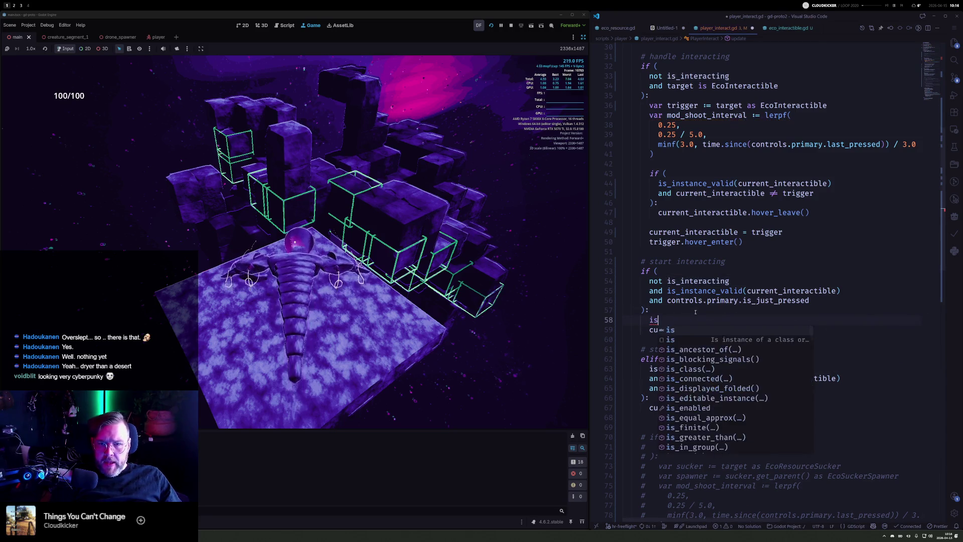
{"action": "type", "text": " = true"}
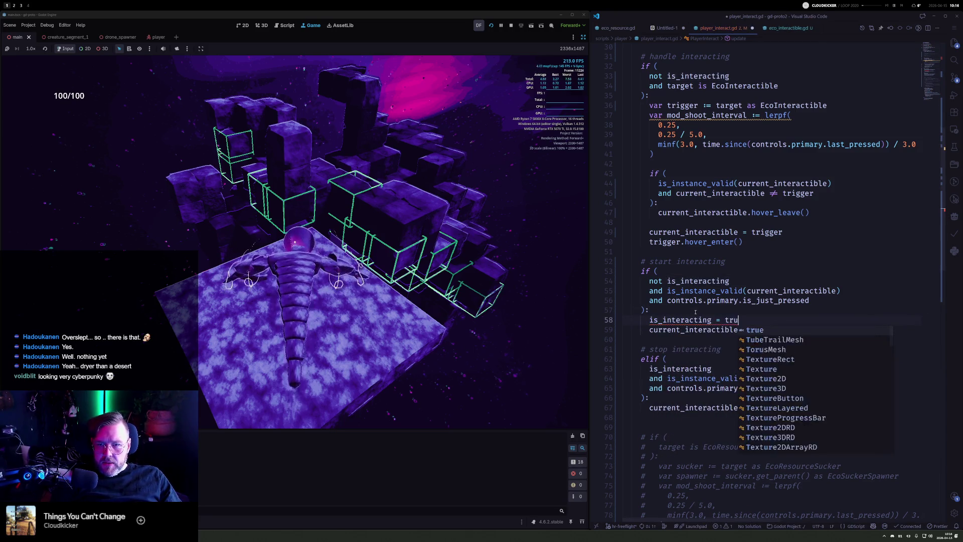
{"action": "key", "text": "shift+alt+Down"}
{"action": "key", "text": "alt+Down"}
{"action": "key", "text": "alt+Down"}
{"action": "key", "text": "alt+Down"}
{"action": "key", "text": "alt+Down"}
{"action": "key", "text": "alt+Down"}
{"action": "key", "text": "ctrl+shift+Left"}
{"action": "type", "text": "false"}
{"action": "key", "text": "Escape"}
{"action": "key", "text": "alt+Down"}
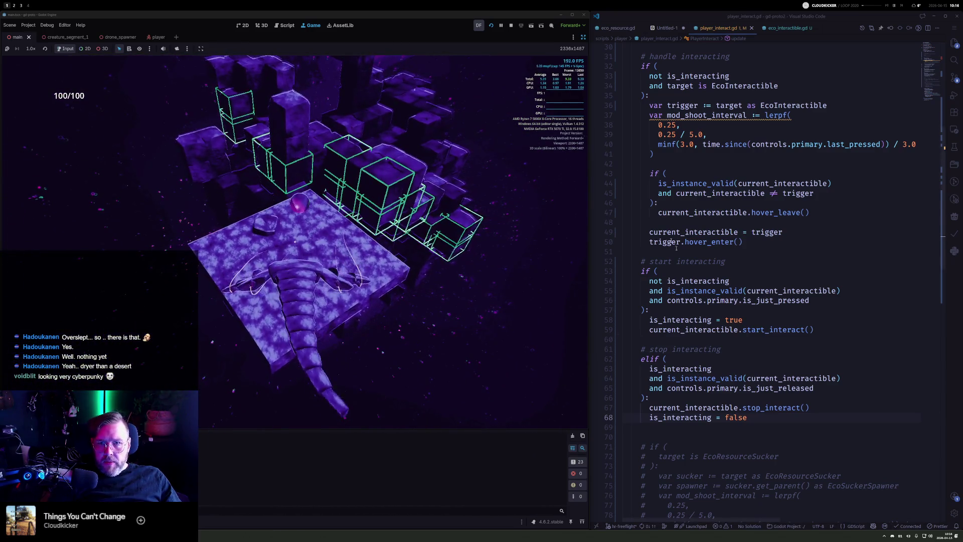
Step: Review the handle interacting check in player_interact.gd's update function
{"action": "left_click", "coordinate": [753, 76]}
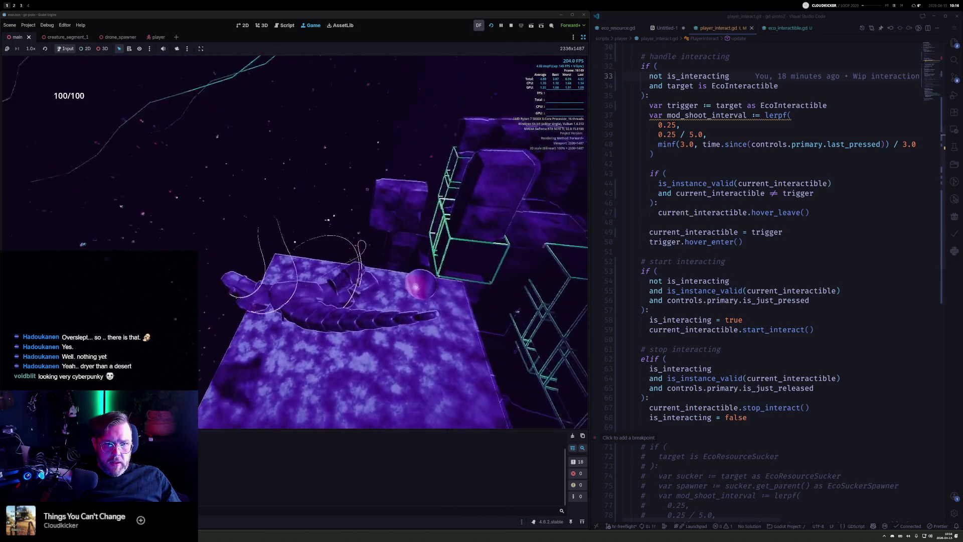
{"action": "scroll", "coordinate": [688, 178], "scroll_direction": "up", "scroll_amount": 3}
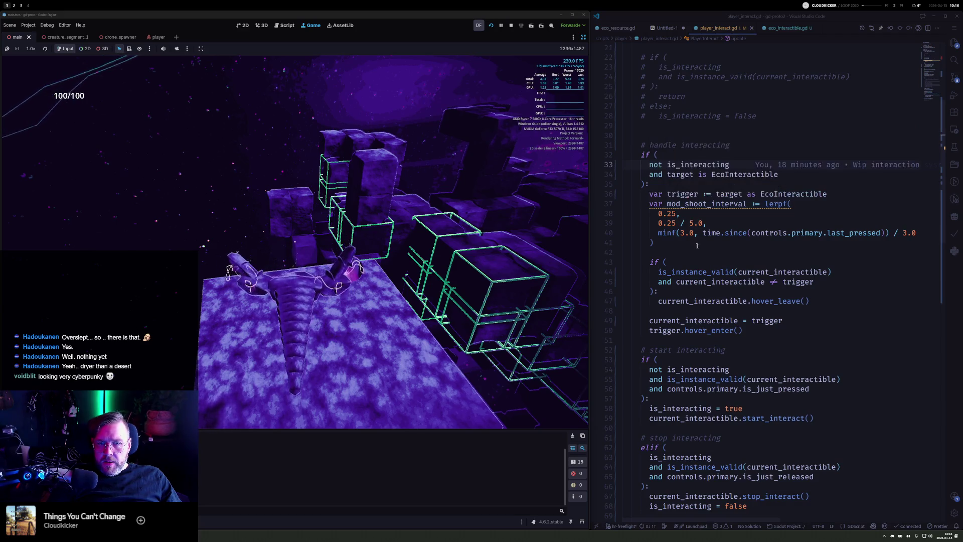
{"action": "scroll", "coordinate": [687, 261], "scroll_direction": "down", "scroll_amount": 2}
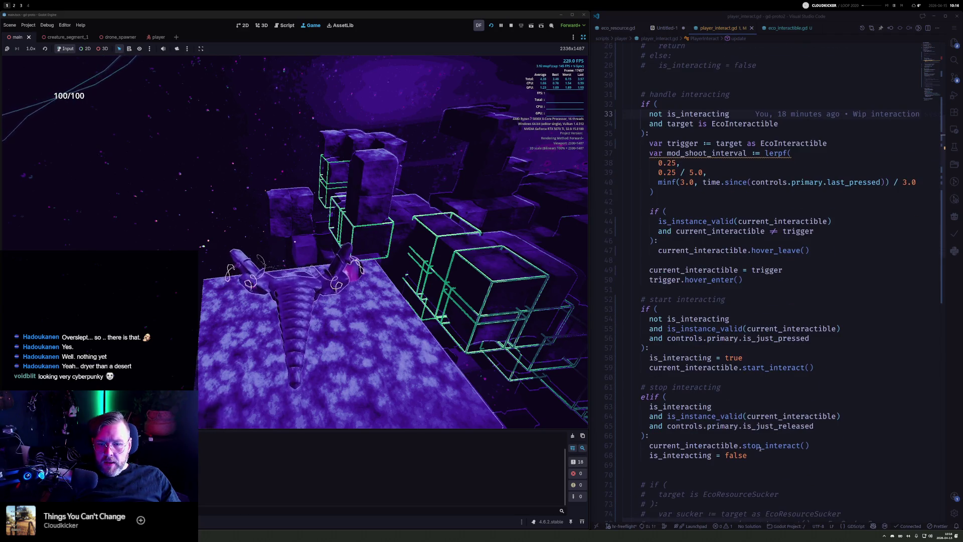
{"action": "mouse_move", "coordinate": [767, 417]}
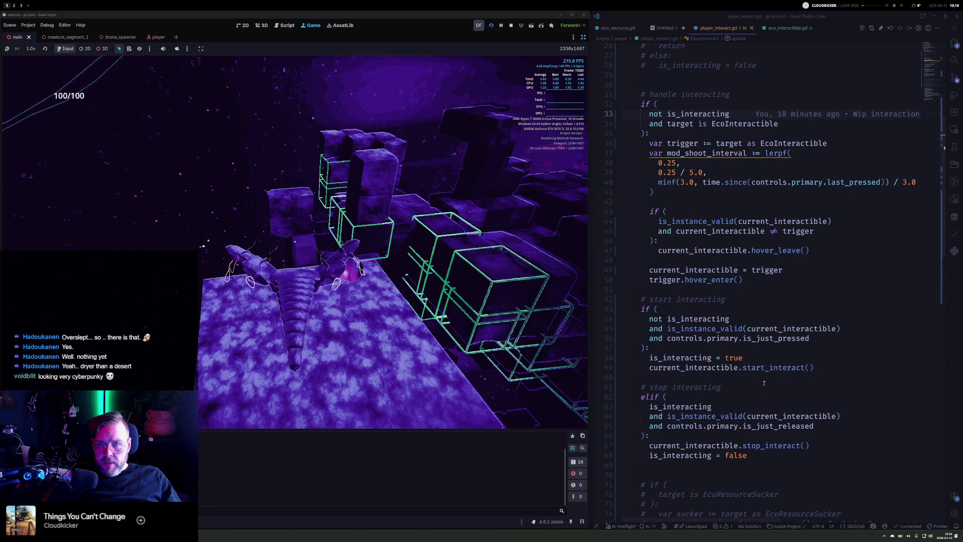
Step: Cut the start and stop interacting blocks, paste them above '# handle interacting', and fix the comment indentation
{"action": "left_click_drag", "start_coordinate": [747, 455], "coordinate": [627, 300]}
{"action": "key", "text": "BackSpace"}
{"action": "scroll", "coordinate": [698, 247], "scroll_direction": "up", "scroll_amount": 2}
{"action": "scroll", "coordinate": [698, 247], "scroll_direction": "up", "scroll_amount": 2}
{"action": "left_click", "coordinate": [769, 185]}
{"action": "key", "text": "Up"}
{"action": "key", "text": "Return"}
{"action": "key", "text": "Return"}
{"action": "type", "text": "# start interacting \t\tif ( \t\t\tnot is_interacting \t\t\tand is_instance_valid(current_interactible) \t\t\tand controls.primary.is_just_pressed \t\t): \t\t\tis_interacting = true \t\t\tcurrent_interactible.start_interact()  \t\t\t# stop interacting \t\telif ( \t\t\tis_interacting \t\t\tand is_instance_valid(current_interactible) \t\t\tand controls.primary.is_just_released \t\t): \t\t\tcurrent_interactible.stop_interact() \t\t\tis_interacting = false"}
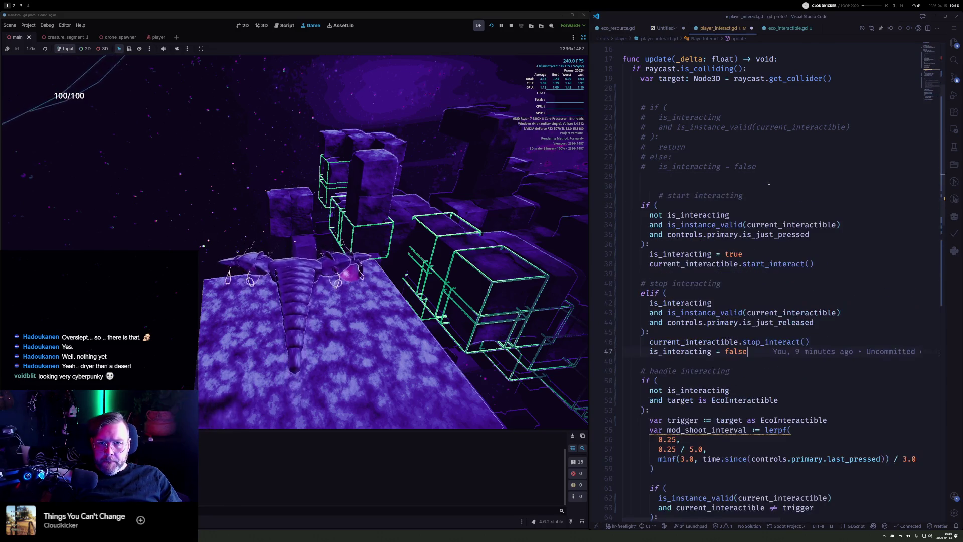
{"action": "left_click", "coordinate": [651, 194]}
{"action": "key", "text": "shift+Tab"}
{"action": "key", "text": "shift+Tab"}
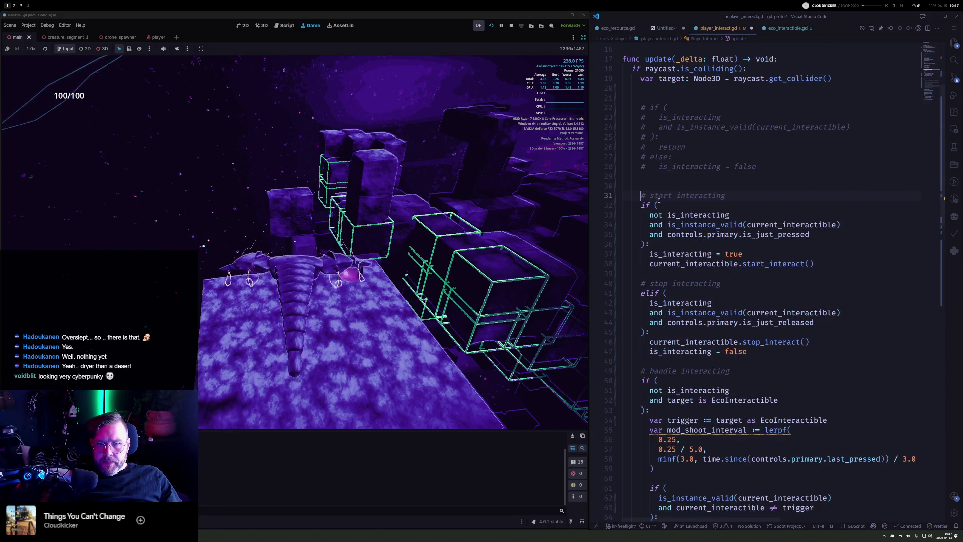
Step: Try turning the handle interacting if into elif, then revert it
{"action": "left_click", "coordinate": [642, 380]}
{"action": "type", "text": "el"}
{"action": "key", "text": "Escape"}
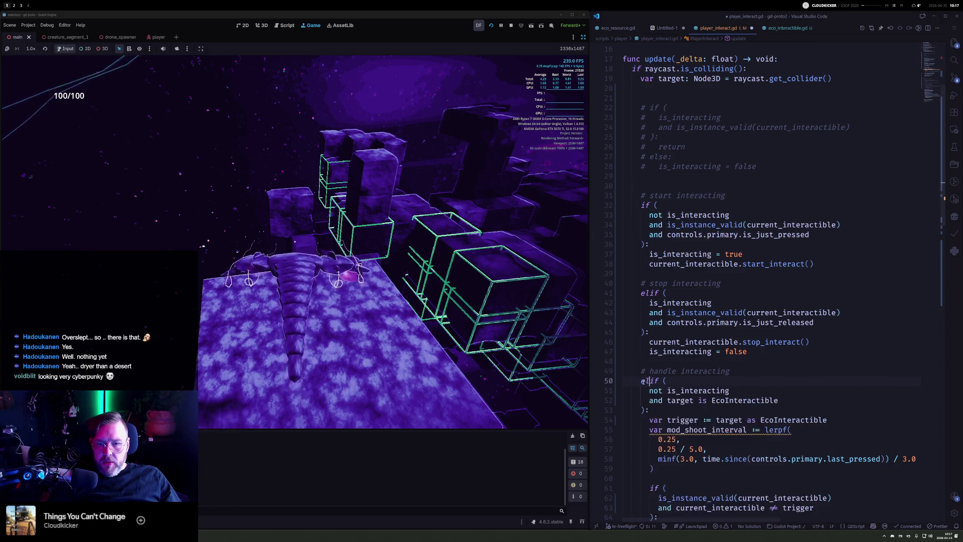
{"action": "left_click", "coordinate": [761, 312]}
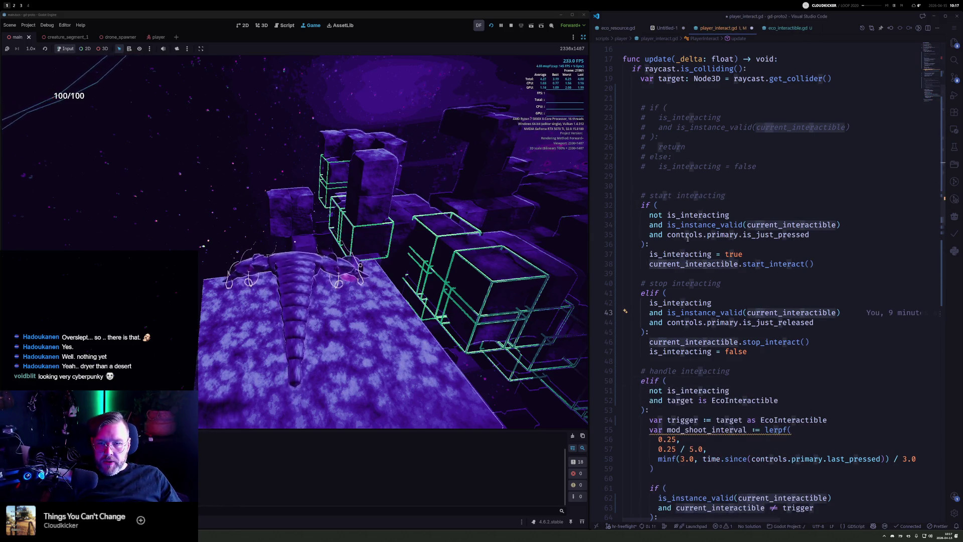
{"action": "left_click", "coordinate": [769, 353]}
{"action": "key", "text": "Return"}
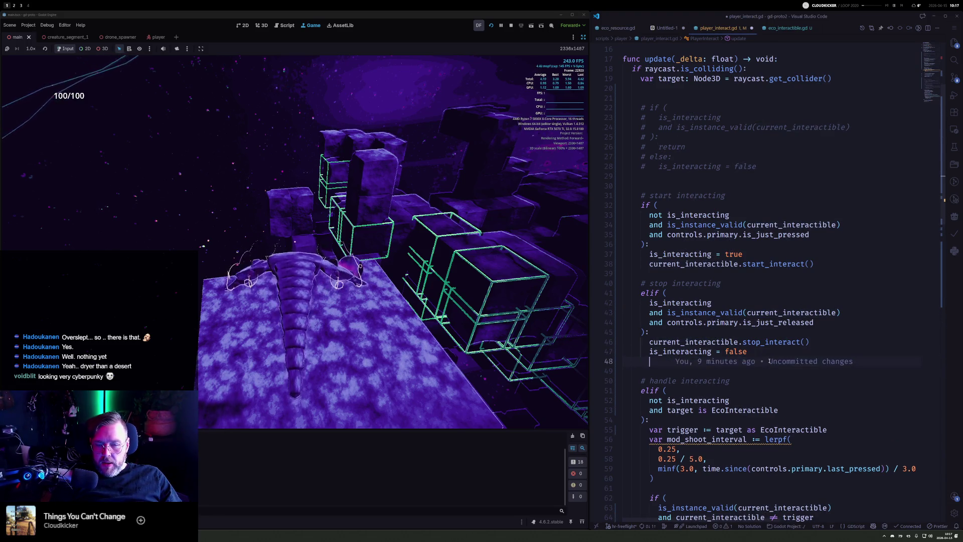
{"action": "key", "text": "Down"}
{"action": "key", "text": "Down"}
{"action": "key", "text": "Down"}
{"action": "key", "text": "Home"}
{"action": "key", "text": "Delete"}
{"action": "key", "text": "Delete"}
{"action": "key", "text": "Up"}
{"action": "key", "text": "Up"}
{"action": "key", "text": "Up"}
Step: Add current_interactible = null after is_interacting = false, then delete it again
{"action": "key", "text": "End"}
{"action": "key", "text": "Return"}
{"action": "type", "text": "current"}
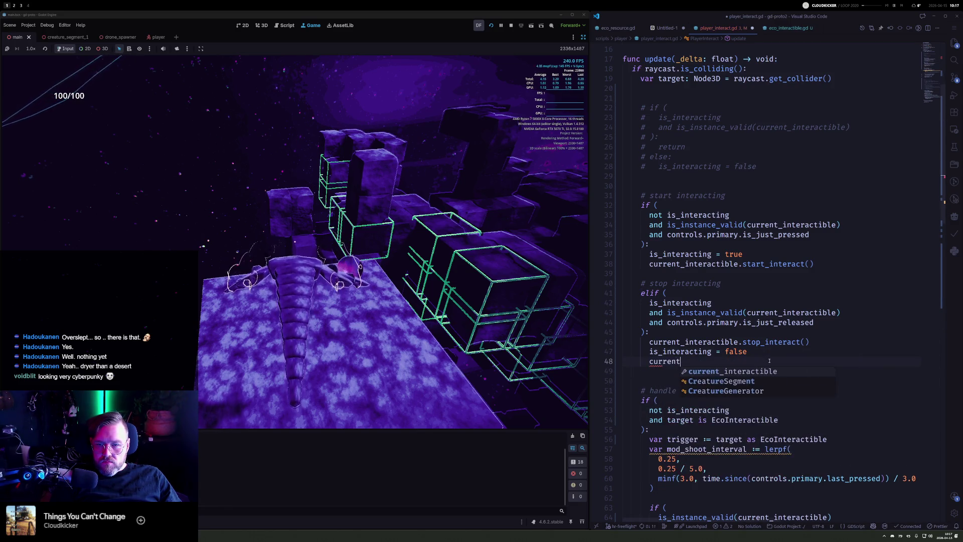
{"action": "key", "text": "Tab"}
{"action": "type", "text": "= null"}
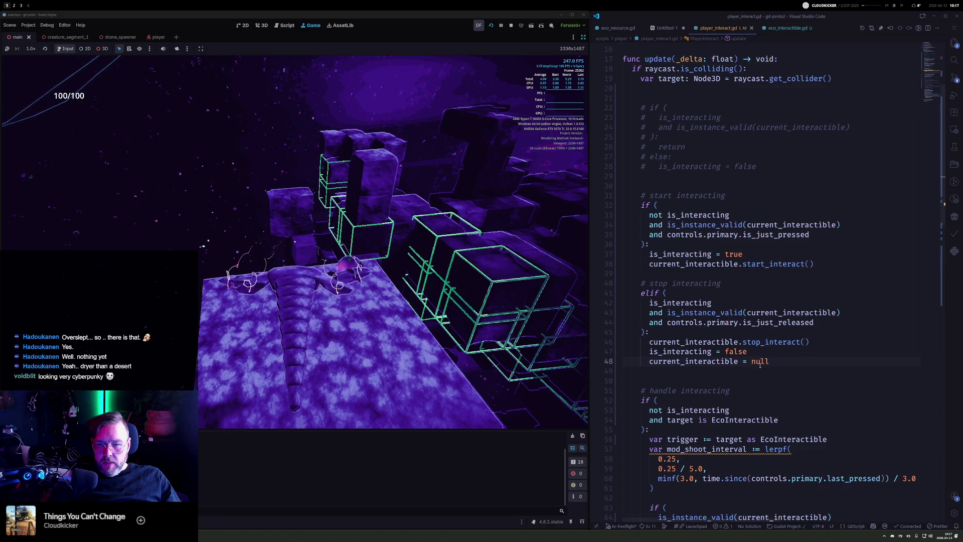
{"action": "key", "text": "shift+Up"}
{"action": "key", "text": "BackSpace"}
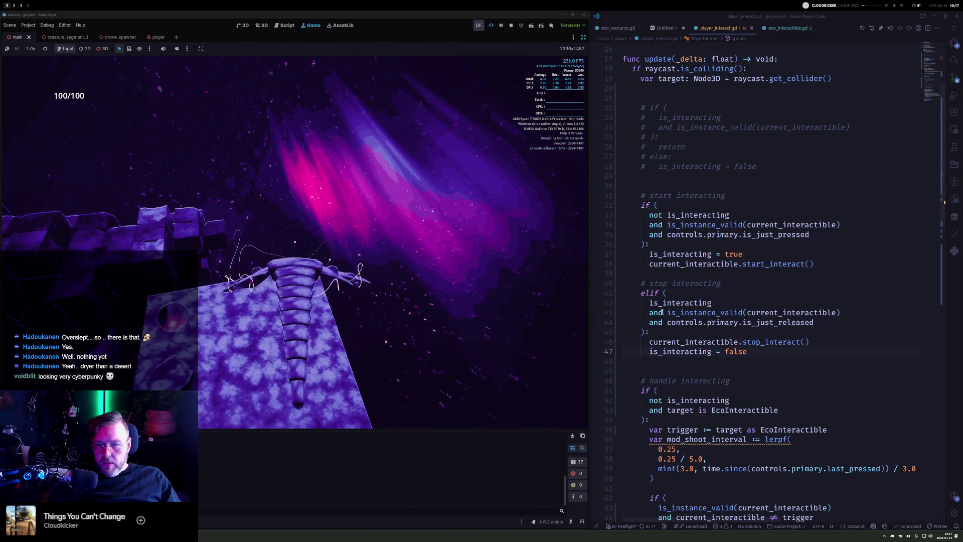
Step: Highlight the uses of is_interacting and current_interactible to review update()
{"action": "mouse_move", "coordinate": [664, 300]}
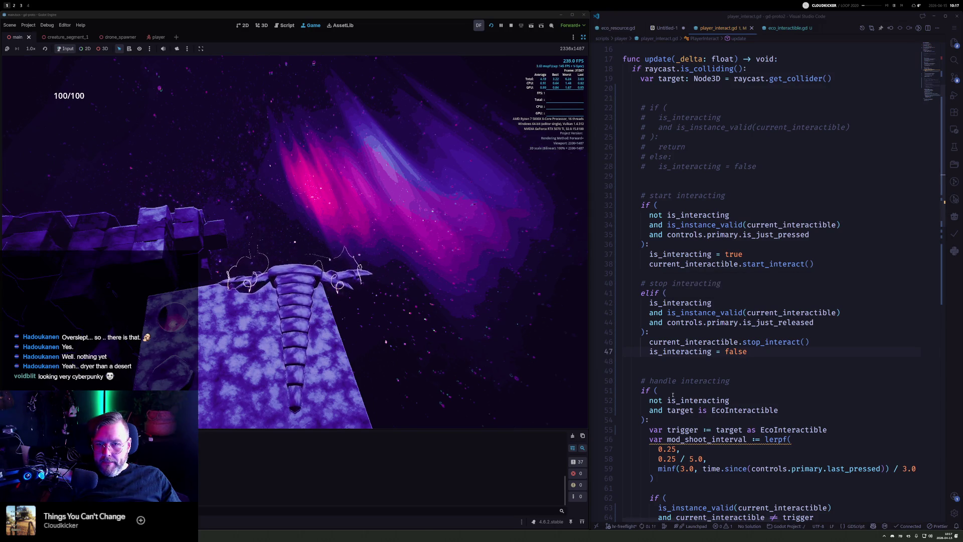
{"action": "double_click", "coordinate": [682, 351]}
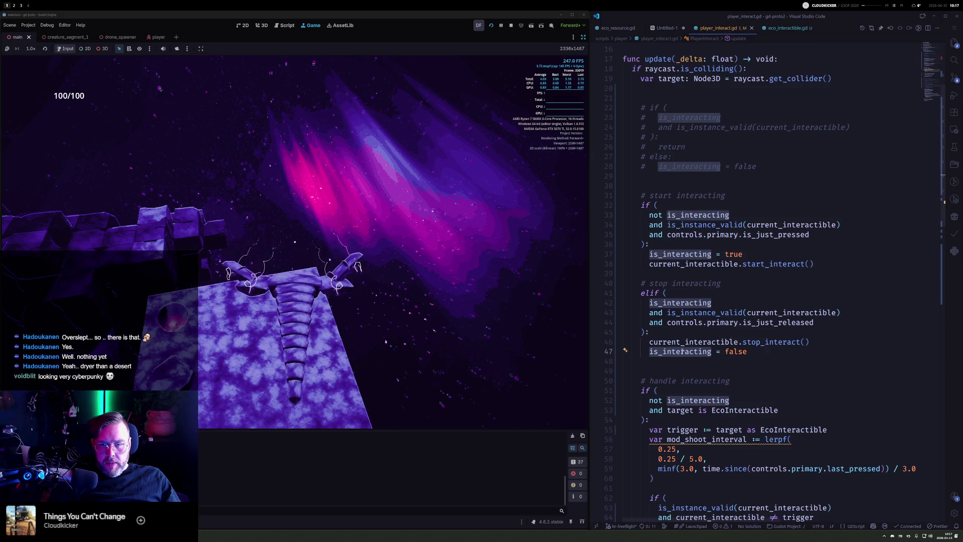
{"action": "left_click", "coordinate": [742, 419]}
{"action": "scroll", "coordinate": [769, 404], "scroll_direction": "down", "scroll_amount": 5}
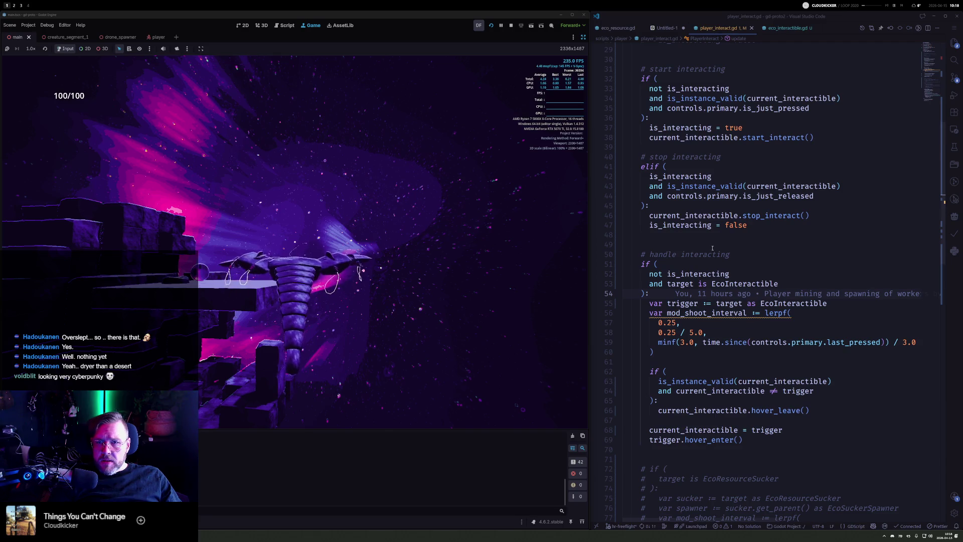
{"action": "scroll", "coordinate": [712, 248], "scroll_direction": "up", "scroll_amount": 1}
{"action": "left_click", "coordinate": [694, 163]}
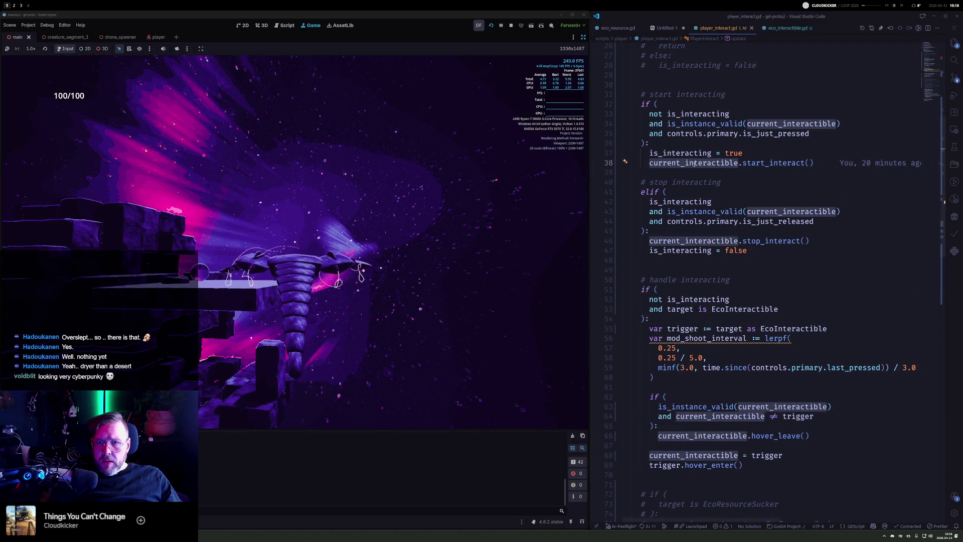
{"action": "mouse_move", "coordinate": [699, 309]}
{"action": "scroll", "coordinate": [697, 245], "scroll_direction": "up", "scroll_amount": 6}
Step: Delete the commented-out if/else interaction block and the mod_shoot_interval lerpf calculation
{"action": "mouse_move", "coordinate": [692, 174]}
{"action": "left_mouse_down"}
{"action": "mouse_move", "coordinate": [802, 206]}
{"action": "mouse_move", "coordinate": [770, 255]}
{"action": "left_mouse_up"}
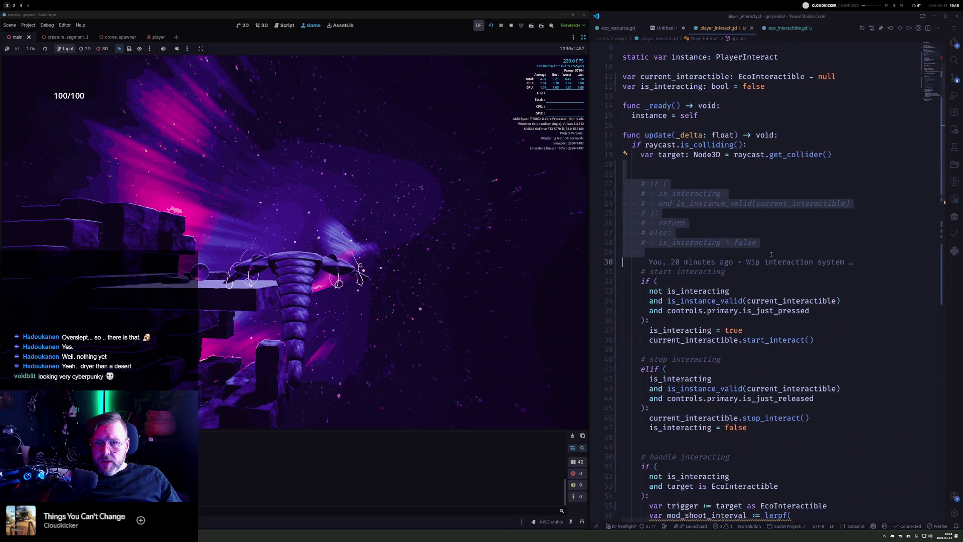
{"action": "key", "text": "BackSpace"}
{"action": "left_click", "coordinate": [658, 184]}
{"action": "scroll", "coordinate": [713, 325], "scroll_direction": "down", "scroll_amount": 4}
{"action": "scroll", "coordinate": [713, 326], "scroll_direction": "down", "scroll_amount": 2}
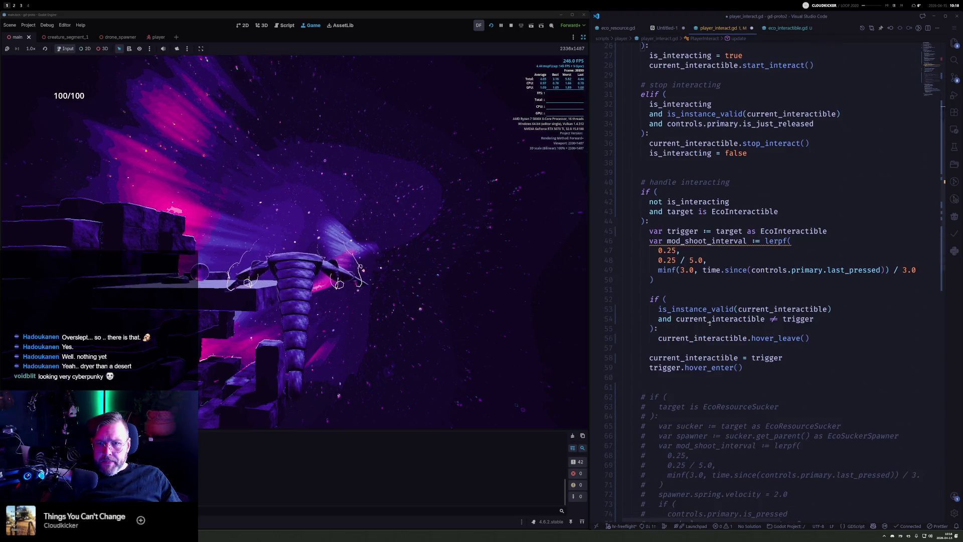
{"action": "left_click_drag", "start_coordinate": [647, 240], "coordinate": [737, 281]}
{"action": "key", "text": "BackSpace"}
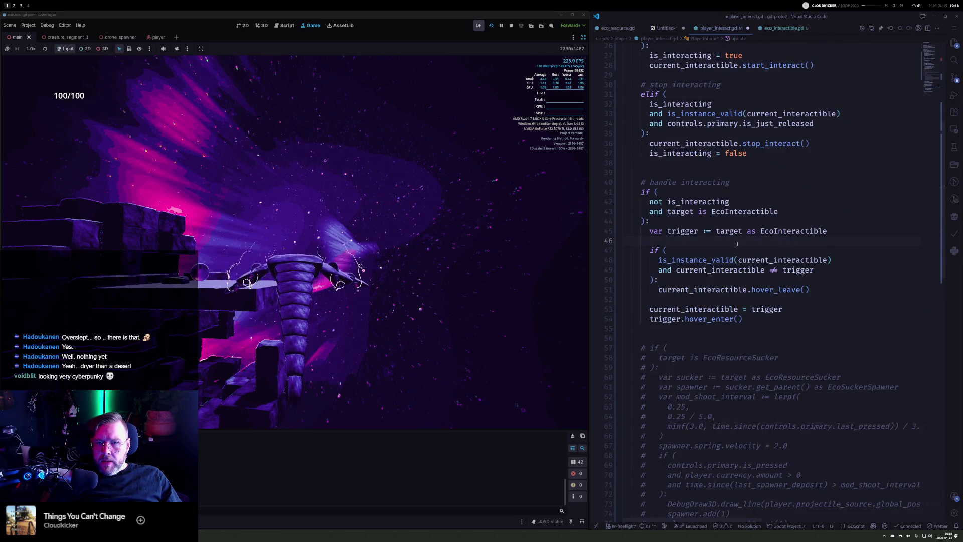
Step: Check the running game, then go to the EcoInteractible type condition in the hover code
{"action": "left_click", "coordinate": [835, 230]}
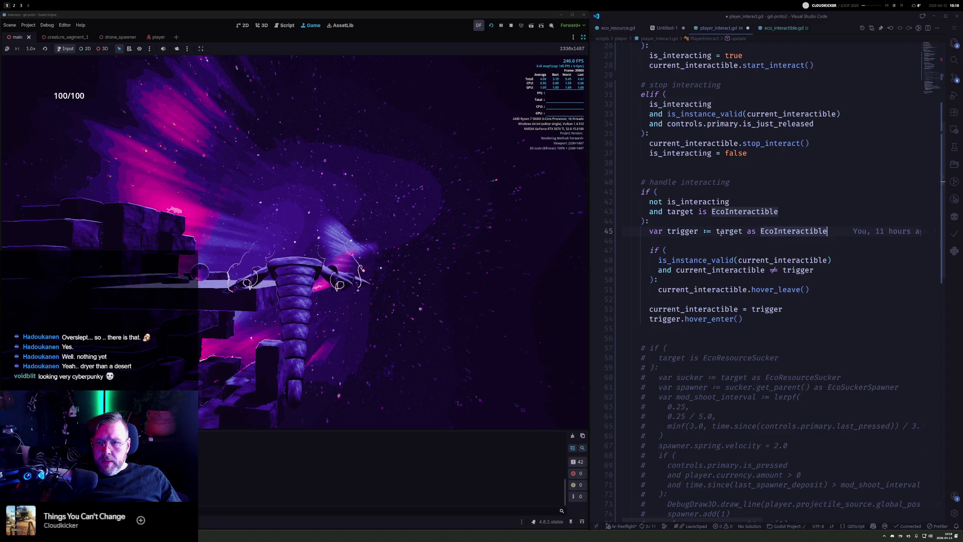
{"action": "mouse_move", "coordinate": [720, 233]}
{"action": "left_click", "coordinate": [650, 212]}
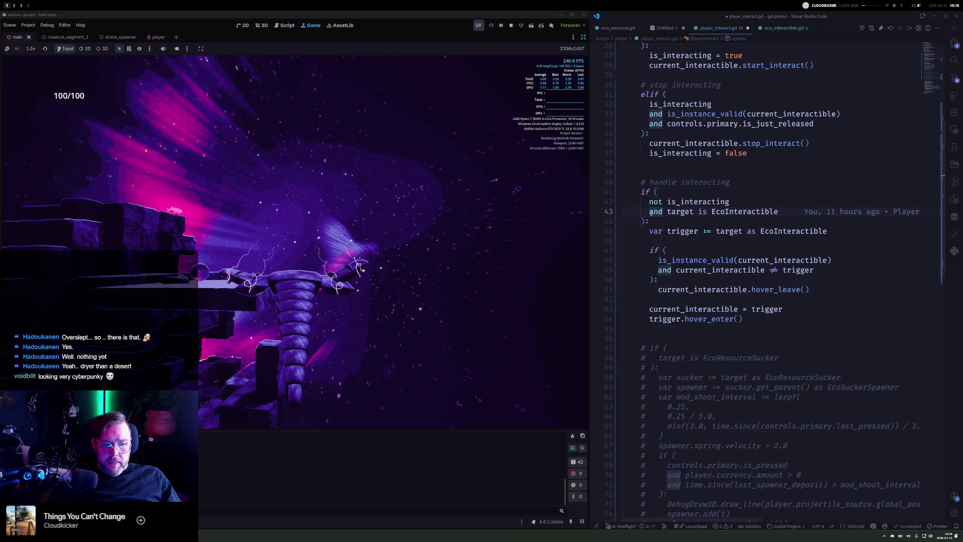
{"action": "left_click", "coordinate": [486, 216]}
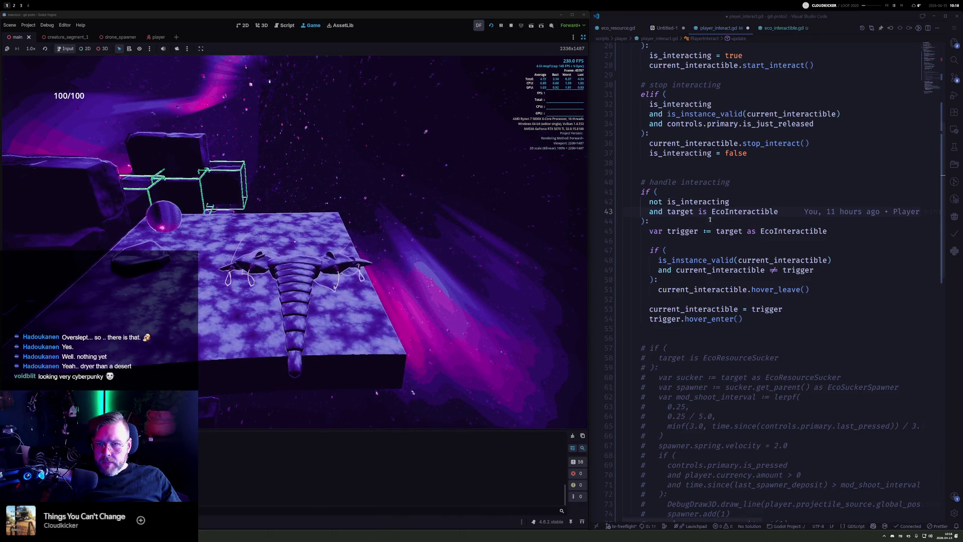
{"action": "left_click", "coordinate": [710, 211]}
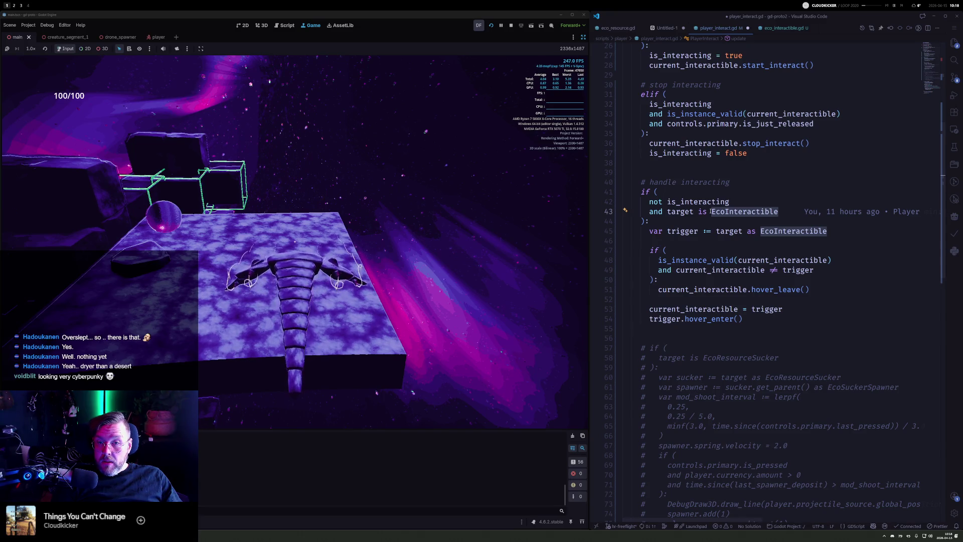
Step: Replace the 'target is EcoInteractible' condition with an is_instance_valid(trigger) check
{"action": "key", "text": "End"}
{"action": "key", "text": "shift+Up"}
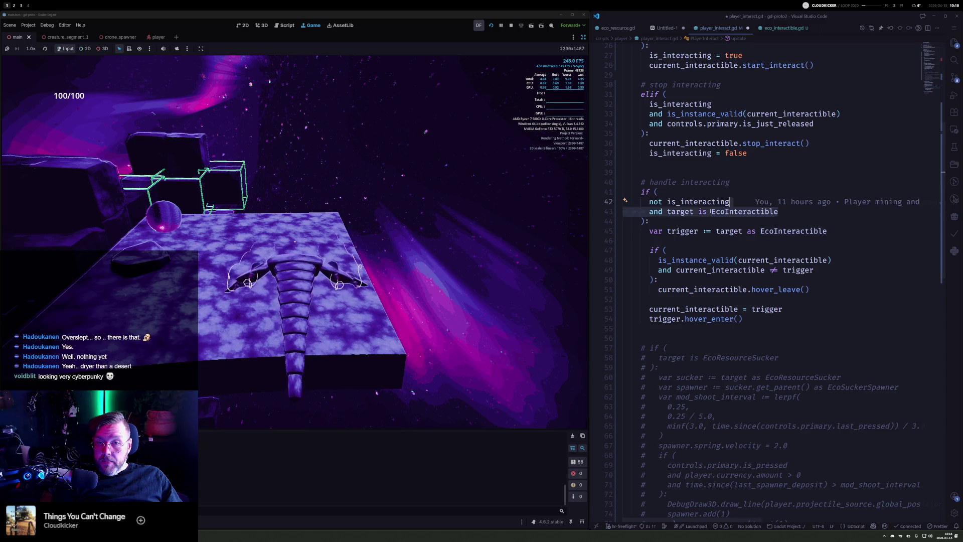
{"action": "key", "text": "BackSpace"}
{"action": "key", "text": "Down"}
{"action": "key", "text": "Down"}
{"action": "key", "text": "Down"}
{"action": "key", "text": "Down"}
{"action": "key", "text": "Return"}
{"action": "type", "text": "is_instn"}
{"action": "key", "text": "Return"}
{"action": "type", "text": "target"}
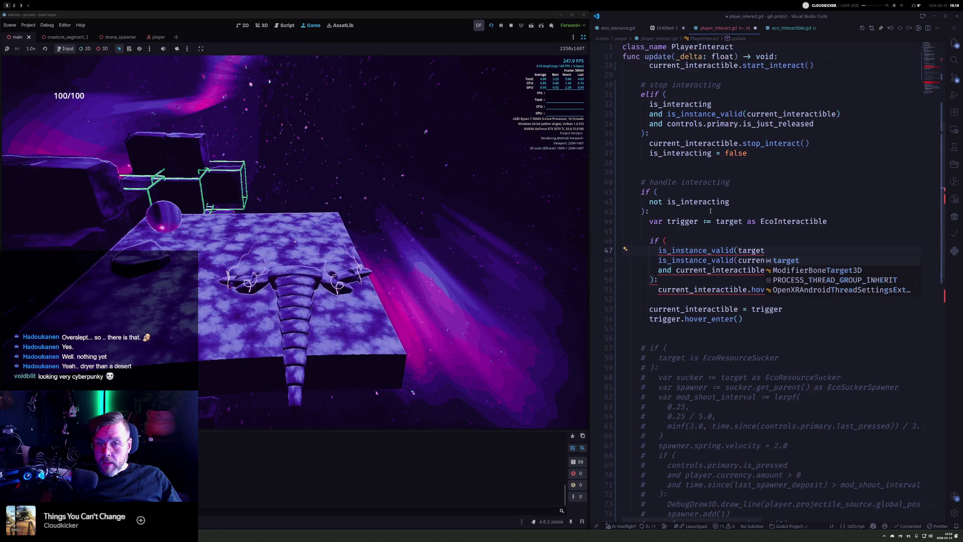
{"action": "key", "text": "BackSpace"}
{"action": "key", "text": "BackSpace"}
{"action": "key", "text": "BackSpace"}
{"action": "type", "text": "trigger"}
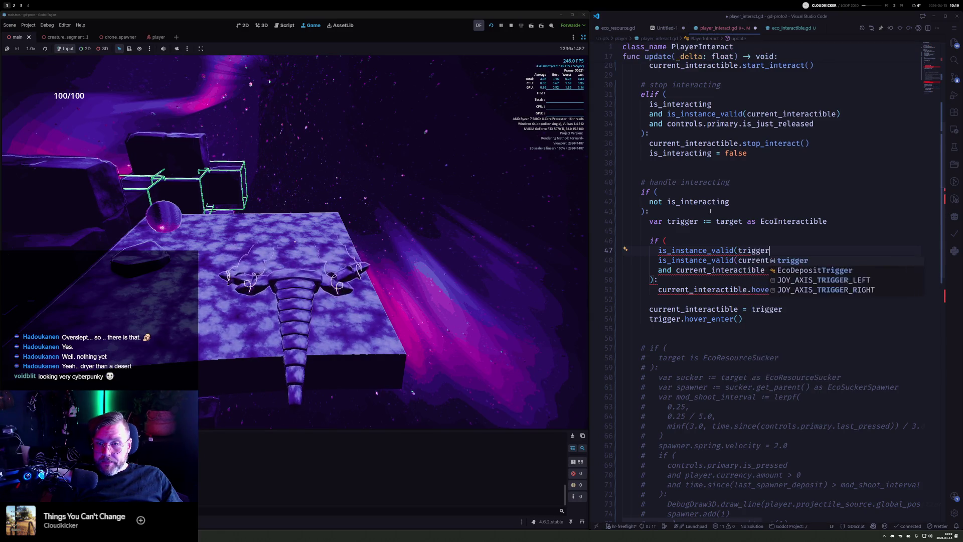
Step: Rename the trigger variable to interactible with F2 and join the checks with 'and'
{"action": "key", "text": "F2"}
{"action": "type", "text": "interactibl"}
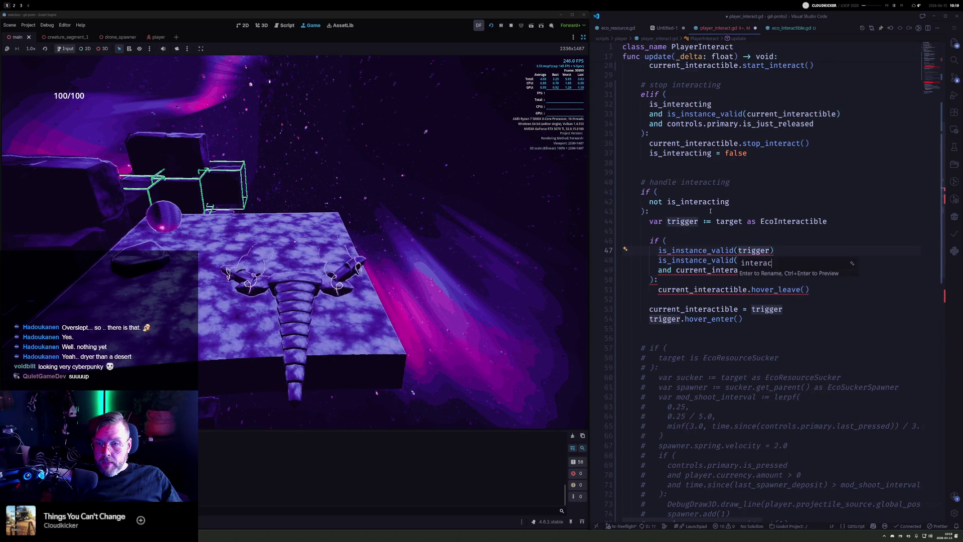
{"action": "type", "text": "e"}
{"action": "key", "text": "Return"}
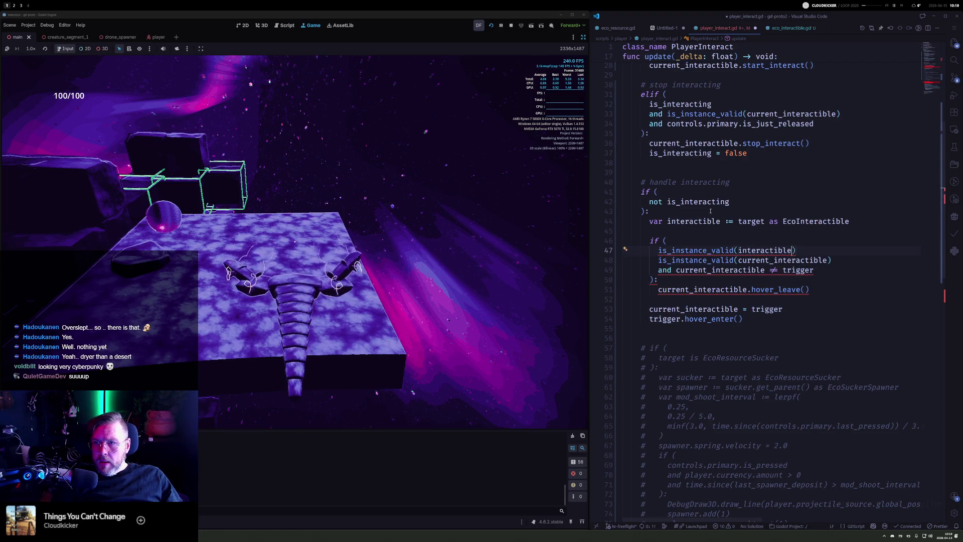
{"action": "left_click", "coordinate": [654, 262]}
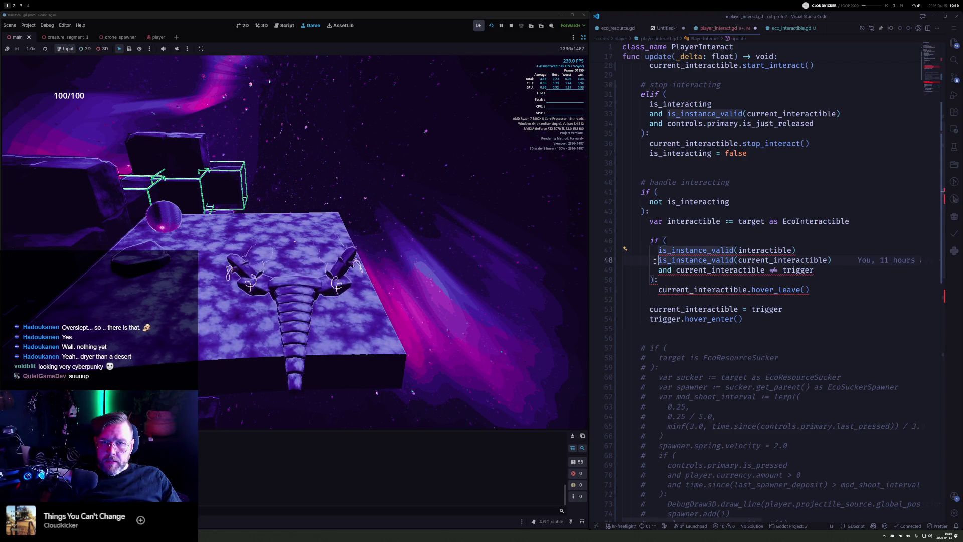
{"action": "type", "text": "and"}
{"action": "key", "text": "Up"}
{"action": "key", "text": "Up"}
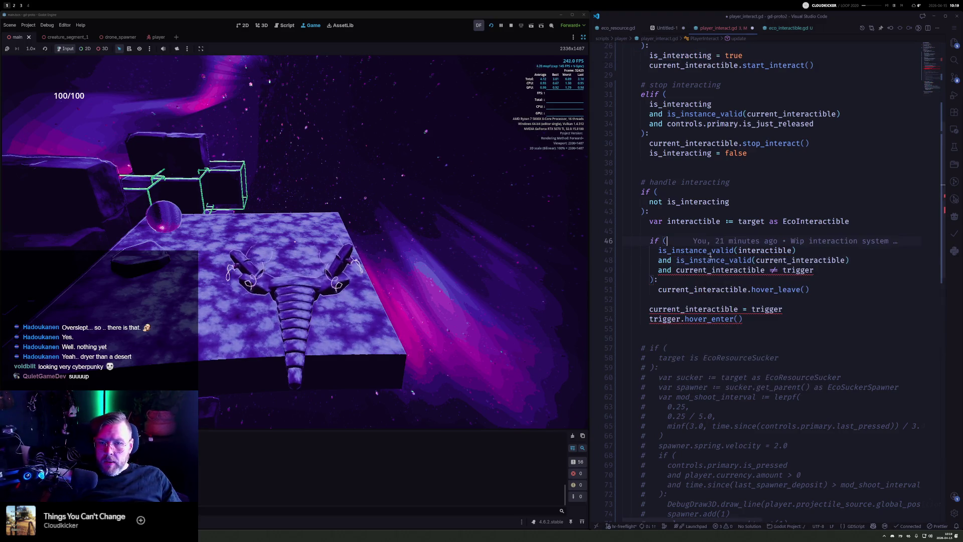
Step: Replace trigger with interactible in the assignment line
{"action": "left_click", "coordinate": [760, 308]}
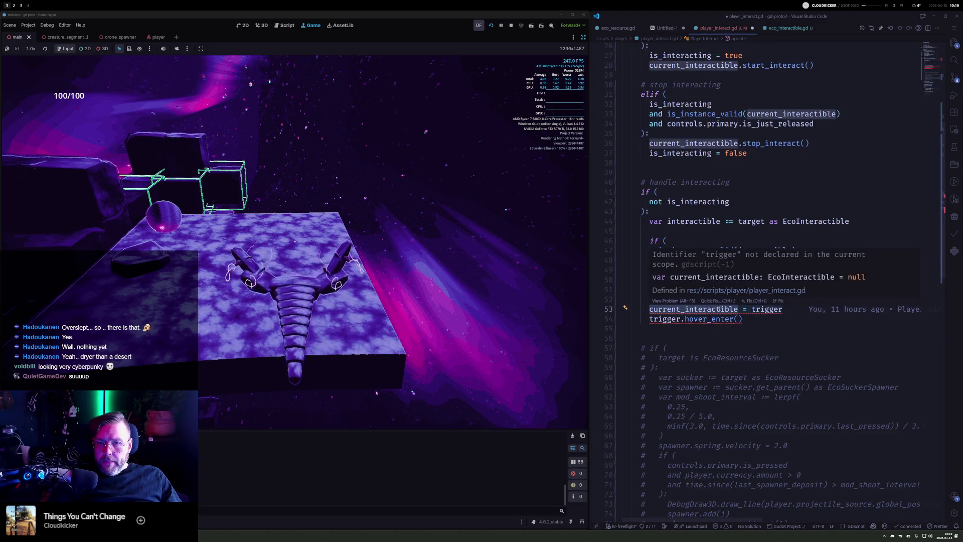
{"action": "double_click", "coordinate": [749, 251]}
{"action": "key", "text": "ctrl+c"}
{"action": "key", "text": "ctrl+u"}
{"action": "key", "text": "ctrl+d"}
{"action": "key", "text": "ctrl+v"}
Step: Collapse the multi-line condition into 'if not is_interacting:'
{"action": "left_click", "coordinate": [712, 231]}
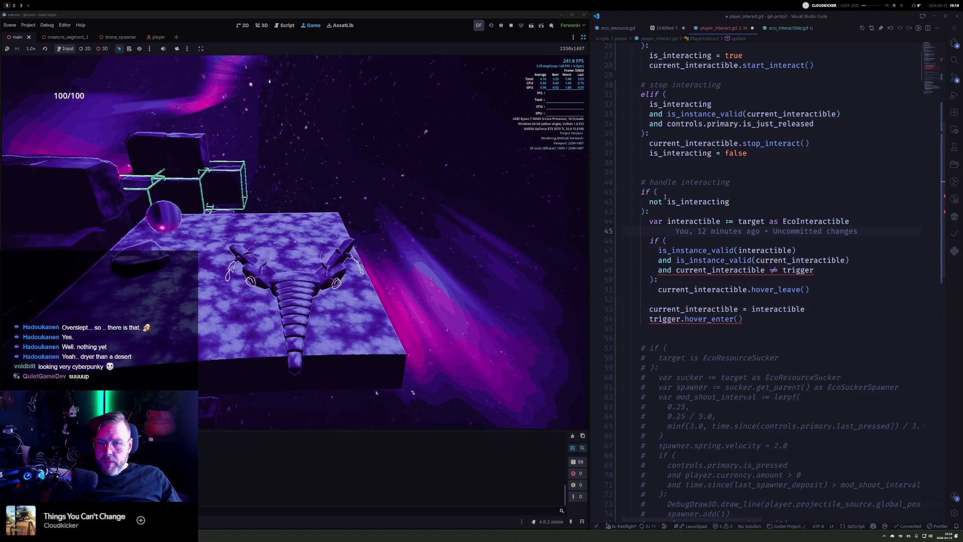
{"action": "left_click_drag", "start_coordinate": [650, 201], "coordinate": [653, 192]}
{"action": "key", "text": "BackSpace"}
{"action": "left_click", "coordinate": [645, 201]}
{"action": "left_click", "coordinate": [663, 200]}
{"action": "key", "text": "BackSpace"}
{"action": "key", "text": "BackSpace"}
{"action": "key", "text": "BackSpace"}
{"action": "type", "text": ":"}
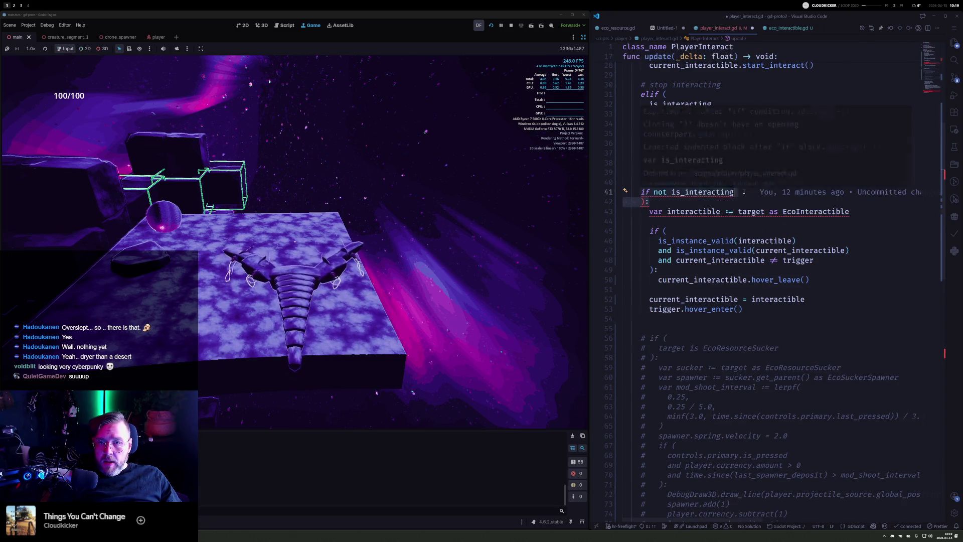
{"action": "key", "text": "Down"}
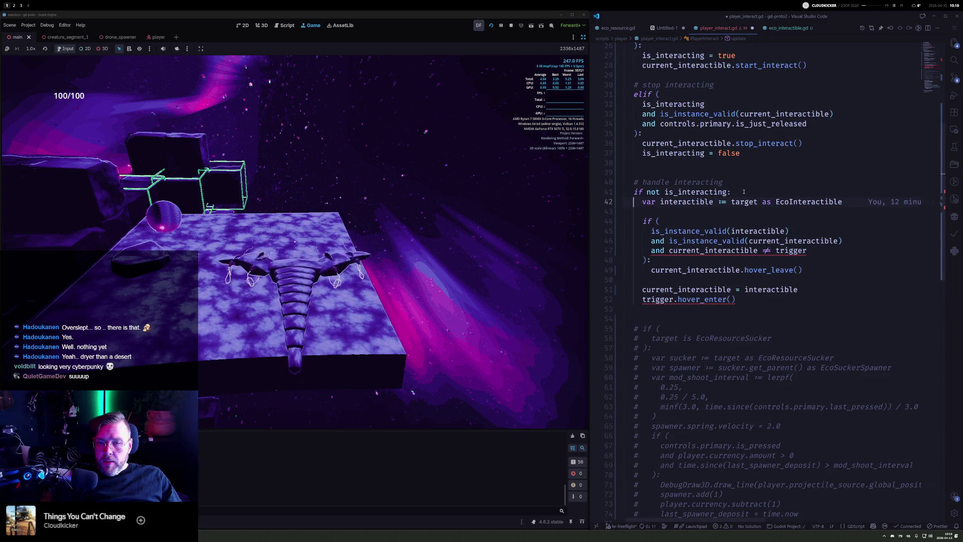
{"action": "key", "text": "shift+End"}
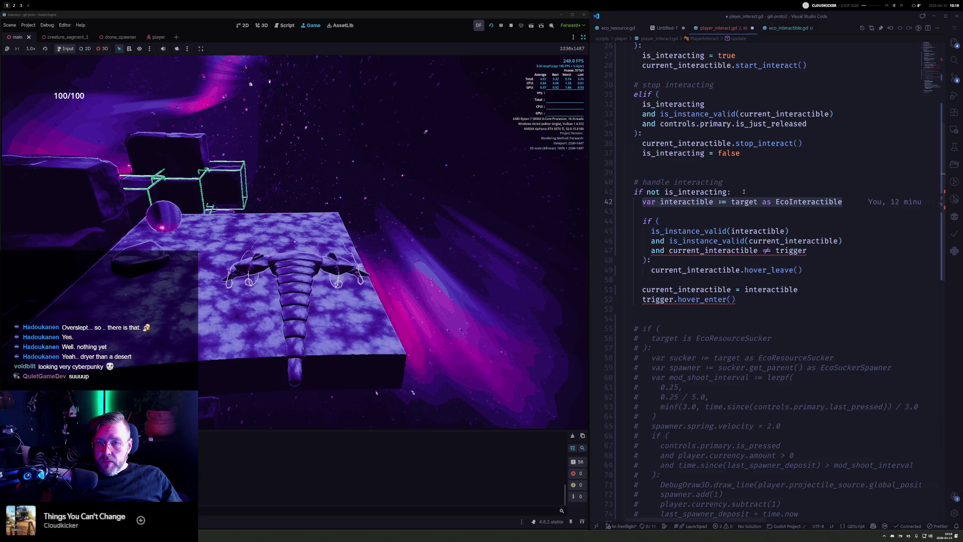
{"action": "key", "text": "Up"}
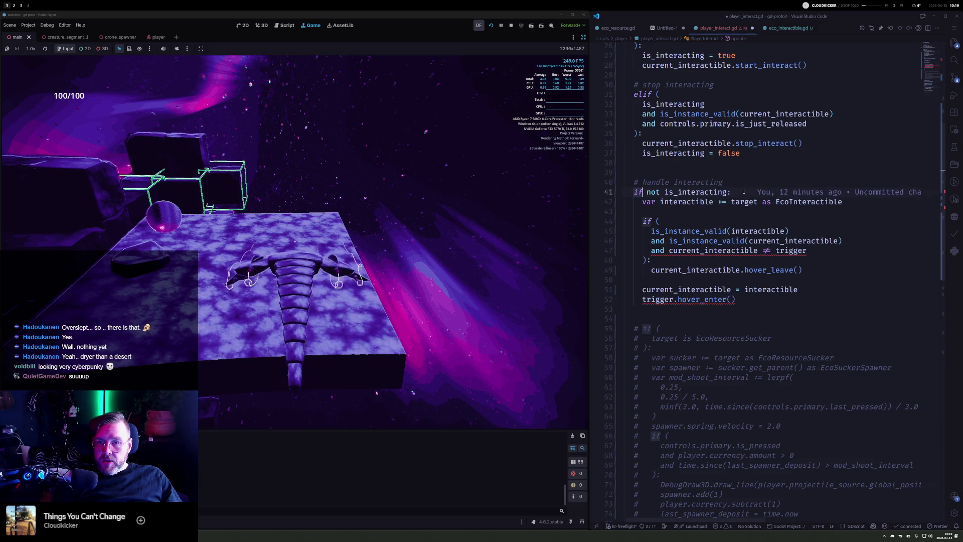
{"action": "key", "text": "End"}
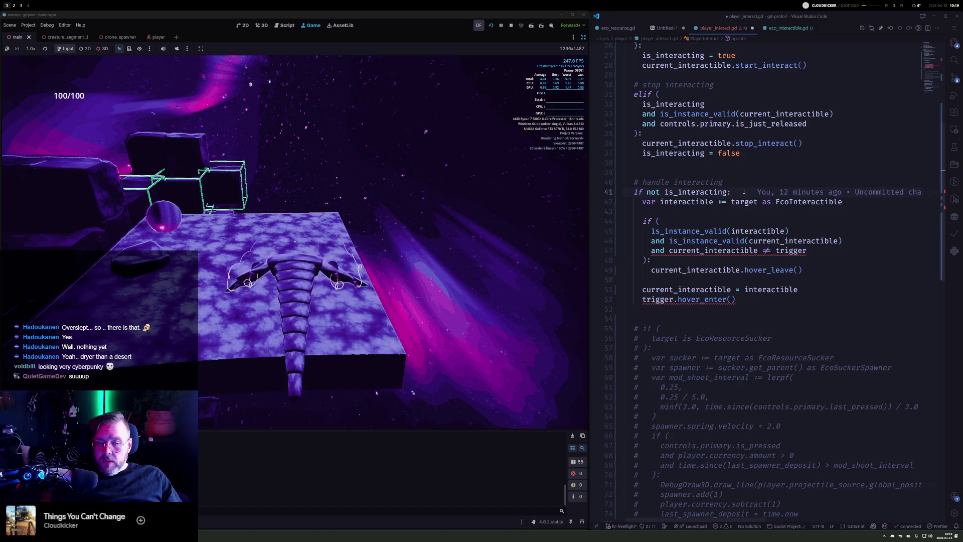
Step: Review the raycast check and the interactible declaration in update()
{"action": "key", "text": "Up"}
{"action": "key", "text": "Up"}
{"action": "key", "text": "Up"}
{"action": "scroll", "coordinate": [712, 185], "scroll_direction": "up", "scroll_amount": 8}
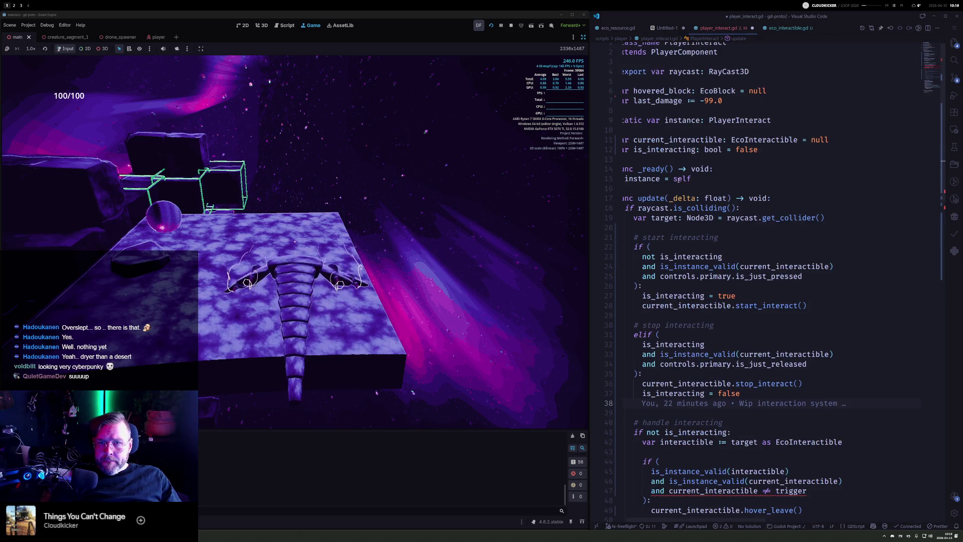
{"action": "left_click", "coordinate": [797, 218]}
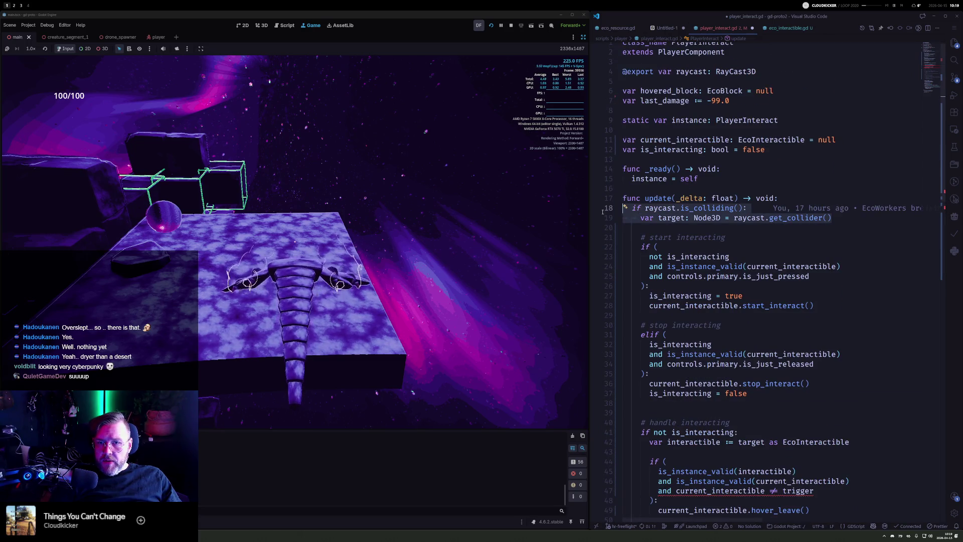
{"action": "scroll", "coordinate": [708, 240], "scroll_direction": "down", "scroll_amount": 5}
{"action": "scroll", "coordinate": [707, 240], "scroll_direction": "down", "scroll_amount": 2}
{"action": "left_click", "coordinate": [801, 240]}
{"action": "key", "text": "Up"}
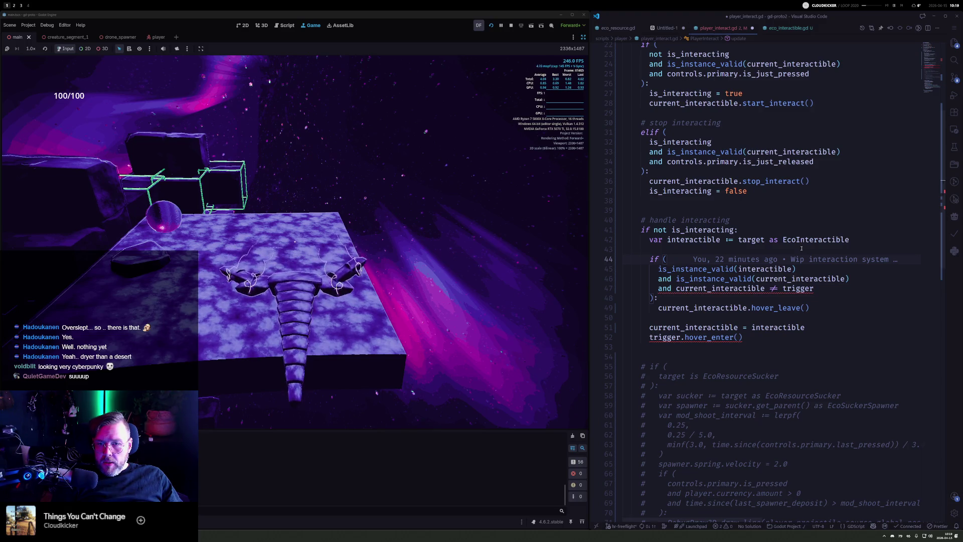
{"action": "key", "text": "Up"}
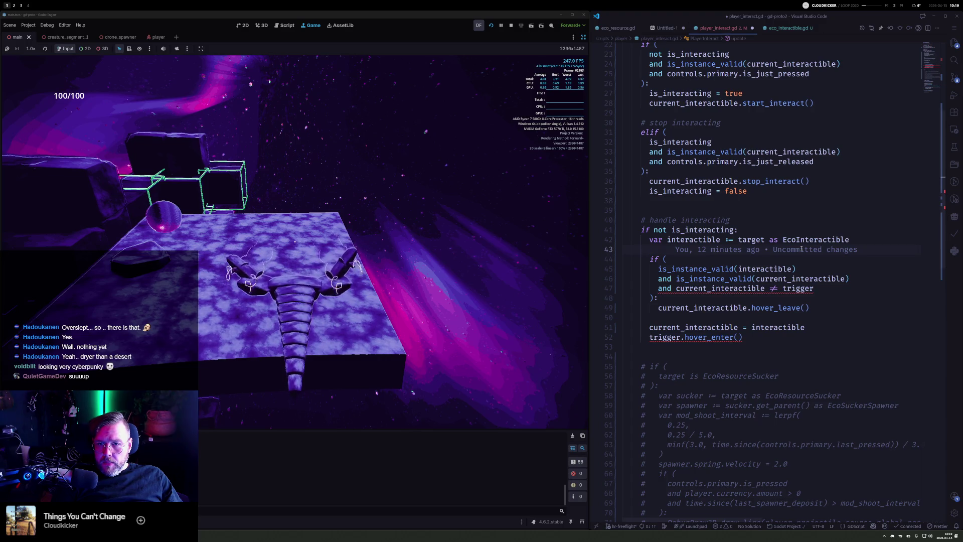
{"action": "key", "text": "Down"}
{"action": "key", "text": "Down"}
{"action": "key", "text": "Down"}
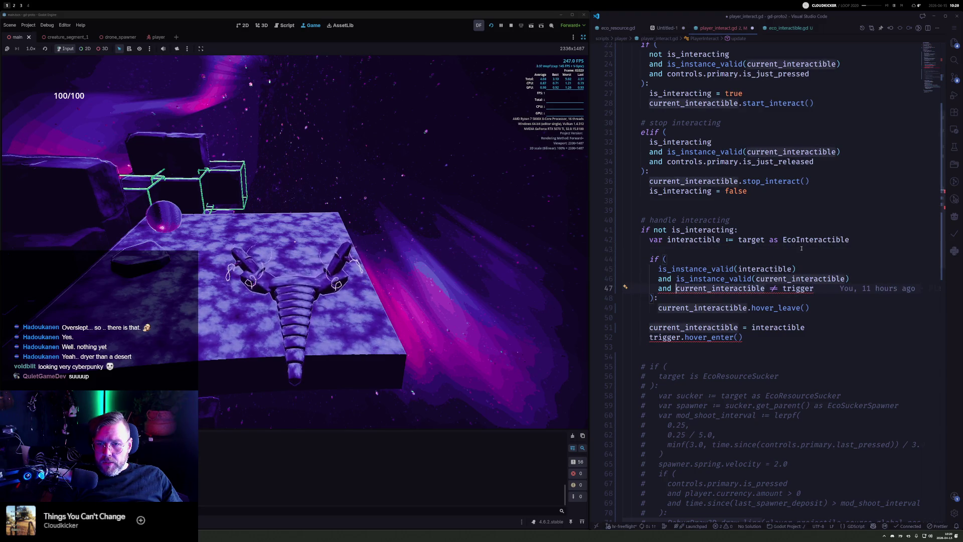
Step: Use interactible instead of trigger in the current_interactible comparison and hover_enter call, then save
{"action": "double_click", "coordinate": [702, 239]}
{"action": "key", "text": "ctrl+c"}
{"action": "double_click", "coordinate": [797, 287]}
{"action": "key", "text": "ctrl+v"}
{"action": "double_click", "coordinate": [674, 337]}
{"action": "key", "text": "ctrl+v"}
{"action": "left_click", "coordinate": [771, 277]}
{"action": "key", "text": "Up"}
{"action": "key", "text": "Up"}
{"action": "key", "text": "ctrl+s"}
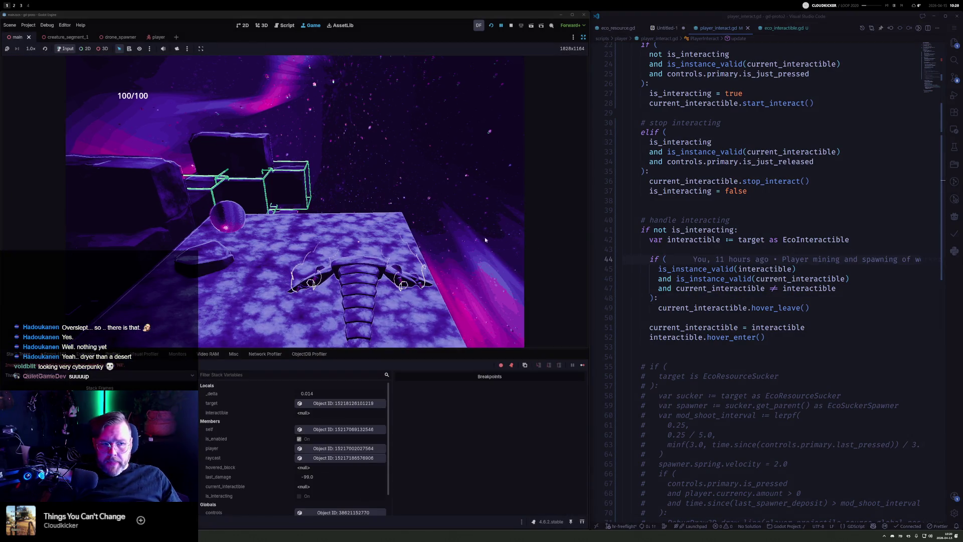
Step: Restart the game from Godot's toolbar, then return to the current_interactible assignment lines
{"action": "left_click", "coordinate": [491, 25]}
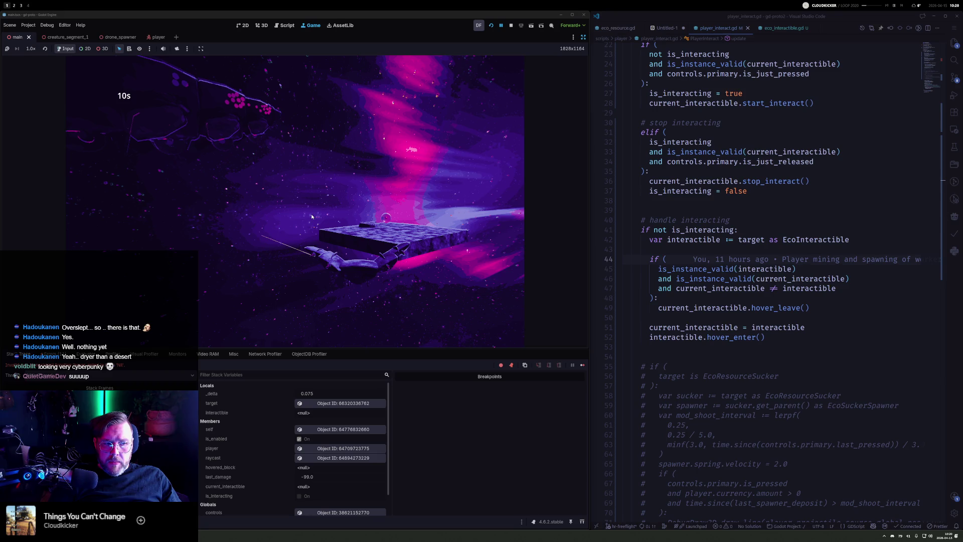
{"action": "left_click", "coordinate": [667, 336]}
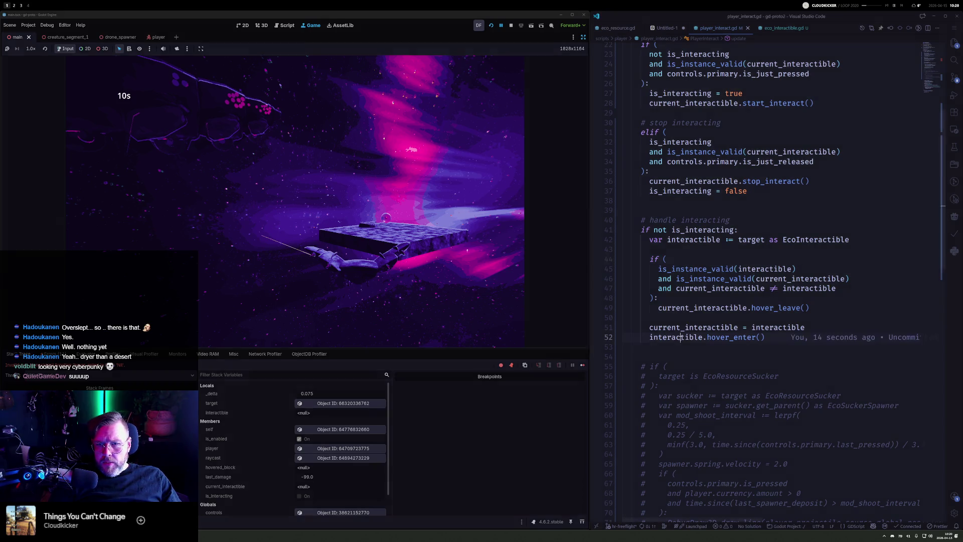
Step: Wrap the assignment and hover_enter lines in 'if is_instance_valid(interactible):'
{"action": "key", "text": "Up"}
{"action": "key", "text": "Up"}
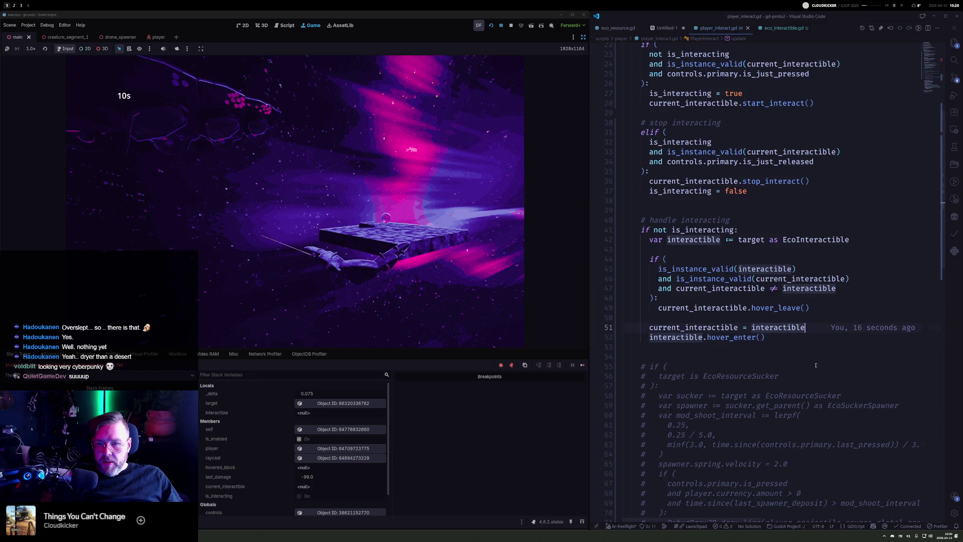
{"action": "key", "text": "BackSpace"}
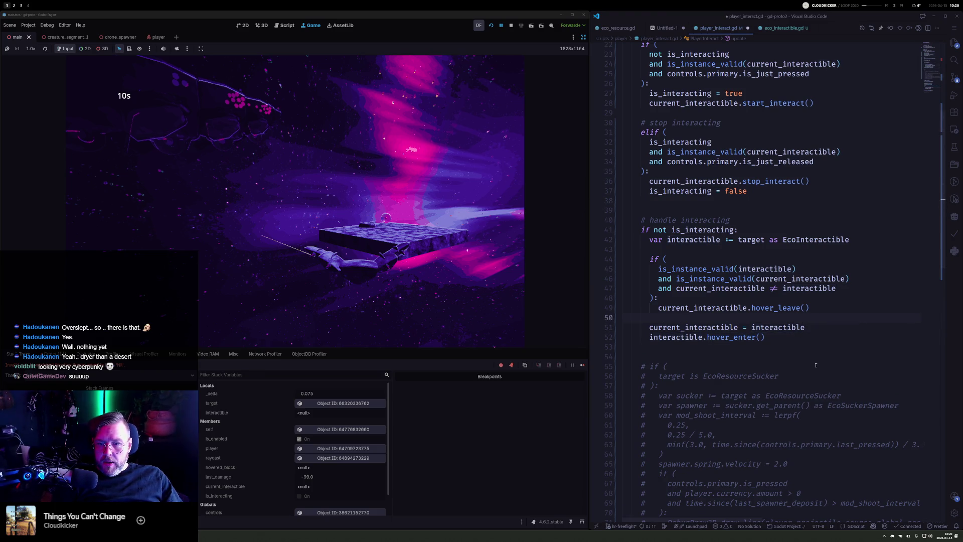
{"action": "key", "text": "Return"}
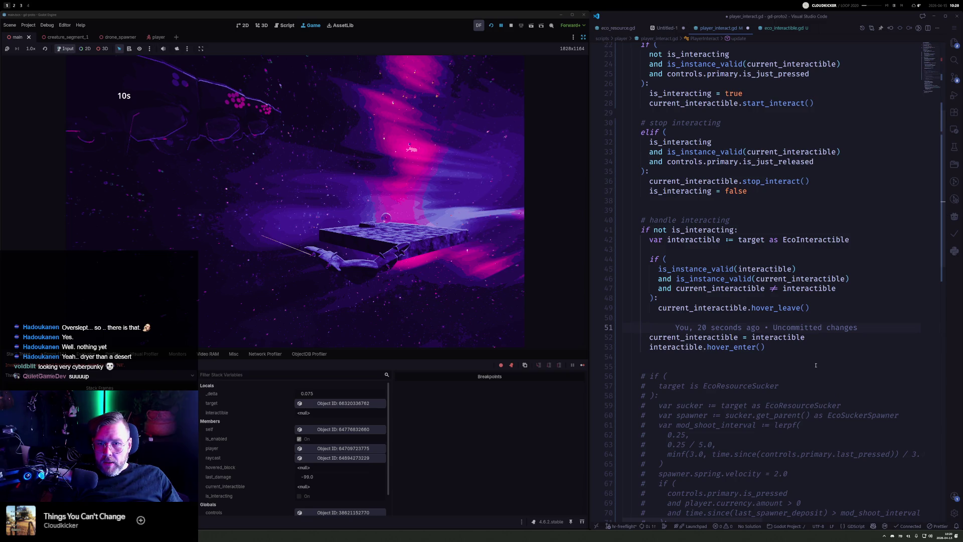
{"action": "type", "text": "if interactible"}
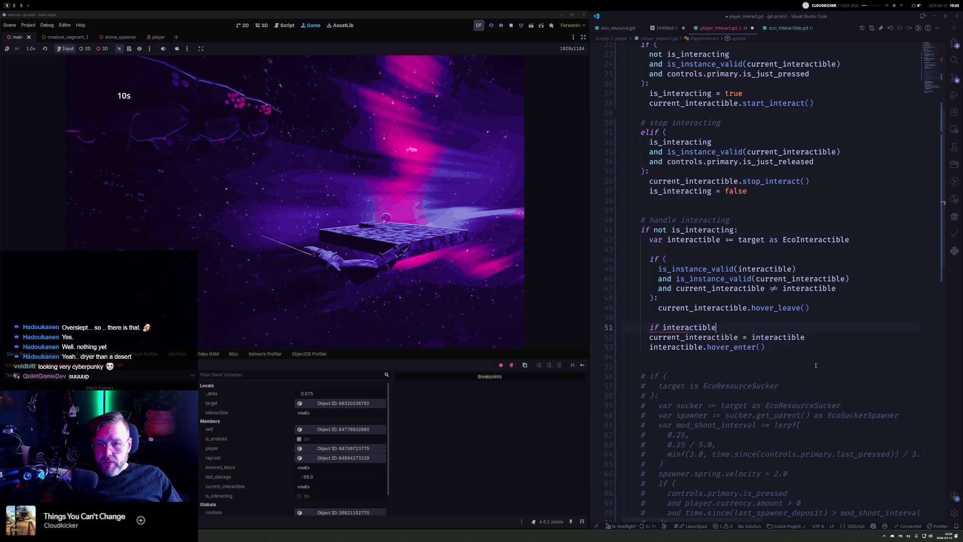
{"action": "type", "text": "is_instna"}
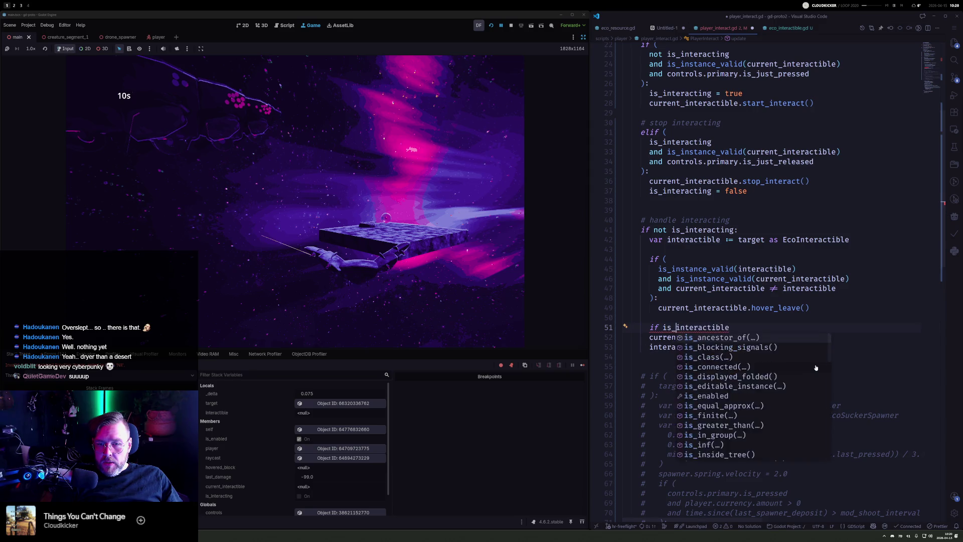
{"action": "key", "text": "Tab"}
{"action": "key", "text": "End"}
{"action": "type", "text": ":"}
{"action": "key", "text": "Down"}
{"action": "key", "text": "shift+Down"}
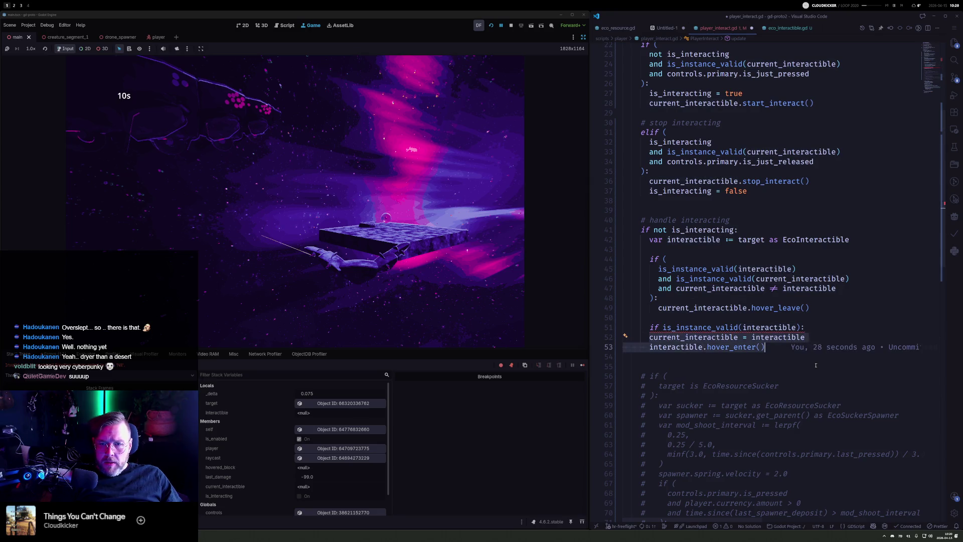
{"action": "key", "text": "Tab"}
{"action": "key", "text": "Down"}
Step: Add 'else: current_interactible = null', save, and restart the game
{"action": "key", "text": "Return"}
{"action": "type", "text": "else:"}
{"action": "key", "text": "Return"}
{"action": "type", "text": "current"}
{"action": "key", "text": "Tab"}
{"action": "type", "text": "= false"}
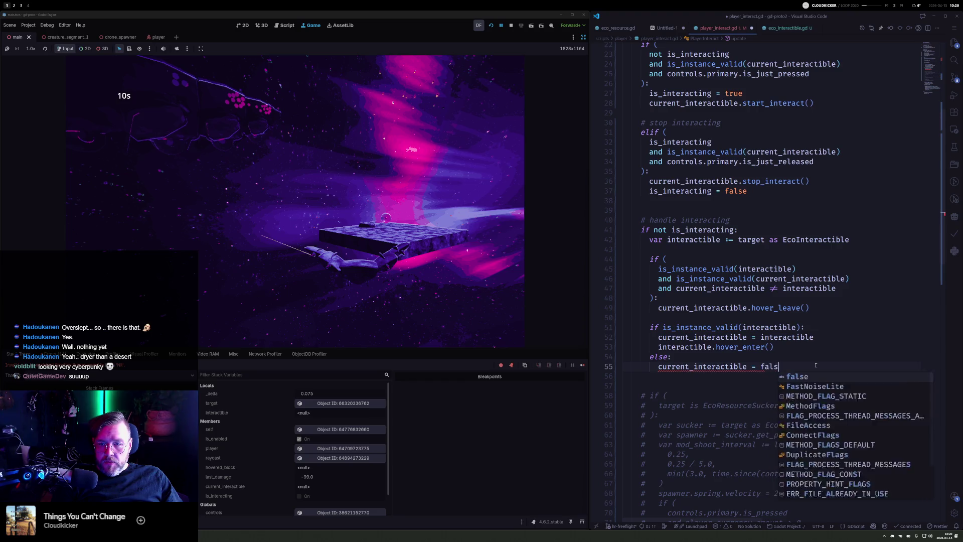
{"action": "key", "text": "BackSpace"}
{"action": "key", "text": "BackSpace"}
{"action": "key", "text": "BackSpace"}
{"action": "type", "text": "null"}
{"action": "key", "text": "ctrl+s"}
{"action": "left_click", "coordinate": [491, 26]}
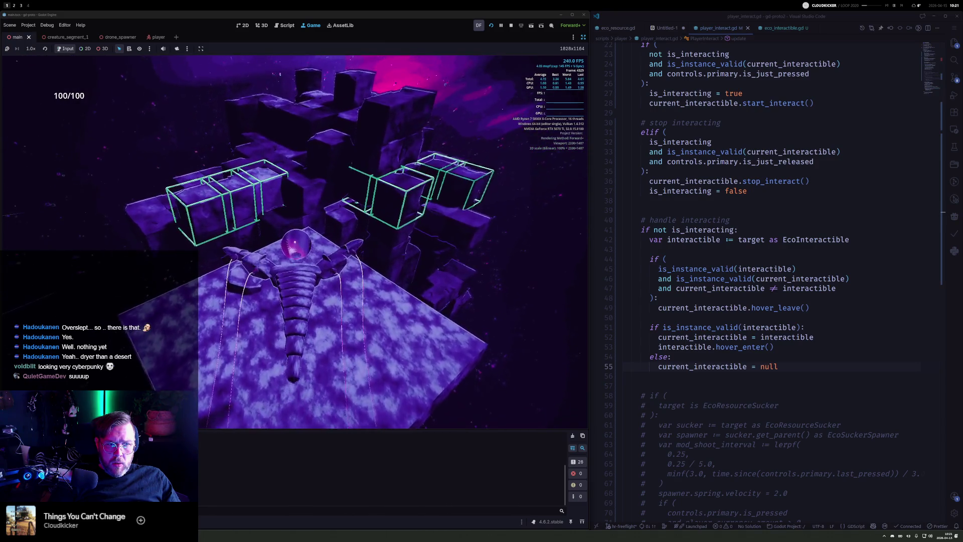
Step: Stop the test run with F8 and open eco_interactible.gd in VS Code
{"action": "key", "text": "F8"}
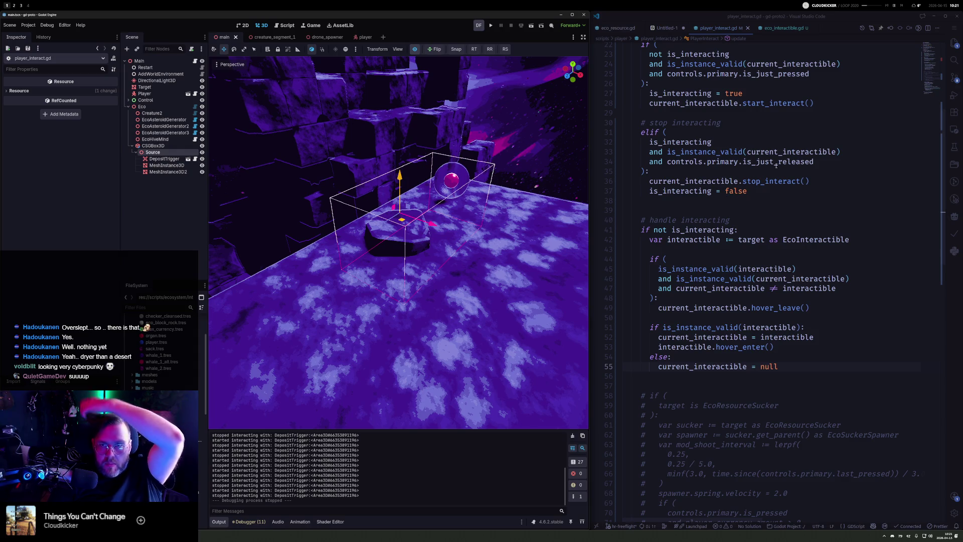
{"action": "left_click", "coordinate": [786, 181], "text": "ctrl"}
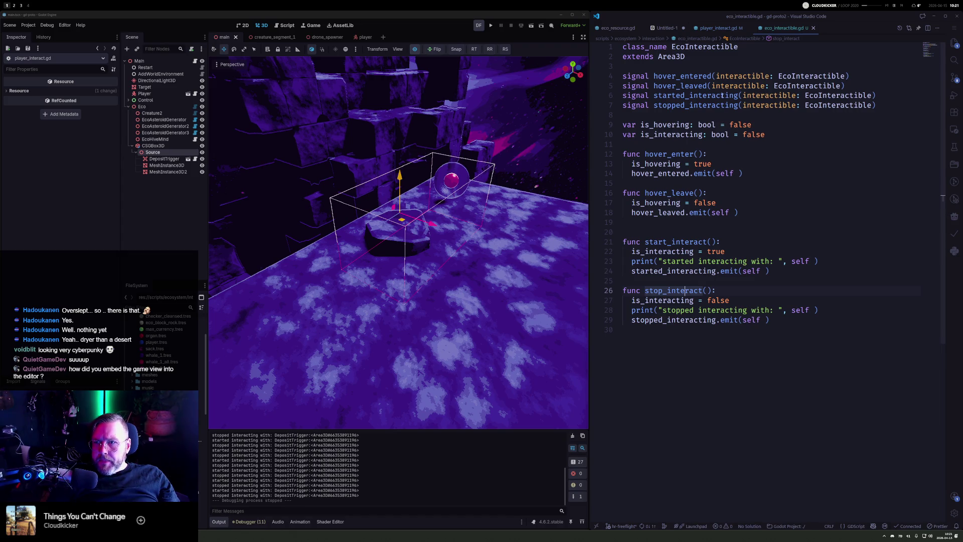
{"action": "left_click", "coordinate": [510, 37]}
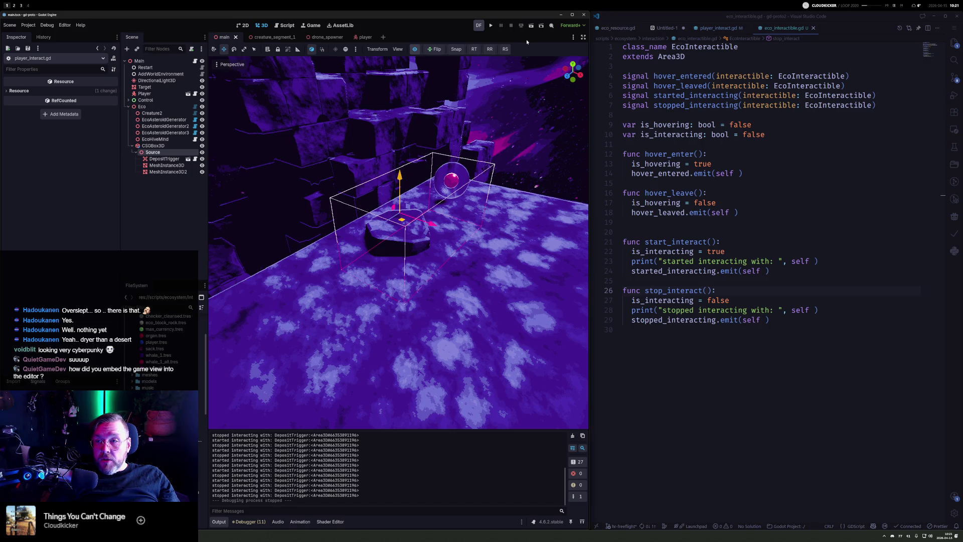
{"action": "left_click", "coordinate": [311, 25]}
{"action": "left_click", "coordinate": [408, 48]}
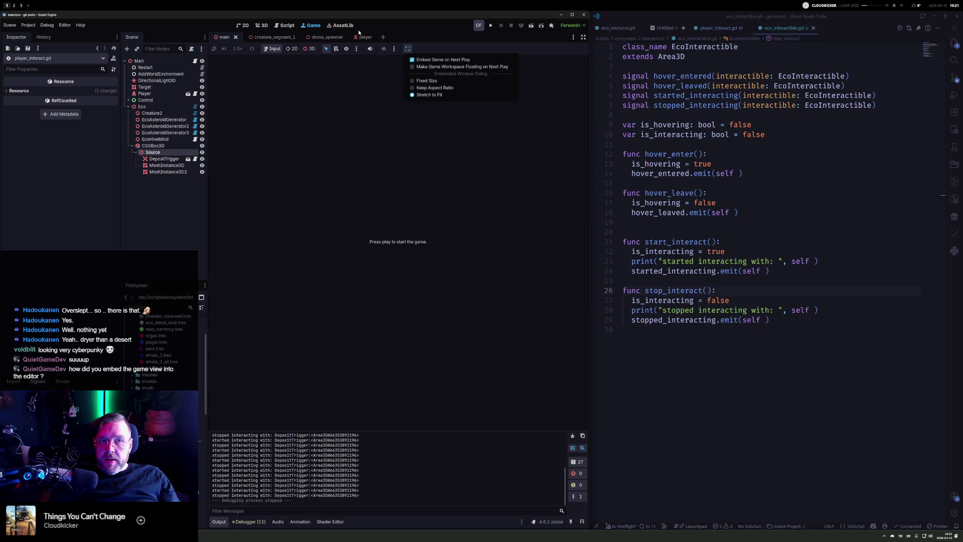
{"action": "left_click", "coordinate": [427, 31]}
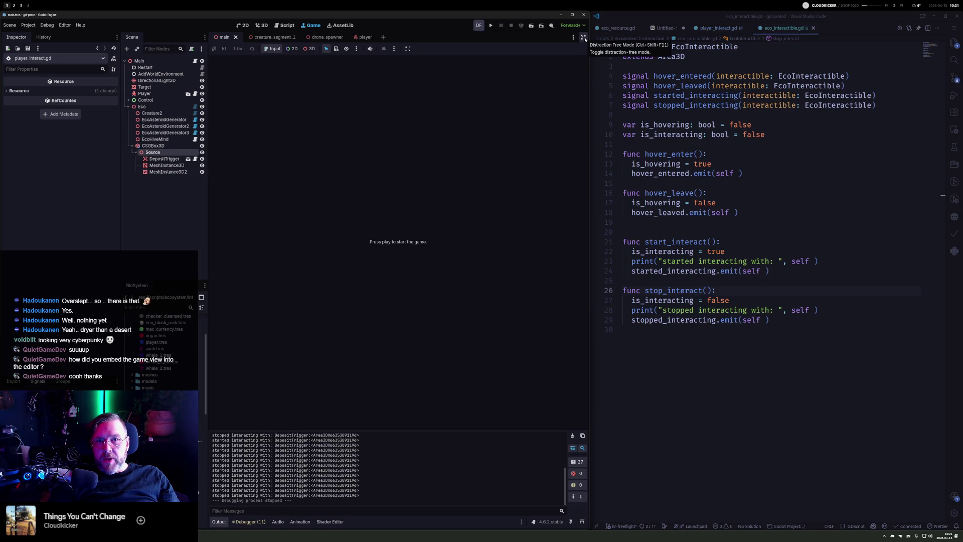
{"action": "left_click", "coordinate": [492, 26]}
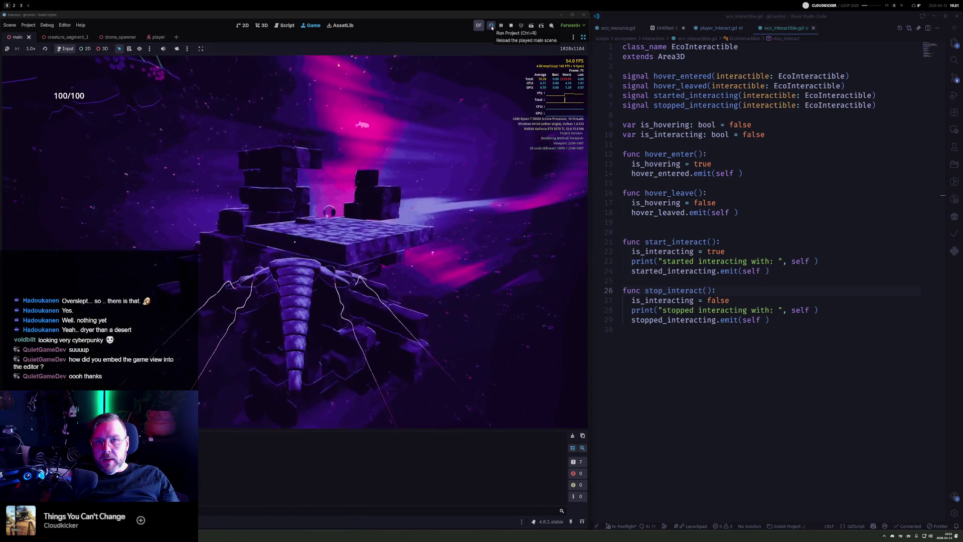
{"action": "key", "text": "F8"}
{"action": "left_click", "coordinate": [480, 26]}
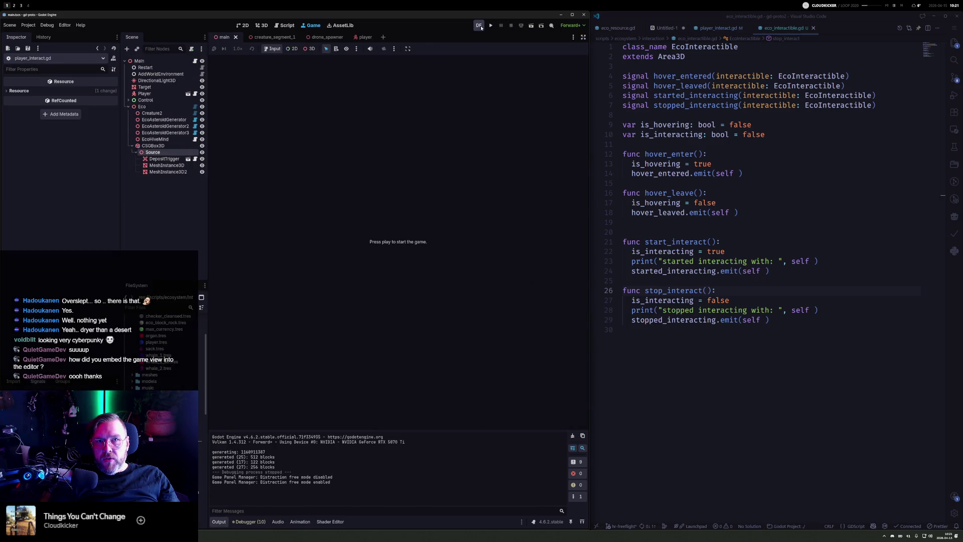
{"action": "left_click", "coordinate": [491, 25]}
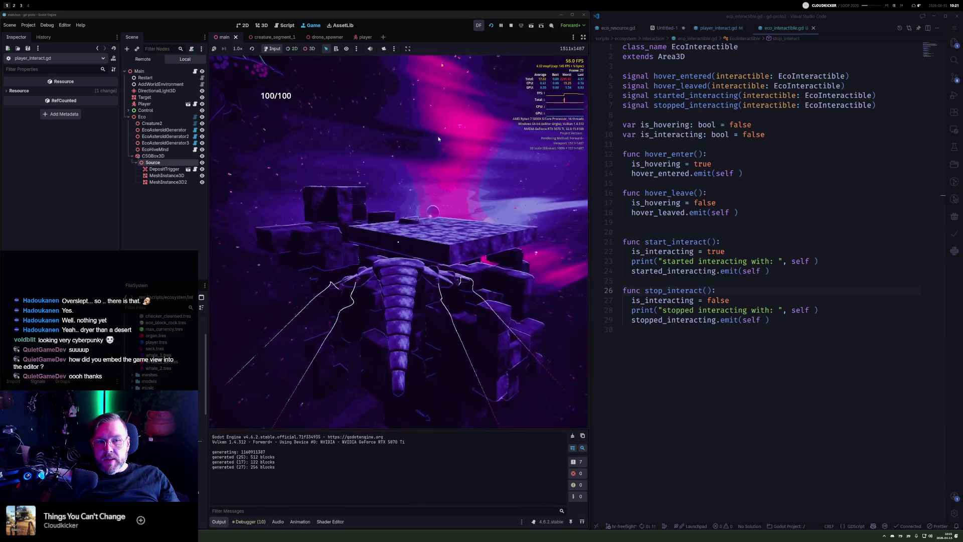
{"action": "left_click", "coordinate": [510, 26]}
{"action": "left_click", "coordinate": [478, 25]}
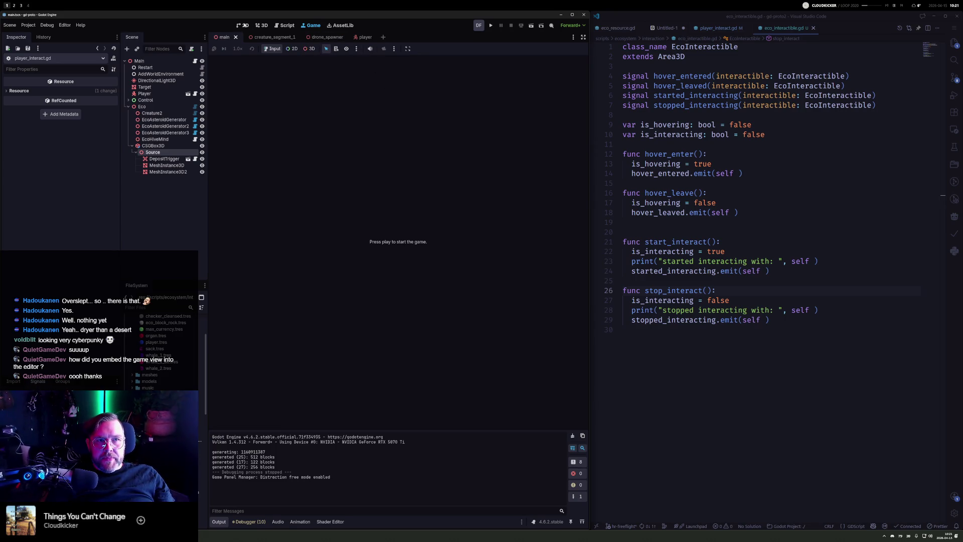
{"action": "left_click", "coordinate": [268, 26]}
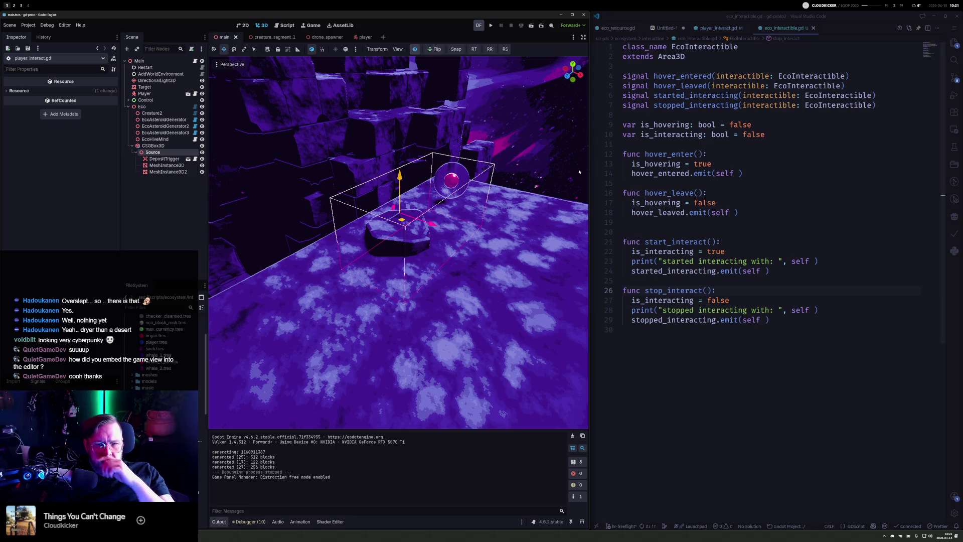
{"action": "key", "text": "Down"}
{"action": "key", "text": "Down"}
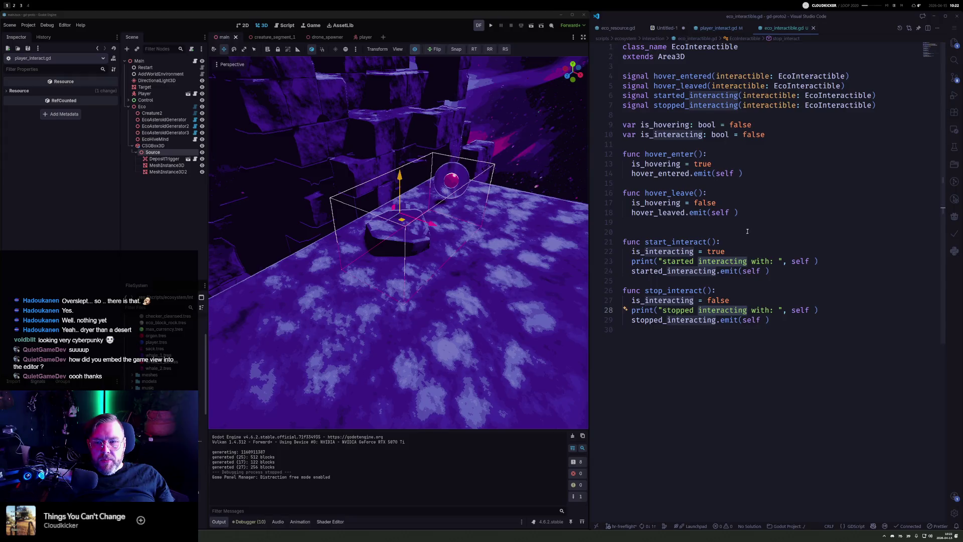
Step: Return to player_interact.gd and highlight is_interacting in the handle-interacting block
{"action": "key", "text": "ctrl+Tab"}
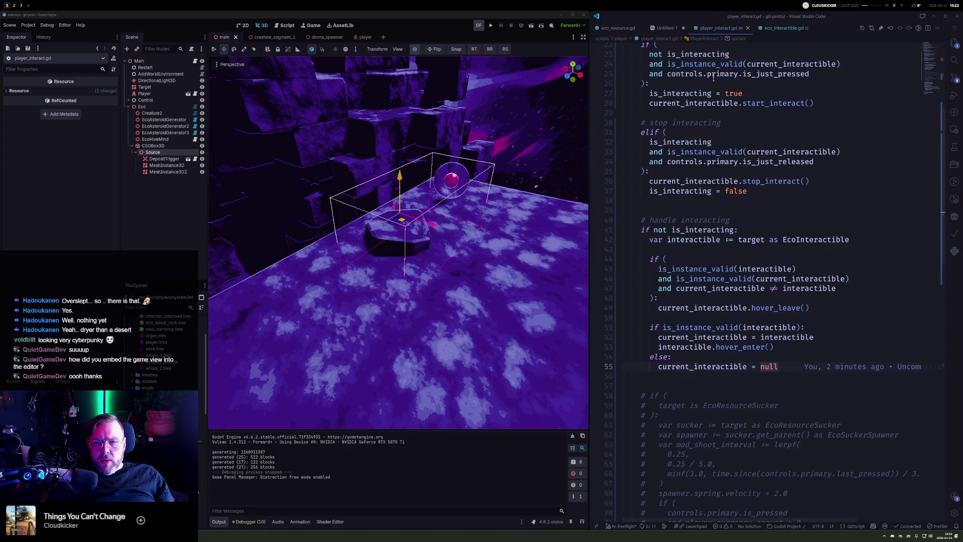
{"action": "left_click", "coordinate": [709, 232]}
{"action": "scroll", "coordinate": [709, 232], "scroll_direction": "up", "scroll_amount": 3}
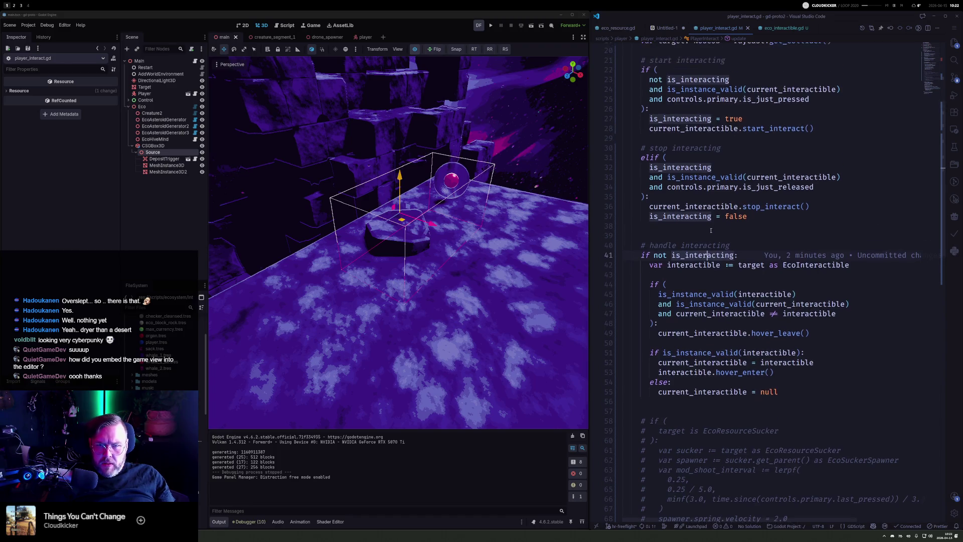
{"action": "mouse_move", "coordinate": [778, 467]}
{"action": "left_mouse_down"}
{"action": "mouse_move", "coordinate": [649, 360]}
{"action": "mouse_move", "coordinate": [633, 326]}
{"action": "left_mouse_up"}
{"action": "double_click", "coordinate": [673, 292]}
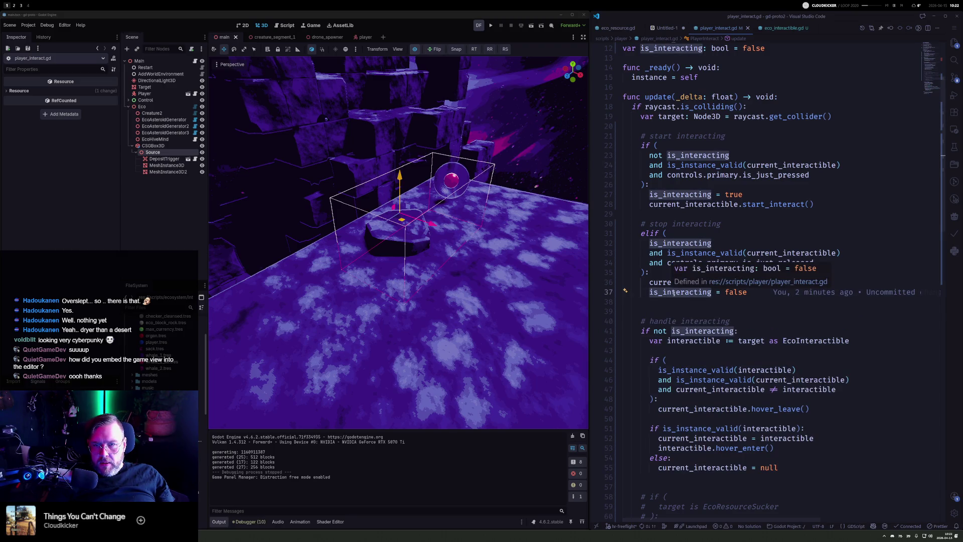
{"action": "left_click", "coordinate": [672, 292]}
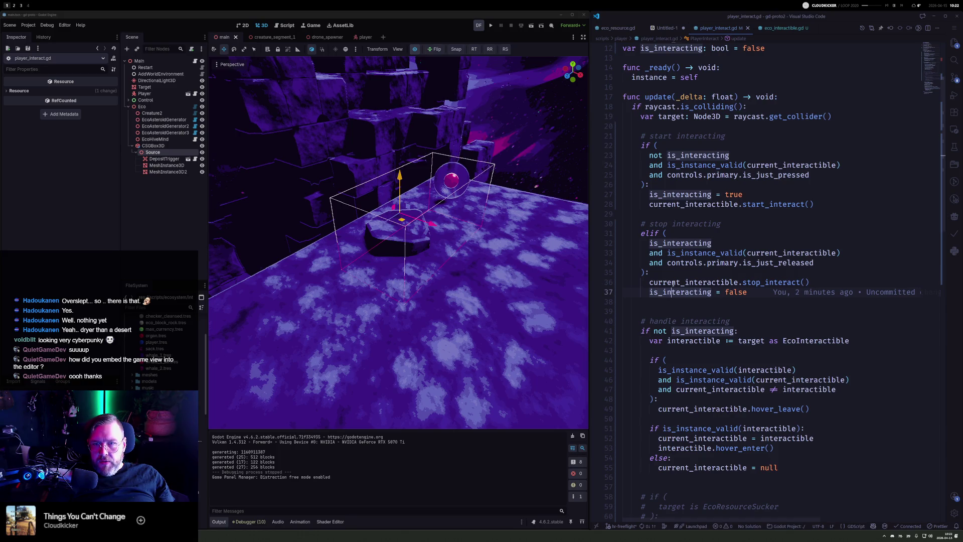
Step: Highlight is_interacting in the start/stop conditions and every use of current_interactible
{"action": "double_click", "coordinate": [659, 195]}
{"action": "mouse_move", "coordinate": [659, 195]}
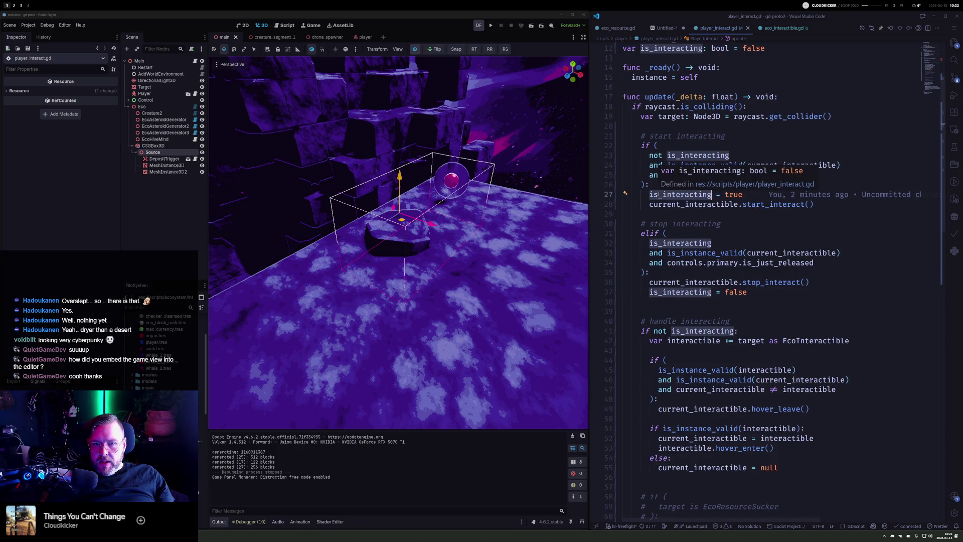
{"action": "double_click", "coordinate": [678, 244]}
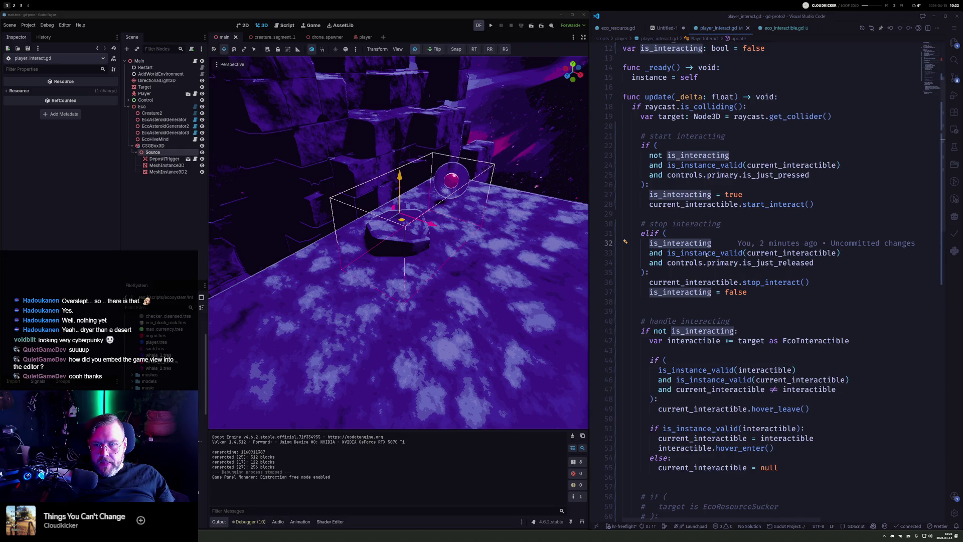
{"action": "double_click", "coordinate": [774, 253]}
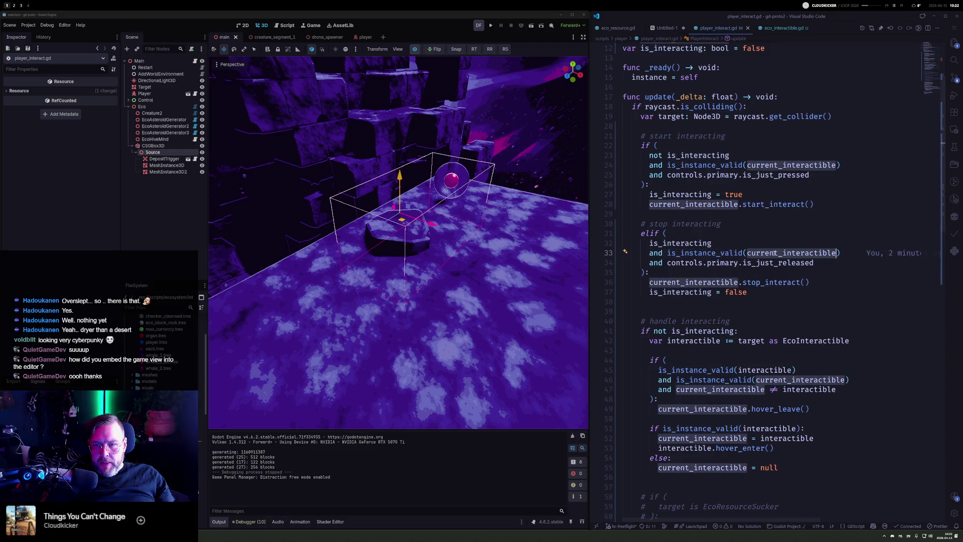
{"action": "scroll", "coordinate": [736, 306], "scroll_direction": "down", "scroll_amount": 2}
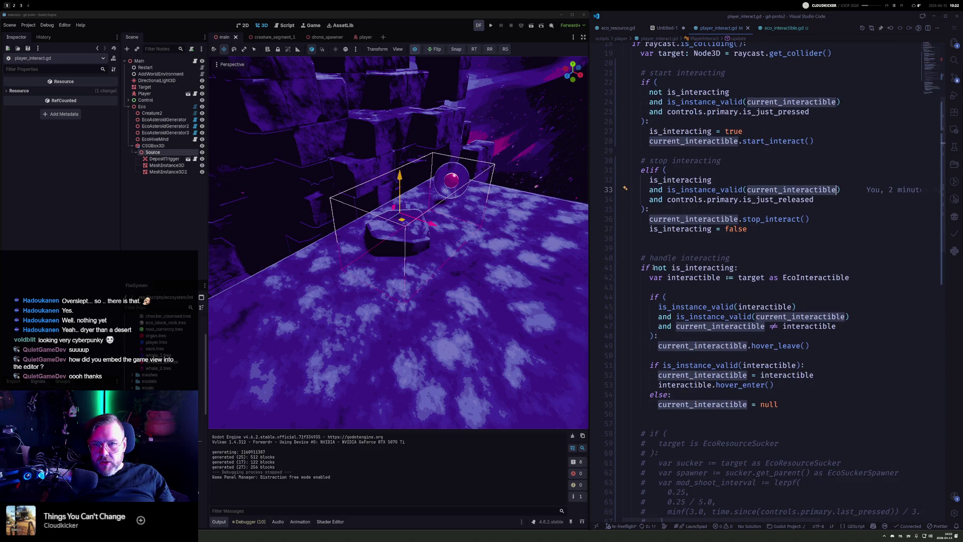
{"action": "left_click", "coordinate": [746, 267]}
{"action": "scroll", "coordinate": [720, 297], "scroll_direction": "up", "scroll_amount": 5}
{"action": "left_click", "coordinate": [859, 199]}
Step: Add a debug print(is_interacting) line, save, and run the game briefly to watch output
{"action": "key", "text": "Return"}
{"action": "key", "text": "Return"}
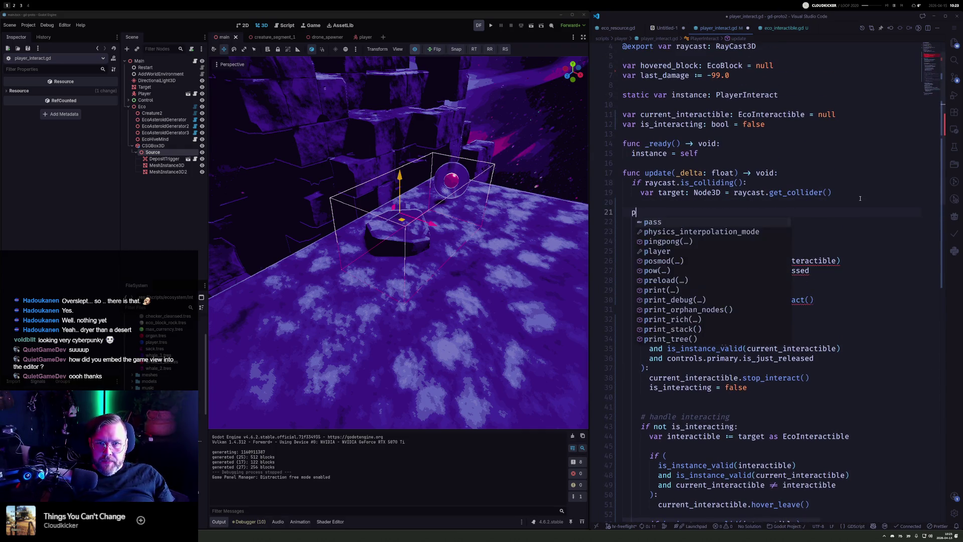
{"action": "key", "text": "Up"}
{"action": "type", "text": "print(is"}
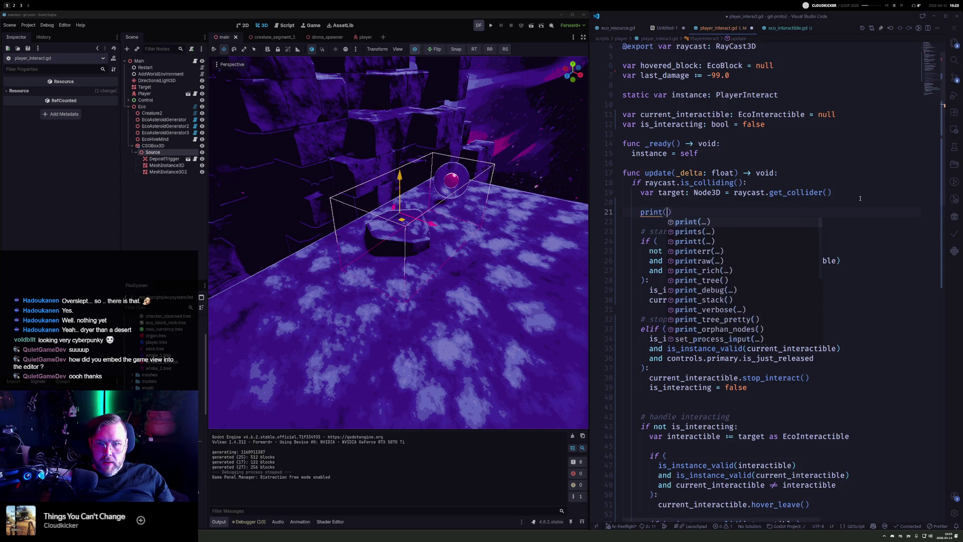
{"action": "type", "text": "_interacting"}
{"action": "key", "text": "ctrl+s"}
{"action": "key", "text": "F5"}
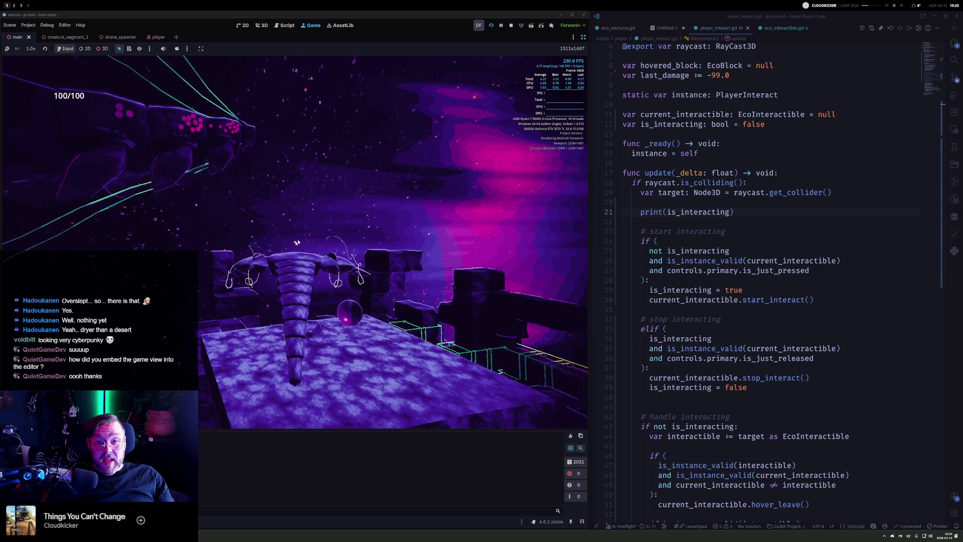
{"action": "key", "text": "F8"}
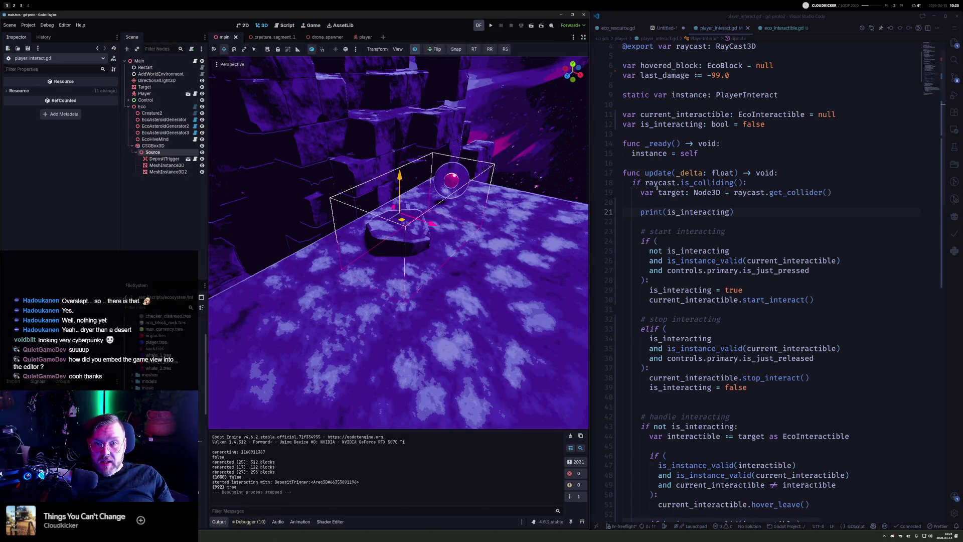
Step: Cut the start and stop interacting blocks and paste them at the top of update()
{"action": "left_click", "coordinate": [737, 202]}
{"action": "left_click", "coordinate": [763, 239]}
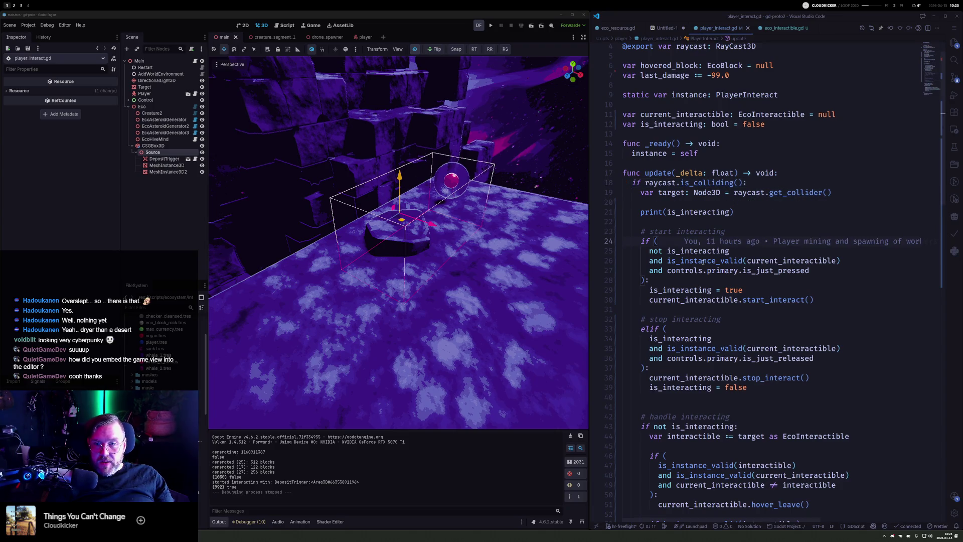
{"action": "mouse_move", "coordinate": [757, 388]}
{"action": "left_mouse_down"}
{"action": "mouse_move", "coordinate": [712, 359]}
{"action": "mouse_move", "coordinate": [639, 232]}
{"action": "left_mouse_up"}
{"action": "key", "text": "ctrl+x"}
{"action": "left_click", "coordinate": [752, 212]}
{"action": "key", "text": "ctrl+shift+k"}
{"action": "left_click", "coordinate": [785, 173]}
{"action": "key", "text": "Return"}
{"action": "key", "text": "Return"}
{"action": "key", "text": "ctrl+v"}
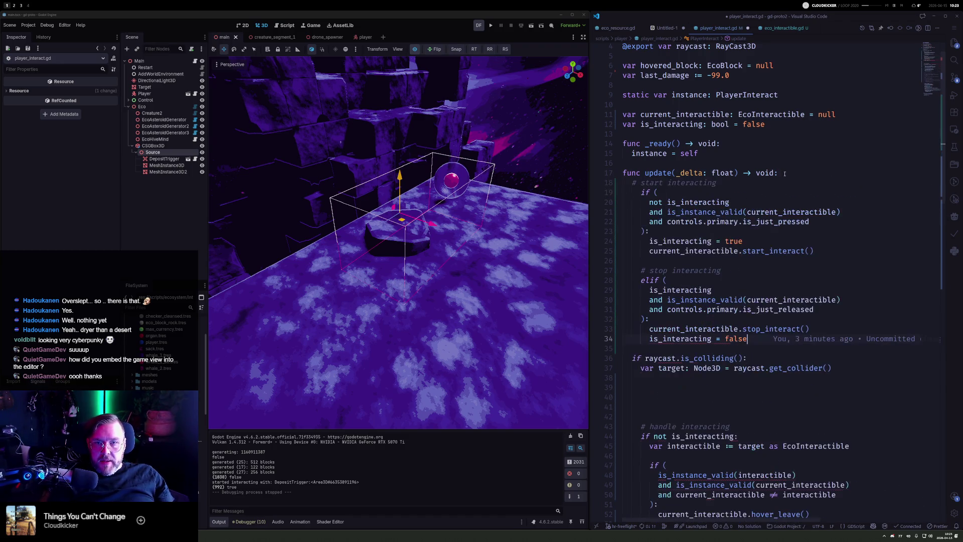
Step: Dedent the pasted block, remove leftover blank lines, save, and run the game
{"action": "left_click", "coordinate": [639, 196], "text": "shift"}
{"action": "key", "text": "shift+Tab"}
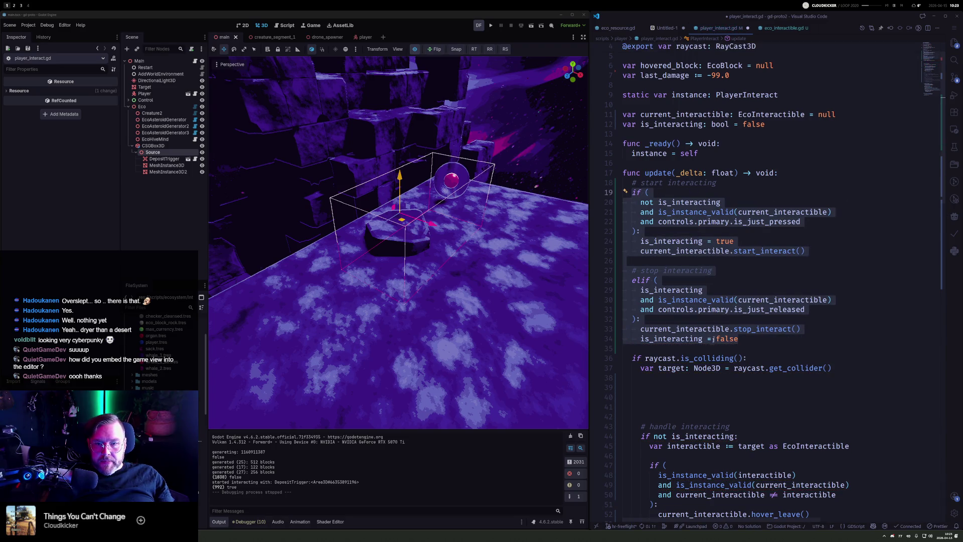
{"action": "left_click", "coordinate": [677, 383]}
{"action": "key", "text": "ctrl+shift+k"}
{"action": "key", "text": "ctrl+shift+k"}
{"action": "key", "text": "ctrl+shift+k"}
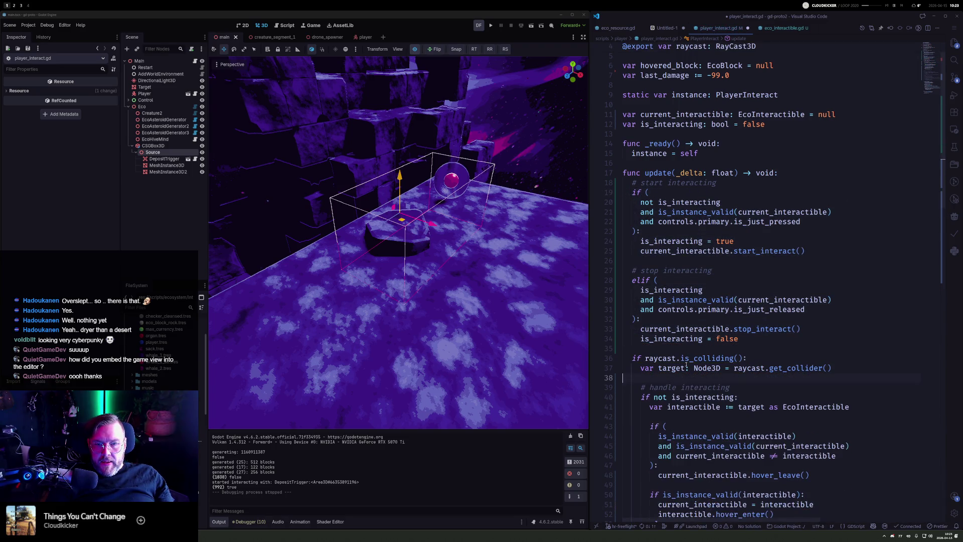
{"action": "key", "text": "ctrl+s"}
{"action": "left_click", "coordinate": [491, 25]}
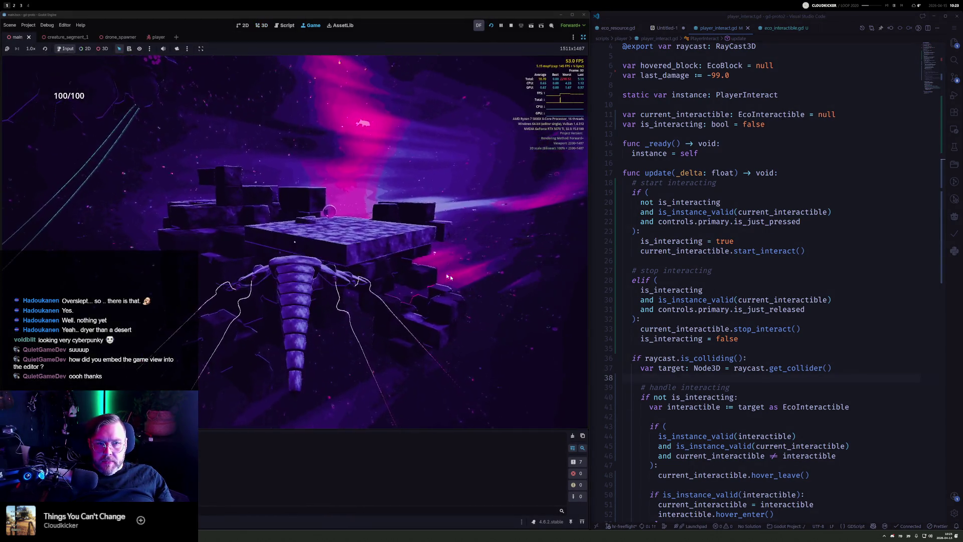
Step: Walk the player onto the platform in the running game to test interacting
{"action": "left_click", "coordinate": [449, 276]}
{"action": "key", "text": "w"}
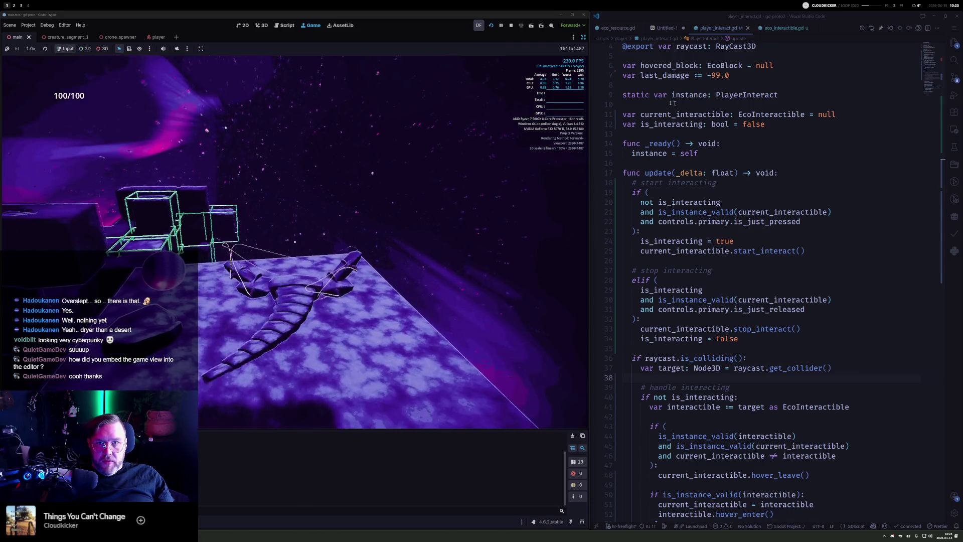
{"action": "scroll", "coordinate": [749, 329], "scroll_direction": "down", "scroll_amount": 3}
{"action": "scroll", "coordinate": [750, 329], "scroll_direction": "down", "scroll_amount": 13}
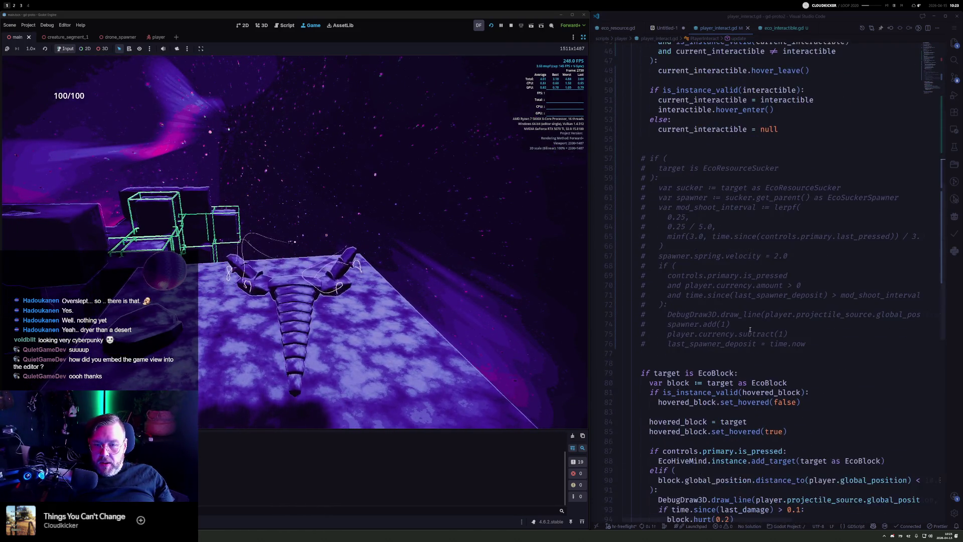
Step: Comment out the EcoBlock handling block in update() with Ctrl+/
{"action": "left_click", "coordinate": [640, 309]}
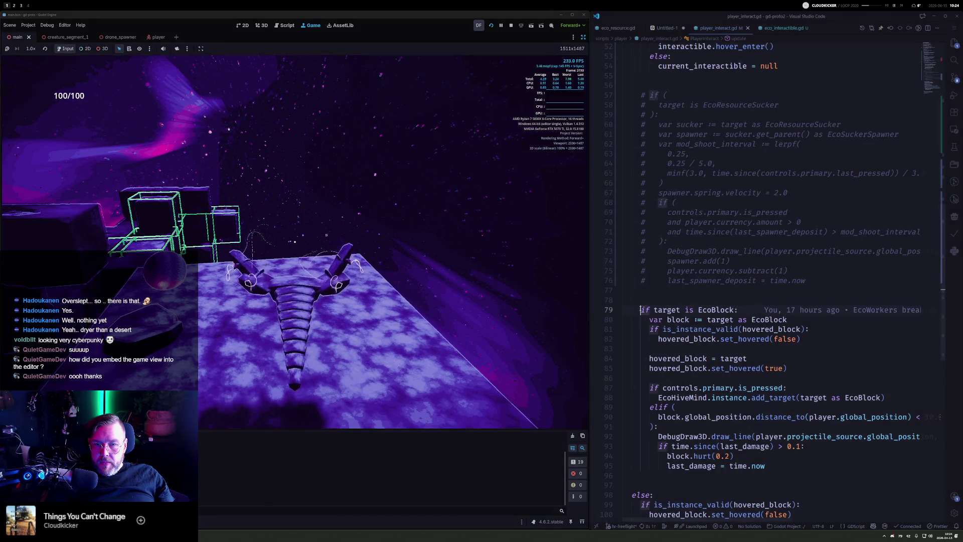
{"action": "left_click", "coordinate": [784, 473], "text": "shift"}
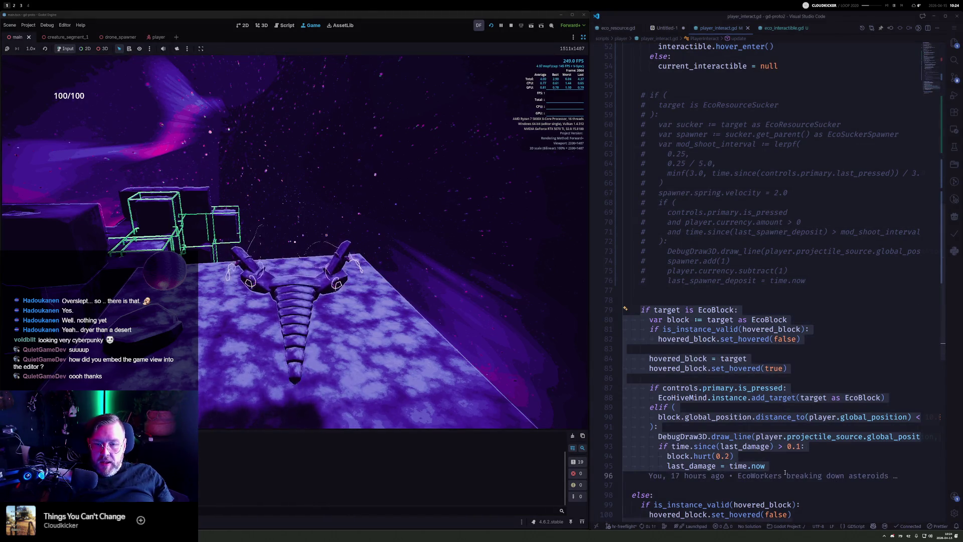
{"action": "key", "text": "ctrl+slash"}
{"action": "scroll", "coordinate": [760, 280], "scroll_direction": "up", "scroll_amount": 5}
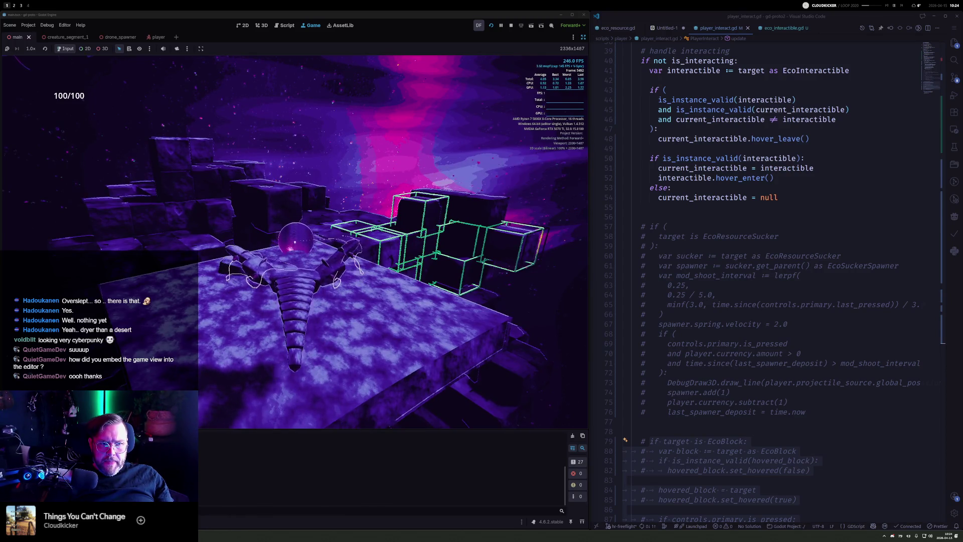
{"action": "left_click", "coordinate": [770, 157]}
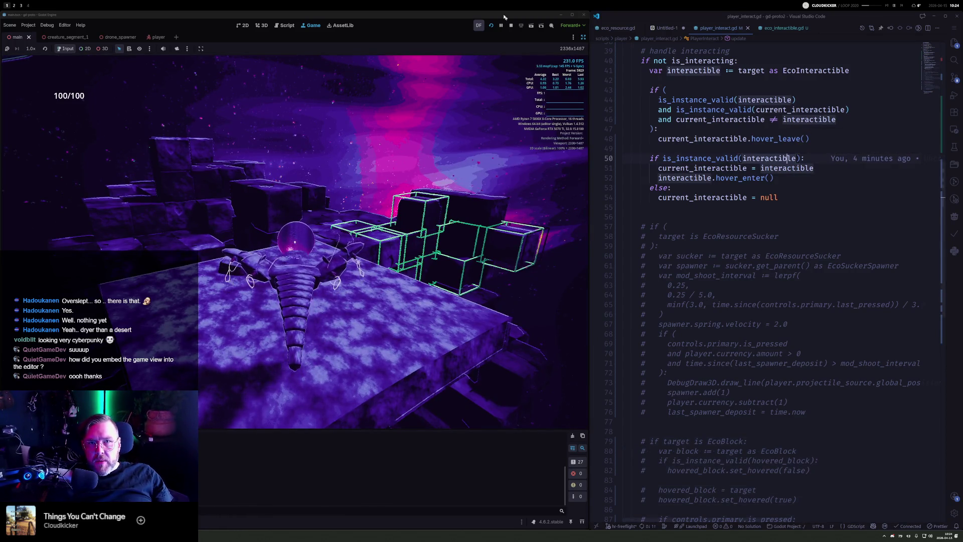
Step: Open eco_deposit_trigger.gd through the quick file search with 'depos'
{"action": "left_click", "coordinate": [761, 79]}
{"action": "key", "text": "ctrl+p"}
{"action": "type", "text": "depos"}
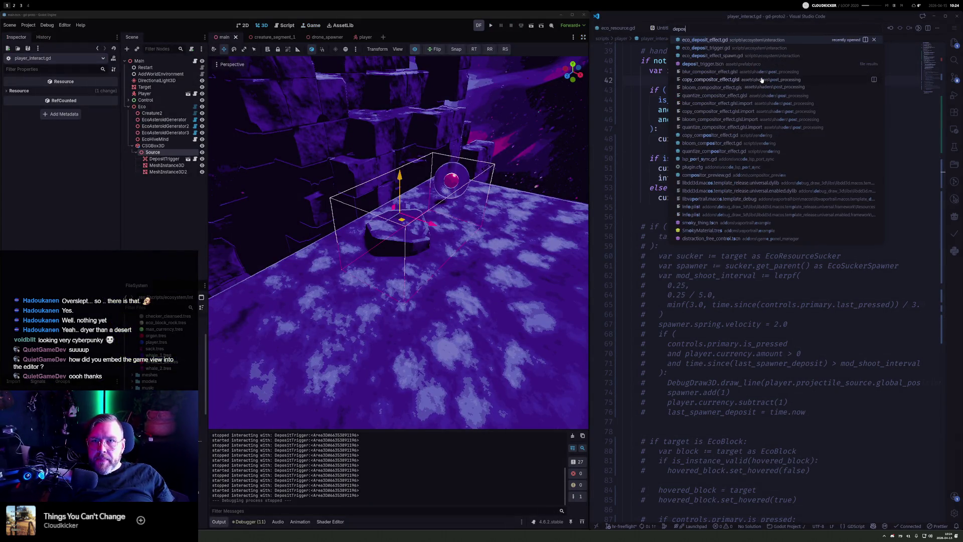
{"action": "key", "text": "Down"}
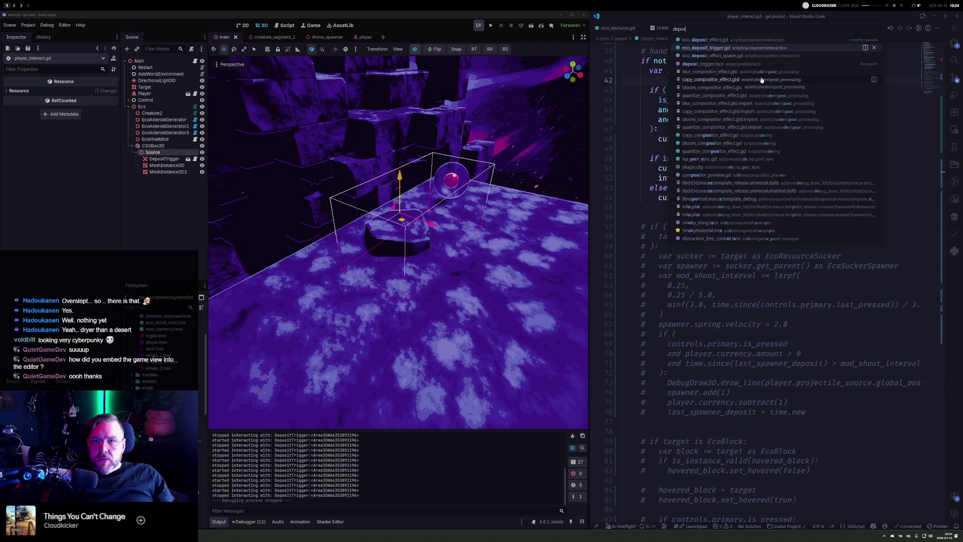
{"action": "key", "text": "Return"}
Step: Start an 'if (is_interacting' condition at the top of _physics_process
{"action": "key", "text": "Down"}
{"action": "key", "text": "Down"}
{"action": "key", "text": "Down"}
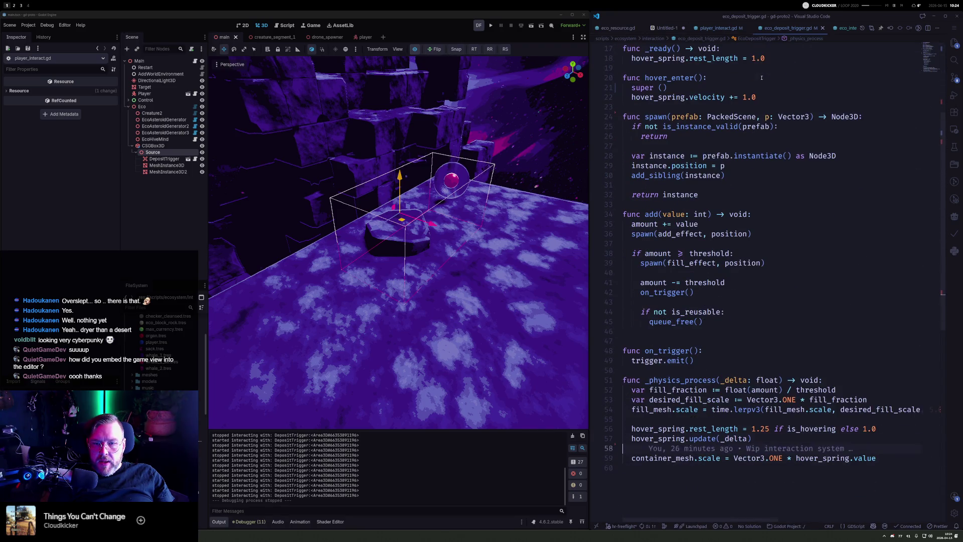
{"action": "key", "text": "Down"}
{"action": "key", "text": "End"}
{"action": "key", "text": "Return"}
{"action": "key", "text": "Return"}
{"action": "type", "text": "if"}
{"action": "key", "text": "BackSpace"}
{"action": "key", "text": "BackSpace"}
{"action": "key", "text": "BackSpace"}
{"action": "key", "text": "Up"}
{"action": "key", "text": "Up"}
{"action": "key", "text": "Up"}
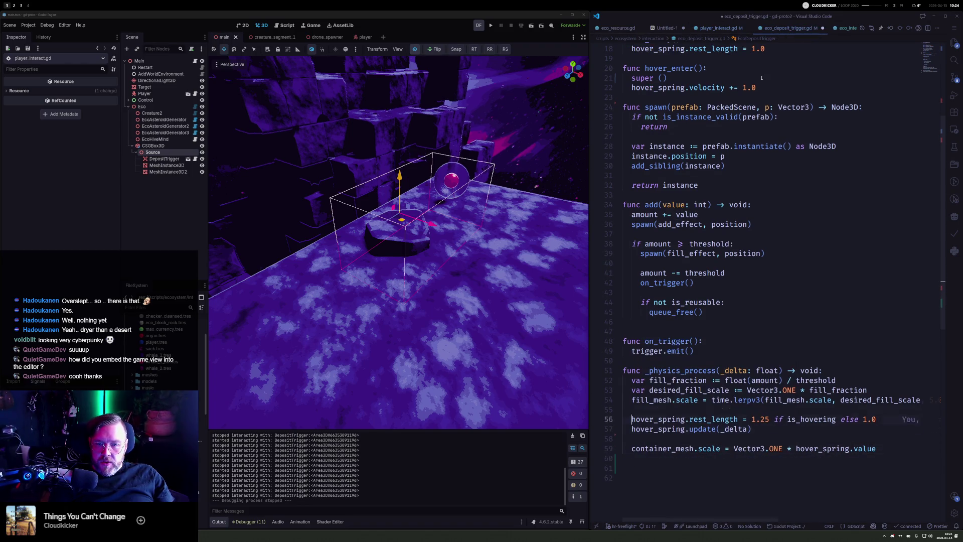
{"action": "key", "text": "Return"}
{"action": "key", "text": "Return"}
{"action": "key", "text": "Return"}
{"action": "key", "text": "Up"}
{"action": "key", "text": "Up"}
{"action": "key", "text": "Up"}
{"action": "type", "text": "if is_"}
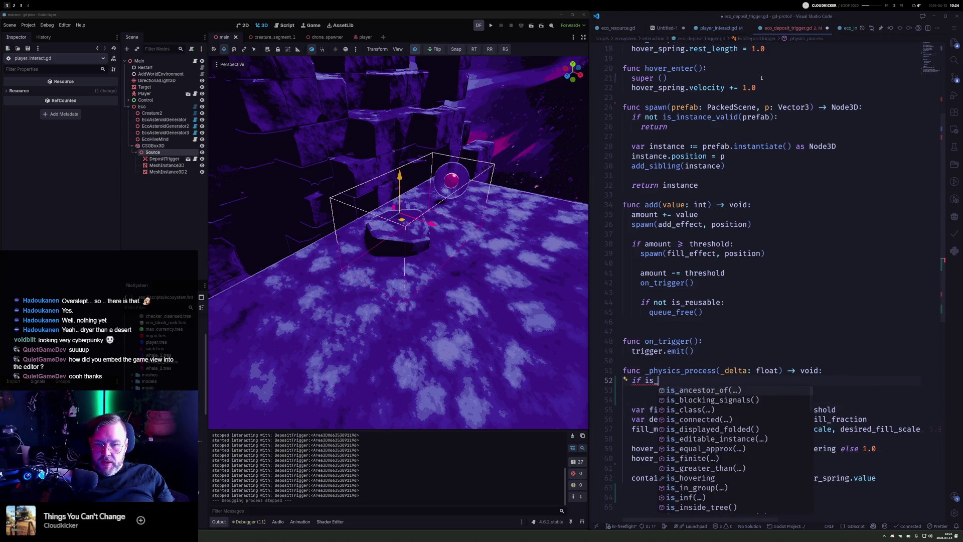
{"action": "type", "text": "interacting"}
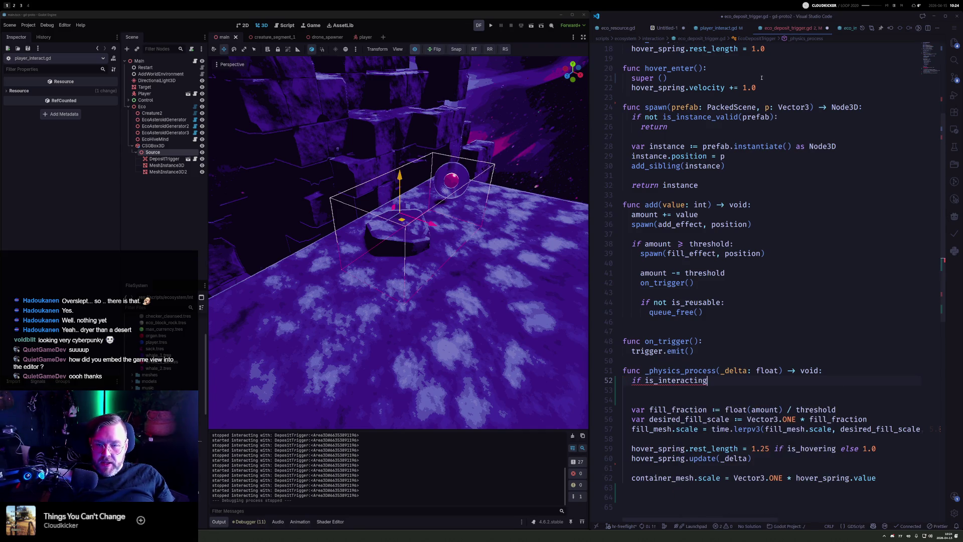
{"action": "key", "text": "ctrl+shift+Left"}
{"action": "type", "text": "("}
{"action": "key", "text": "Return"}
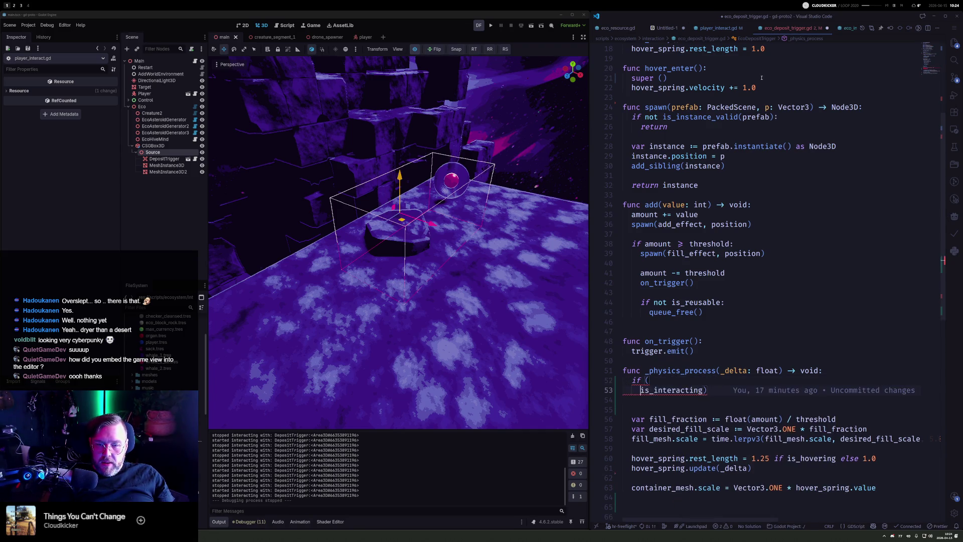
Step: Add 'and Player.instance.currency.amount >' and 'and time.since(last_deposit) >' conditions to the if header
{"action": "key", "text": "Return"}
{"action": "type", "text": "a"}
{"action": "key", "text": "Escape"}
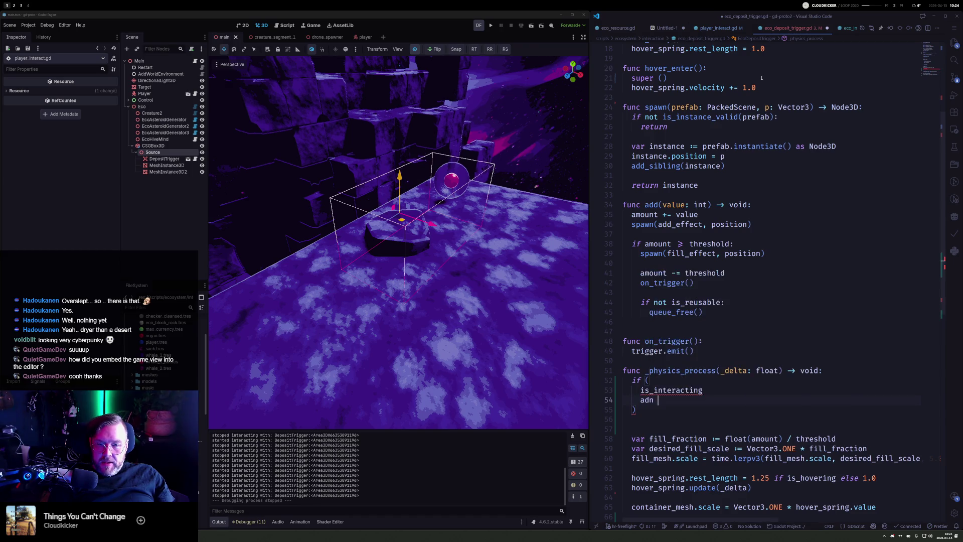
{"action": "type", "text": "nd Player"}
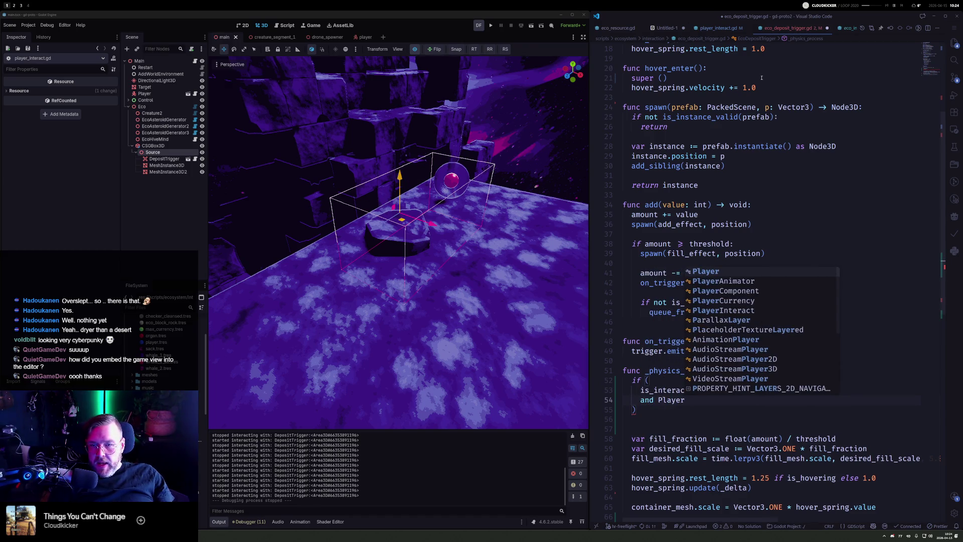
{"action": "type", "text": ".in"}
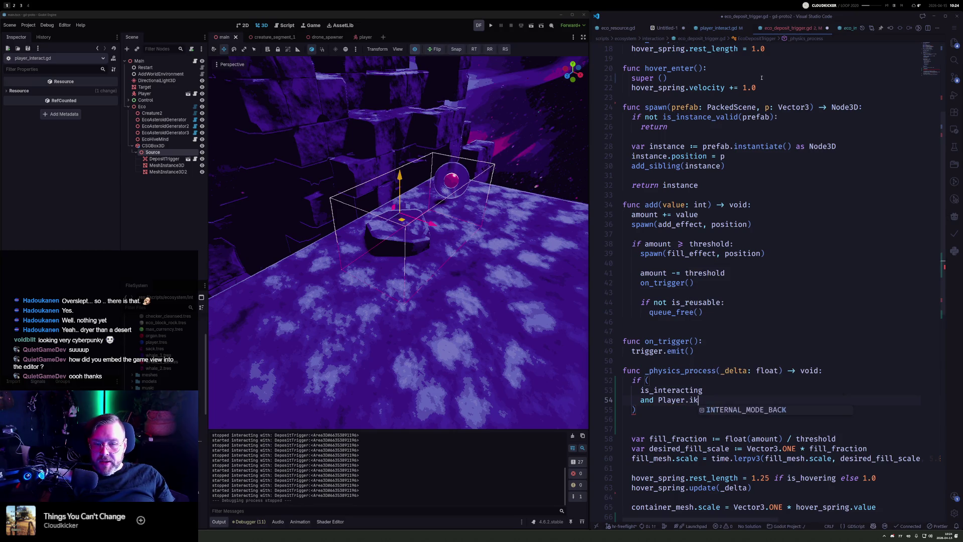
{"action": "key", "text": "Tab"}
{"action": "type", "text": "."}
{"action": "type", "text": "currency.amouy"}
{"action": "key", "text": "BackSpace"}
{"action": "key", "text": "BackSpace"}
{"action": "type", "text": "unt >"}
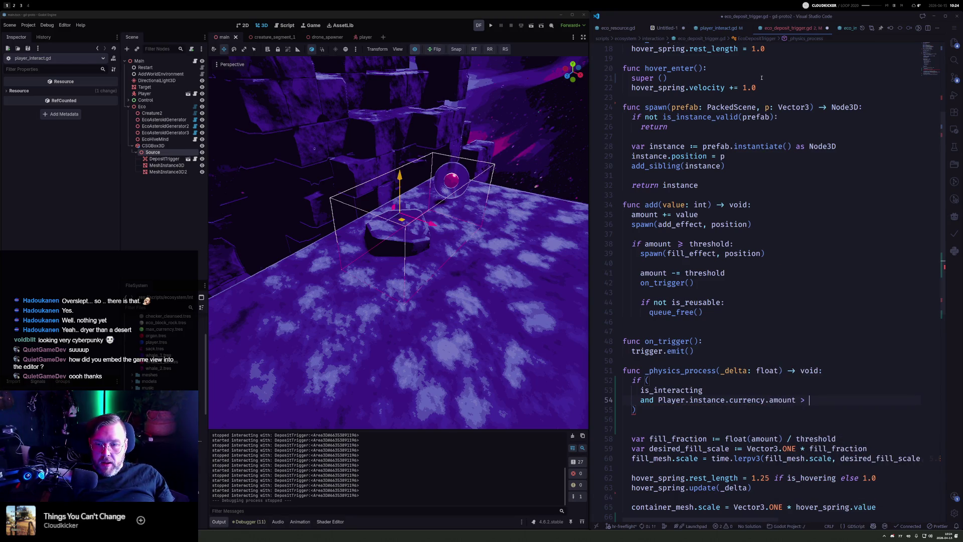
{"action": "key", "text": "Down"}
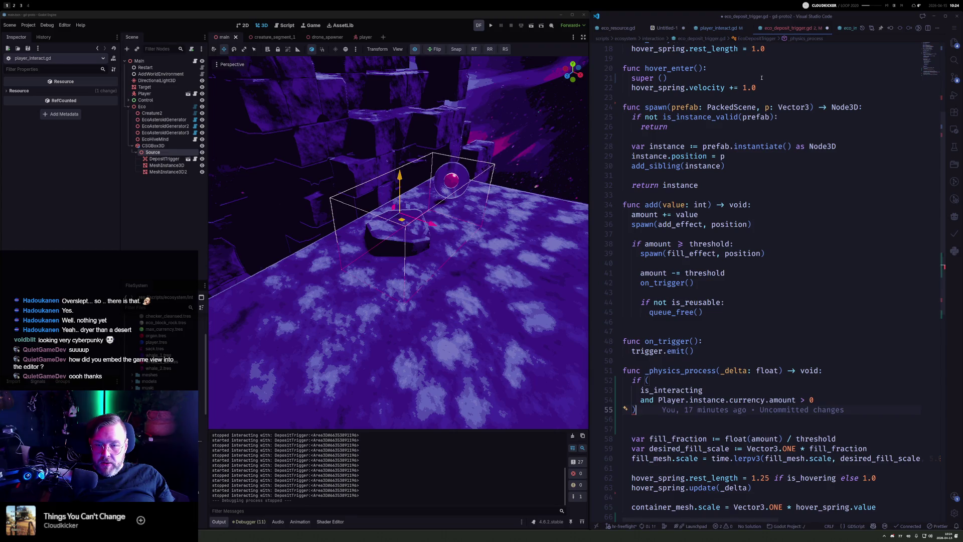
{"action": "type", "text": ":"}
{"action": "key", "text": "Return"}
{"action": "key", "text": "Up"}
{"action": "key", "text": "Up"}
{"action": "key", "text": "End"}
{"action": "key", "text": "Return"}
{"action": "type", "text": "and time.since"}
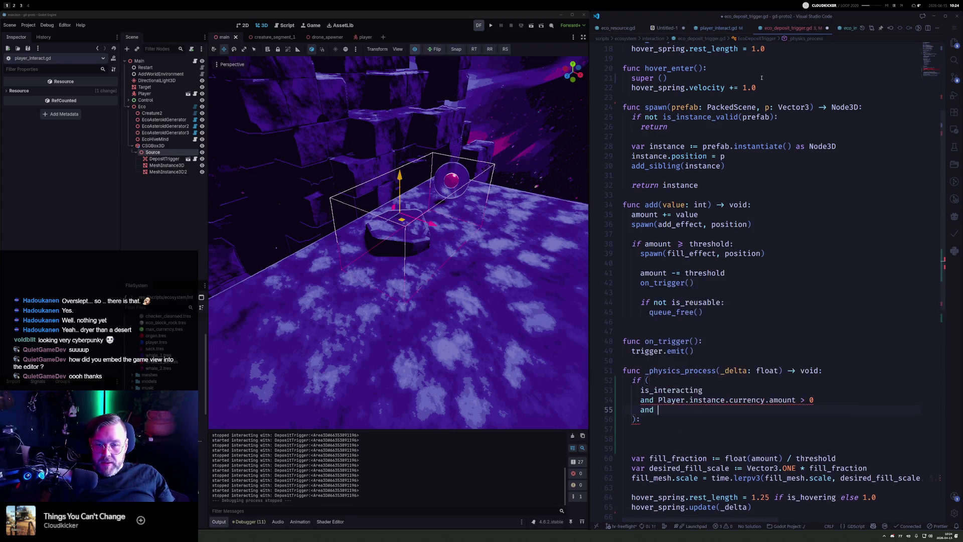
{"action": "type", "text": "(last_depos"}
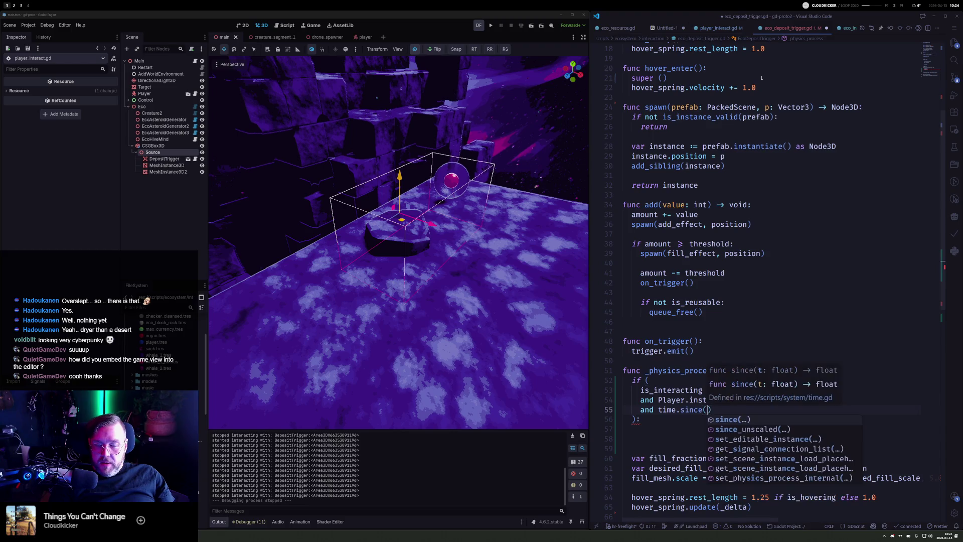
{"action": "type", "text": "it) > 0.1"}
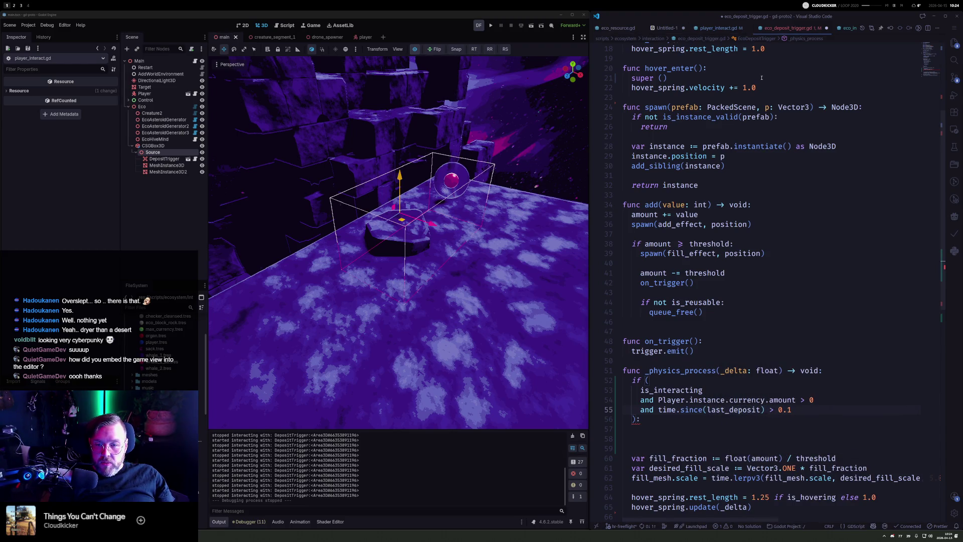
{"action": "key", "text": "Down"}
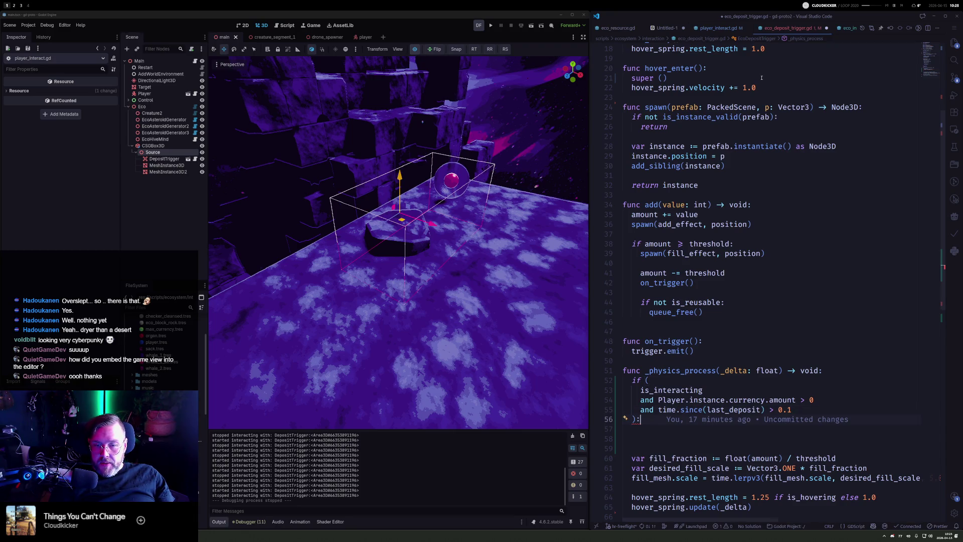
Step: Fill the if body with add(1), Player.instance.currency.subtract(1) and last_deposit = time.now
{"action": "key", "text": "Return"}
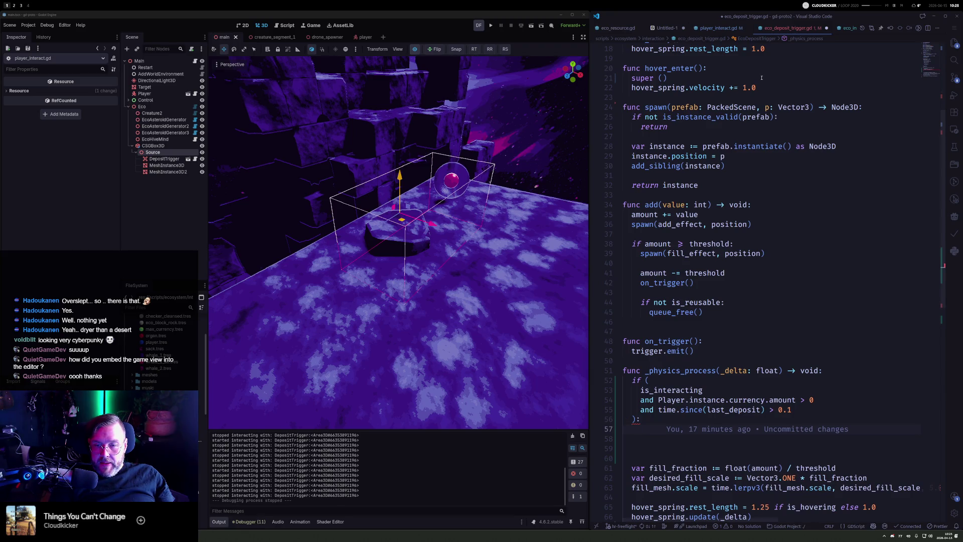
{"action": "type", "text": "add("}
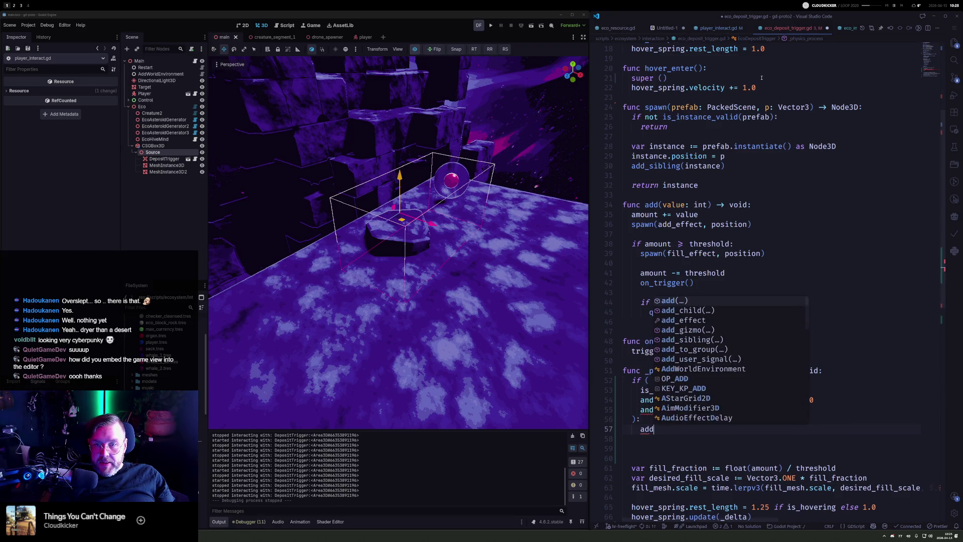
{"action": "type", "text": "1)"}
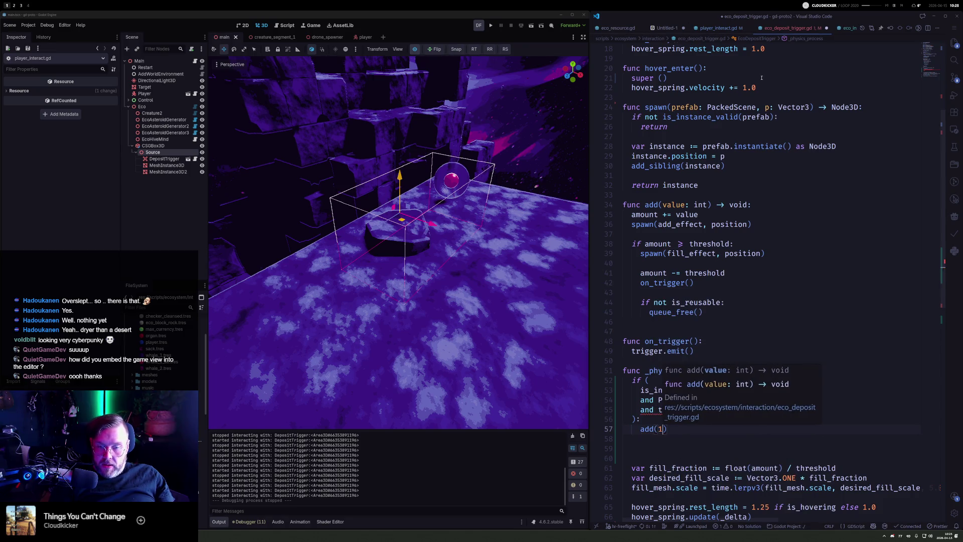
{"action": "key", "text": "Return"}
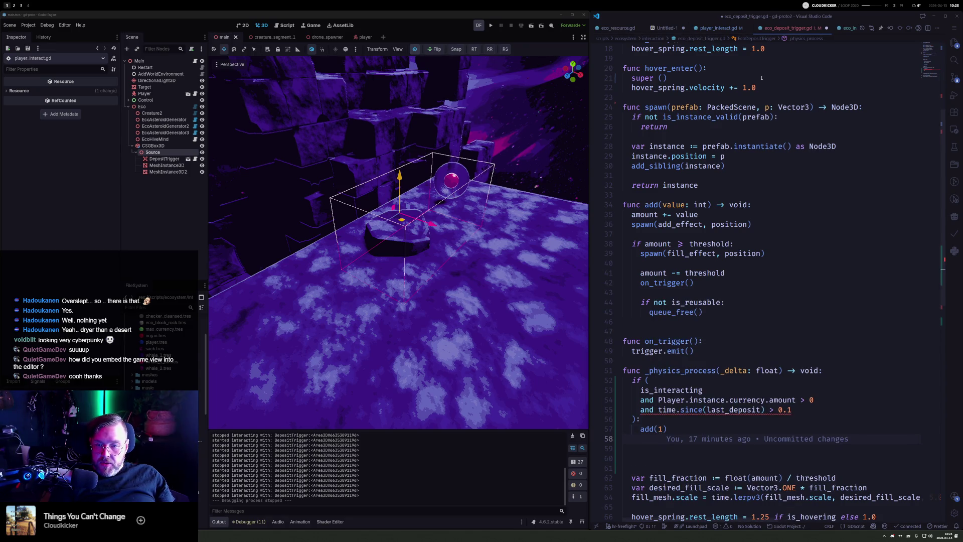
{"action": "type", "text": "Player.instance"}
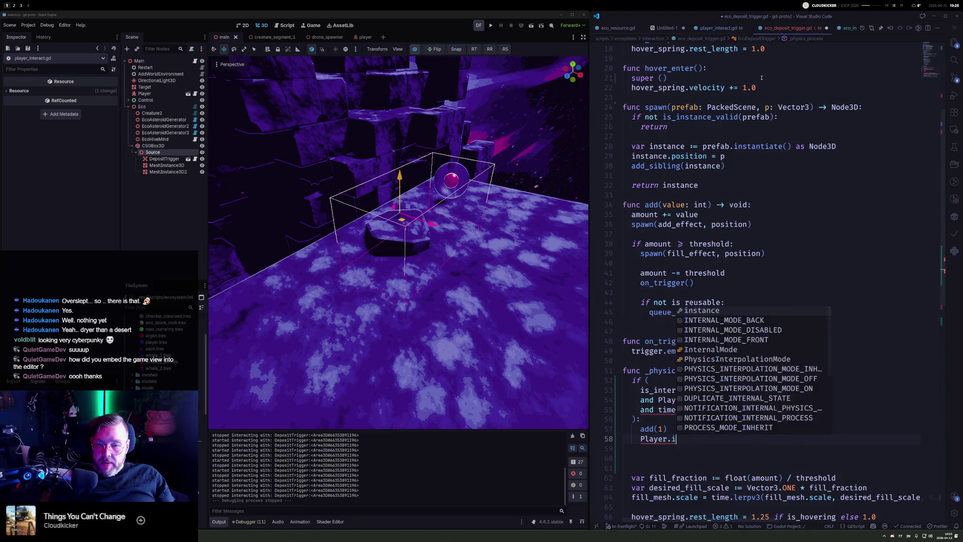
{"action": "type", "text": ".currency.am"}
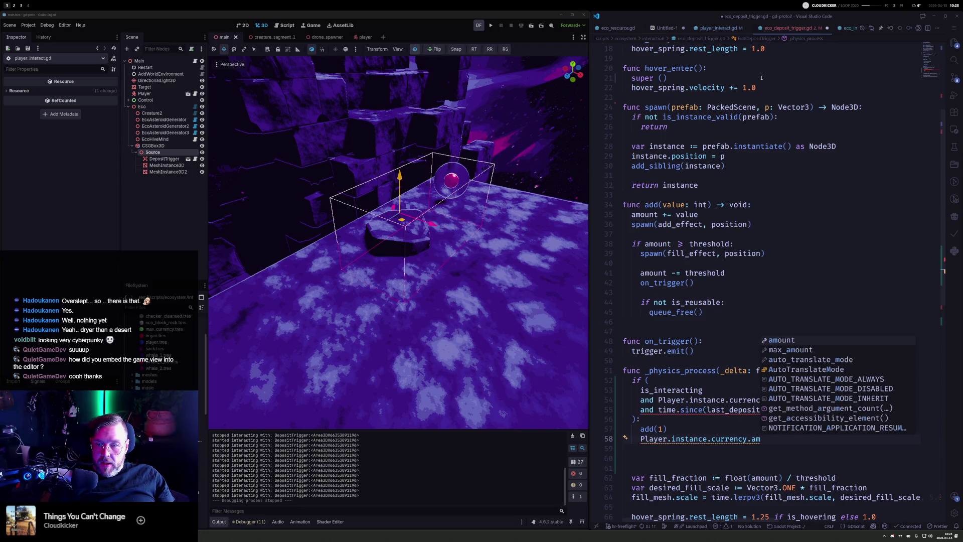
{"action": "key", "text": "BackSpace"}
{"action": "key", "text": "BackSpace"}
{"action": "type", "text": "subtract(1)"}
{"action": "key", "text": "Return"}
{"action": "type", "text": "ti"}
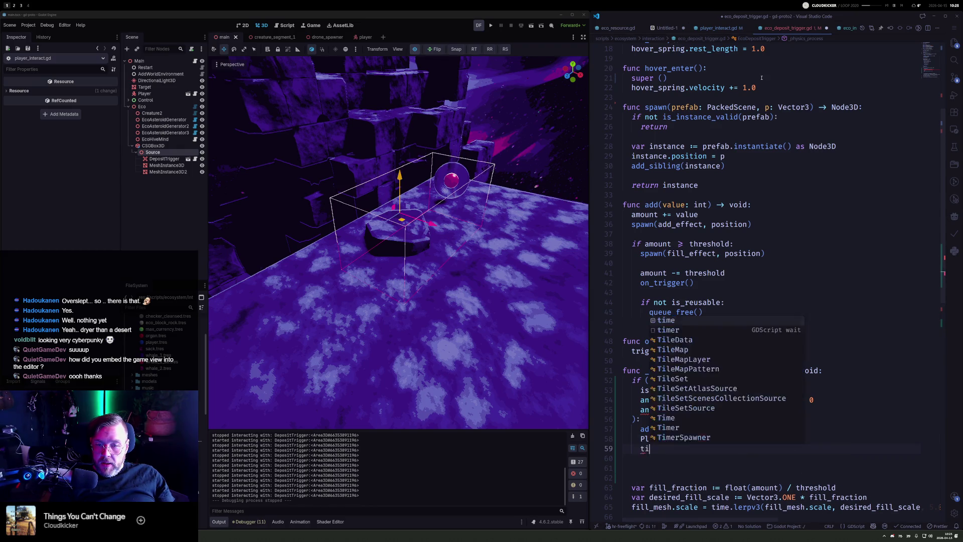
{"action": "type", "text": "me."}
{"action": "key", "text": "BackSpace"}
{"action": "key", "text": "BackSpace"}
{"action": "key", "text": "BackSpace"}
{"action": "key", "text": "BackSpace"}
{"action": "type", "text": "last_deposit "}
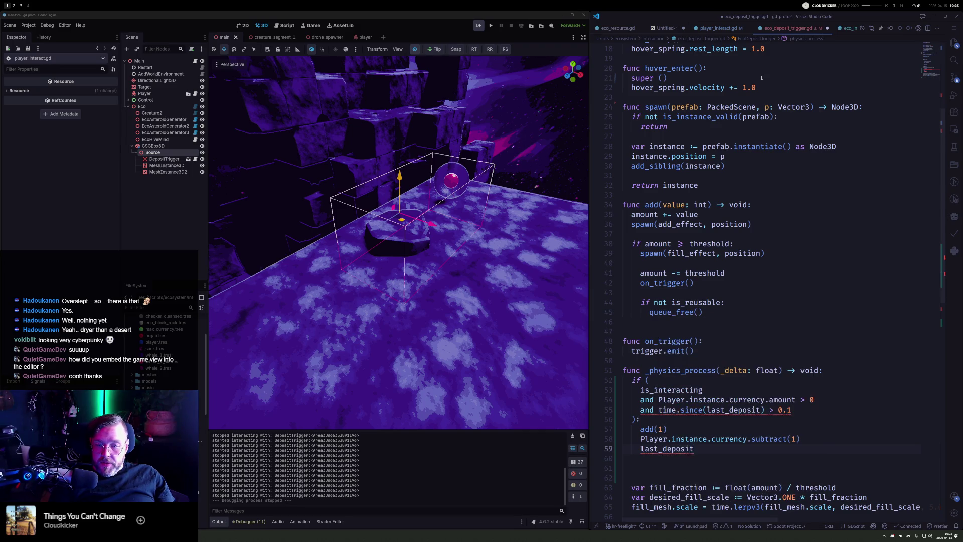
{"action": "type", "text": "= time"}
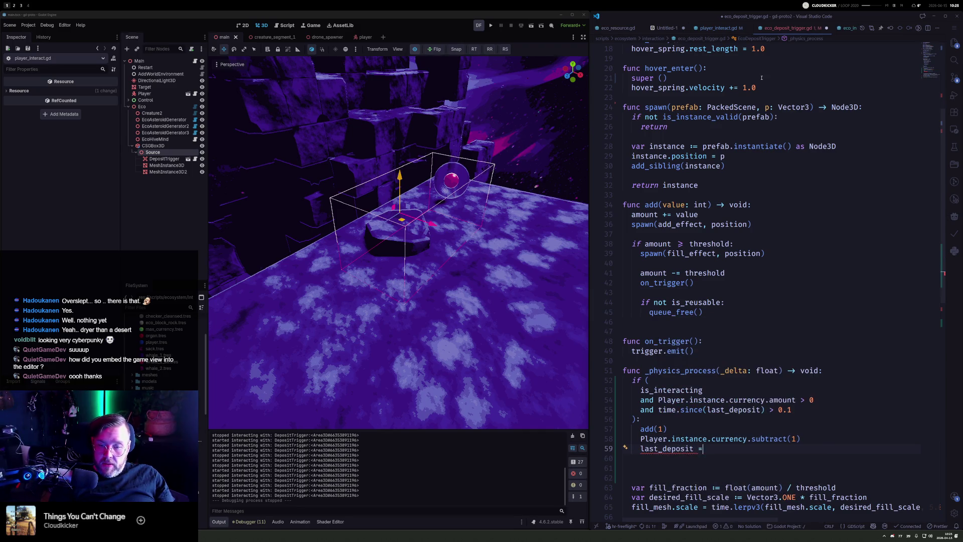
{"action": "type", "text": ".now"}
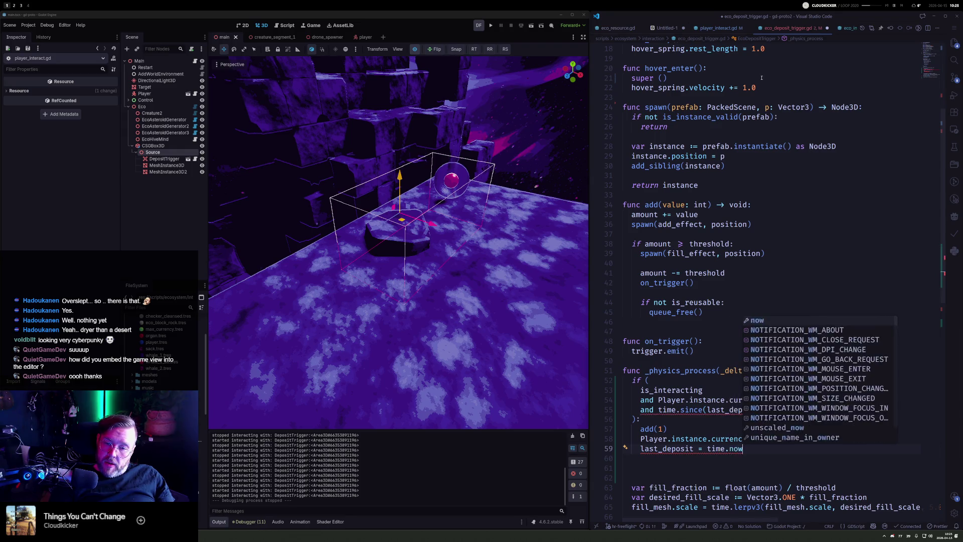
{"action": "key", "text": "Home"}
{"action": "key", "text": "ctrl+Right"}
{"action": "scroll", "coordinate": [707, 52], "scroll_direction": "up", "scroll_amount": 6}
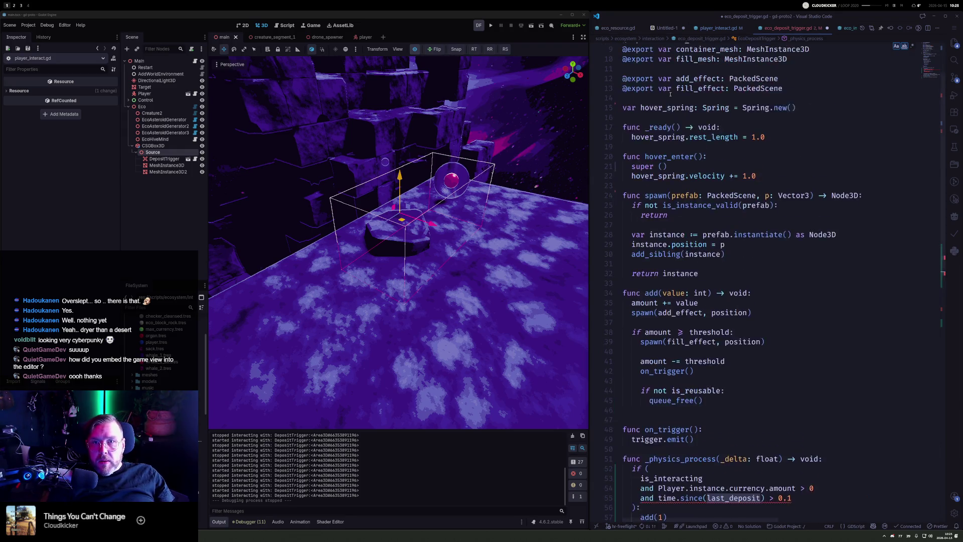
Step: Declare 'var last_deposit: float = -99.0' on line 16
{"action": "left_click", "coordinate": [835, 194]}
{"action": "type", "text": "var last"}
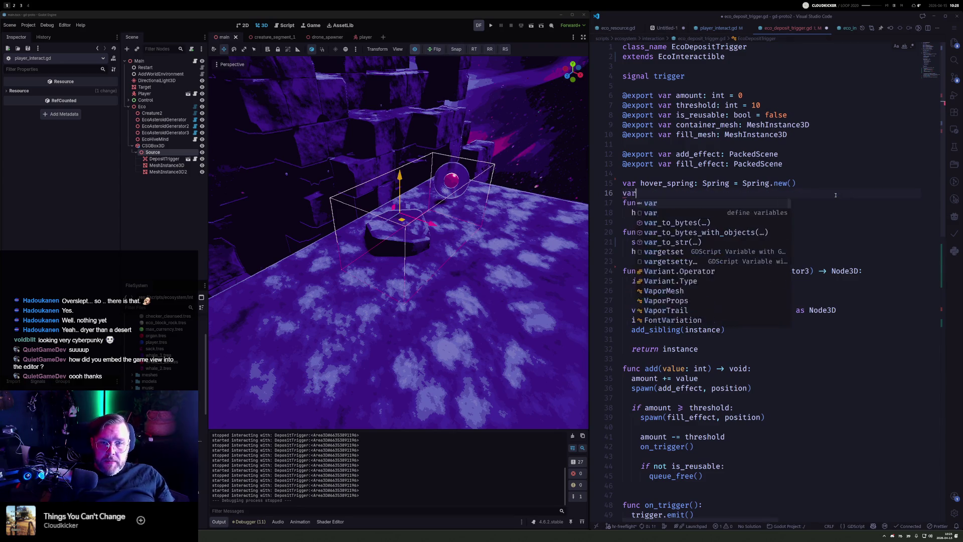
{"action": "key", "text": "Down"}
{"action": "key", "text": "Return"}
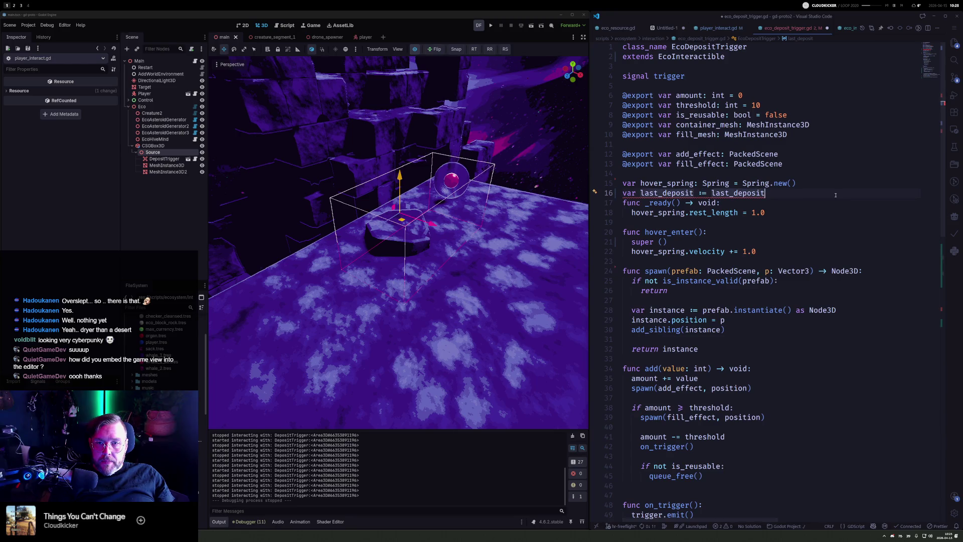
{"action": "type", "text": ":= -99.0"}
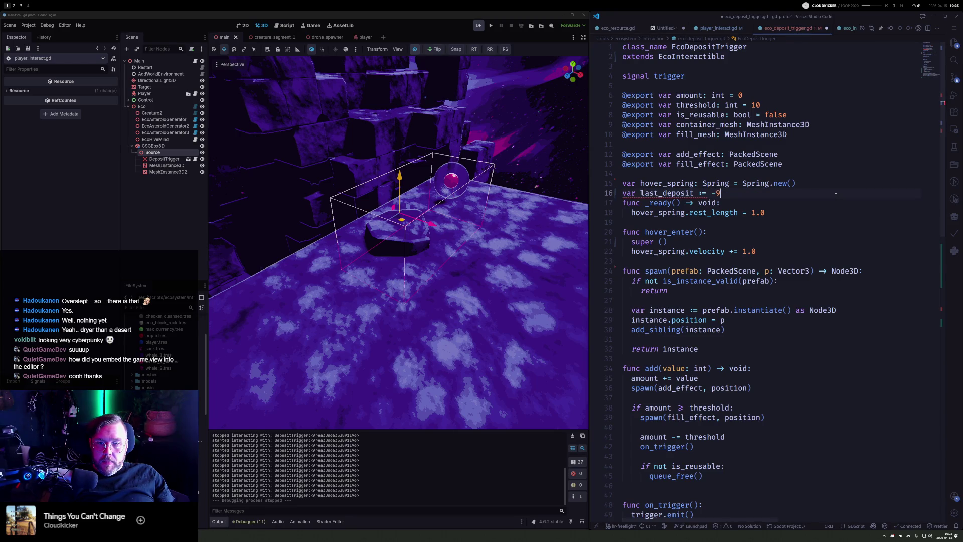
{"action": "key", "text": "Return"}
{"action": "key", "text": "Up"}
{"action": "key", "text": "End"}
{"action": "key", "text": "Left"}
{"action": "key", "text": "Left"}
{"action": "key", "text": "Left"}
{"action": "type", "text": "float"}
{"action": "key", "text": "Escape"}
Step: Return to the end of the last_deposit = time.now line in _physics_process
{"action": "scroll", "coordinate": [711, 300], "scroll_direction": "down", "scroll_amount": 10}
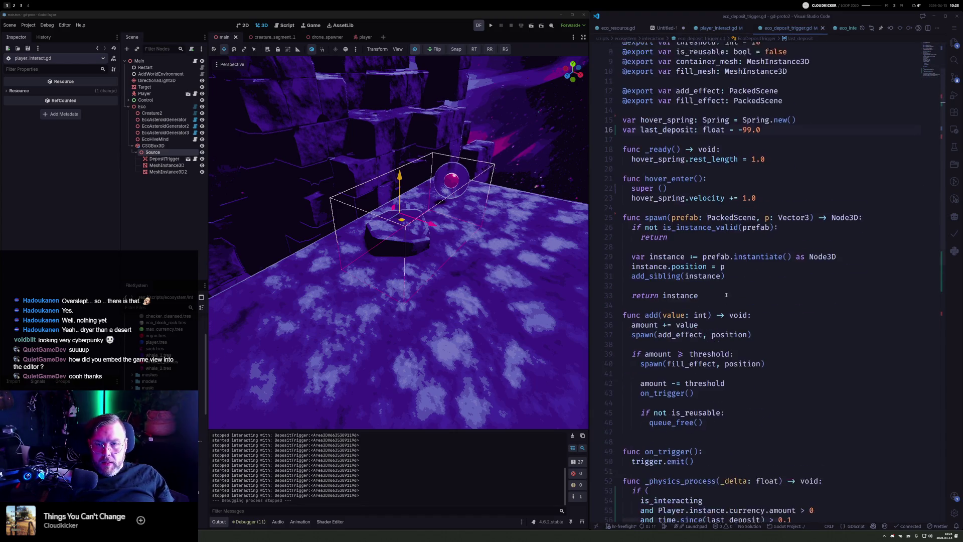
{"action": "left_click", "coordinate": [717, 290]}
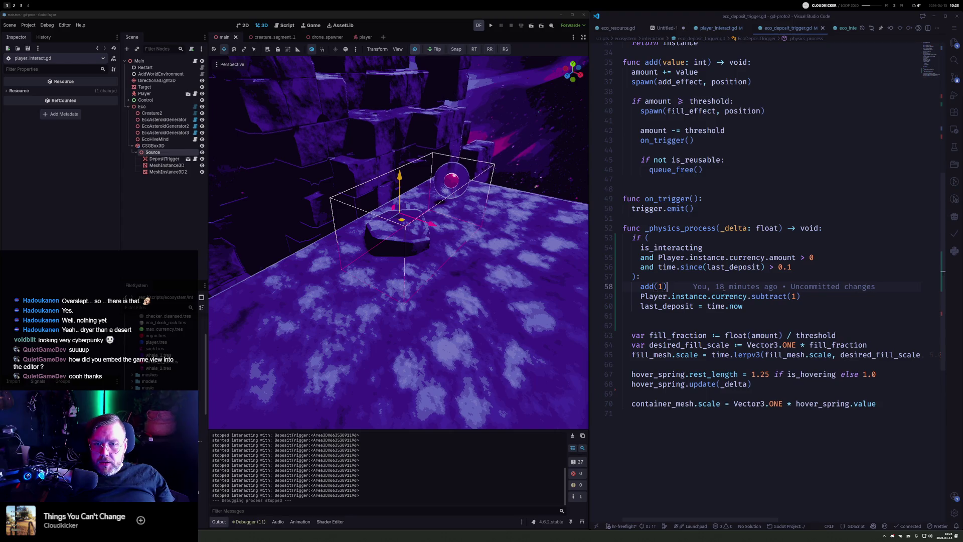
{"action": "left_click", "coordinate": [763, 307]}
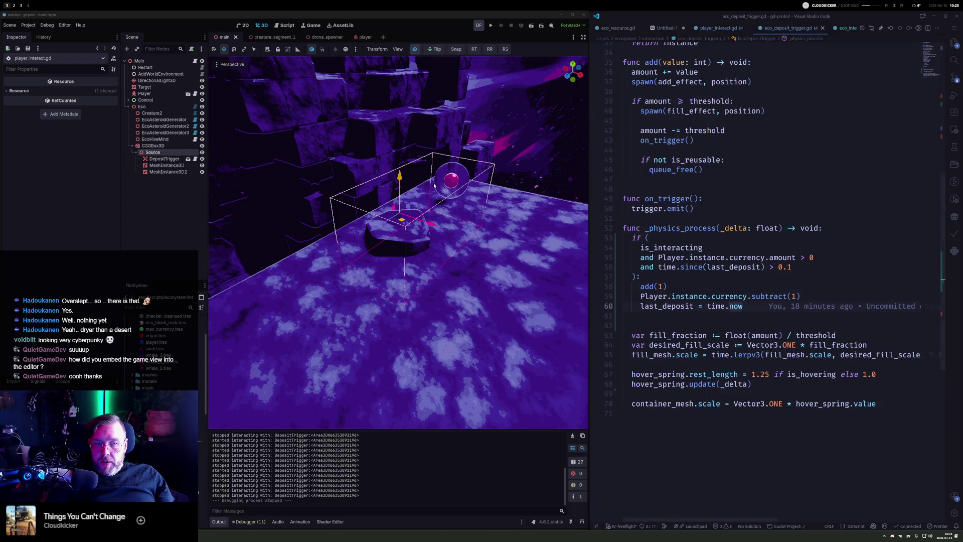
Step: Run the game, walk to the deposit platform to test depositing, then stop it with F8
{"action": "left_click", "coordinate": [490, 25]}
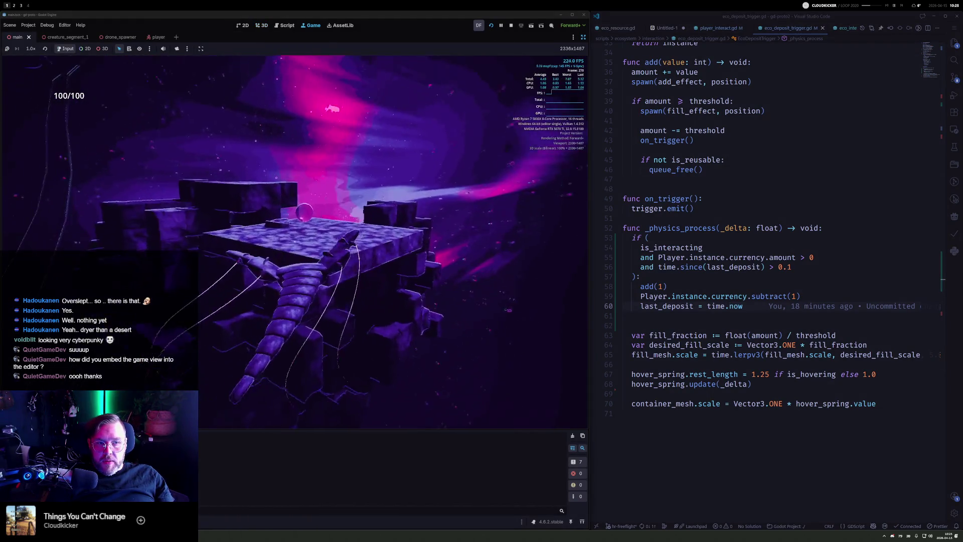
{"action": "key", "text": "w"}
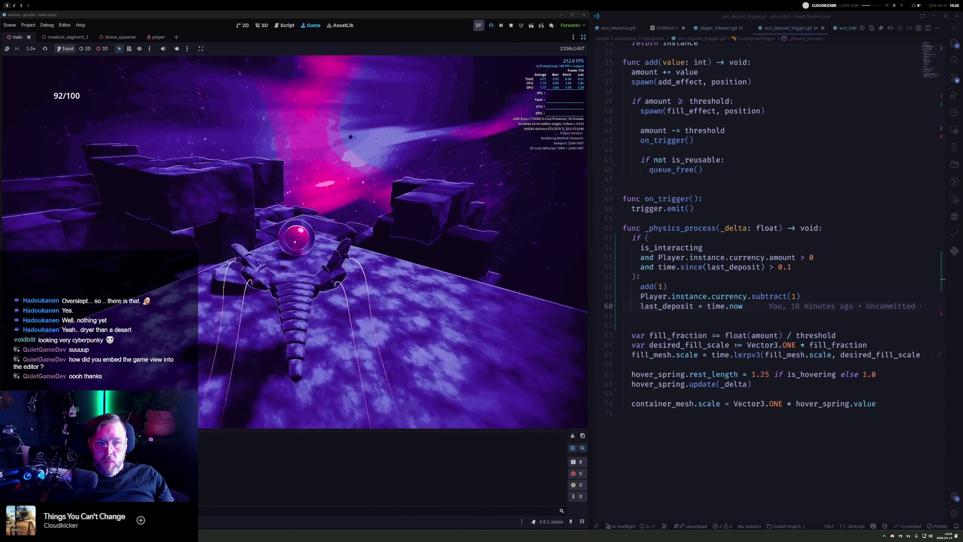
{"action": "key", "text": "s"}
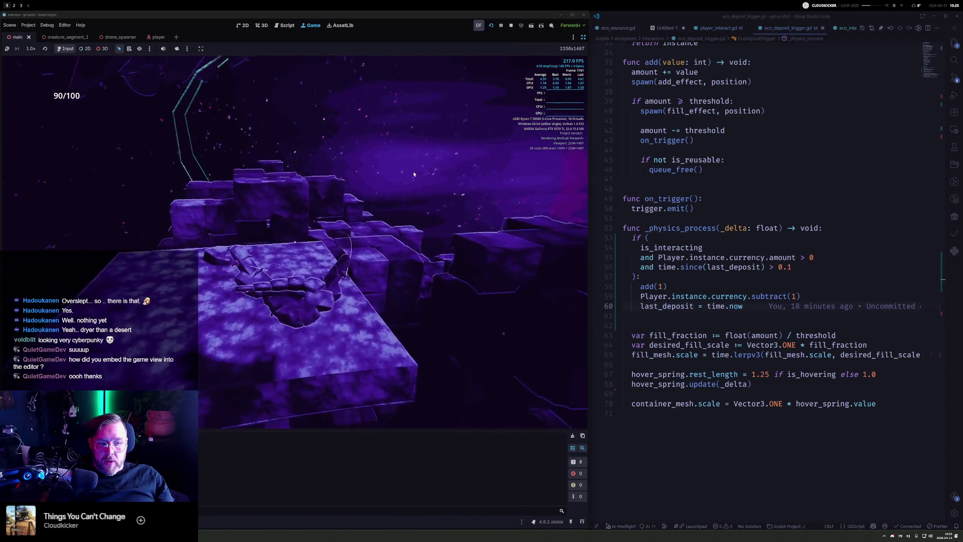
{"action": "key", "text": "F8"}
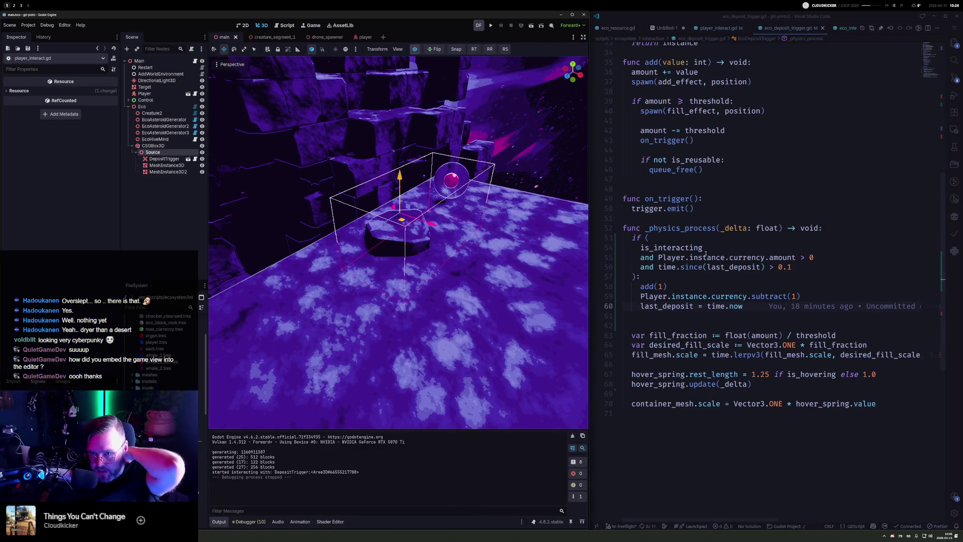
Step: Review the deposit code on lines 55-60, then switch to the browser desktop
{"action": "mouse_move", "coordinate": [705, 255]}
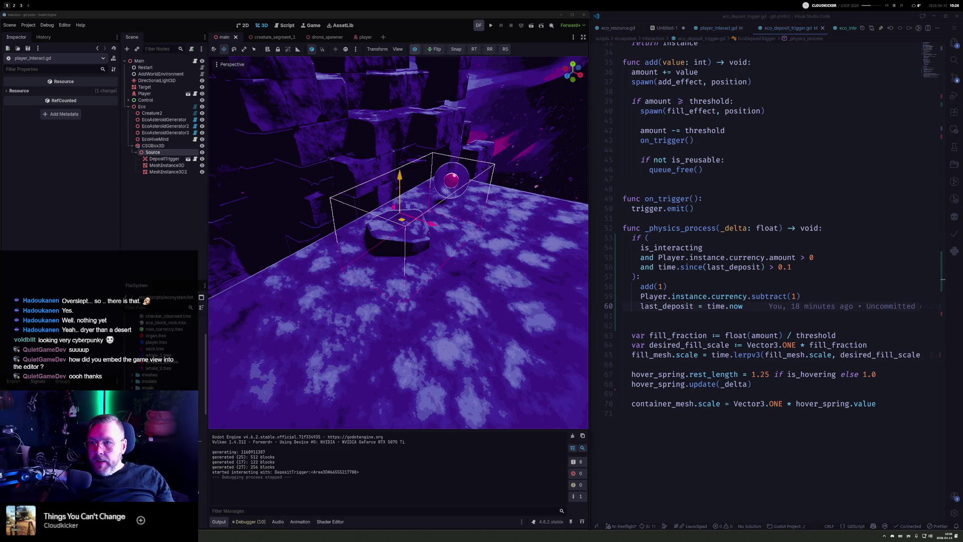
{"action": "left_click", "coordinate": [725, 257]}
{"action": "key", "text": "Down"}
{"action": "key", "text": "Down"}
{"action": "left_click", "coordinate": [765, 306], "text": "shift"}
{"action": "key", "text": "Left"}
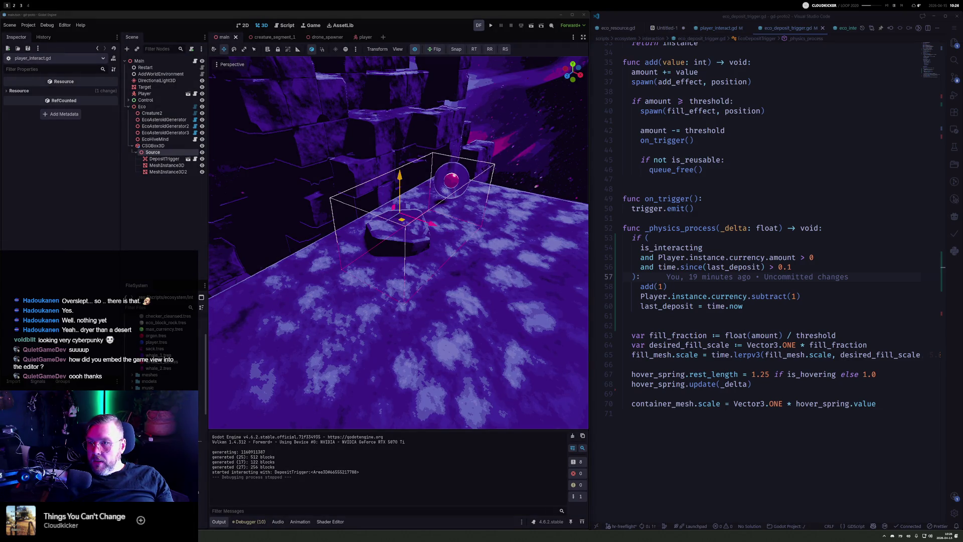
{"action": "key", "text": "ctrl+super+Right"}
{"action": "key", "text": "ctrl+super+Right"}
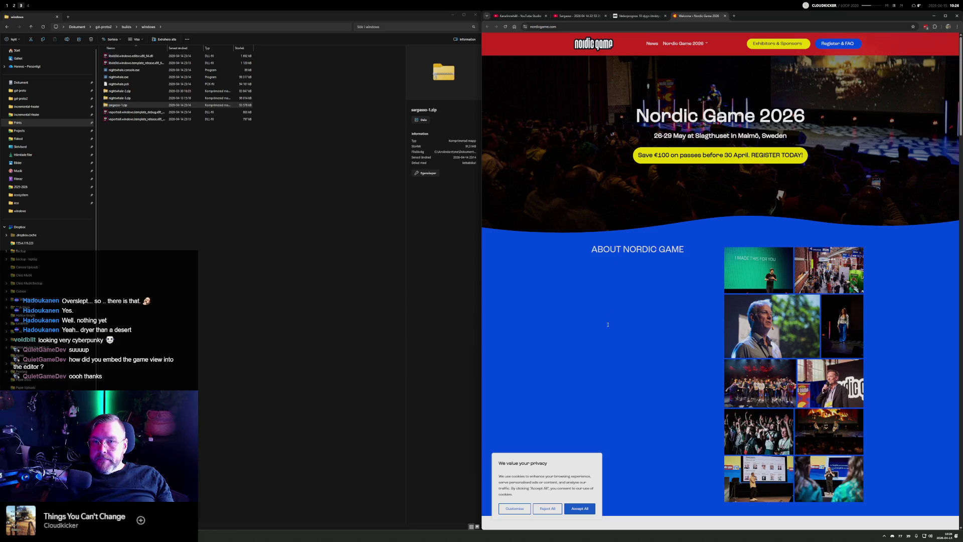
{"action": "scroll", "coordinate": [608, 325], "scroll_direction": "down", "scroll_amount": 10}
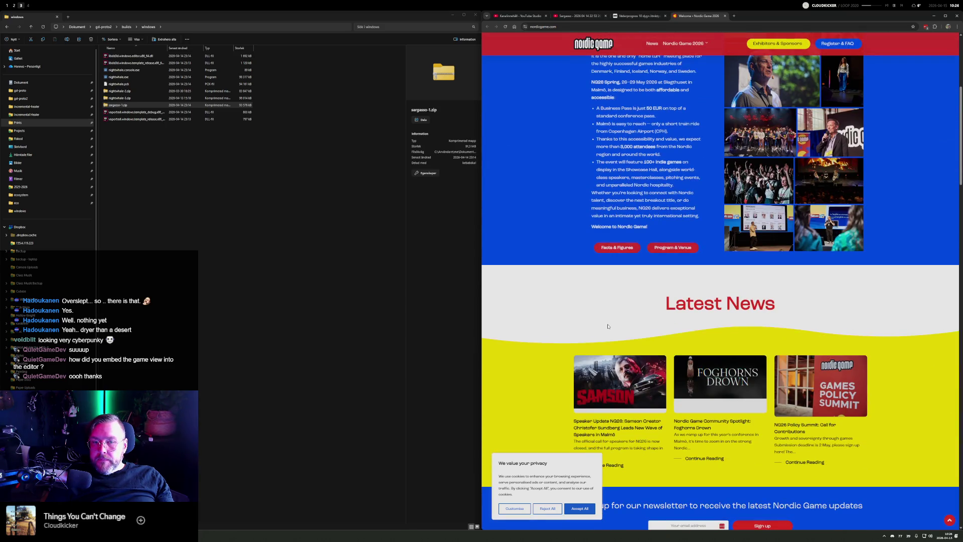
{"action": "scroll", "coordinate": [602, 311], "scroll_direction": "down", "scroll_amount": 4}
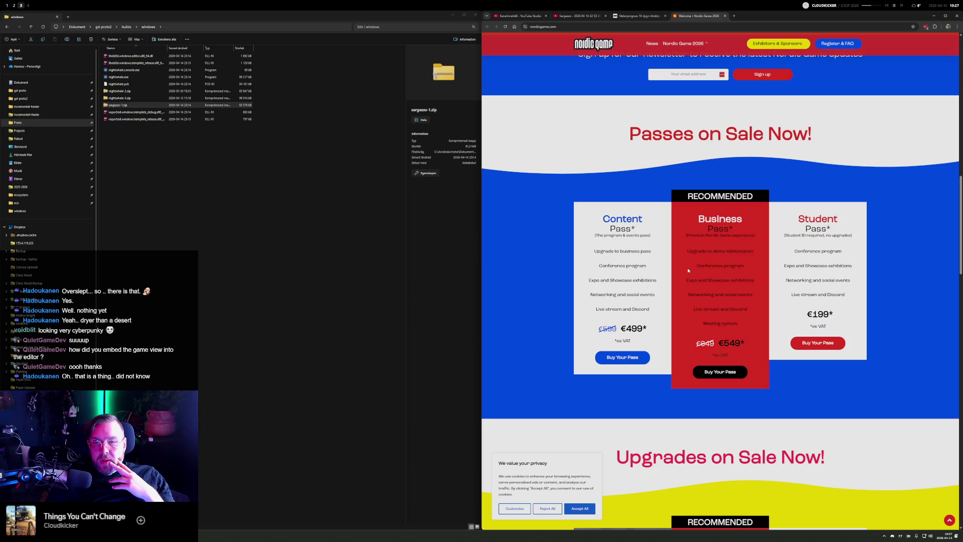
{"action": "triple_click", "coordinate": [688, 252]}
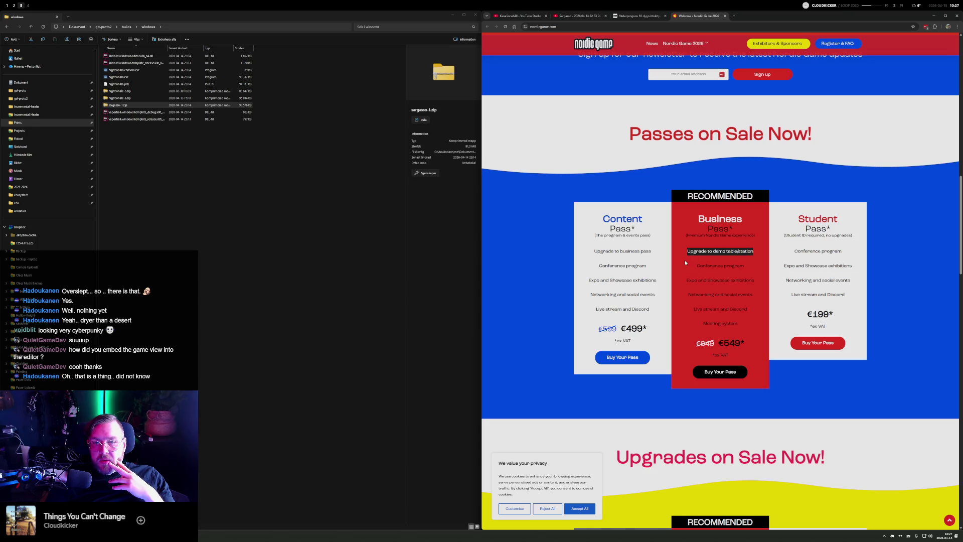
{"action": "left_click", "coordinate": [701, 280]}
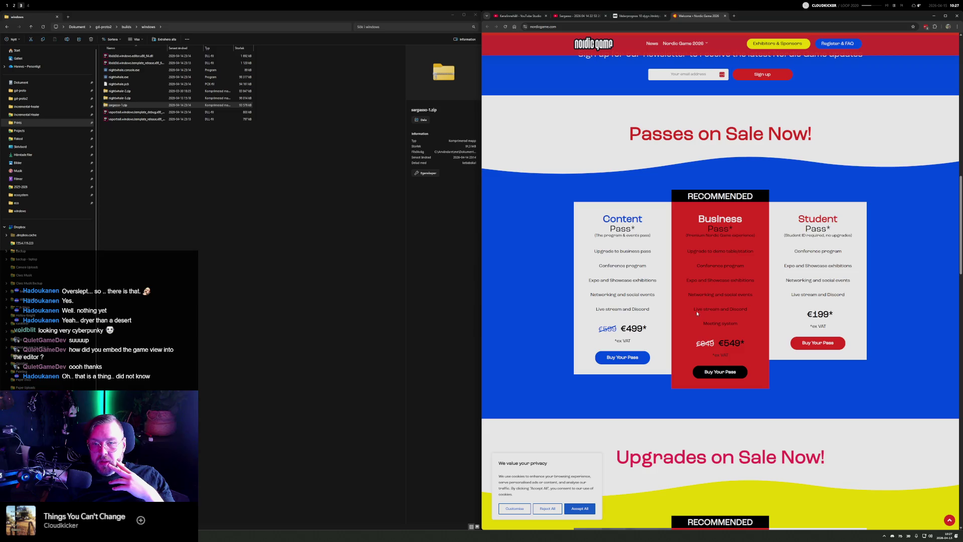
{"action": "left_click_drag", "start_coordinate": [693, 310], "coordinate": [691, 318]}
{"action": "left_click", "coordinate": [692, 318]}
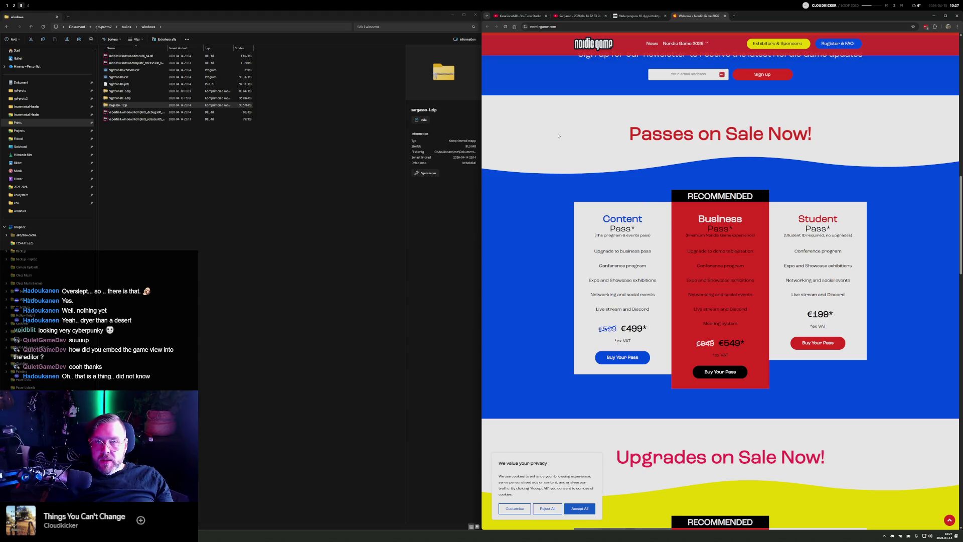
{"action": "scroll", "coordinate": [550, 127], "scroll_direction": "up", "scroll_amount": 15}
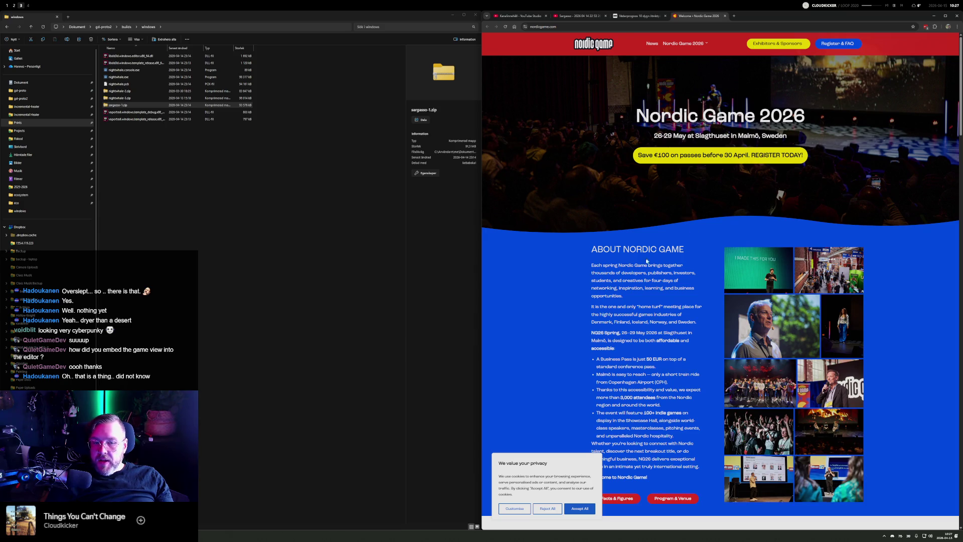
{"action": "scroll", "coordinate": [652, 258], "scroll_direction": "down", "scroll_amount": 10}
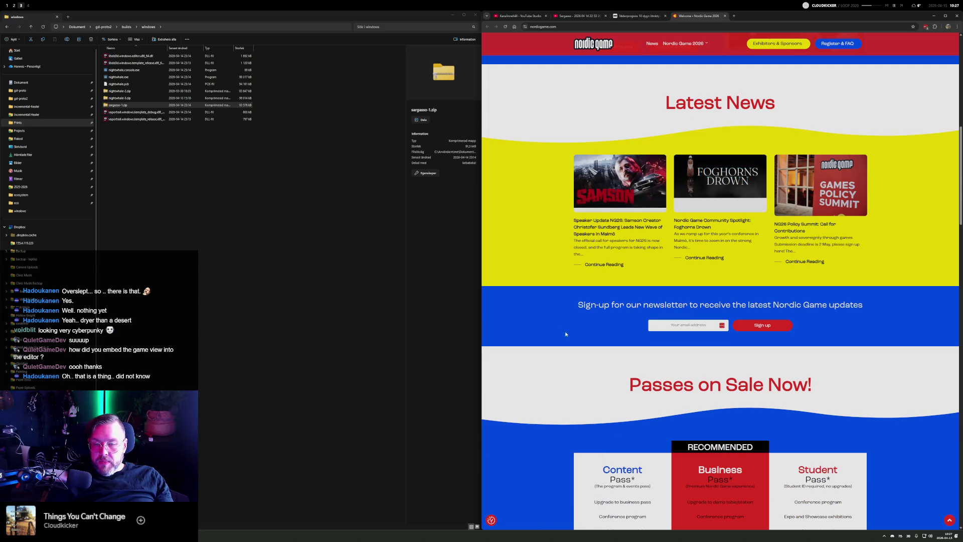
{"action": "scroll", "coordinate": [556, 283], "scroll_direction": "down", "scroll_amount": 1}
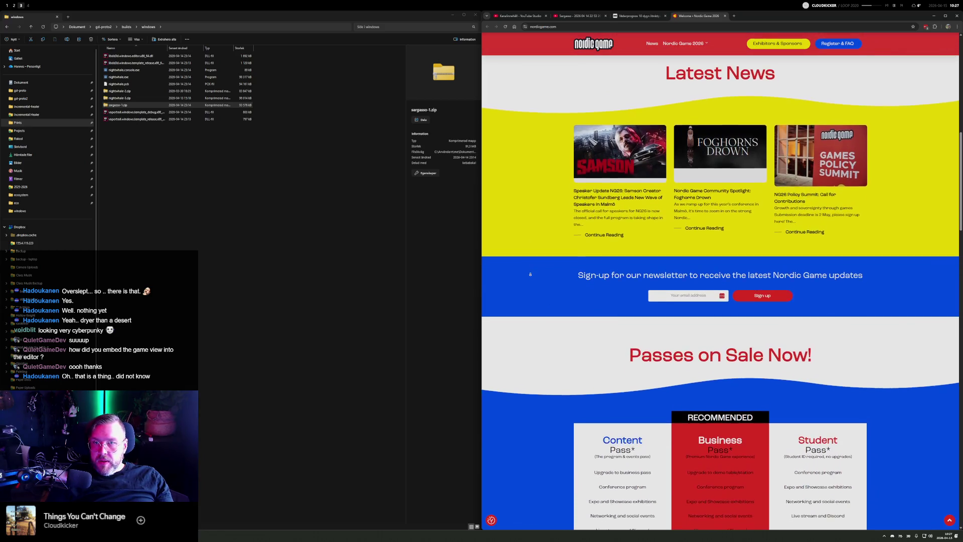
{"action": "scroll", "coordinate": [530, 274], "scroll_direction": "down", "scroll_amount": 12}
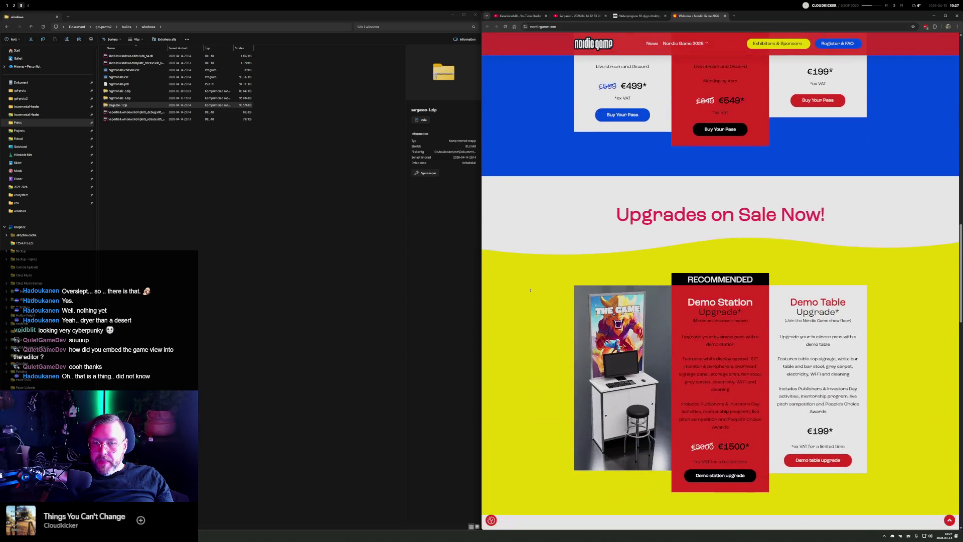
{"action": "scroll", "coordinate": [529, 290], "scroll_direction": "down", "scroll_amount": 5}
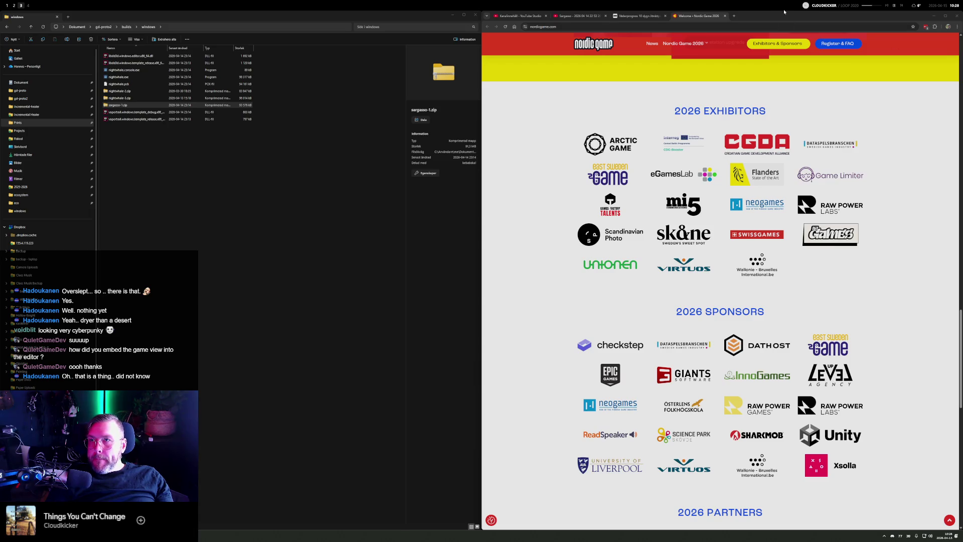
{"action": "key", "text": "alt+1"}
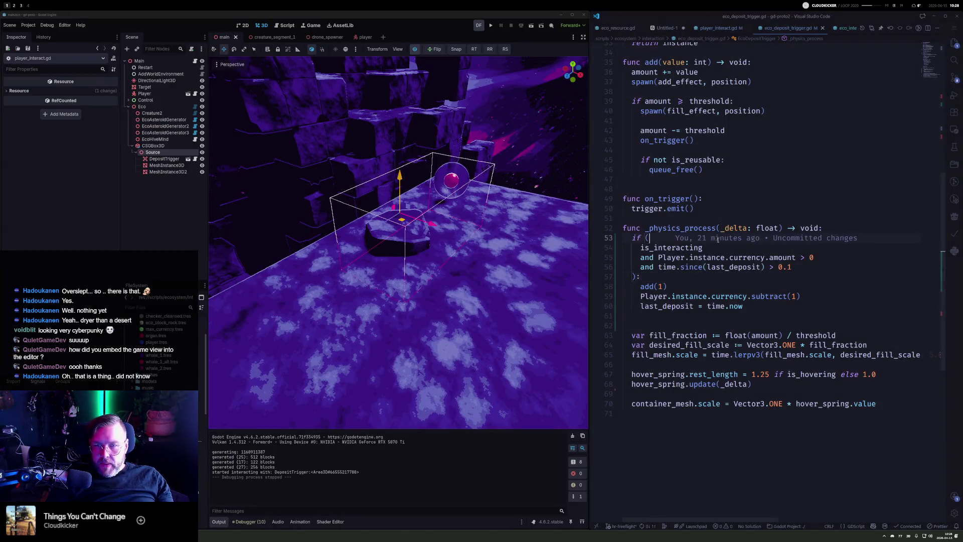
Step: Delete the blank line under last_deposit = time.now and review the spawn call in add
{"action": "left_click", "coordinate": [652, 325]}
{"action": "key", "text": "BackSpace"}
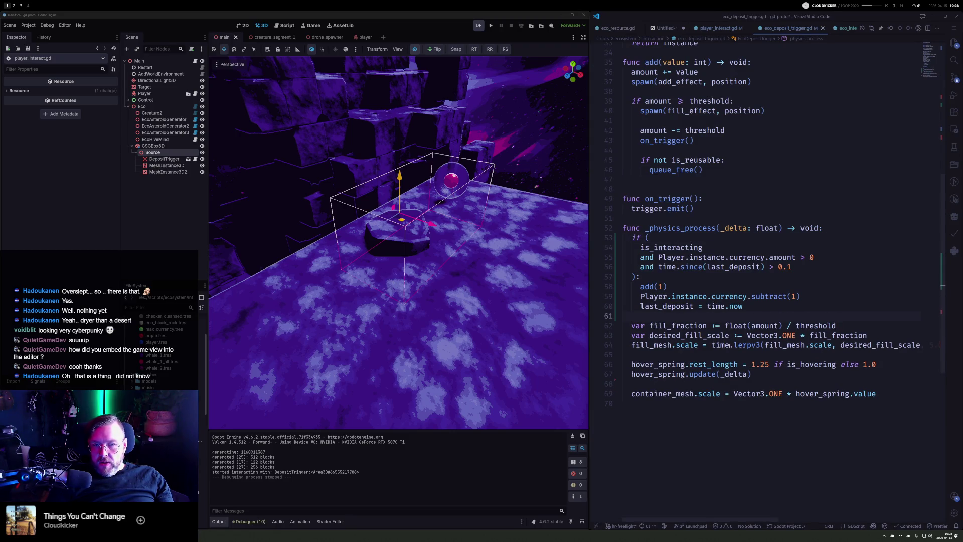
{"action": "left_click", "coordinate": [752, 82]}
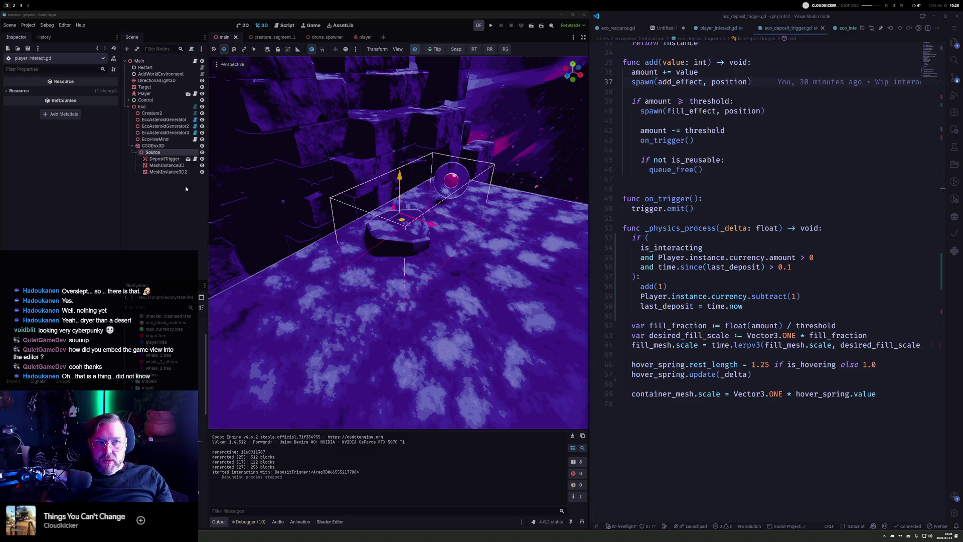
{"action": "right_click", "coordinate": [153, 152]}
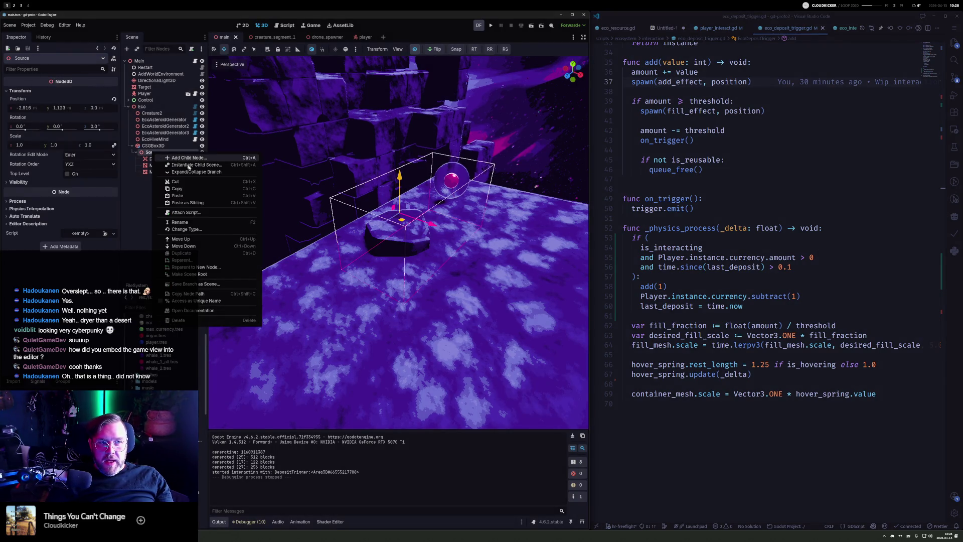
Step: Add a RigidBody3D child under the Source node
{"action": "key", "text": "Escape"}
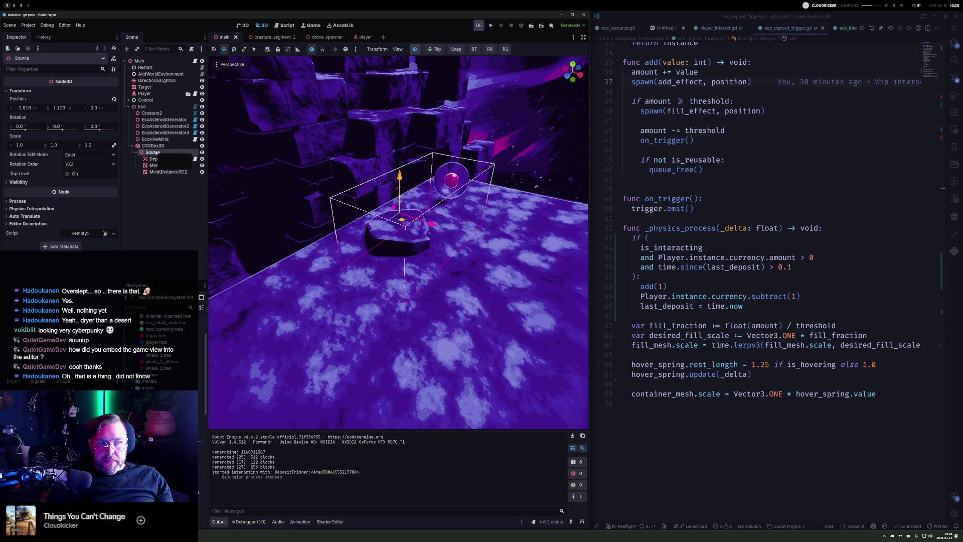
{"action": "right_click", "coordinate": [157, 154]}
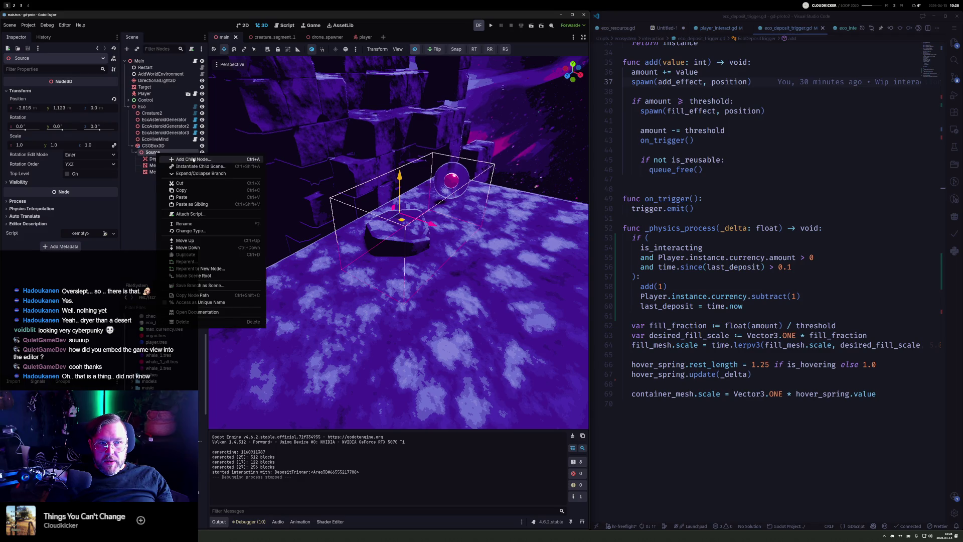
{"action": "left_click", "coordinate": [191, 159]}
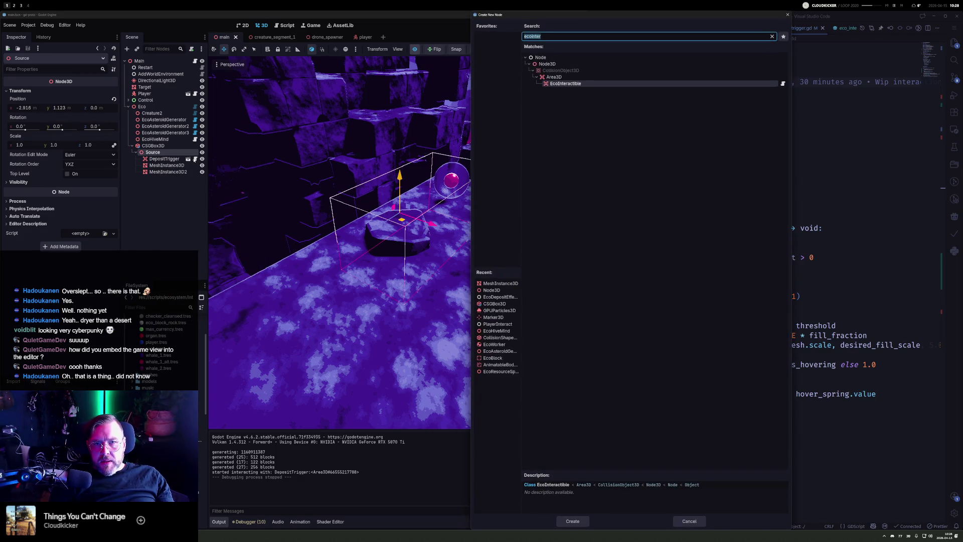
{"action": "type", "text": "rigi"}
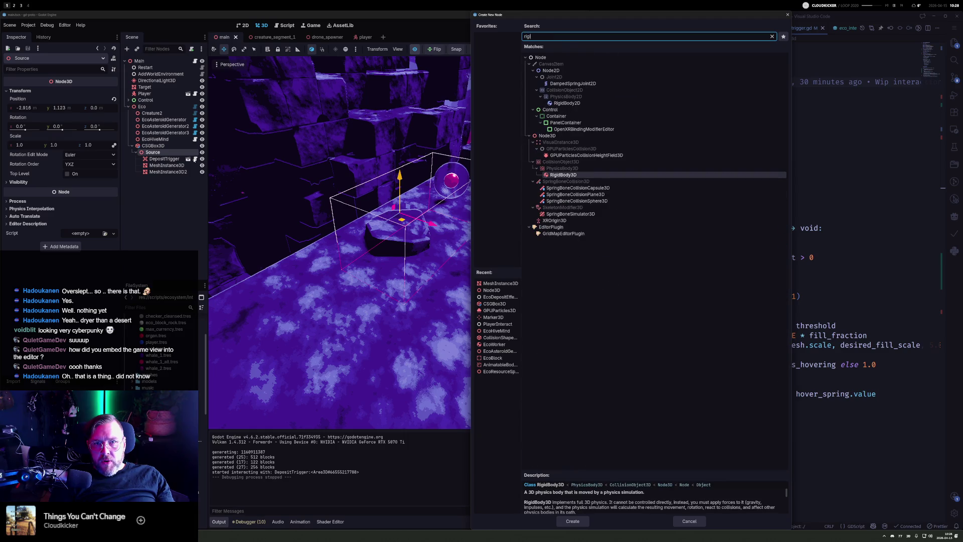
{"action": "key", "text": "Return"}
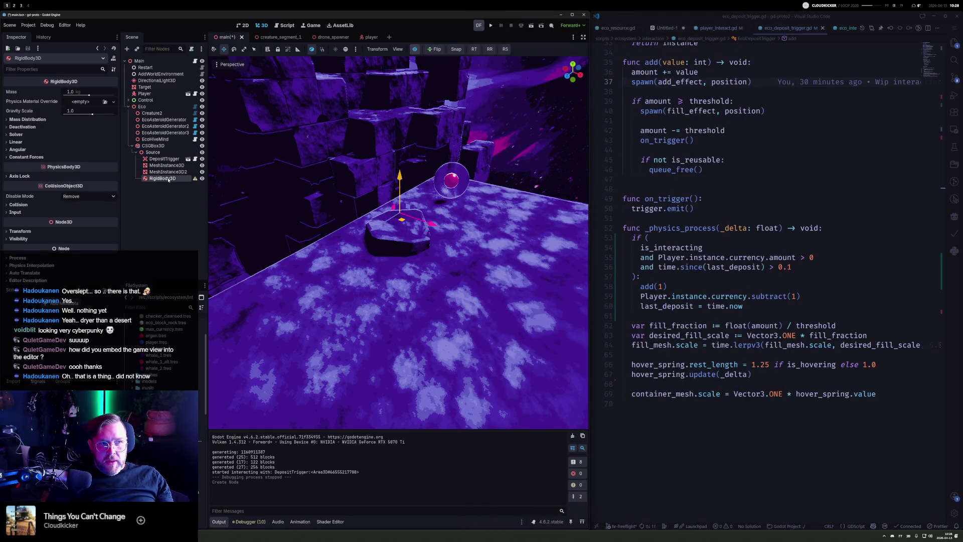
Step: Add an EcoInteractible node under the RigidBody3D
{"action": "right_click", "coordinate": [168, 181]}
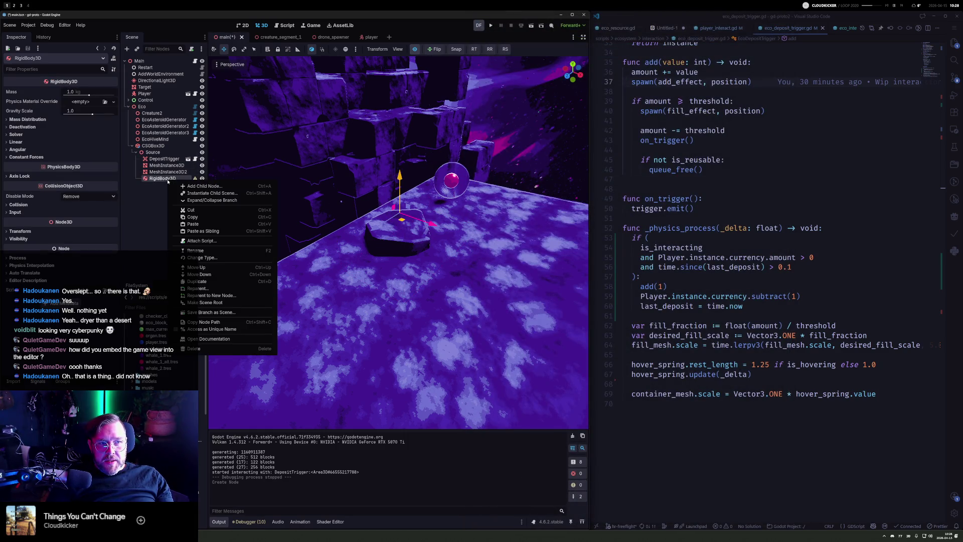
{"action": "left_click", "coordinate": [205, 186]}
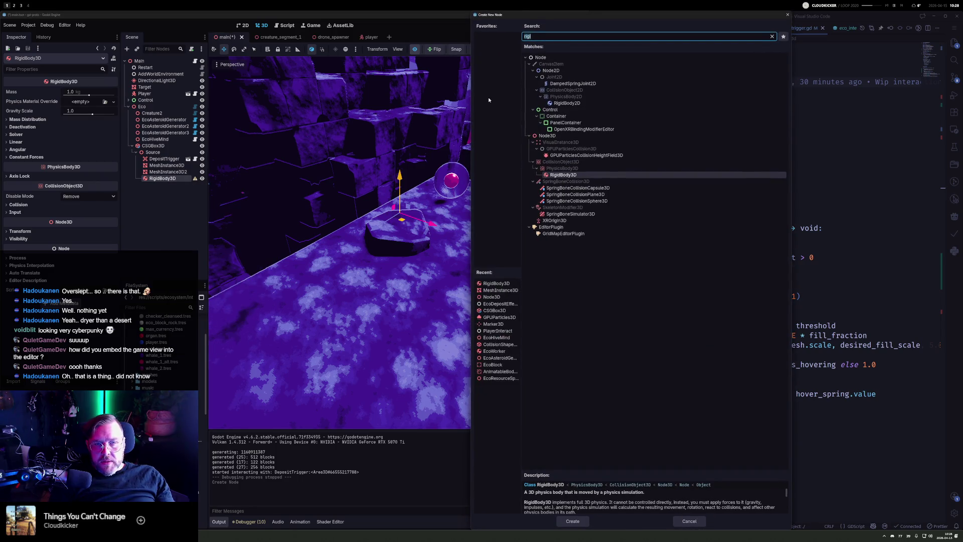
{"action": "type", "text": "are"}
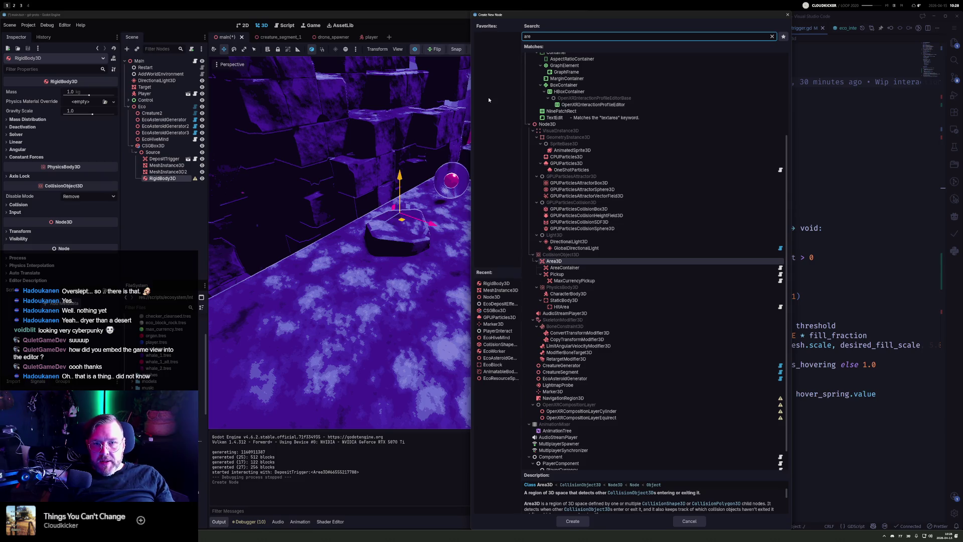
{"action": "key", "text": "ctrl+a"}
{"action": "type", "text": "interact"}
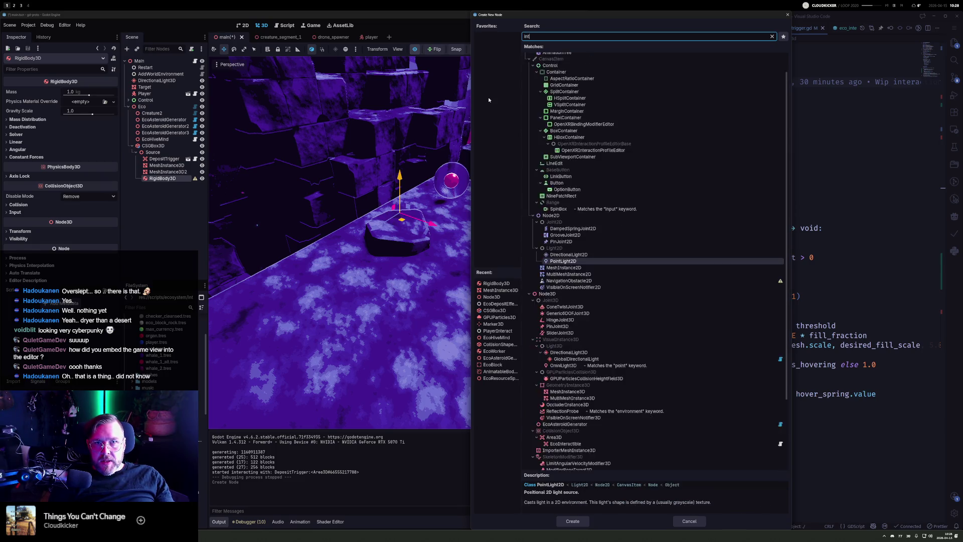
{"action": "key", "text": "Return"}
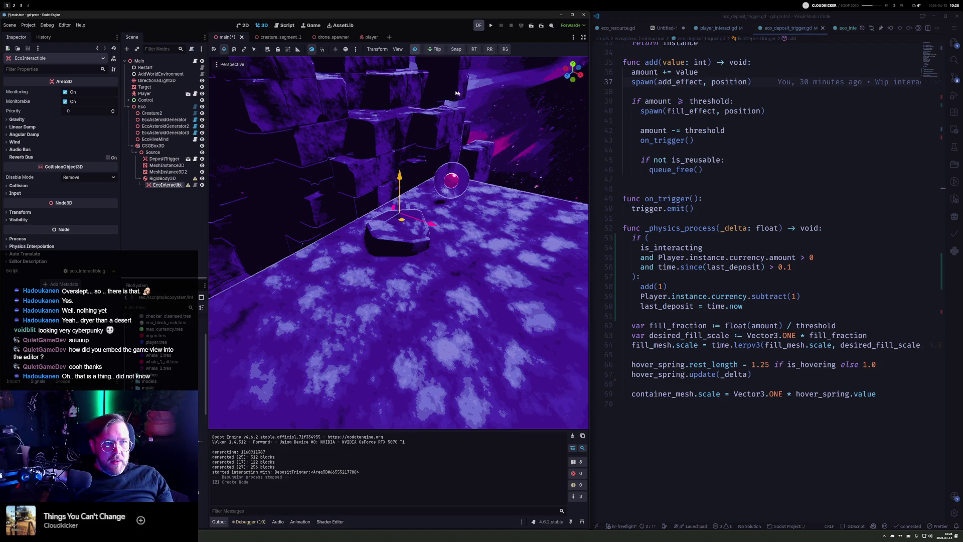
Step: Add a CollisionShape3D under the EcoInteractible
{"action": "right_click", "coordinate": [193, 185]}
{"action": "key", "text": "Escape"}
{"action": "key", "text": "ctrl+a"}
{"action": "type", "text": "colis"}
{"action": "key", "text": "Return"}
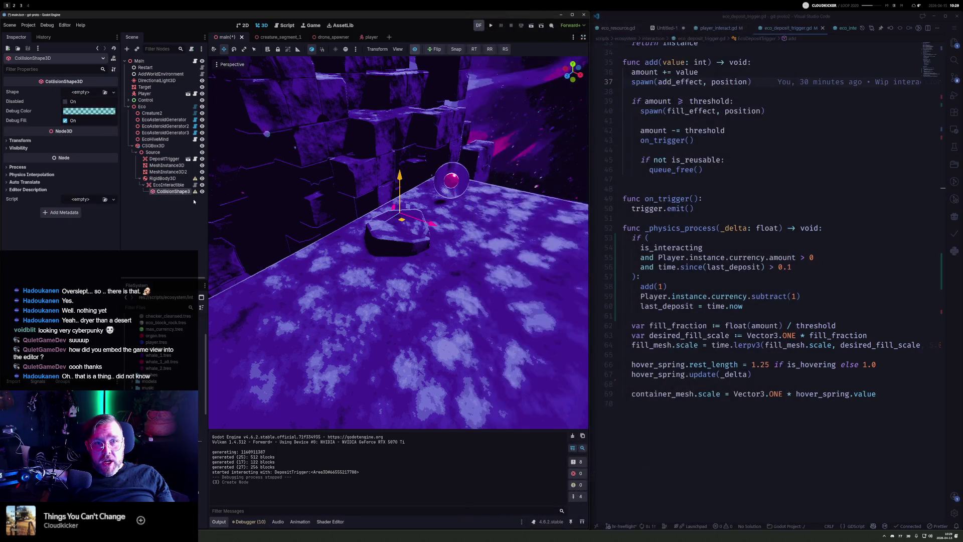
{"action": "left_click", "coordinate": [113, 93]}
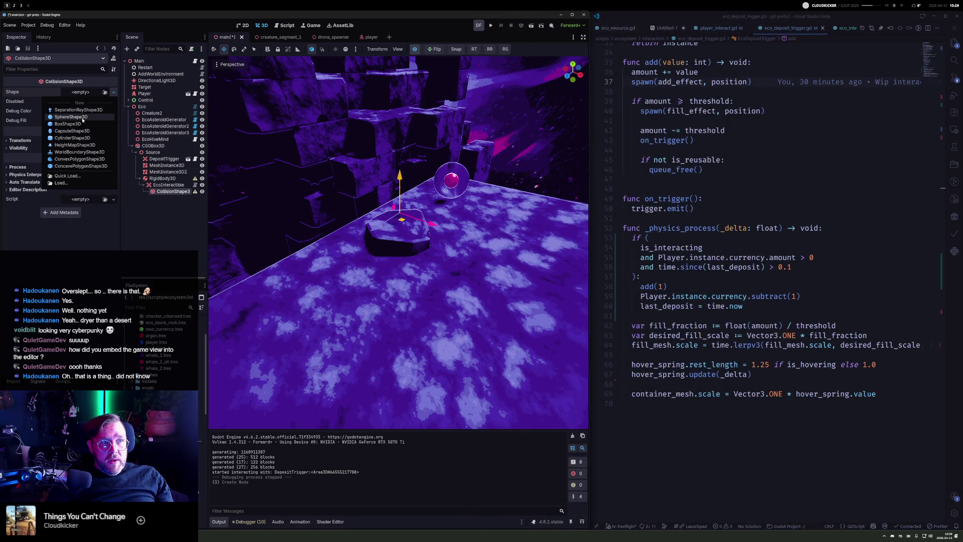
Step: Give the EcoInteractible's CollisionShape3D a new SphereShape3D and widen the Scene tree
{"action": "left_click", "coordinate": [71, 117]}
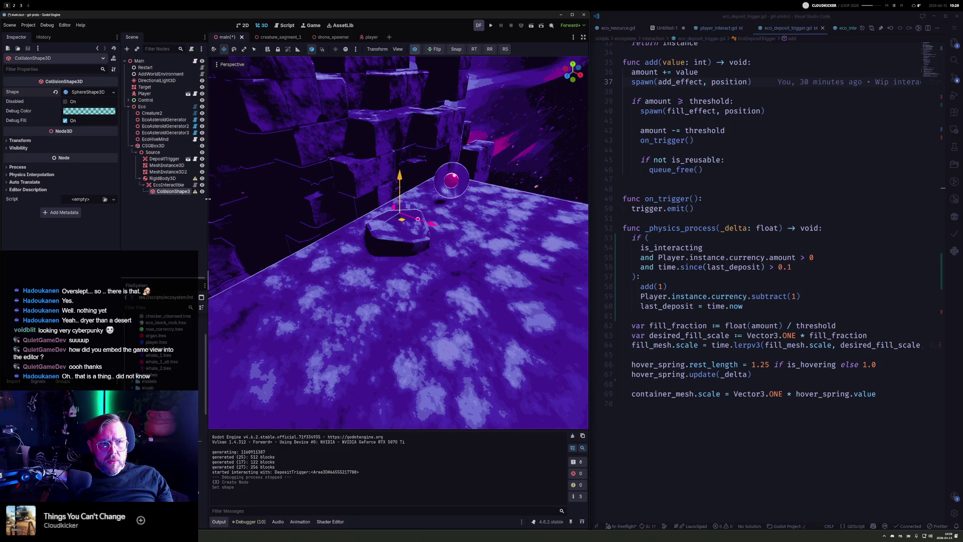
{"action": "left_click_drag", "start_coordinate": [208, 281], "coordinate": [245, 281]}
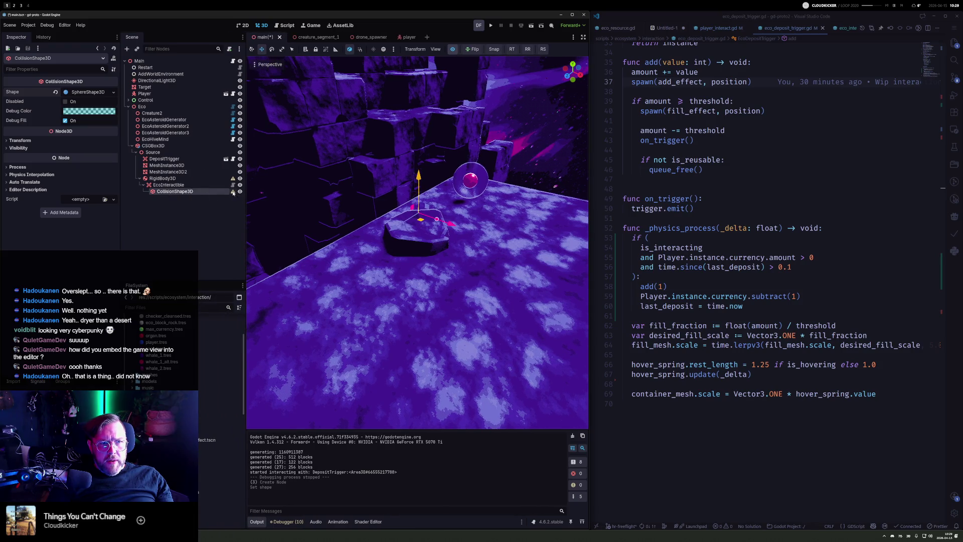
{"action": "mouse_move", "coordinate": [233, 192]}
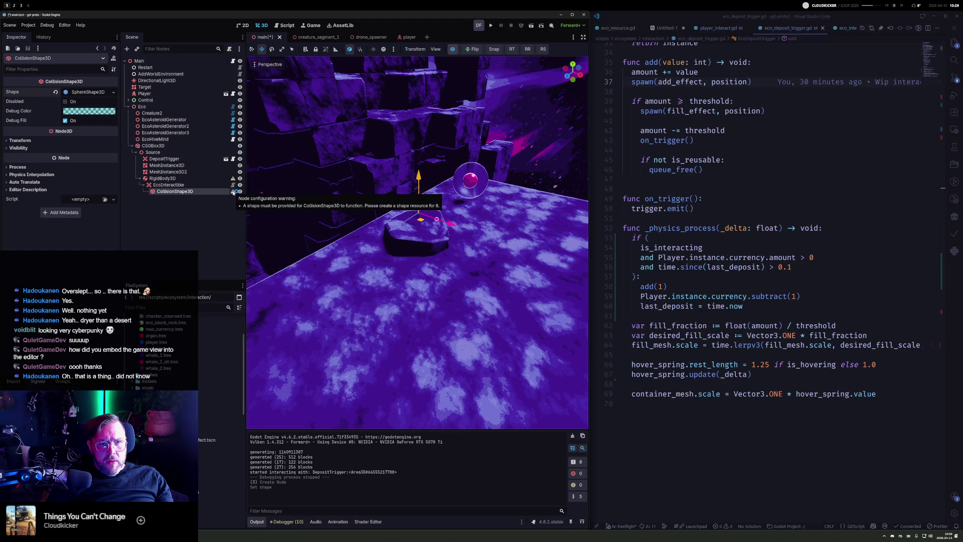
{"action": "left_click", "coordinate": [80, 92]}
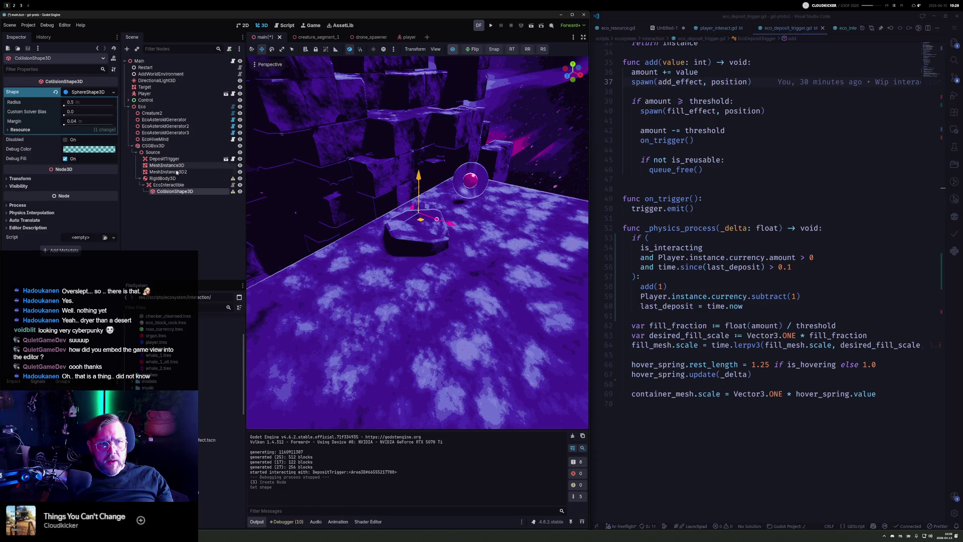
{"action": "left_click", "coordinate": [174, 186]}
Step: Add a CollisionShape3D directly under RigidBody3D with a SphereShape3D
{"action": "right_click", "coordinate": [179, 179]}
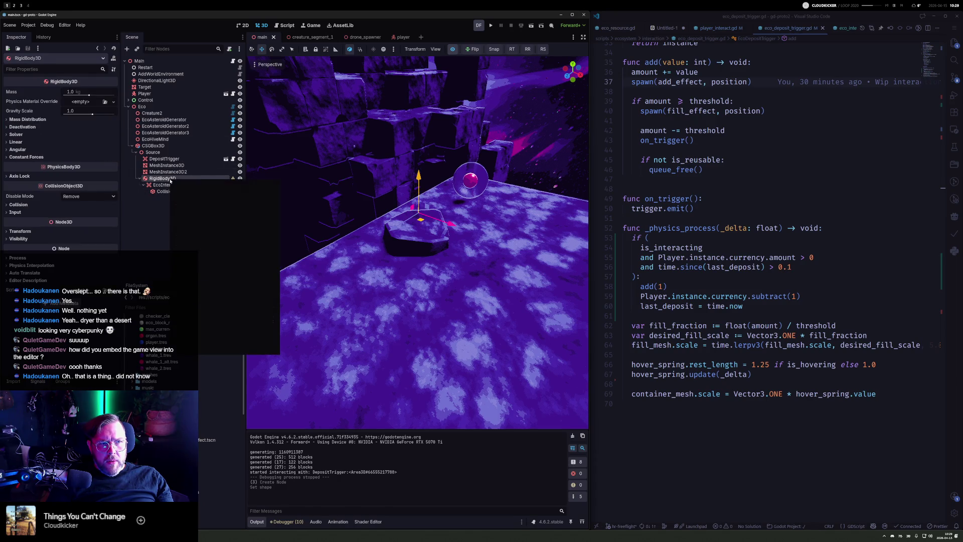
{"action": "left_click", "coordinate": [197, 185]}
{"action": "type", "text": "collisions"}
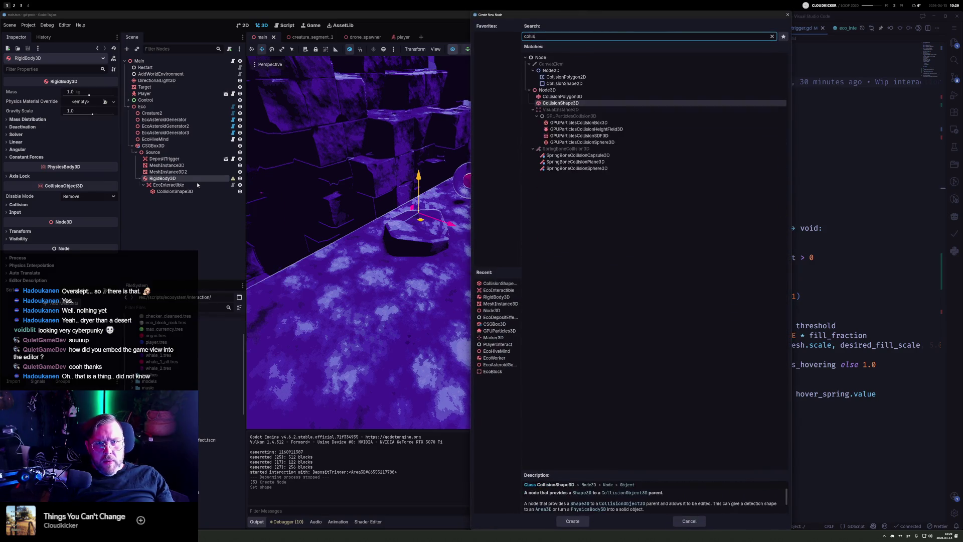
{"action": "key", "text": "Return"}
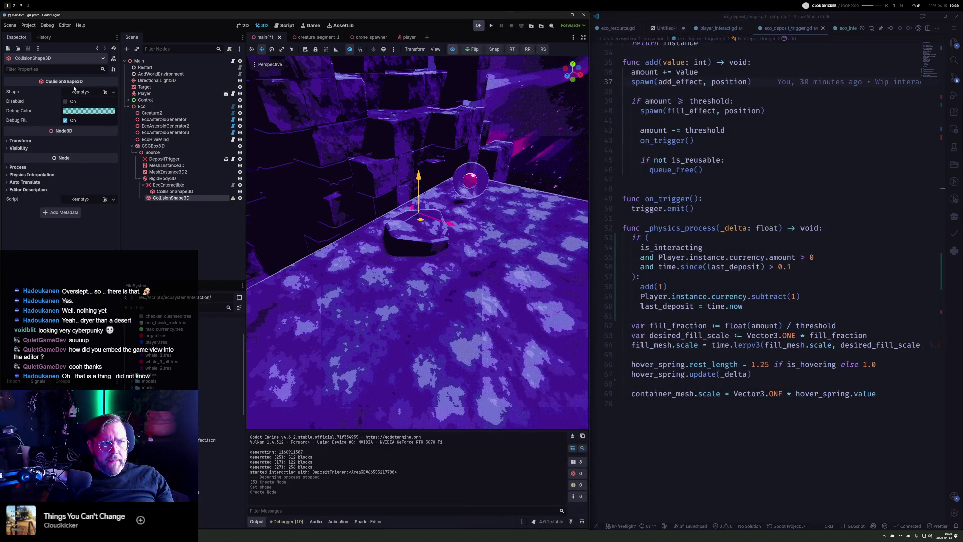
{"action": "left_click", "coordinate": [75, 93]}
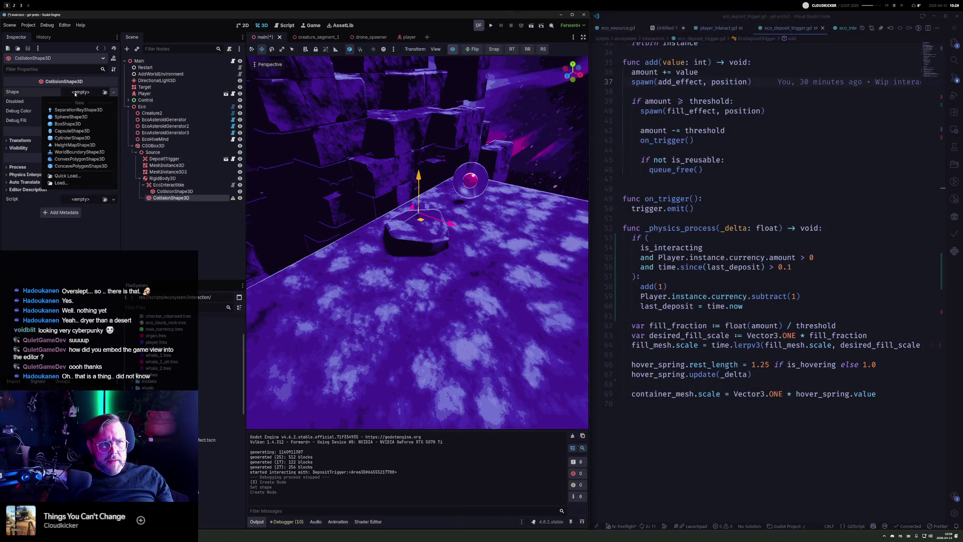
{"action": "left_click", "coordinate": [75, 138]}
{"action": "left_click", "coordinate": [86, 92]}
{"action": "left_click", "coordinate": [113, 93]}
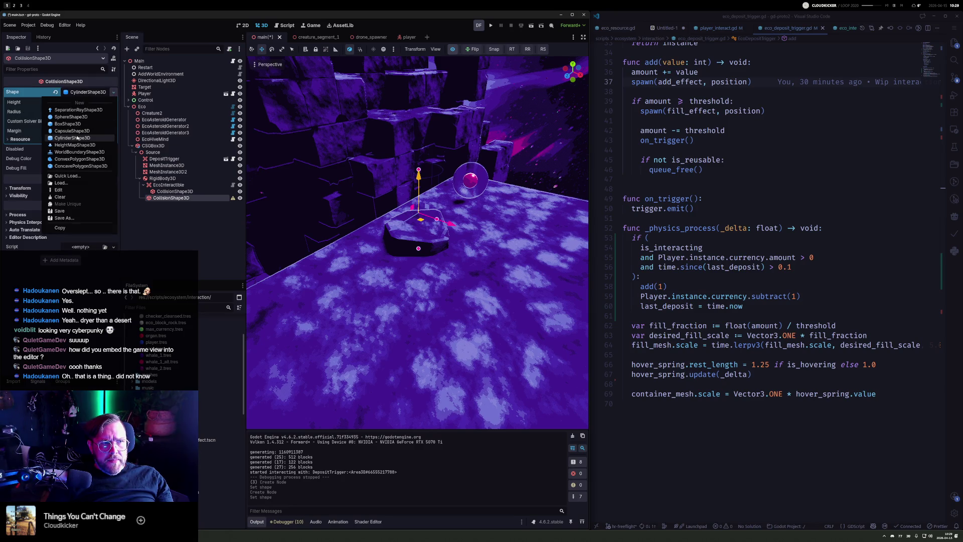
{"action": "left_click", "coordinate": [70, 116]}
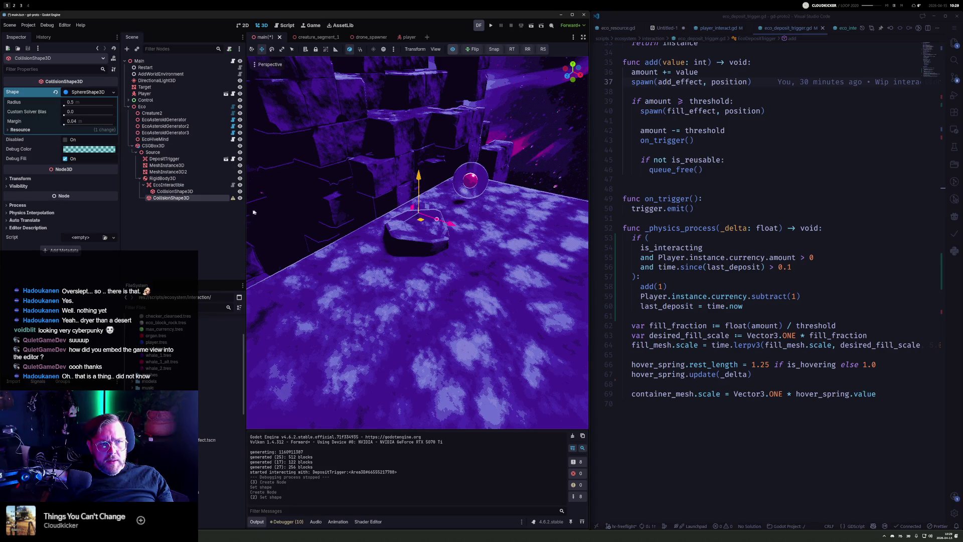
Step: Enlarge the EcoInteractible's sphere radius to about 0.853 with its viewport handle
{"action": "left_click", "coordinate": [180, 193]}
{"action": "left_click", "coordinate": [453, 49]}
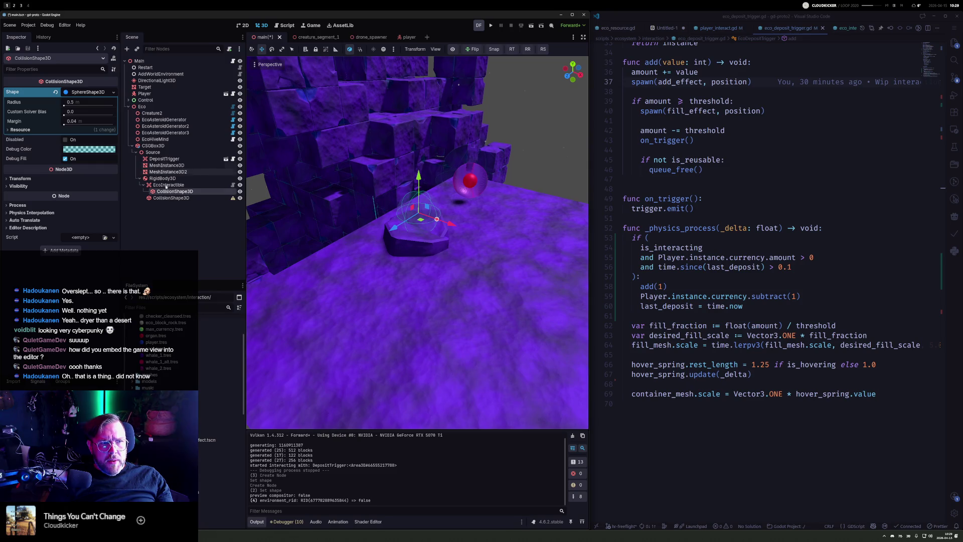
{"action": "left_click_drag", "start_coordinate": [436, 219], "coordinate": [450, 224]}
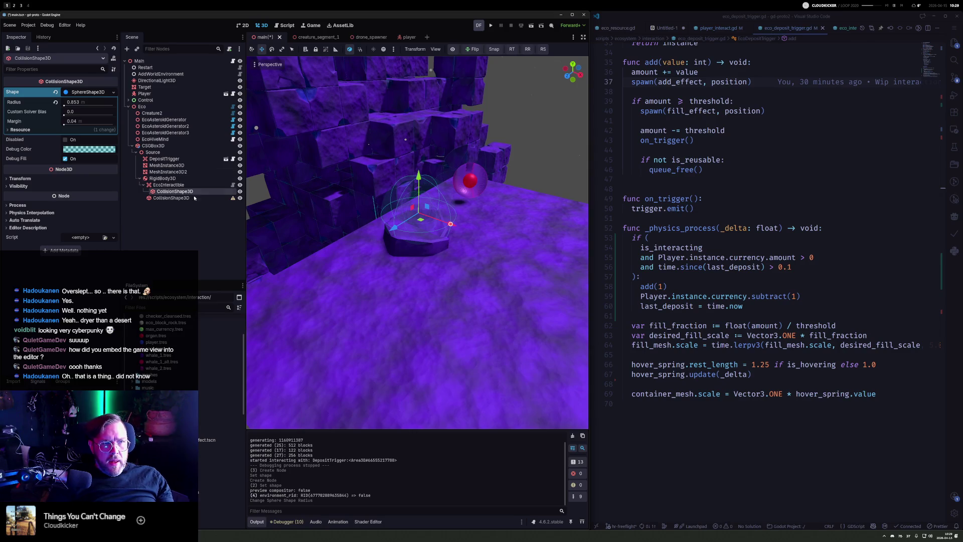
{"action": "left_click", "coordinate": [169, 185]}
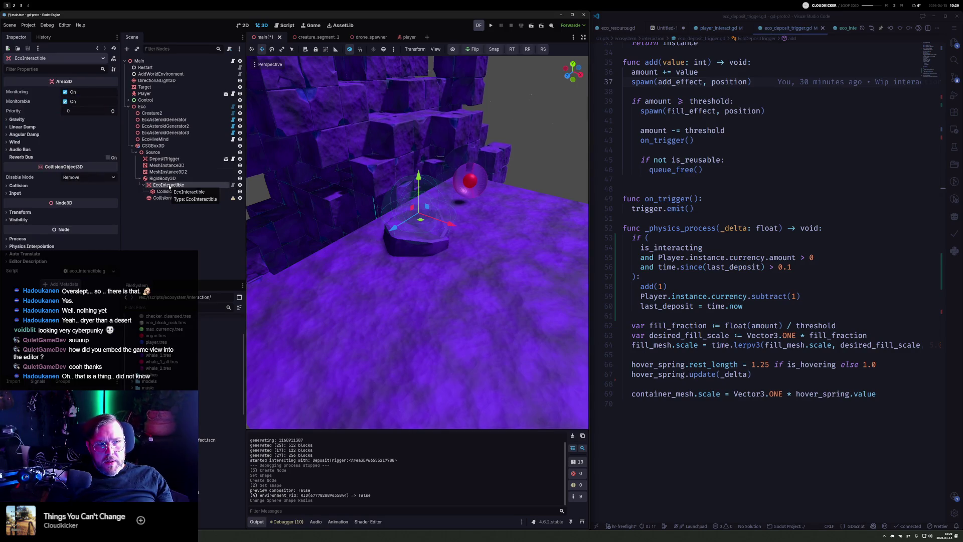
Step: Rename the RigidBody3D under Source to 'Draggable' in the Scene dock
{"action": "left_click_drag", "start_coordinate": [502, 250], "coordinate": [461, 230]}
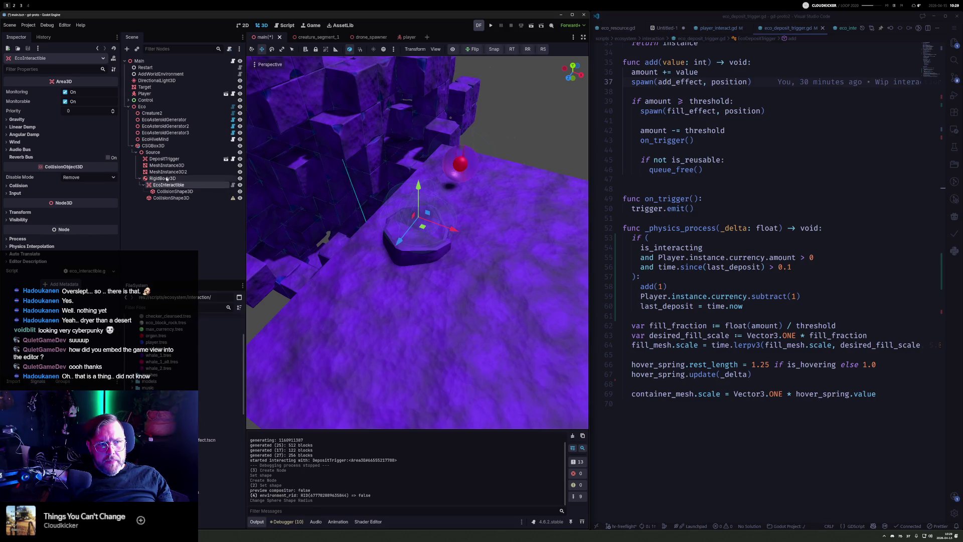
{"action": "double_click", "coordinate": [167, 179]}
{"action": "type", "text": "Draggable"}
{"action": "key", "text": "Return"}
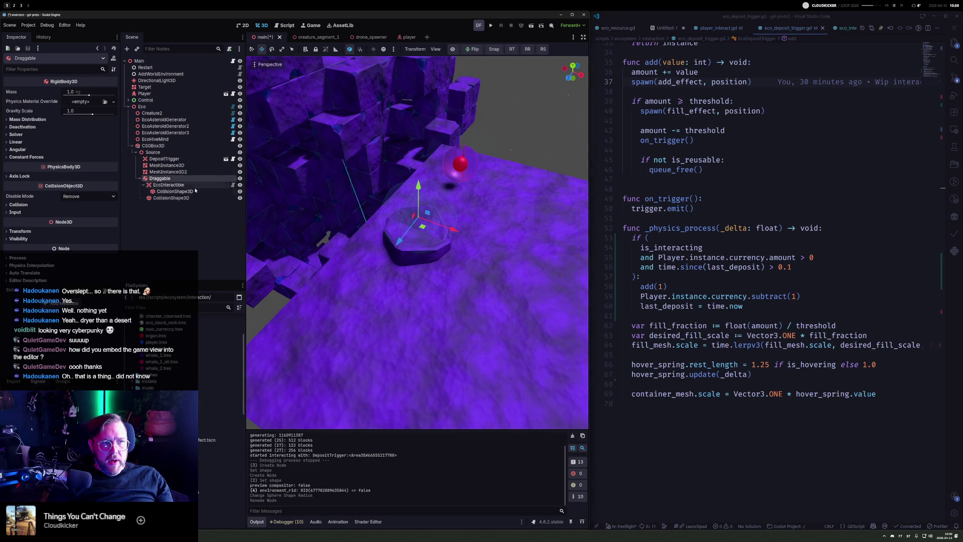
{"action": "left_click", "coordinate": [169, 185]}
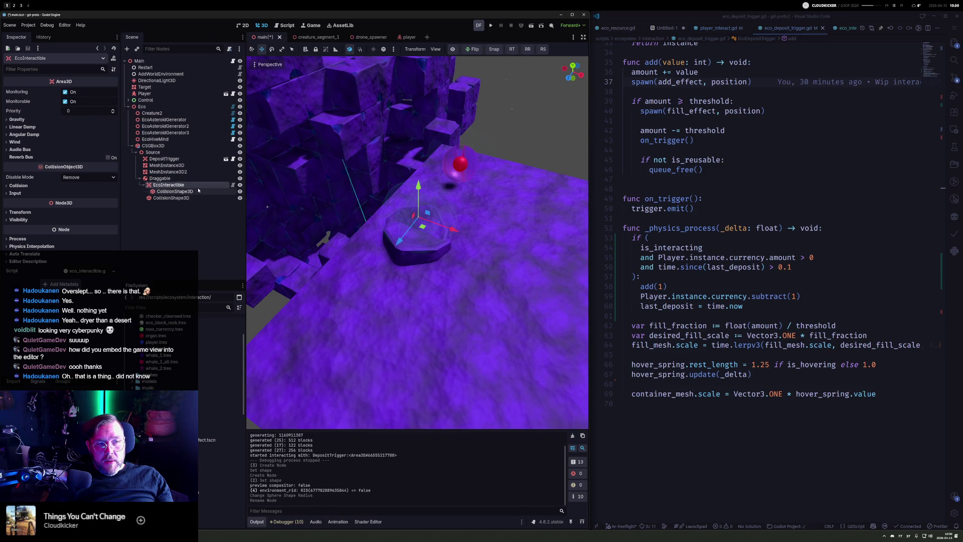
Step: Create a new eco_draggable.gd file in the interaction folder
{"action": "left_click", "coordinate": [953, 43]}
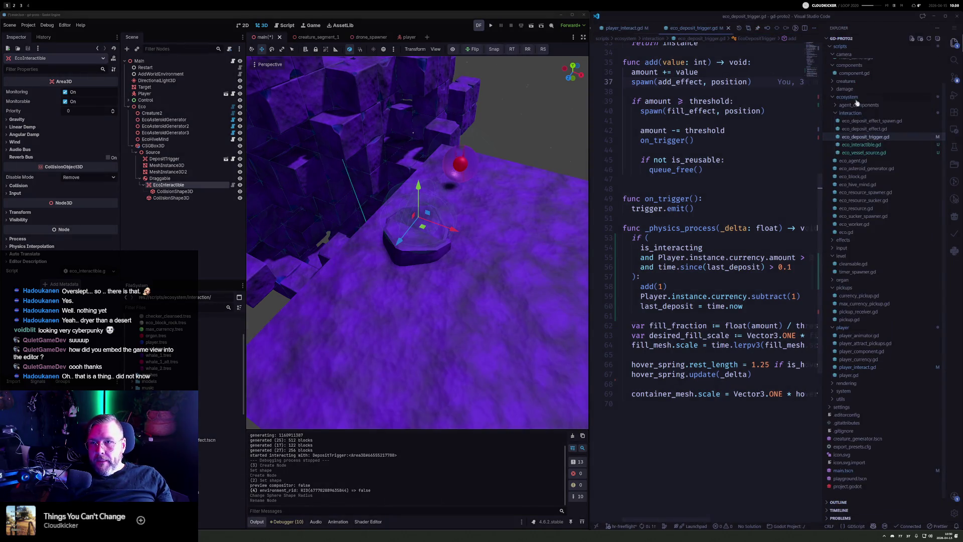
{"action": "right_click", "coordinate": [860, 121]}
{"action": "left_click", "coordinate": [827, 119]}
{"action": "type", "text": "e"}
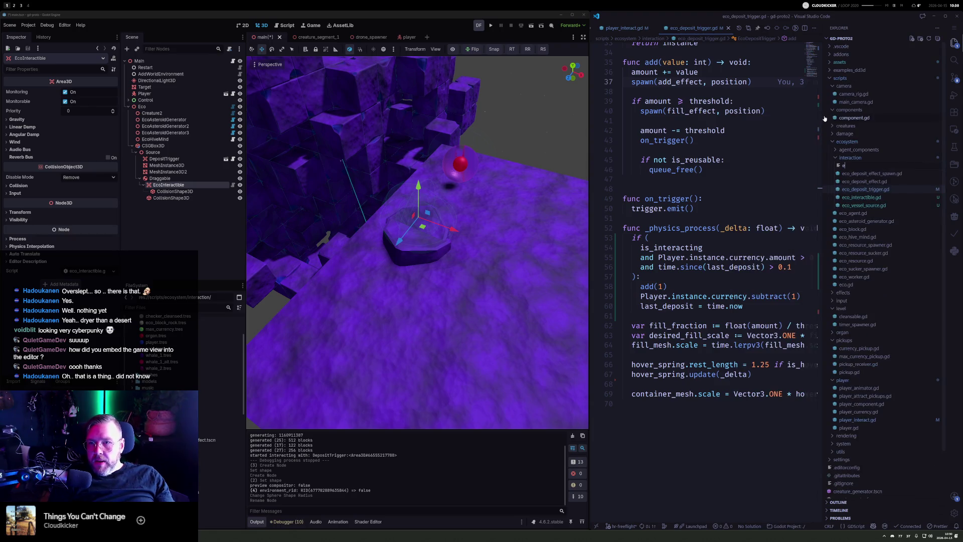
{"action": "type", "text": ".gd"}
{"action": "key", "text": "Return"}
Step: Write 'class_name EcoDraggable' and 'extends EcoInteractible' into the new script
{"action": "type", "text": "class"}
{"action": "key", "text": "Tab"}
{"action": "key", "text": "Escape"}
{"action": "type", "text": "EcoInt"}
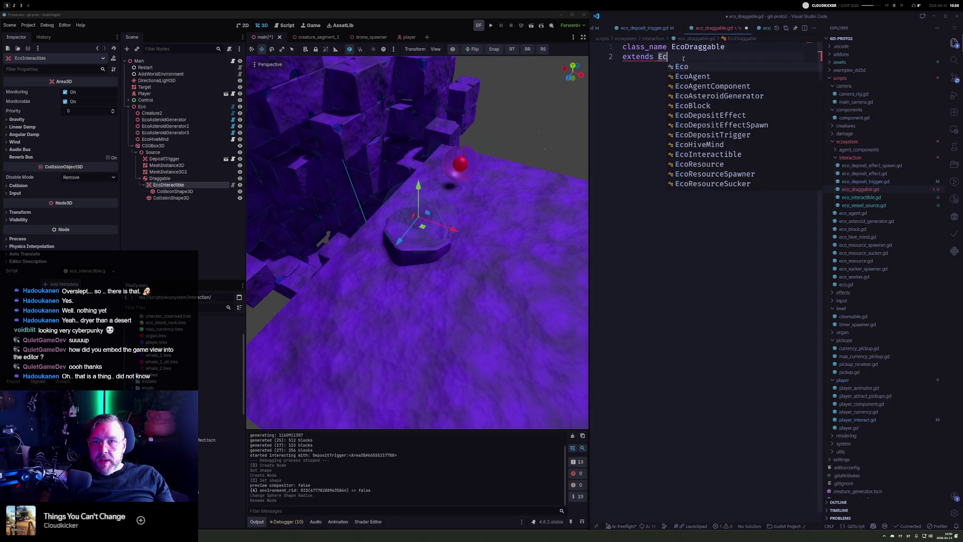
{"action": "key", "text": "Tab"}
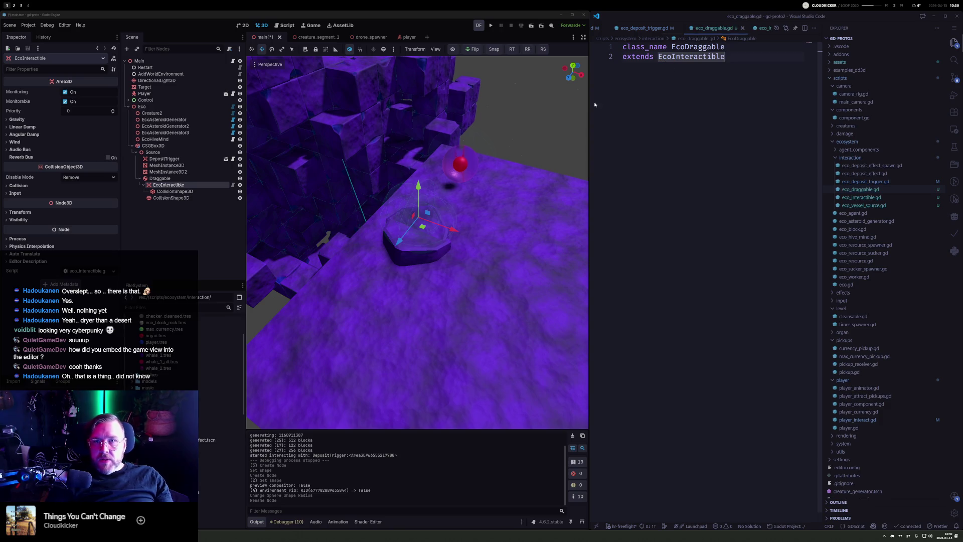
{"action": "left_click", "coordinate": [158, 179]}
{"action": "left_click", "coordinate": [168, 185]}
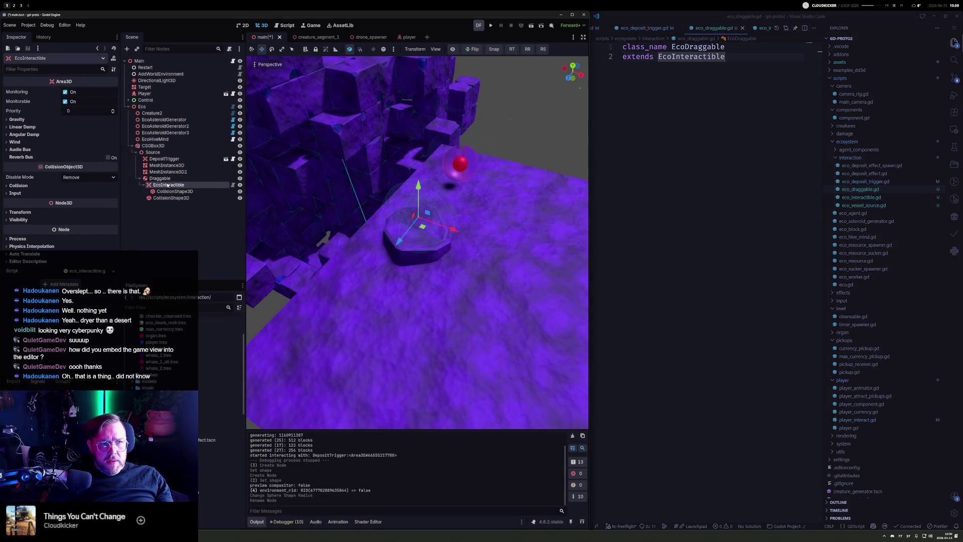
{"action": "right_click", "coordinate": [171, 186]}
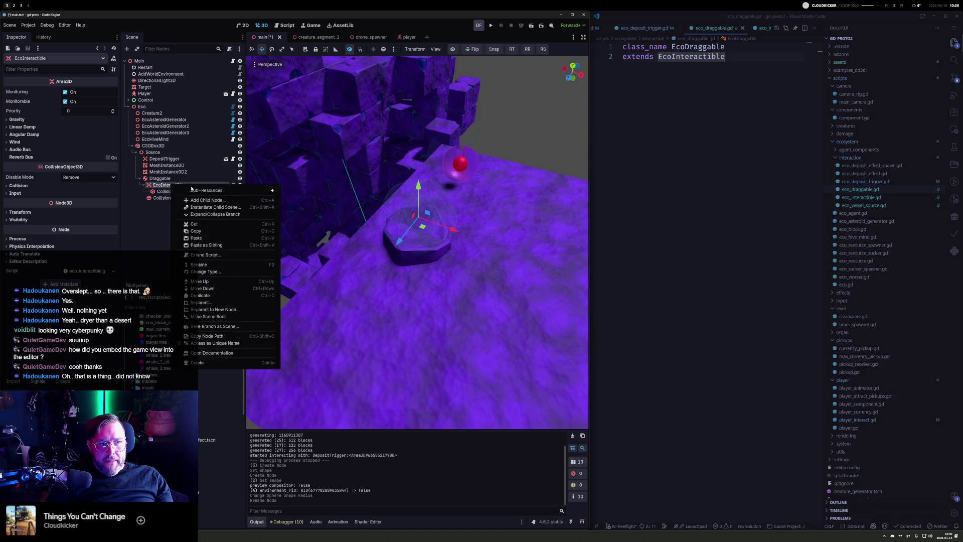
Step: Change the EcoInteractible node's type to EcoDraggable, then inspect Draggable and MeshInstance3D
{"action": "left_click", "coordinate": [211, 200]}
{"action": "key", "text": "Escape"}
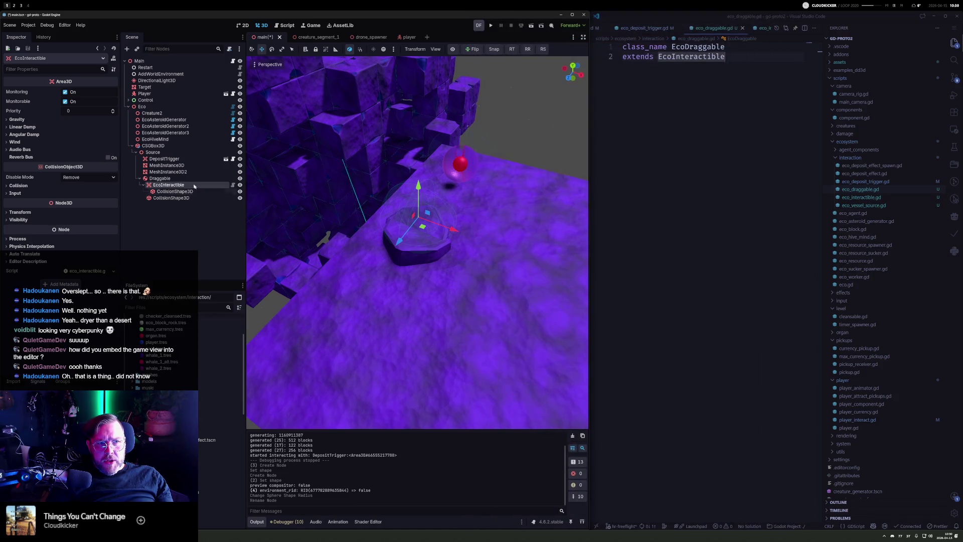
{"action": "right_click", "coordinate": [195, 185]}
{"action": "left_click", "coordinate": [235, 274]}
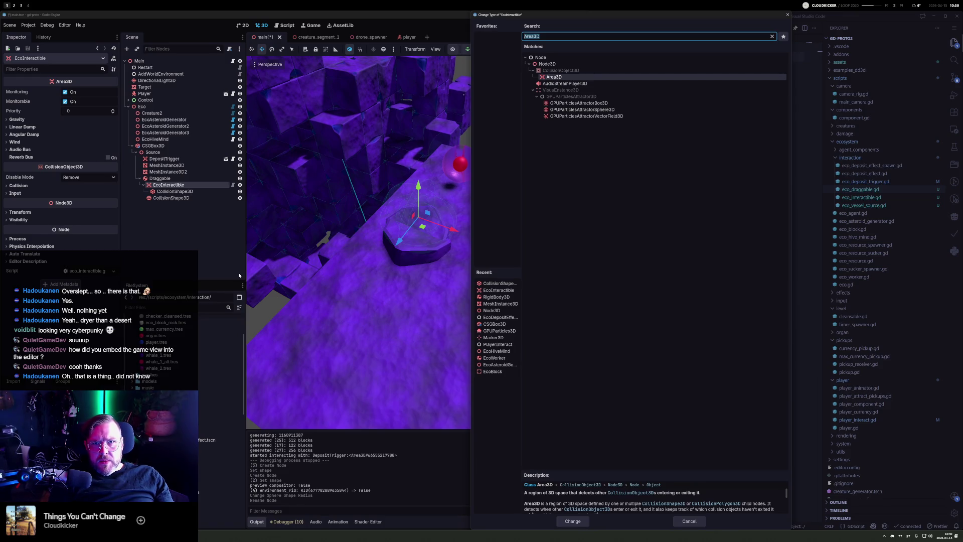
{"action": "type", "text": "EcoDrag"}
{"action": "key", "text": "Return"}
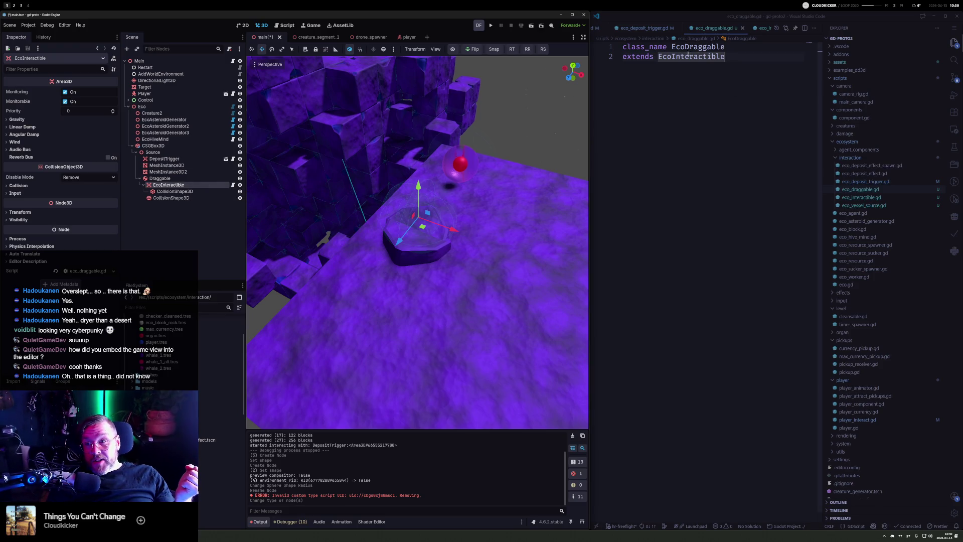
{"action": "left_click", "coordinate": [169, 179]}
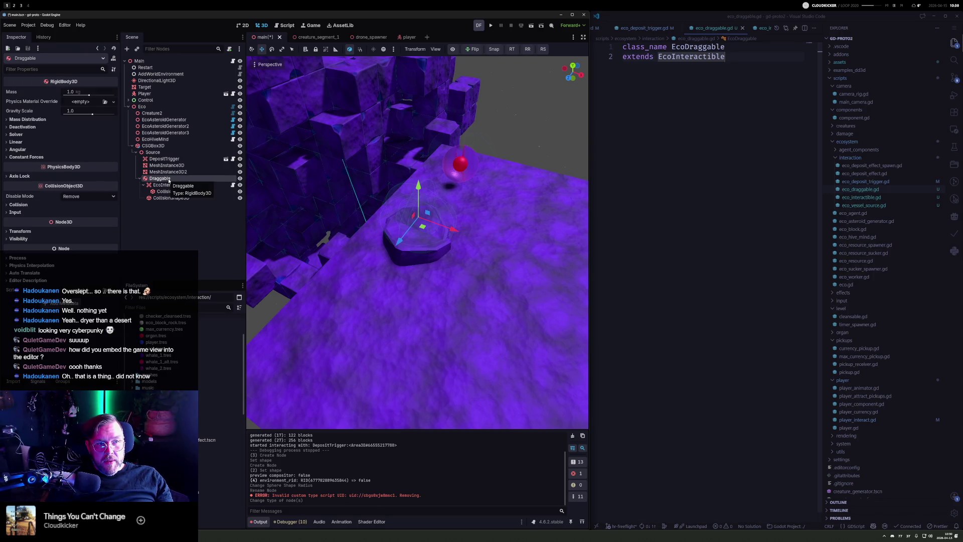
{"action": "left_click", "coordinate": [167, 165]}
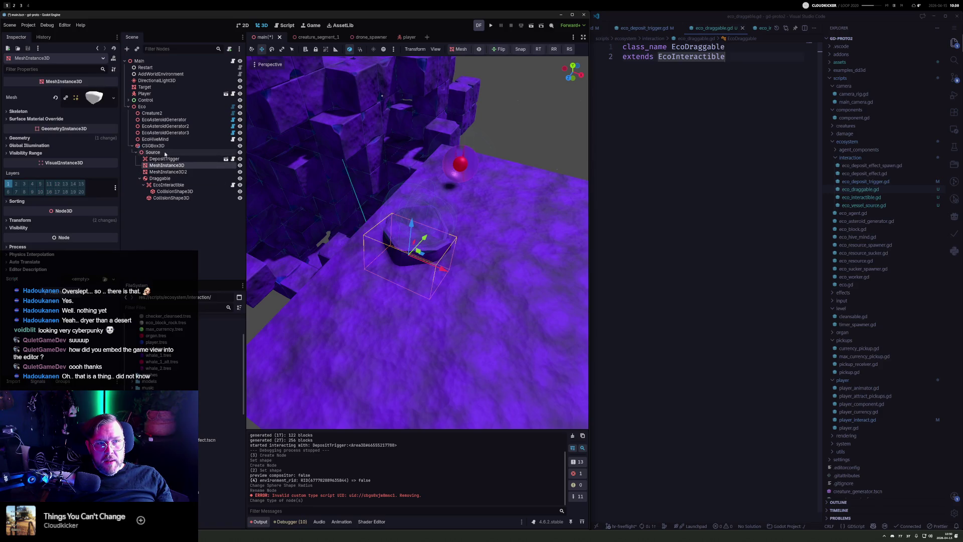
Step: Paste the Fill sphere from deposit_trigger into Draggable and place it above EcoInteractible
{"action": "left_click", "coordinate": [226, 159]}
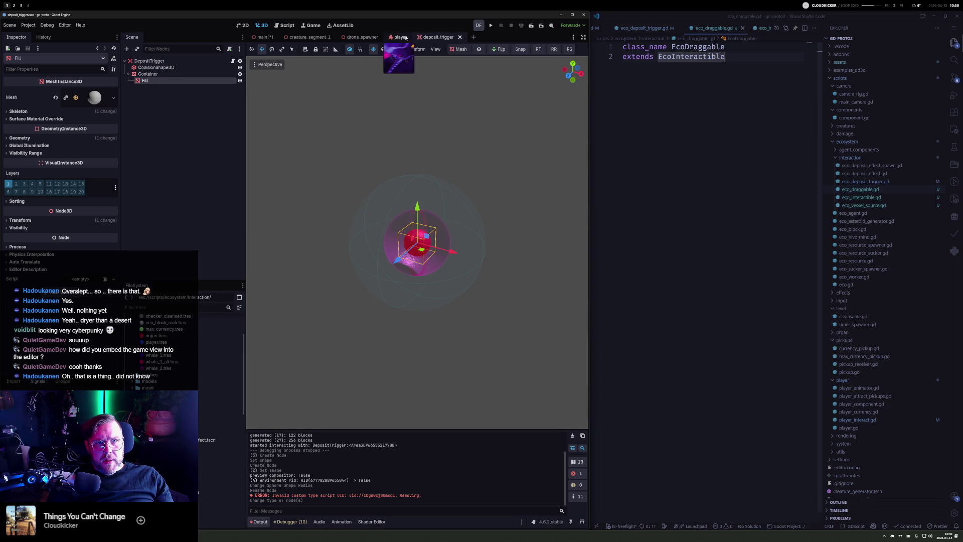
{"action": "left_click", "coordinate": [270, 38]}
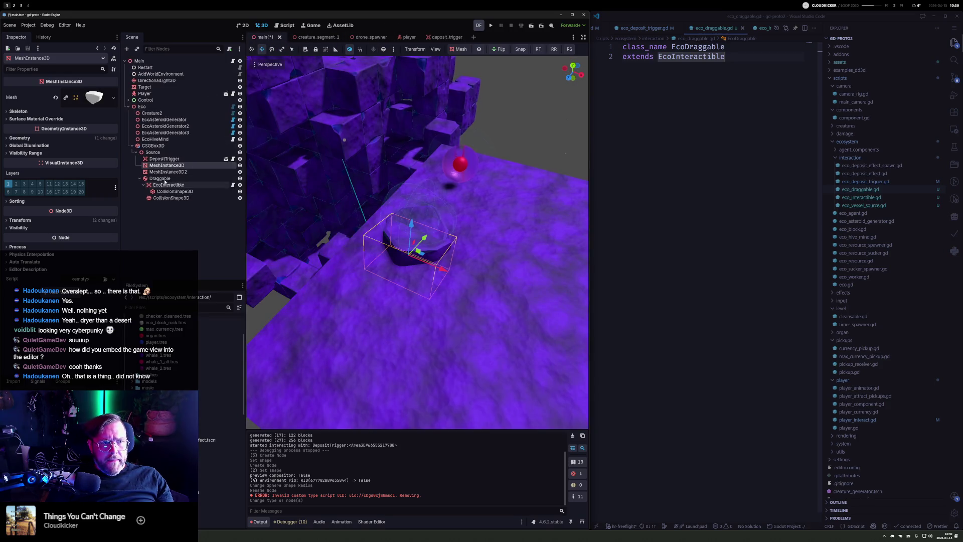
{"action": "key", "text": "ctrl+v"}
{"action": "left_click_drag", "start_coordinate": [156, 204], "coordinate": [164, 183]}
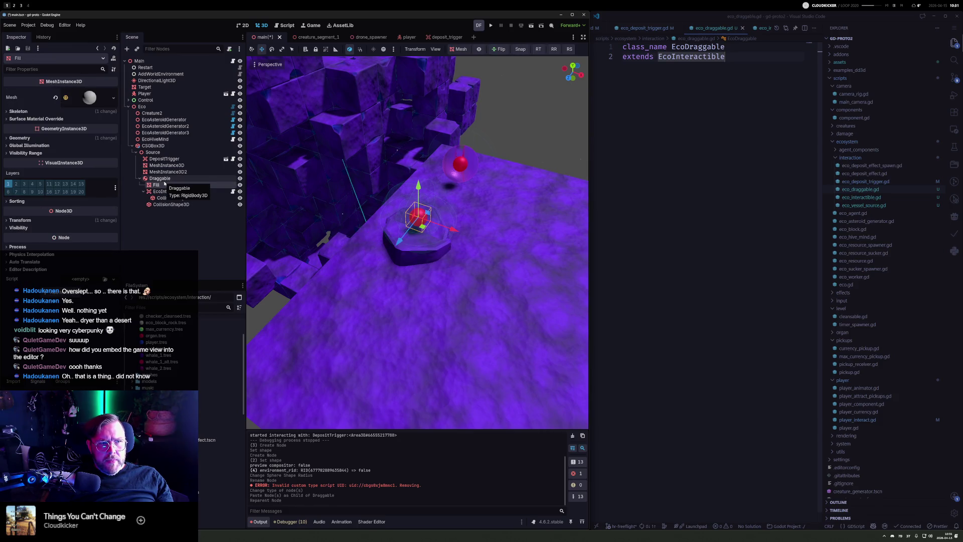
{"action": "mouse_move", "coordinate": [486, 215]}
{"action": "left_mouse_down"}
{"action": "mouse_move", "coordinate": [465, 135]}
{"action": "mouse_move", "coordinate": [494, 198]}
{"action": "left_mouse_up"}
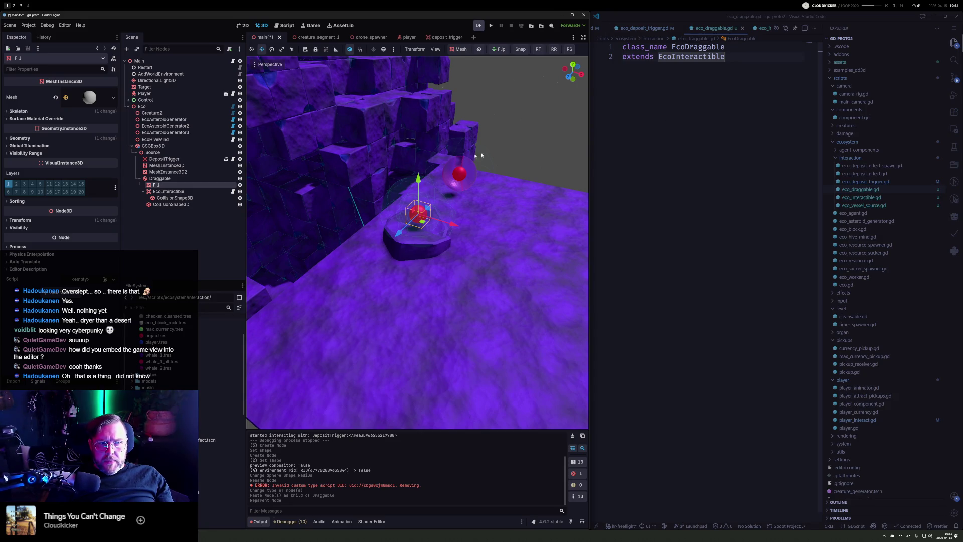
Step: Undo the accidental reparent of Fill under EcoInteractible, then run the game with F5
{"action": "left_click", "coordinate": [169, 192]}
{"action": "left_click", "coordinate": [179, 186]}
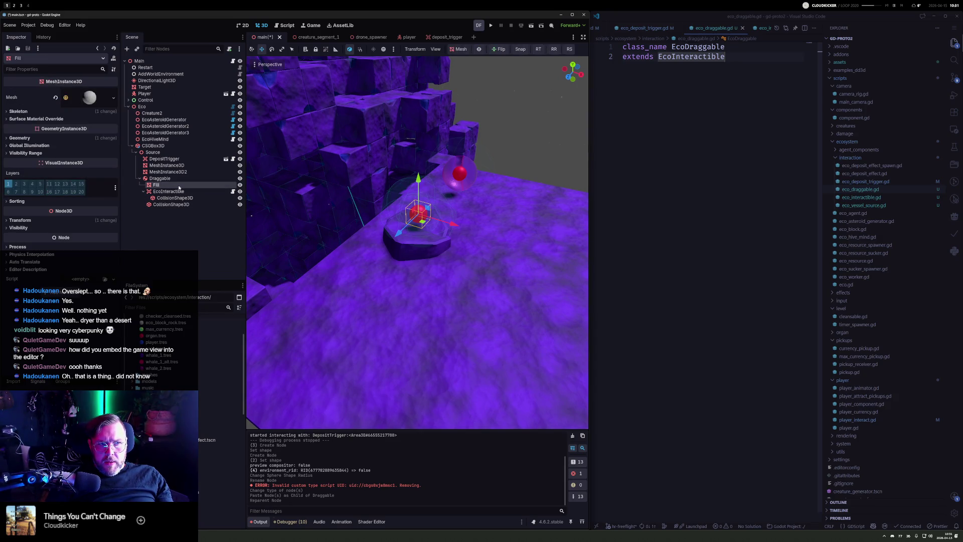
{"action": "left_click_drag", "start_coordinate": [176, 188], "coordinate": [180, 195]}
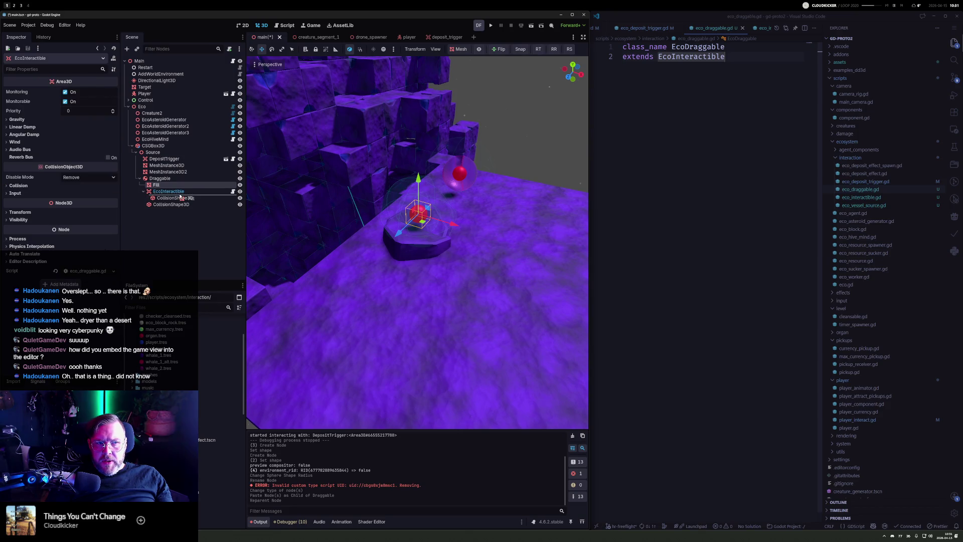
{"action": "left_click", "coordinate": [174, 185]}
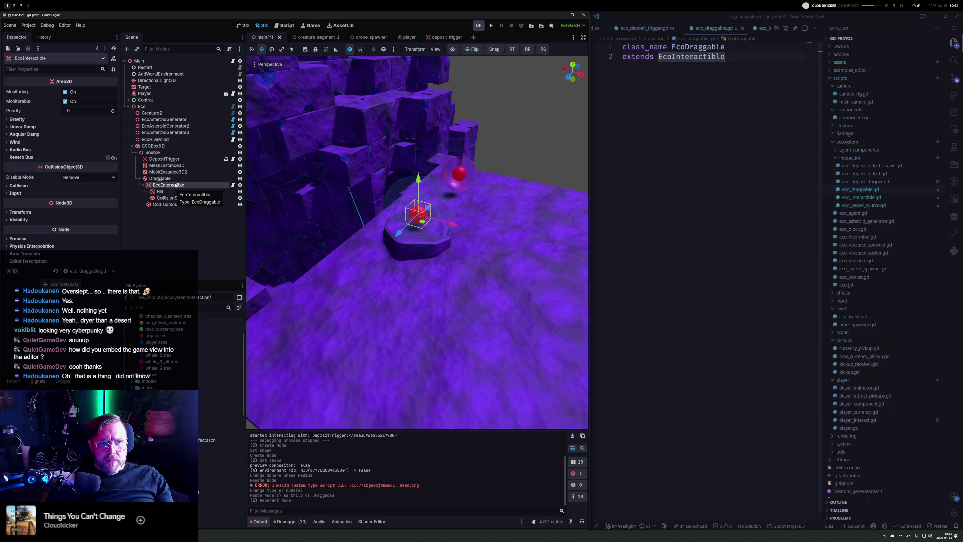
{"action": "key", "text": "ctrl+z"}
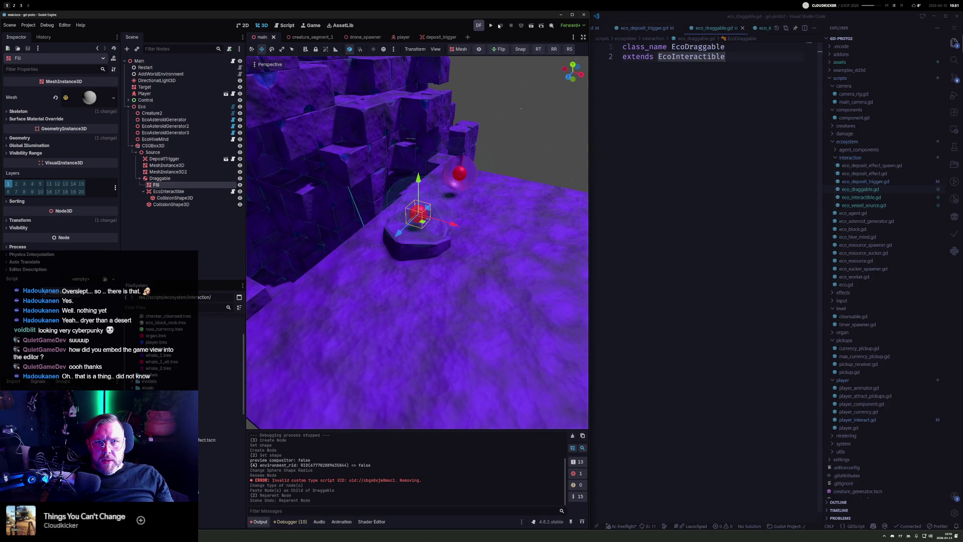
{"action": "key", "text": "F5"}
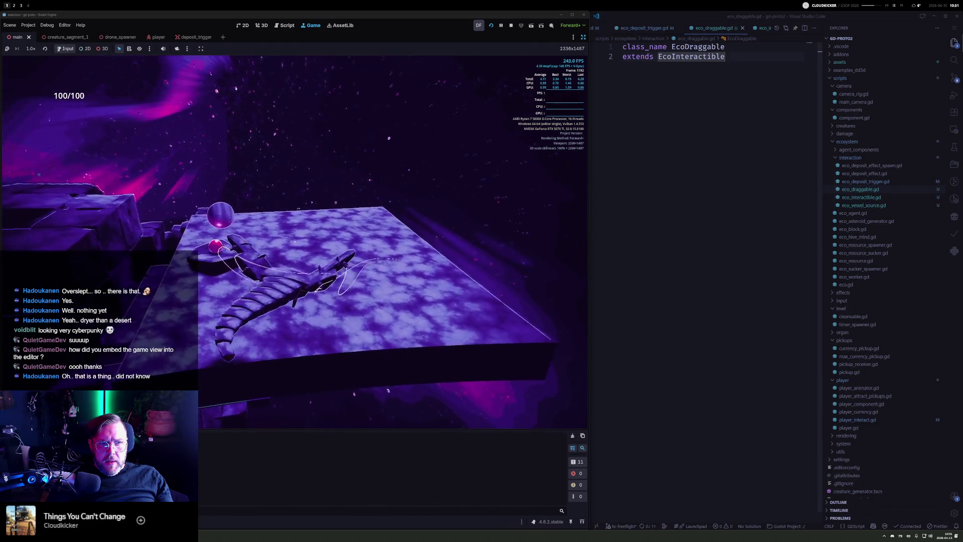
Step: Stop the game and insert a _physics_process(delta: float) -> void function below the class header
{"action": "key", "text": "F8"}
{"action": "left_click", "coordinate": [667, 74]}
{"action": "key", "text": "Return"}
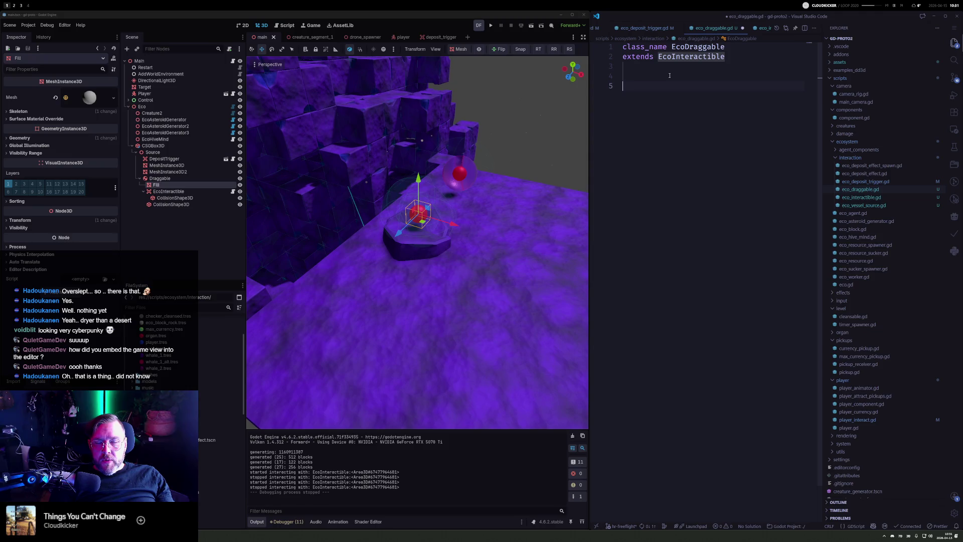
{"action": "type", "text": "_ph"}
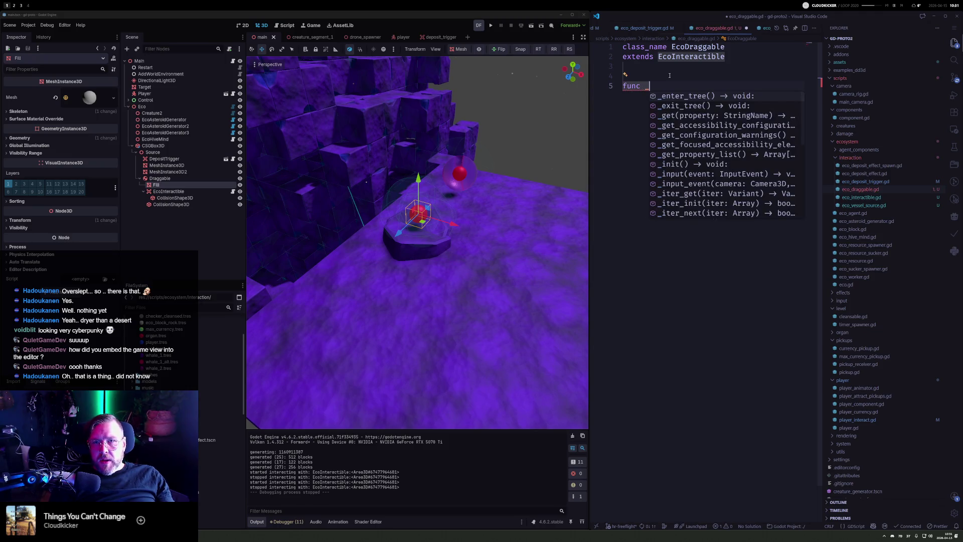
{"action": "key", "text": "Return"}
{"action": "key", "text": "Return"}
{"action": "type", "text": "super(del"}
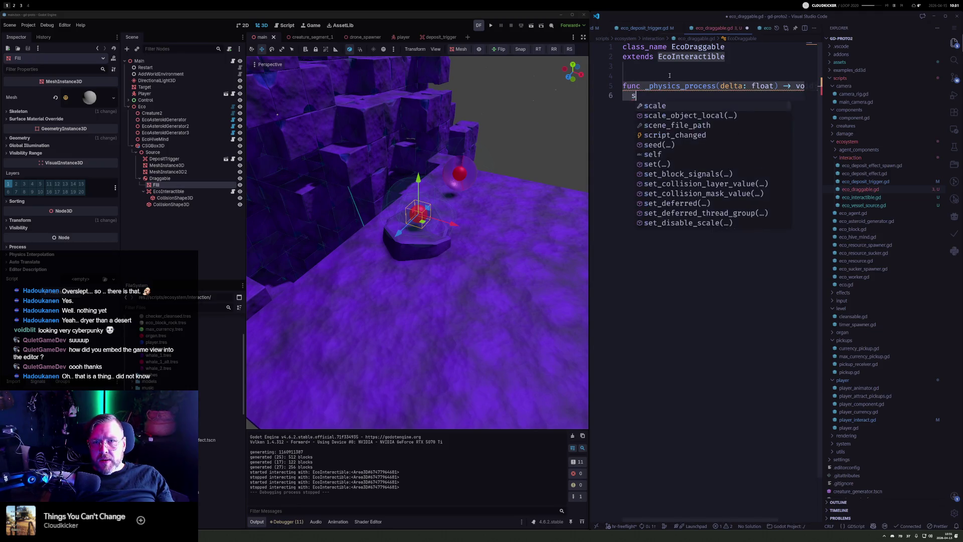
{"action": "key", "text": "Return"}
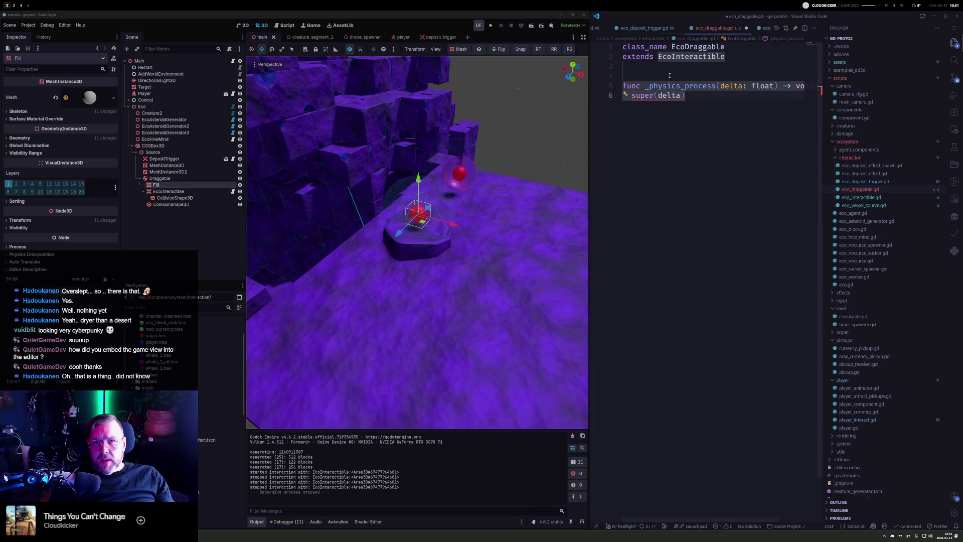
Step: Check the EcoInteractible class definition, then delete the generated super(delta) line
{"action": "left_click", "coordinate": [691, 57], "text": "ctrl"}
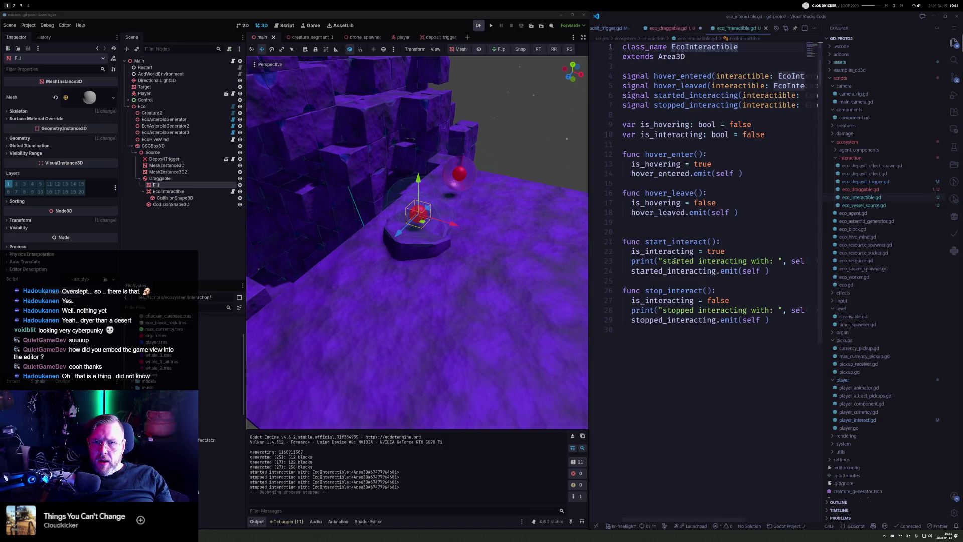
{"action": "left_click", "coordinate": [676, 30]}
{"action": "left_click", "coordinate": [688, 119]}
{"action": "key", "text": "shift+Home"}
{"action": "key", "text": "ctrl+b"}
{"action": "key", "text": "BackSpace"}
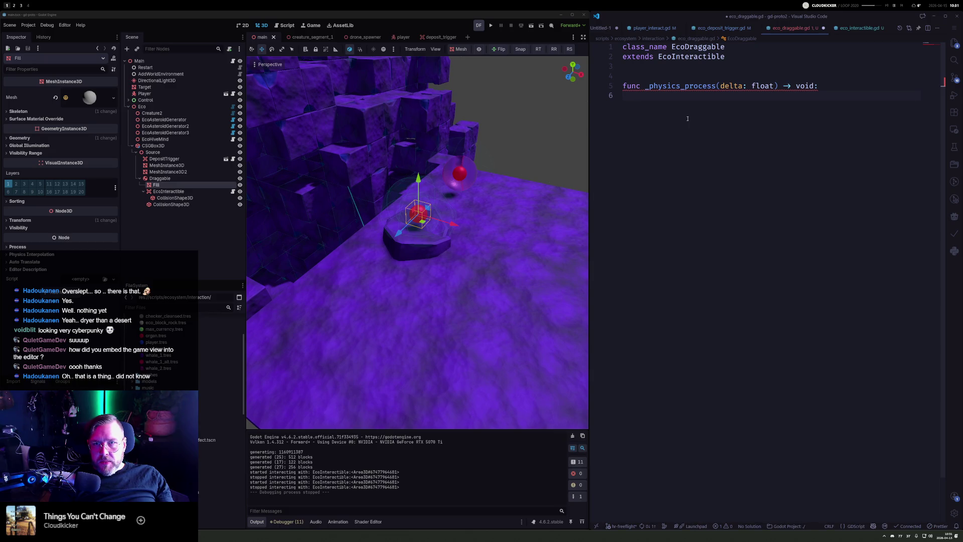
Step: Set desired_position := Player.instance.projectile_source.global_position and save the script
{"action": "type", "text": "Player.instance"}
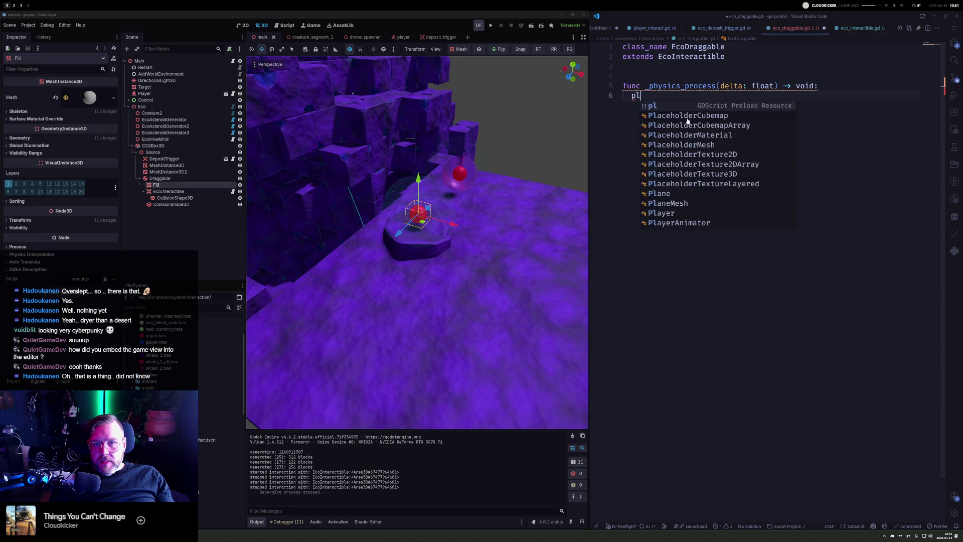
{"action": "type", "text": ".globa"}
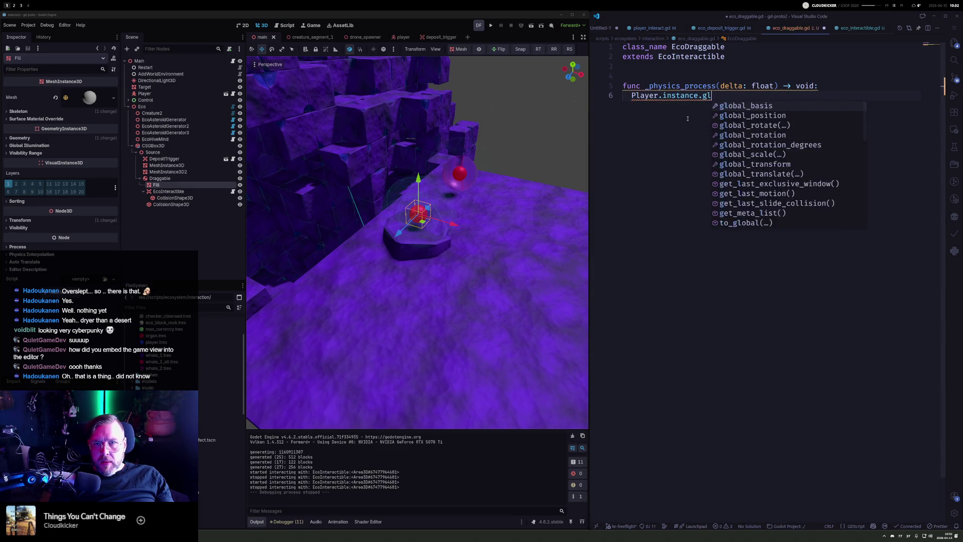
{"action": "type", "text": "l_position + player"}
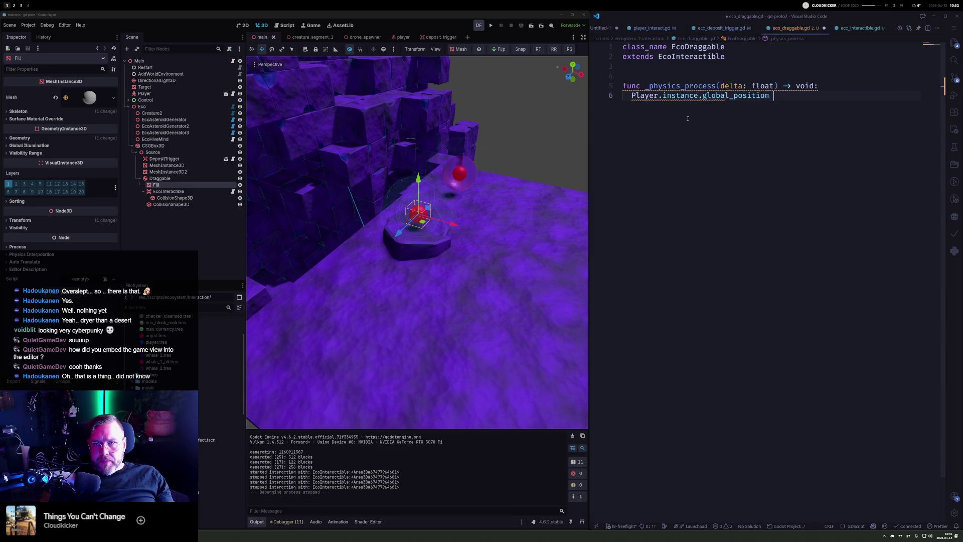
{"action": "type", "text": "."}
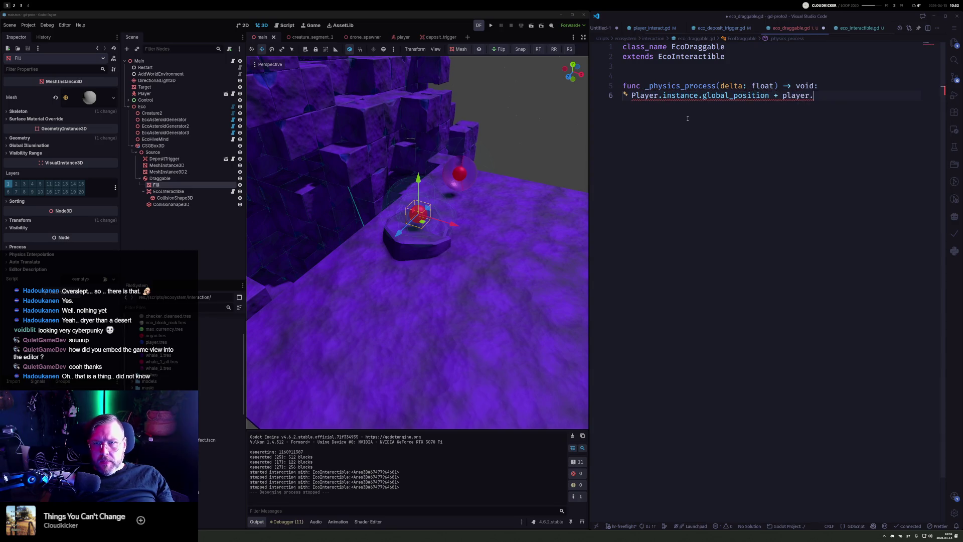
{"action": "key", "text": "ctrl+BackSpace"}
{"action": "key", "text": "ctrl+BackSpace"}
{"action": "key", "text": "ctrl+BackSpace"}
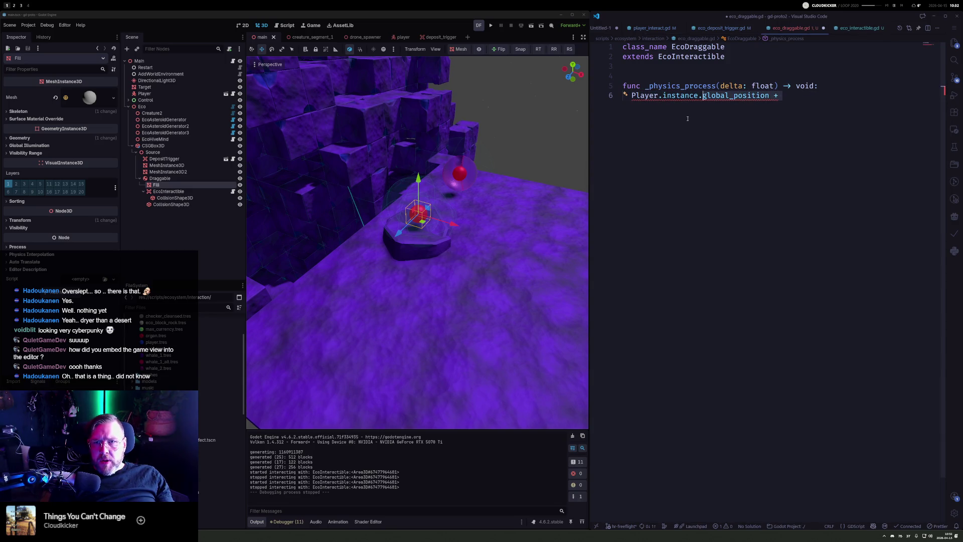
{"action": "type", "text": ".p"}
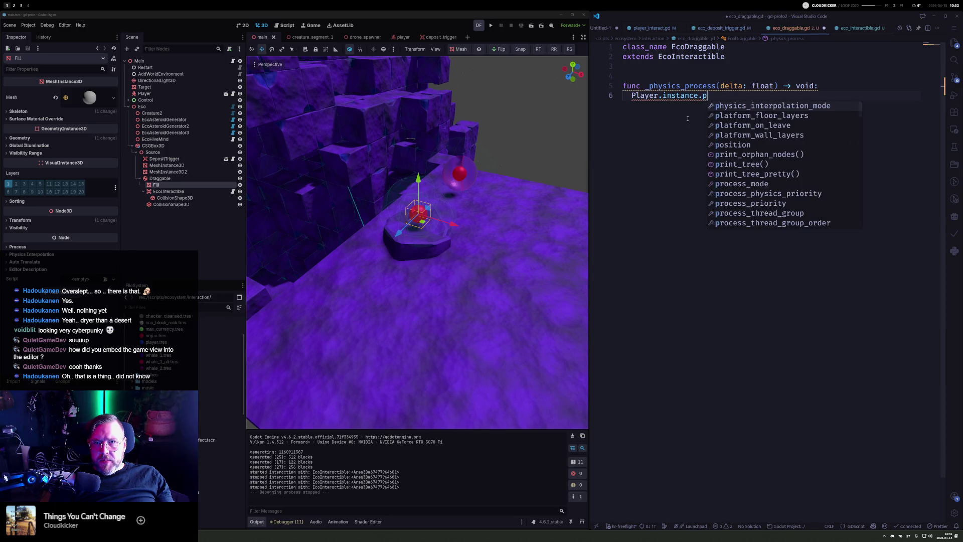
{"action": "type", "text": "roje"}
{"action": "key", "text": "Down"}
{"action": "key", "text": "Return"}
{"action": "type", "text": "."}
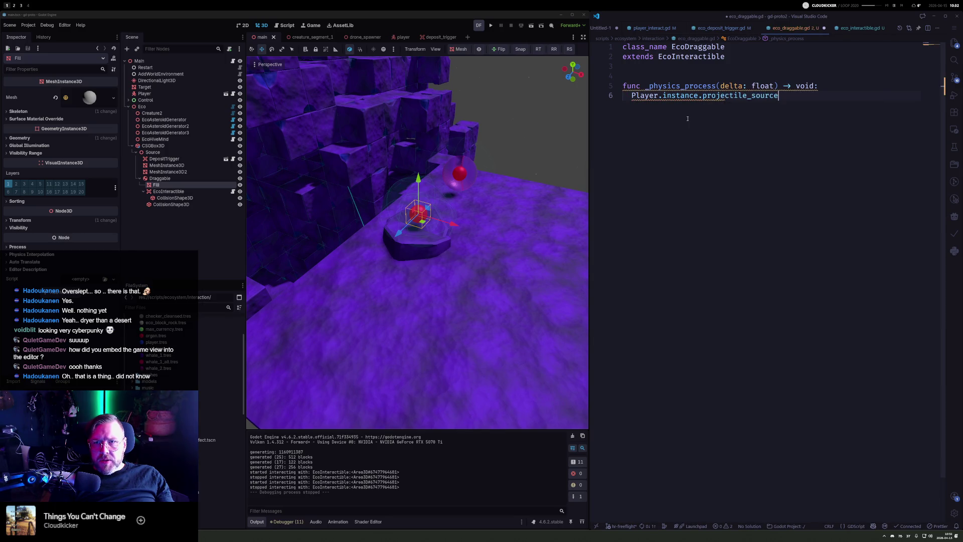
{"action": "type", "text": "global"}
{"action": "key", "text": "Down"}
{"action": "key", "text": "Return"}
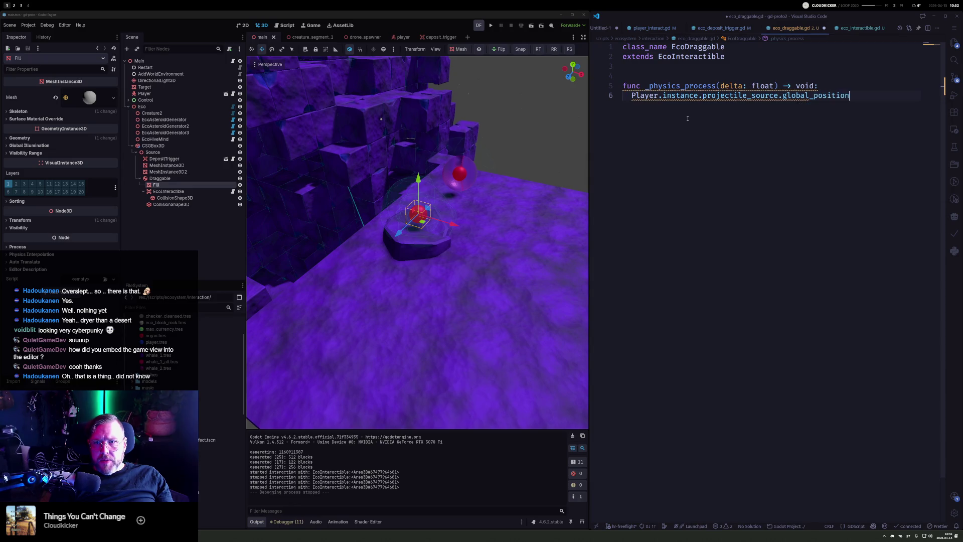
{"action": "type", "text": "var "}
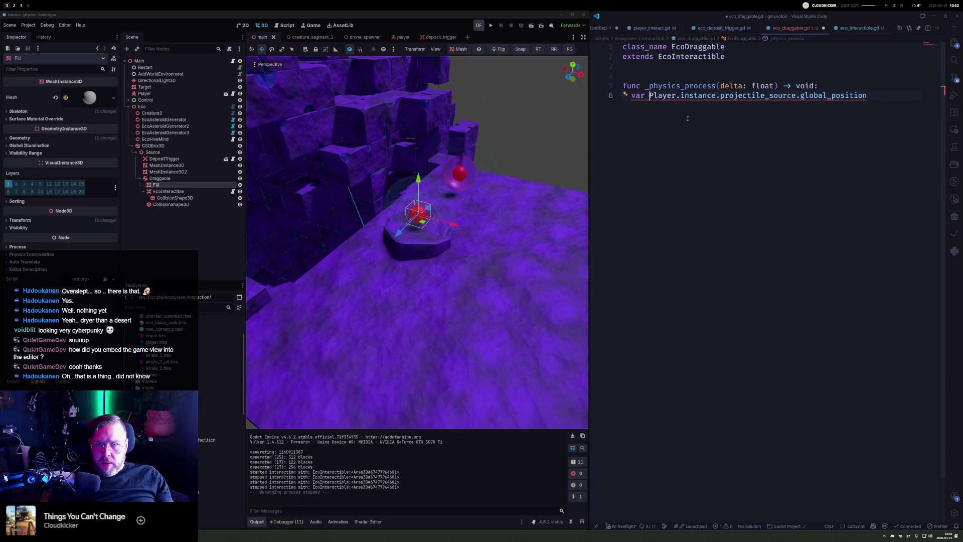
{"action": "type", "text": "desired_posi"}
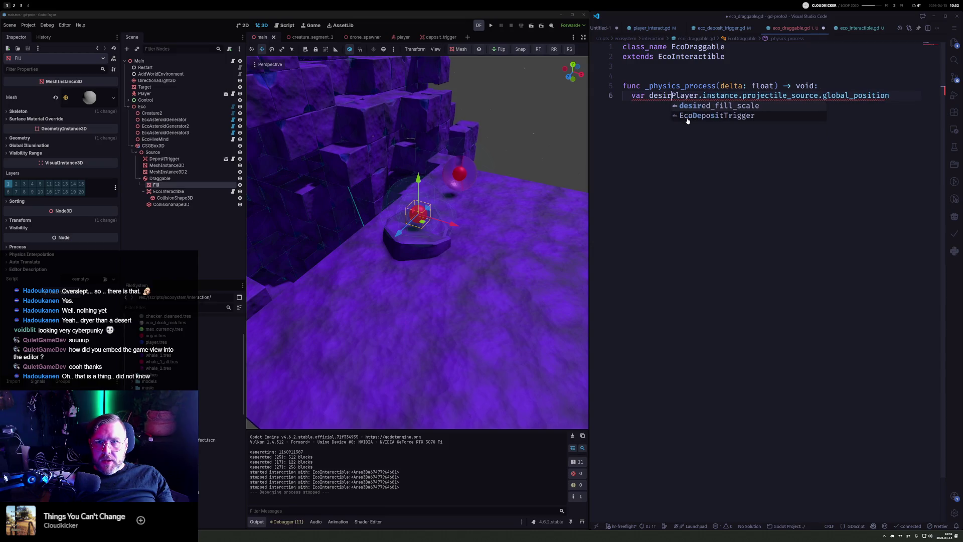
{"action": "type", "text": "tit"}
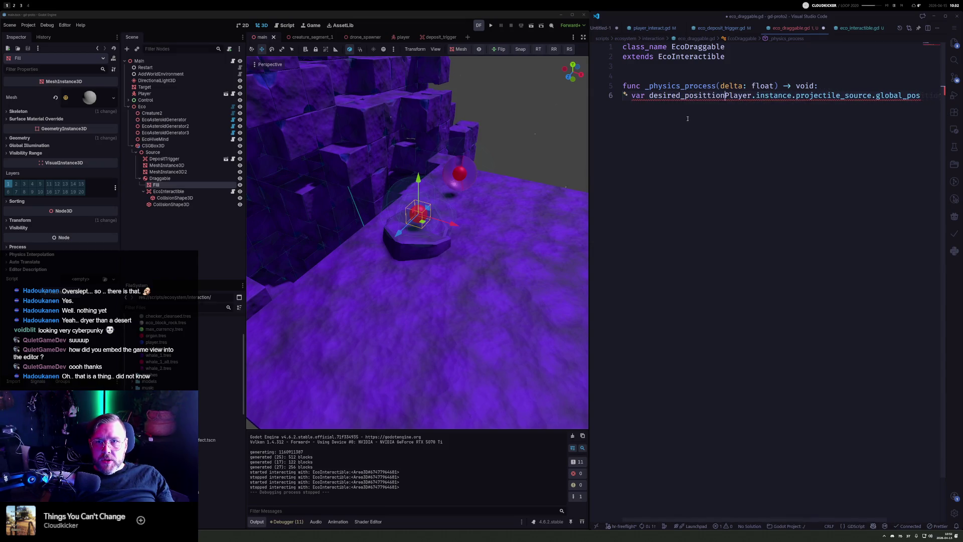
{"action": "type", "text": "ion"}
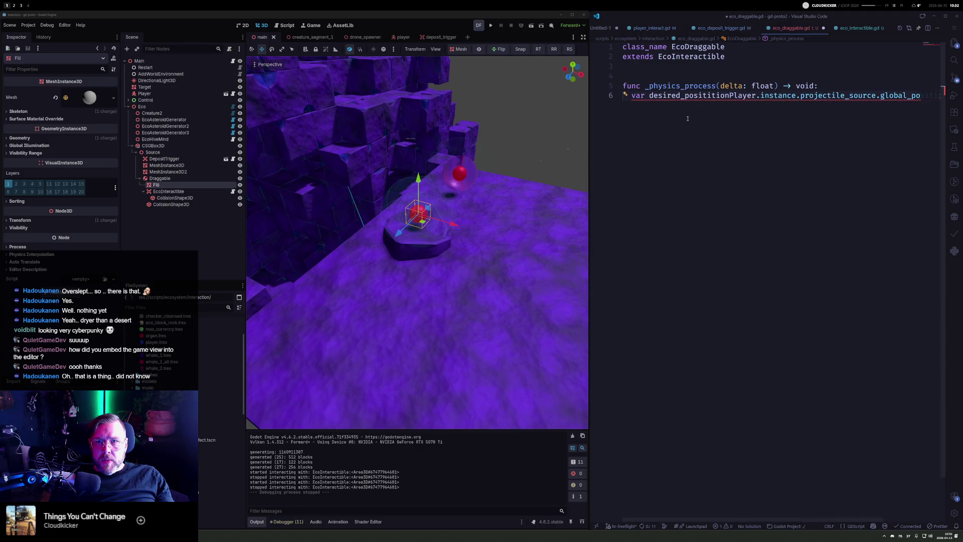
{"action": "key", "text": "ctrl+BackSpace"}
{"action": "type", "text": "desired_position: ="}
{"action": "key", "text": "ctrl+s"}
{"action": "key", "text": "Tab"}
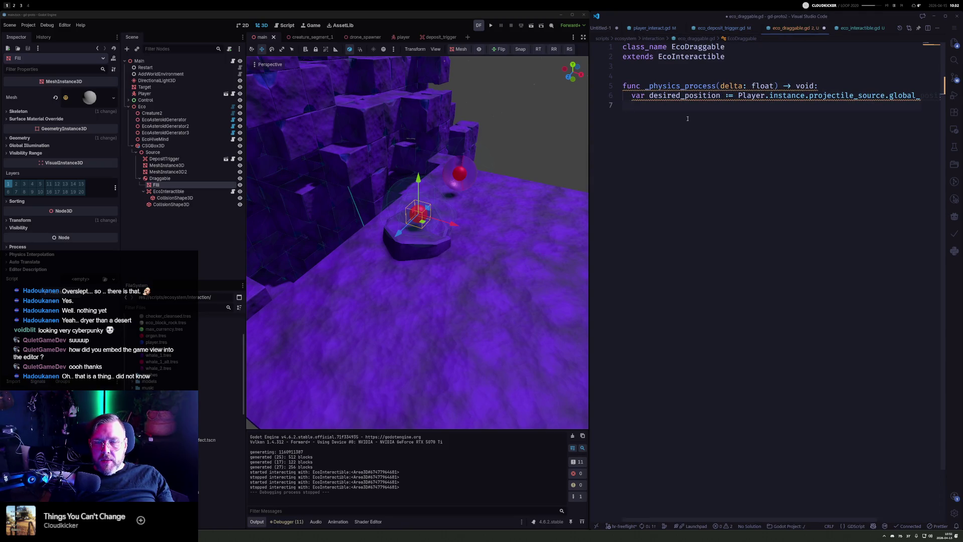
{"action": "type", "text": "var directio"}
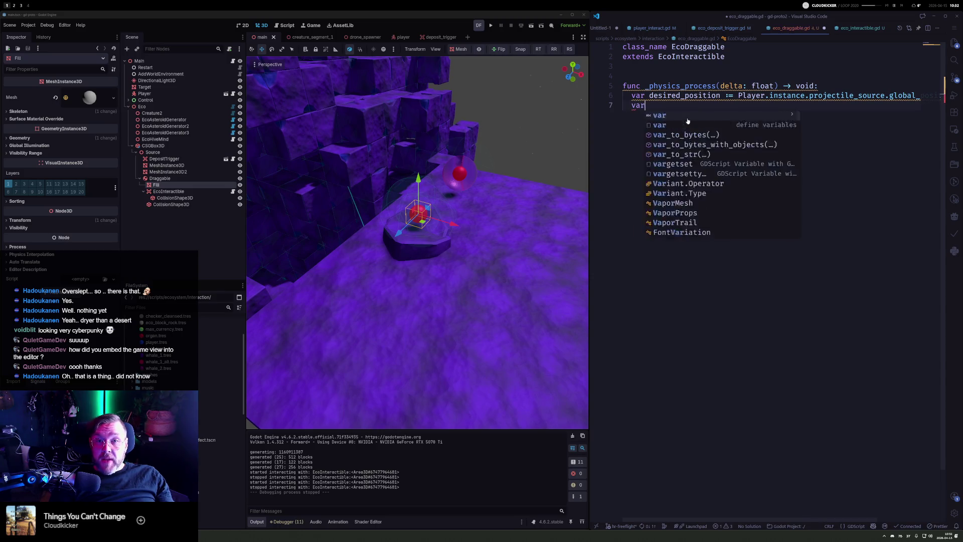
{"action": "type", "text": "= global_"}
{"action": "key", "text": "ctrl+BackSpace"}
{"action": "key", "text": "Up"}
{"action": "key", "text": "Up"}
{"action": "key", "text": "Up"}
{"action": "key", "text": "Return"}
{"action": "key", "text": "Up"}
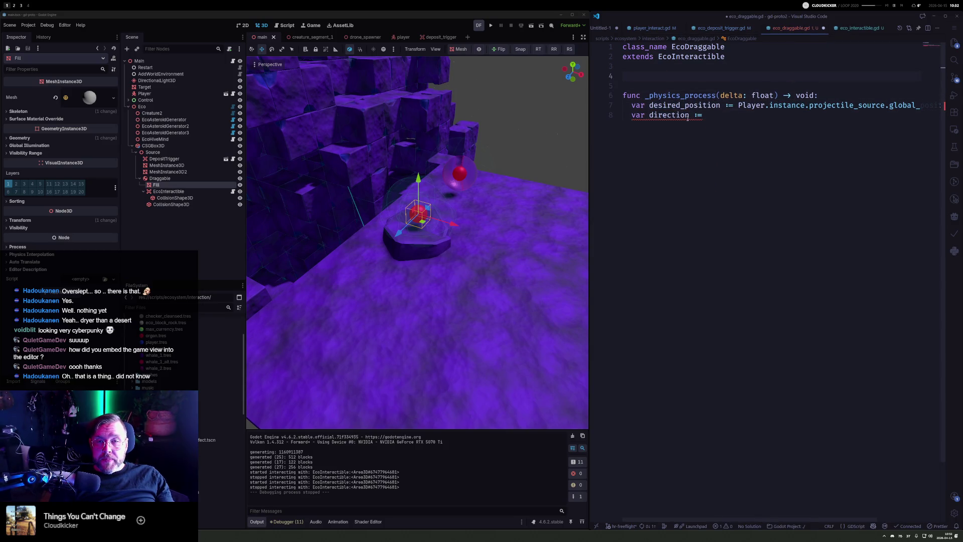
{"action": "type", "text": "@onrea"}
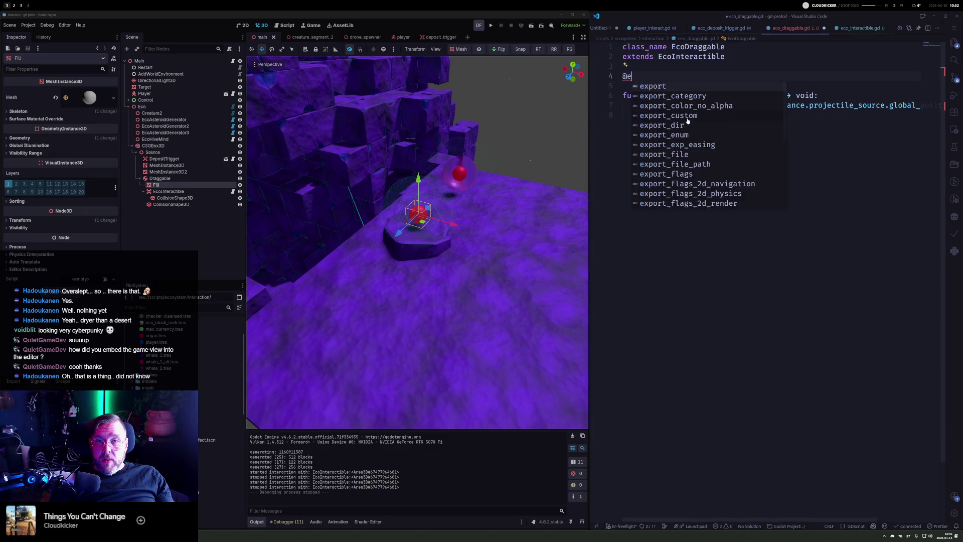
{"action": "type", "text": "dy var rigidbo"}
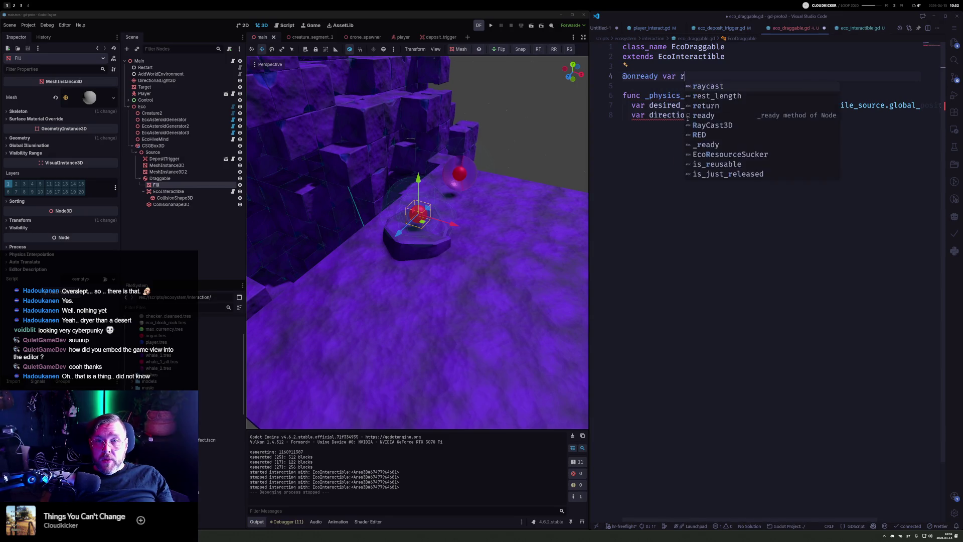
{"action": "type", "text": "dy:RigidBody3D "}
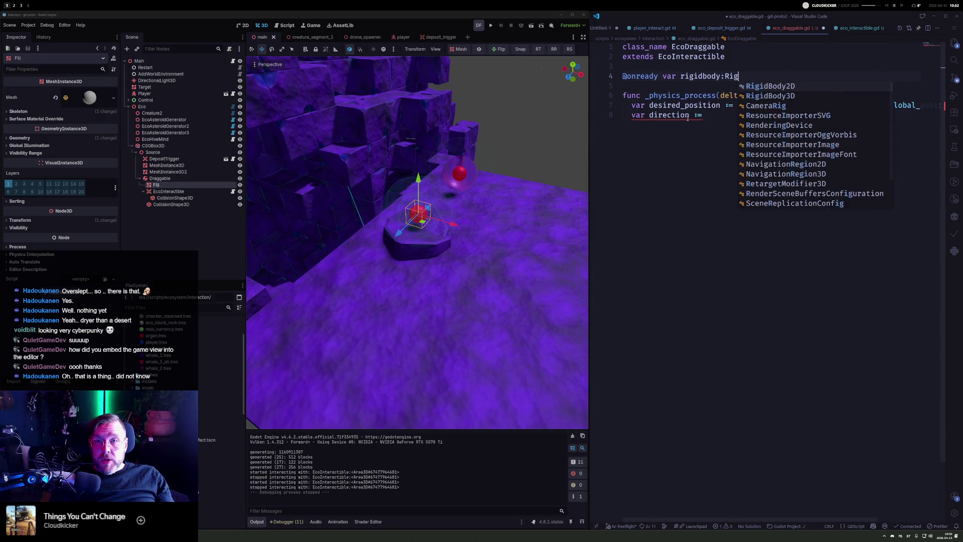
{"action": "type", "text": "= get_pare"}
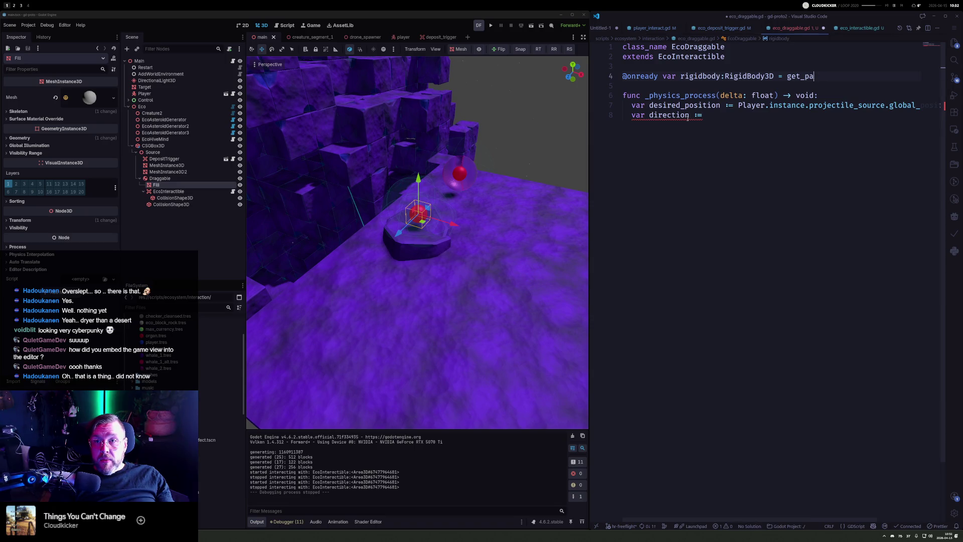
{"action": "type", "text": "ent"}
{"action": "type", "text": "() as Rigid"}
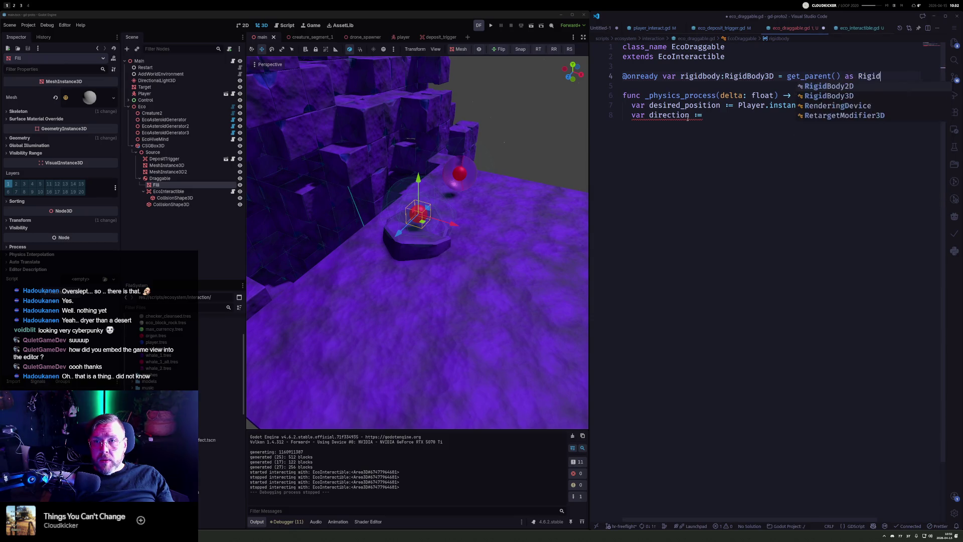
Step: Finish the RigidBody3D cast and compute direction with rigidbody.global_position.direction_to(desired_position)
{"action": "key", "text": "Return"}
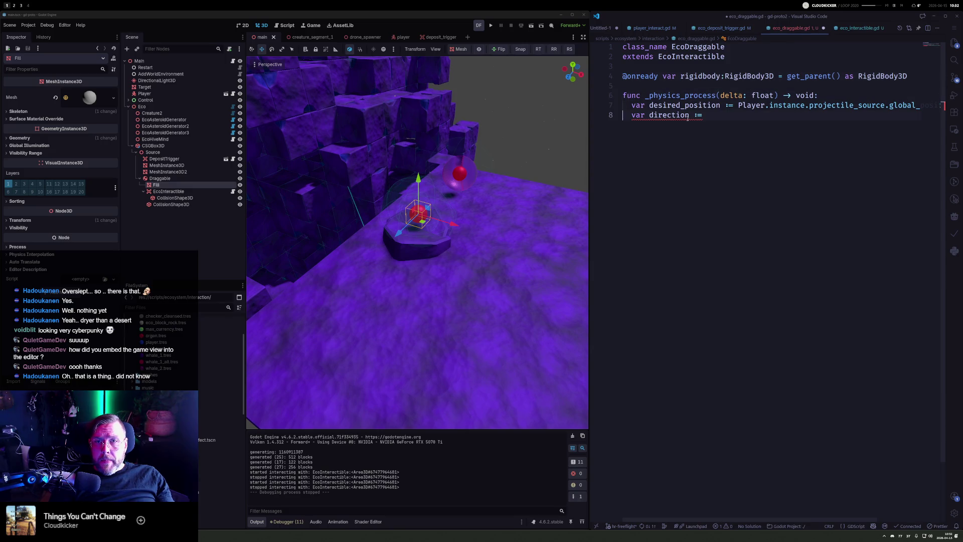
{"action": "type", "text": "rigi"}
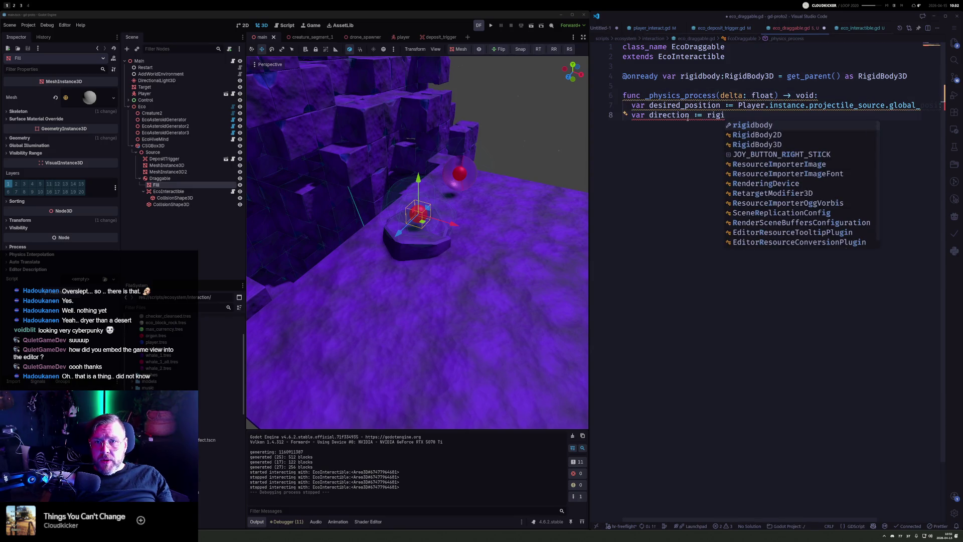
{"action": "type", "text": "dbody."}
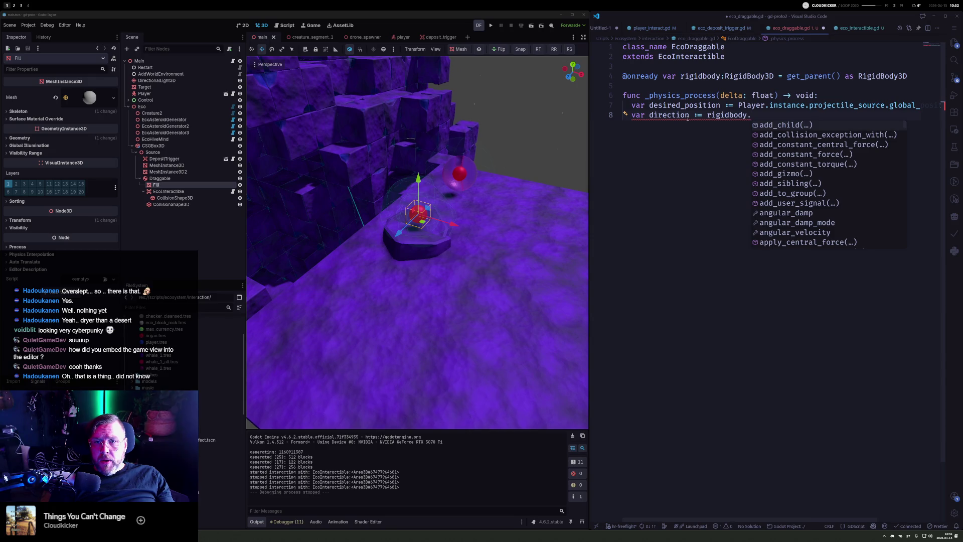
{"action": "type", "text": "global"}
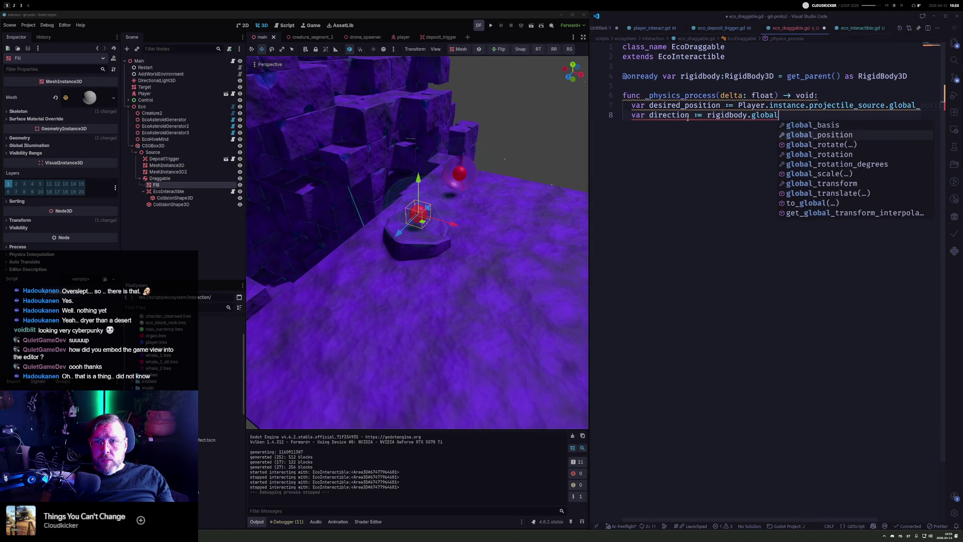
{"action": "key", "text": "Return"}
{"action": "type", "text": ".dire"}
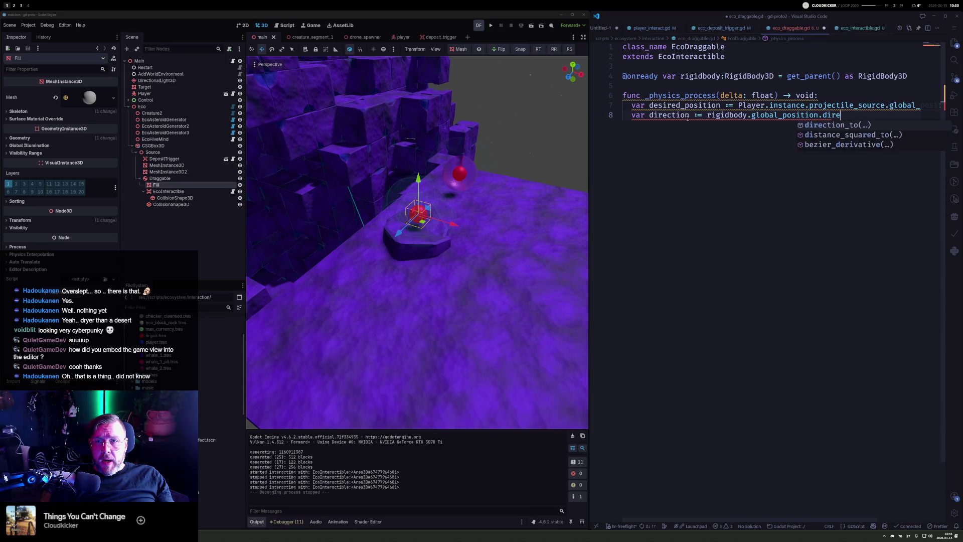
{"action": "key", "text": "Return"}
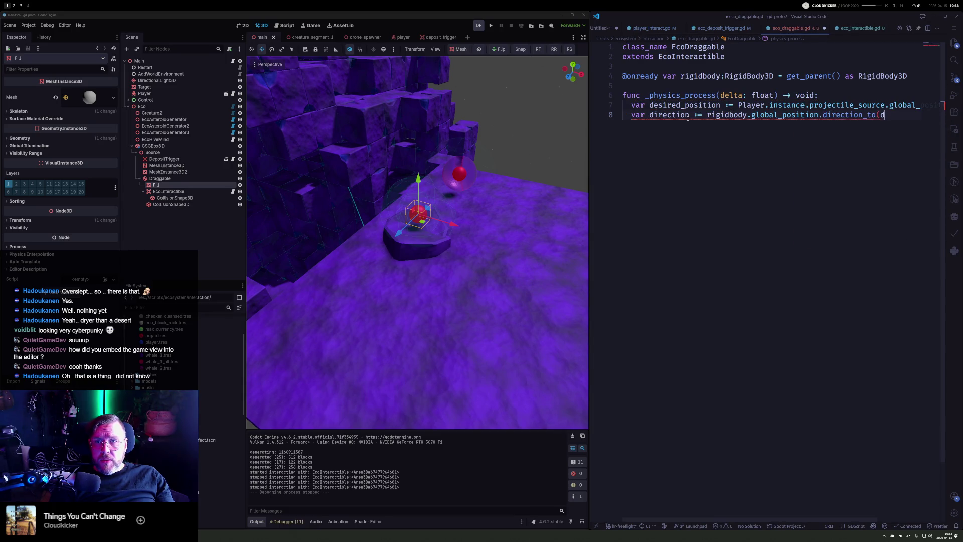
{"action": "type", "text": "esi"}
{"action": "key", "text": "Return"}
Step: Duplicate the direction line and rename the copy's variable to distance
{"action": "key", "text": "shift+alt+Down"}
{"action": "key", "text": "Home"}
{"action": "key", "text": "Right"}
{"action": "key", "text": "Right"}
{"action": "key", "text": "Right"}
{"action": "key", "text": "ctrl+Delete"}
{"action": "type", "text": "dist"}
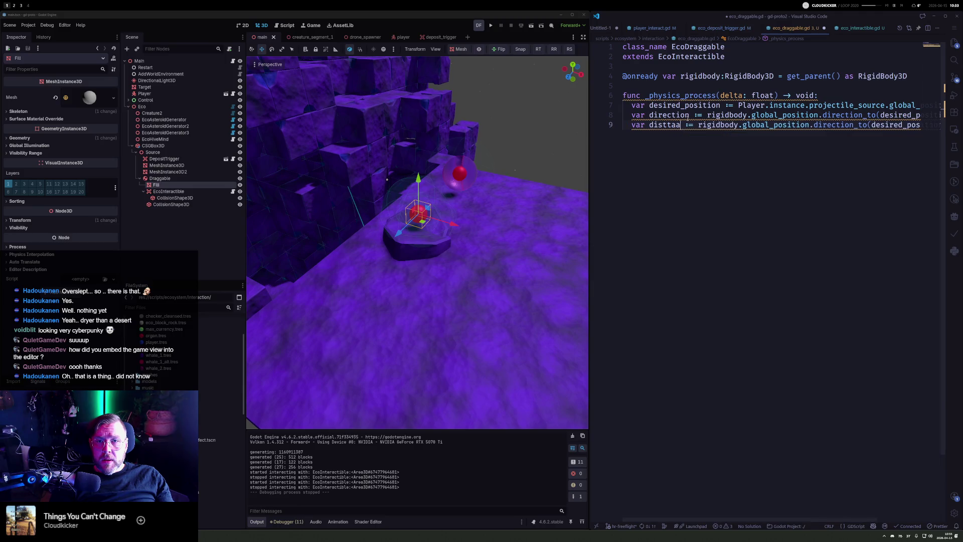
{"action": "type", "text": "ance"}
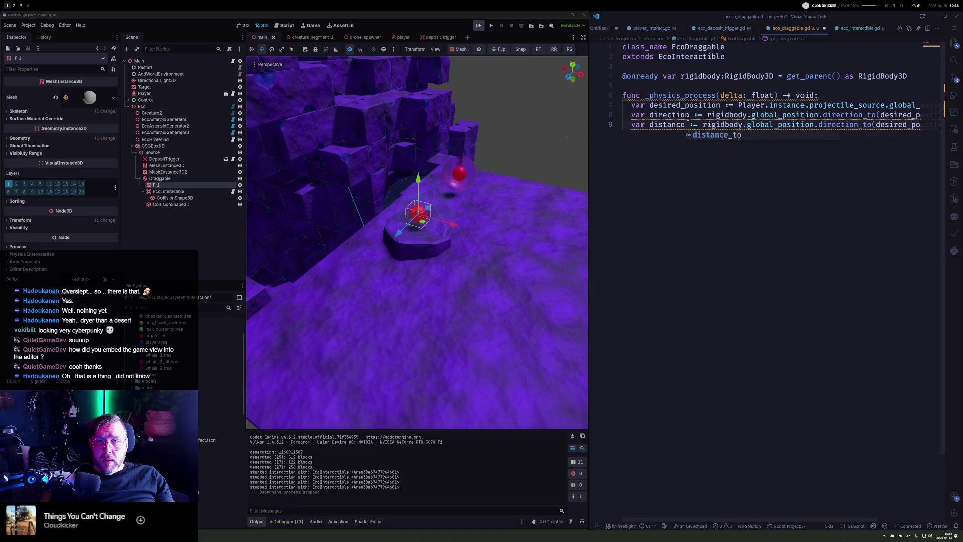
{"action": "key", "text": "End"}
Step: Change the copied line's direction_to call to distance_to(desired_position)
{"action": "key", "text": "ctrl+Left"}
{"action": "key", "text": "ctrl+Right"}
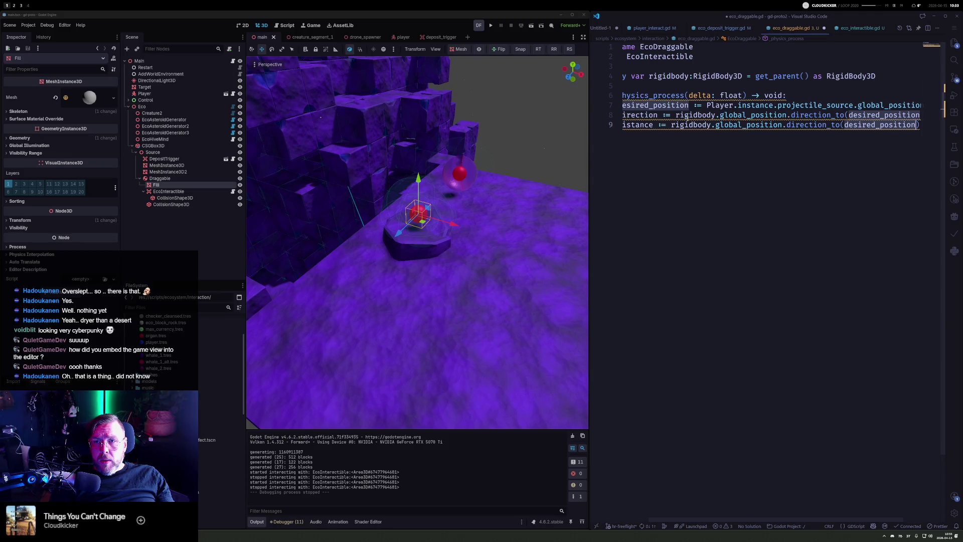
{"action": "key", "text": "ctrl+Left"}
{"action": "key", "text": "ctrl+Left"}
{"action": "key", "text": "shift+Right"}
{"action": "key", "text": "shift+Right"}
{"action": "key", "text": "shift+Right"}
{"action": "key", "text": "Delete"}
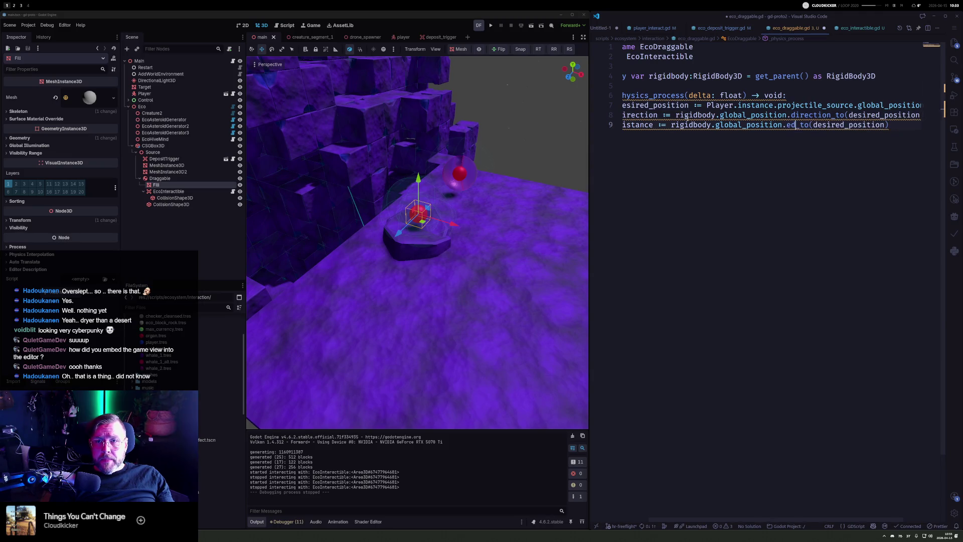
{"action": "type", "text": "dis"}
{"action": "key", "text": "Return"}
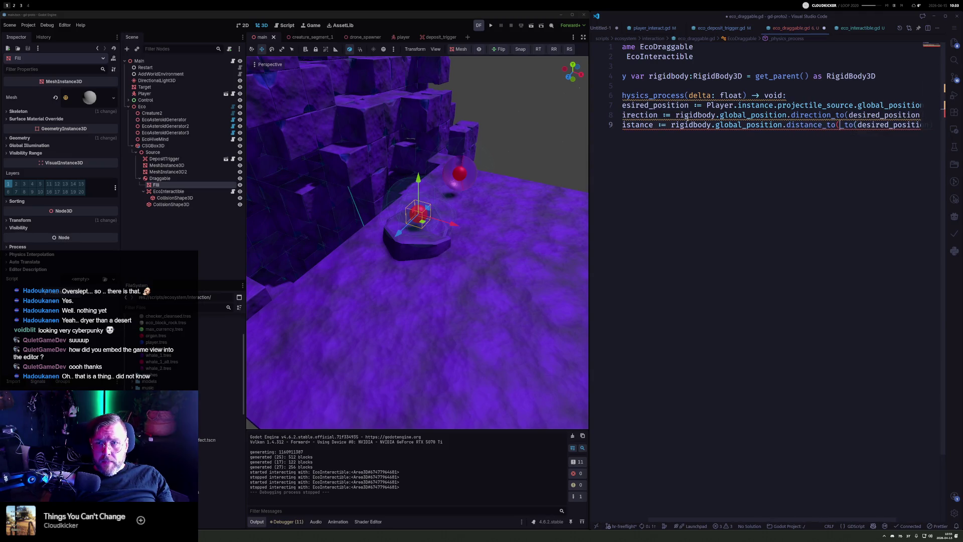
{"action": "key", "text": "Delete"}
{"action": "key", "text": "Delete"}
{"action": "key", "text": "Delete"}
{"action": "key", "text": "Left"}
{"action": "key", "text": "ctrl+minus"}
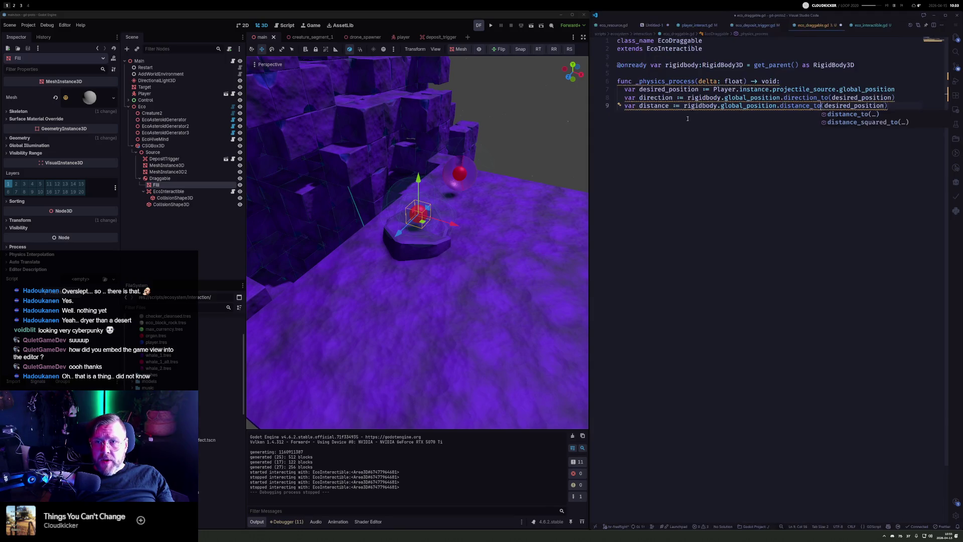
{"action": "key", "text": "End"}
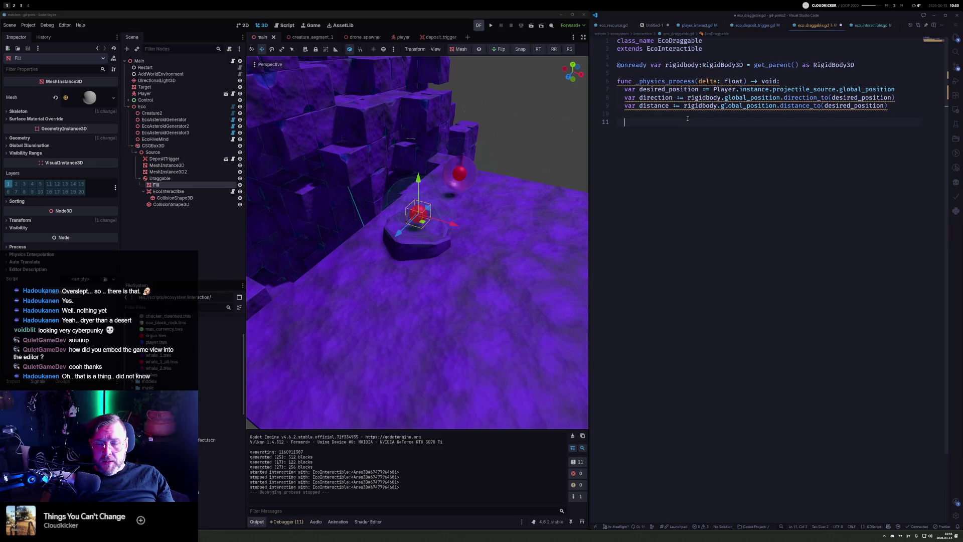
Step: Call rigidbody.apply_central_force(direction * force) in the physics process
{"action": "type", "text": "var force := d"}
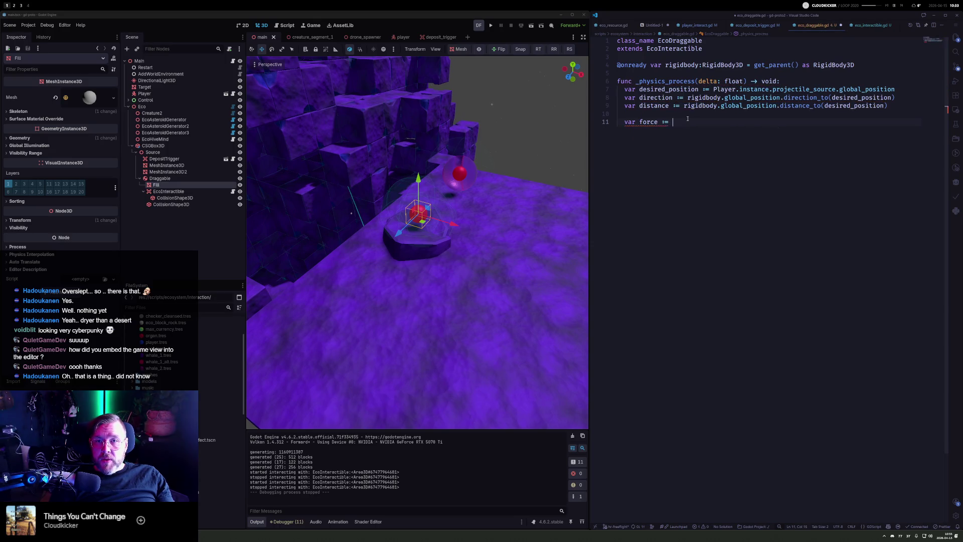
{"action": "type", "text": "irection"}
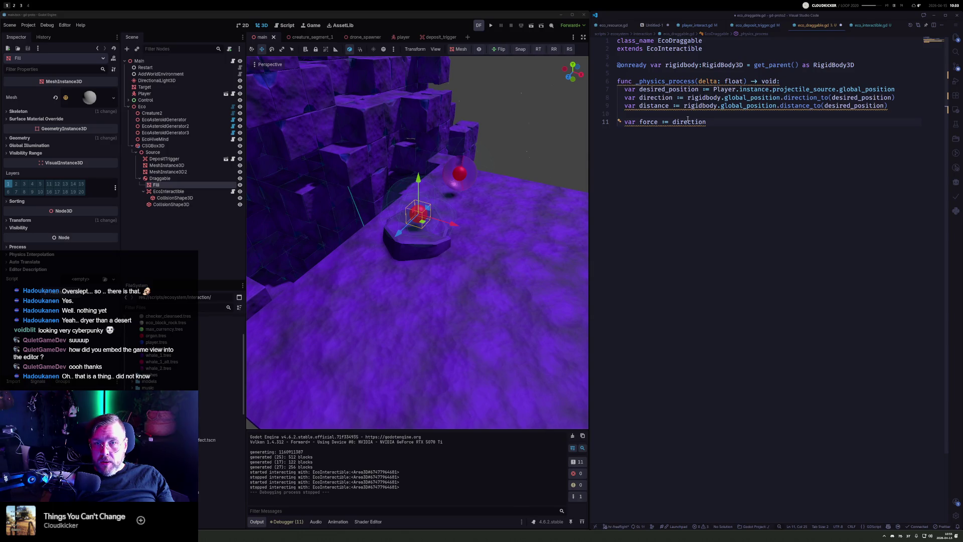
{"action": "type", "text": "for"}
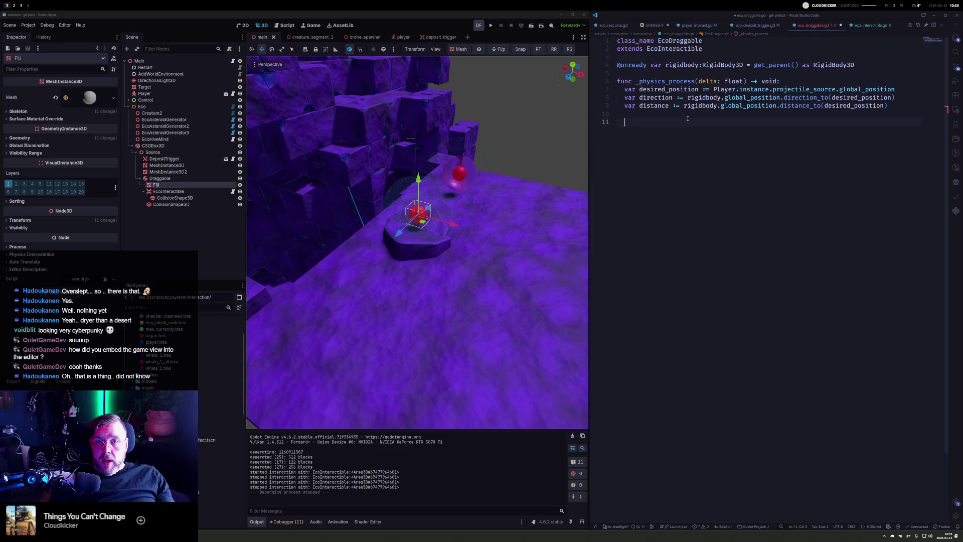
{"action": "type", "text": "rigidbody.ap"}
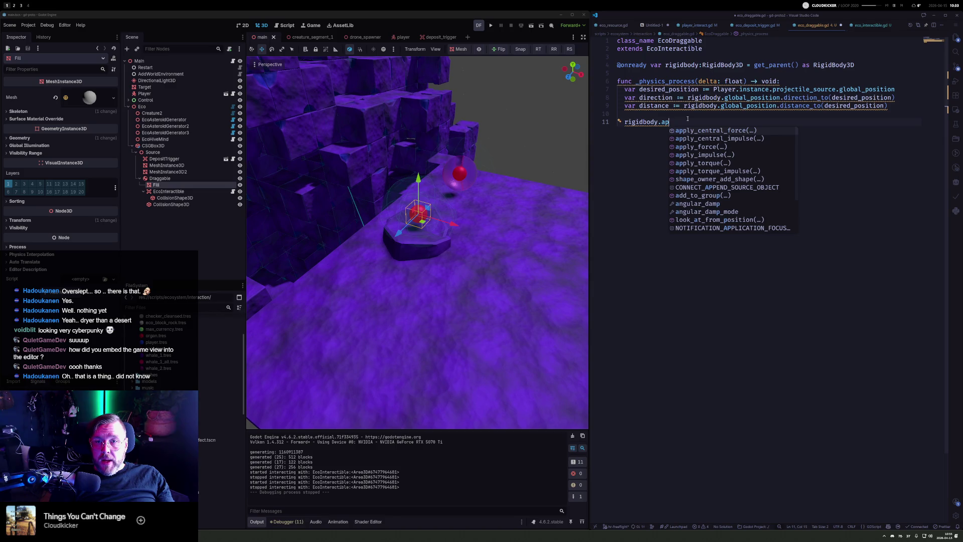
{"action": "key", "text": "Return"}
{"action": "type", "text": "direction)"}
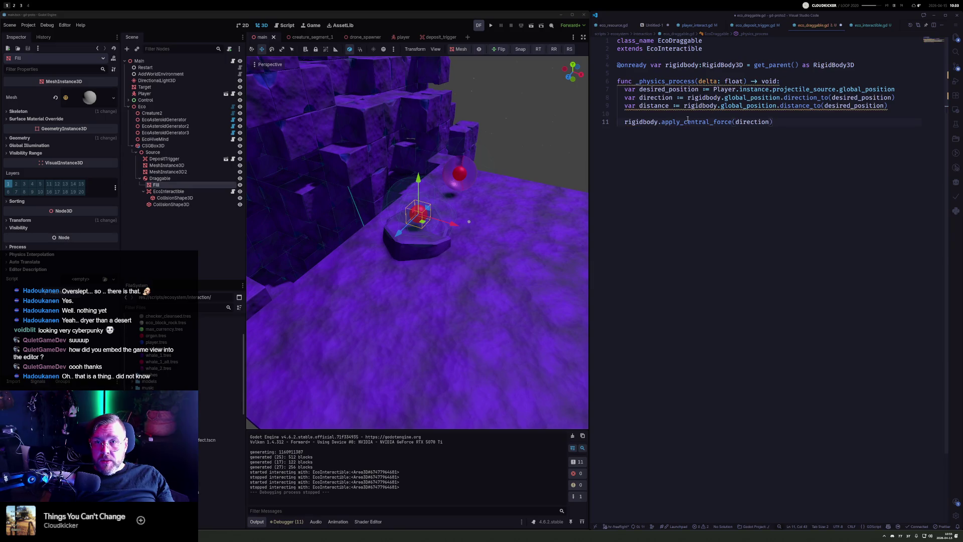
{"action": "type", "text": "force"}
Step: Add blank lines above the force call and begin declaring a force variable
{"action": "key", "text": "Return"}
{"action": "key", "text": "Return"}
{"action": "key", "text": "Up"}
{"action": "type", "text": "var df"}
{"action": "key", "text": "BackSpace"}
{"action": "type", "text": "force(direction * force"}
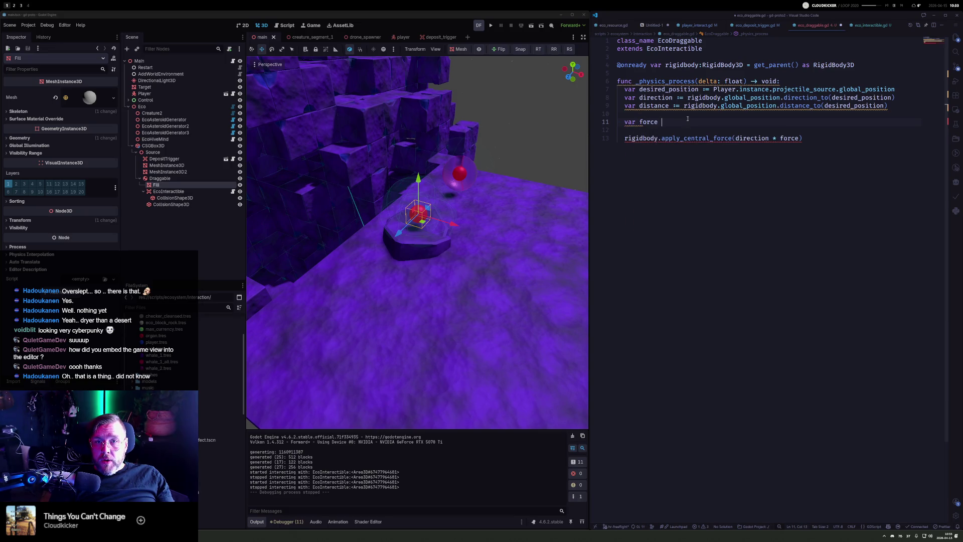
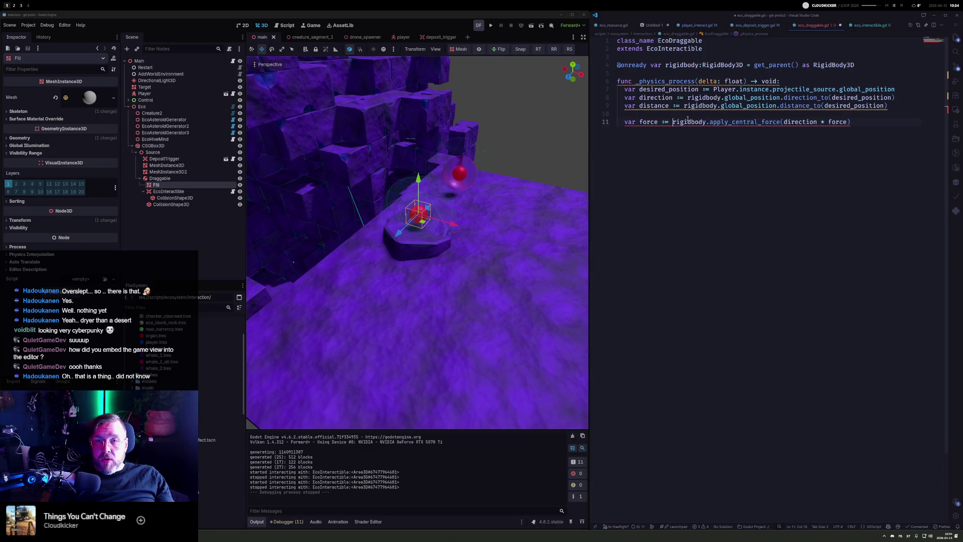
Step: Drop the 'var force :=' declaration so the central force is direction * 200.0, save, and run the game
{"action": "key", "text": "ctrl+s"}
{"action": "key", "text": "shift+Home"}
{"action": "key", "text": "BackSpace"}
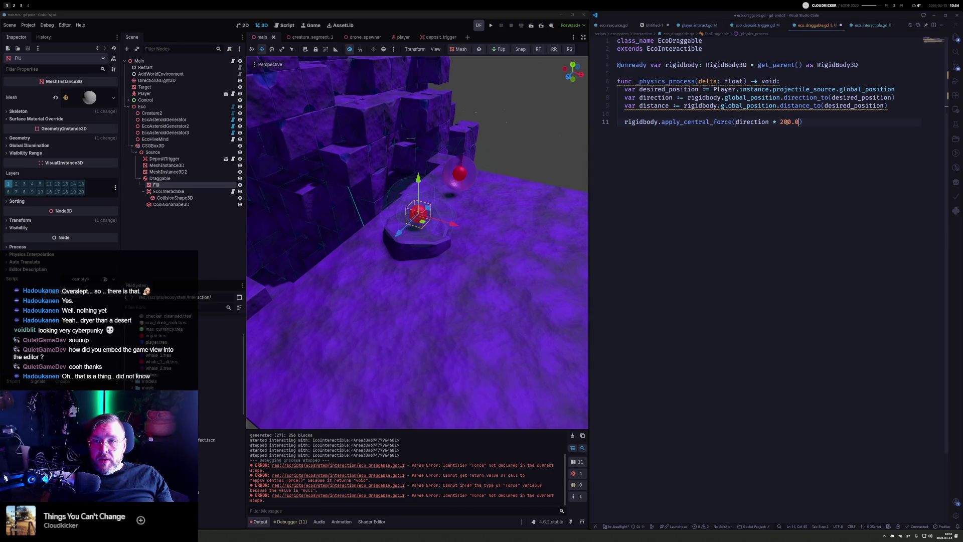
{"action": "key", "text": "F5"}
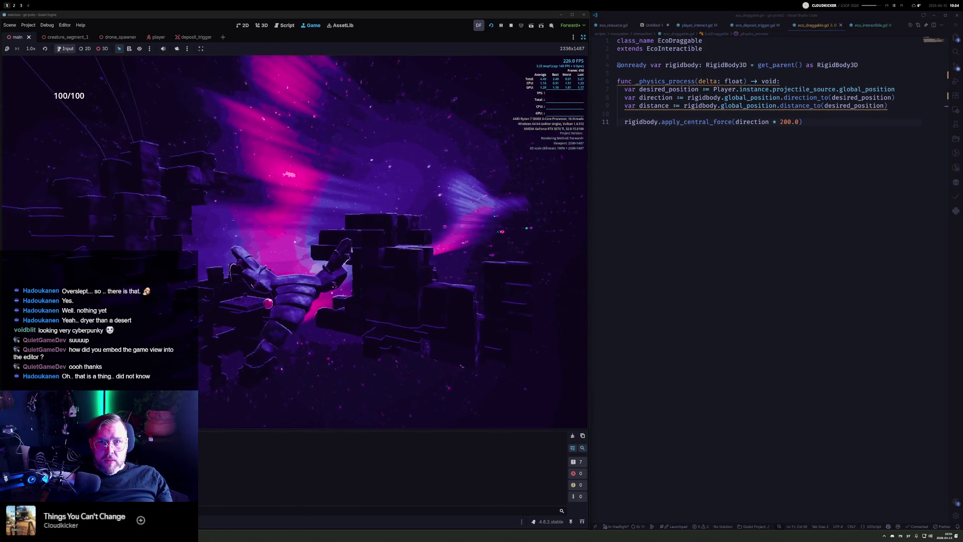
Step: Add 'if not is_interacting: return' at the top of _physics_process, then rerun and stop the game
{"action": "left_click", "coordinate": [783, 81]}
{"action": "key", "text": "Return"}
{"action": "type", "text": "if is_"}
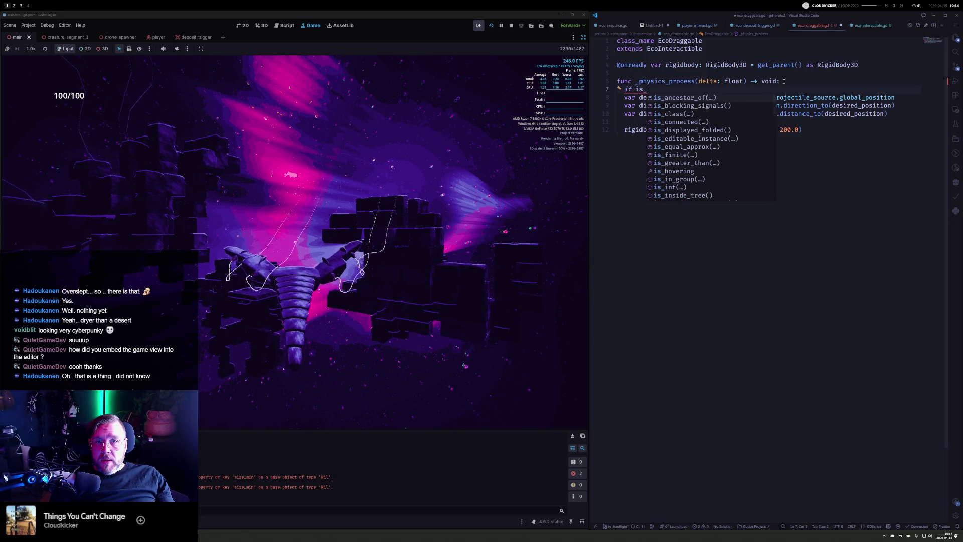
{"action": "type", "text": "interacting"}
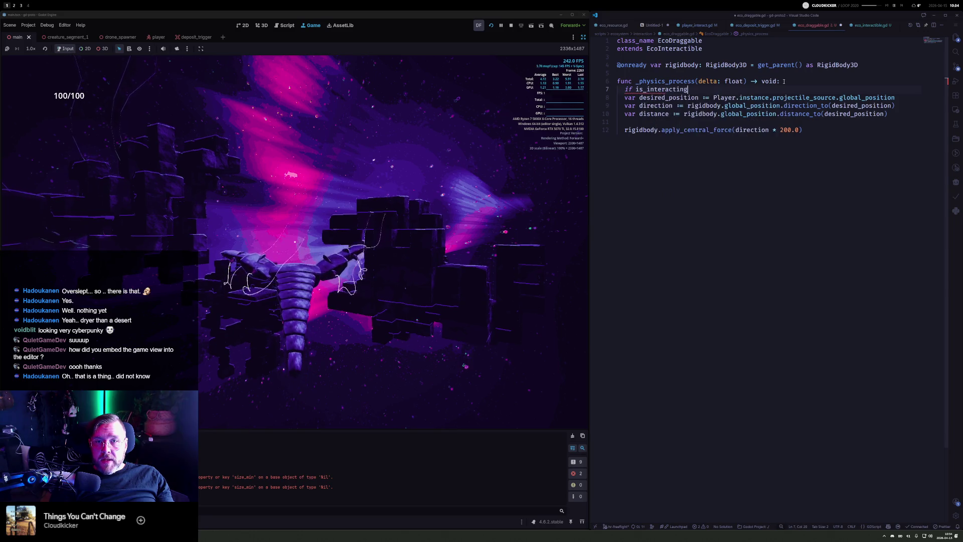
{"action": "type", "text": "not"}
{"action": "key", "text": "End"}
{"action": "type", "text": ":"}
{"action": "key", "text": "Return"}
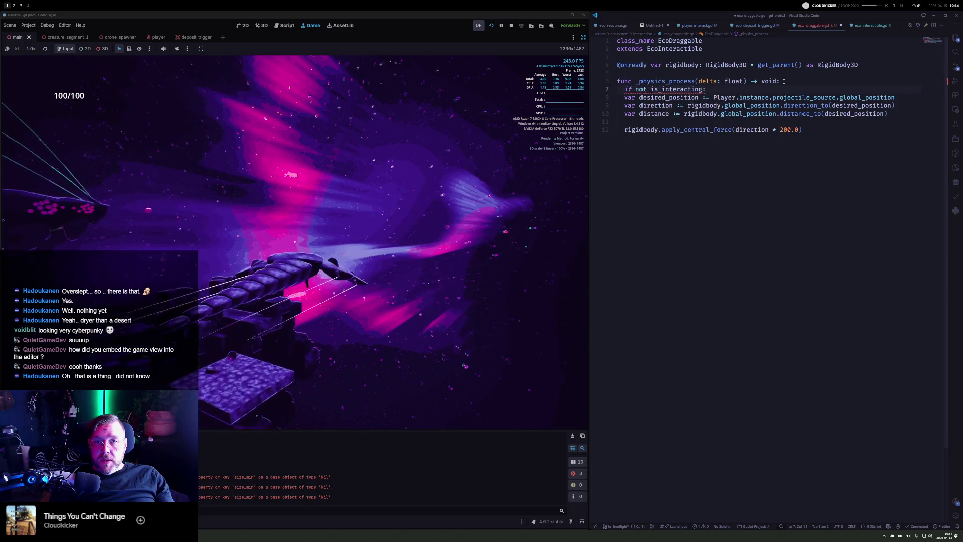
{"action": "type", "text": "teturn"}
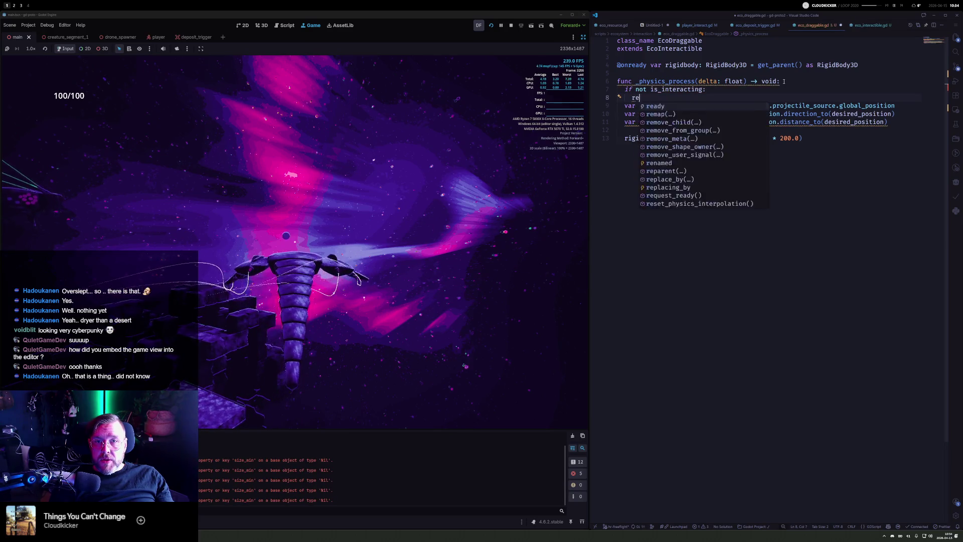
{"action": "key", "text": "Return"}
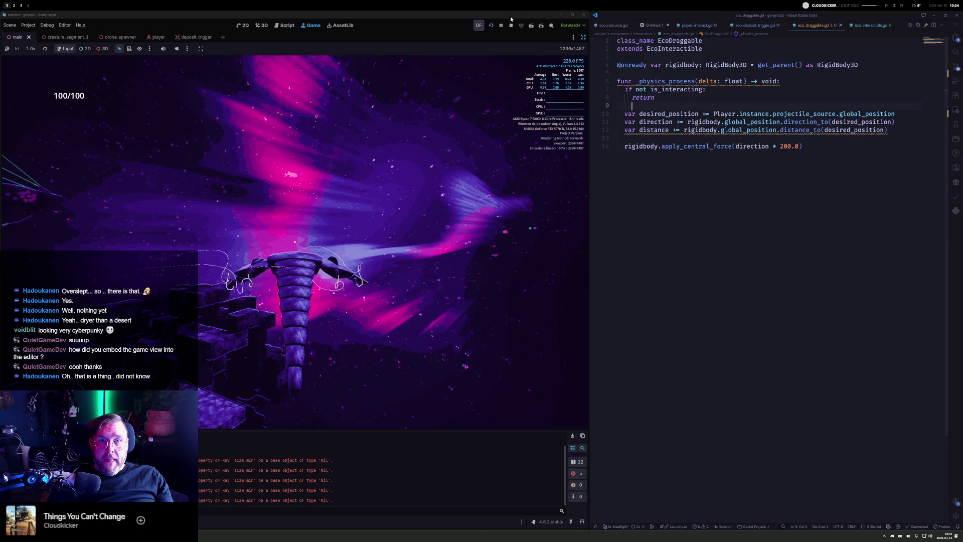
{"action": "left_click", "coordinate": [491, 27]}
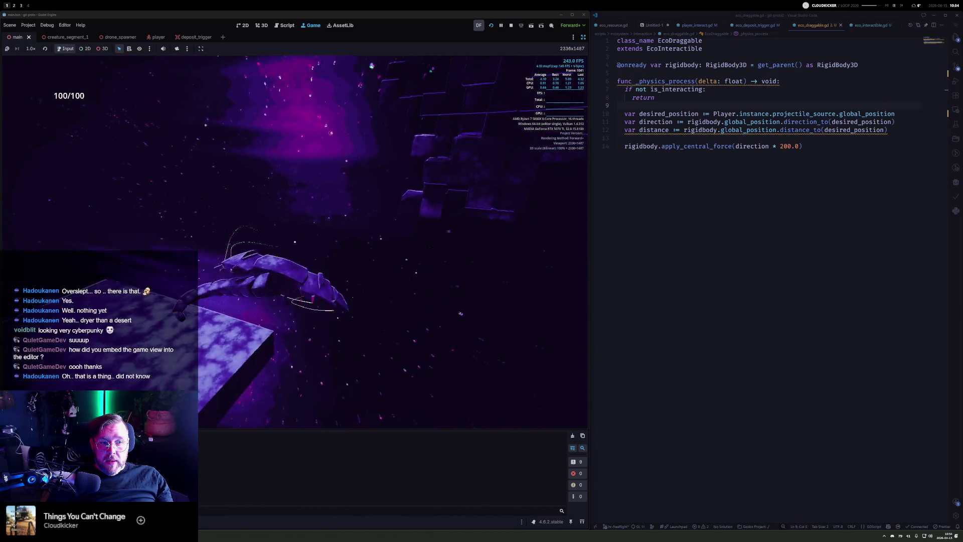
{"action": "key", "text": "F8"}
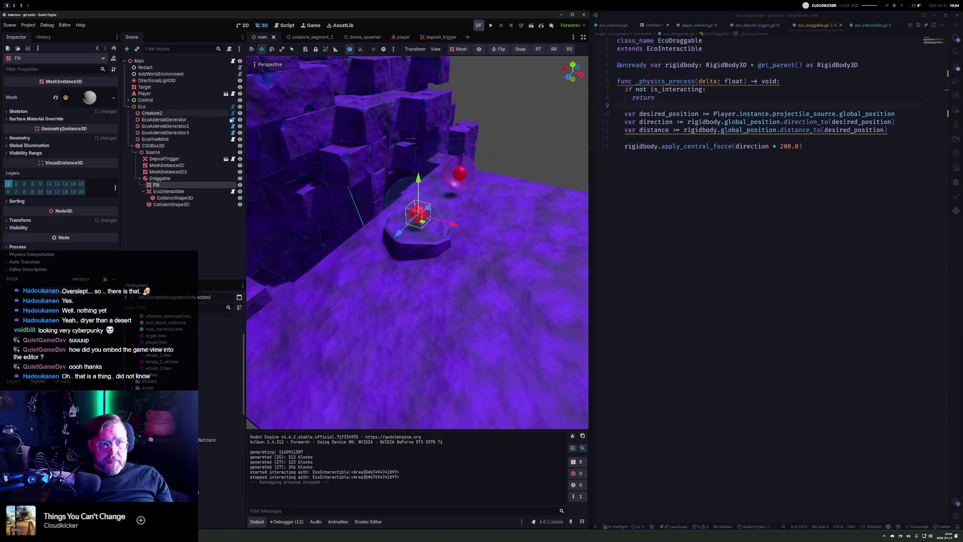
Step: Give the Draggable rigid body a linear damp of 5.0 and test it in game
{"action": "left_click", "coordinate": [160, 178]}
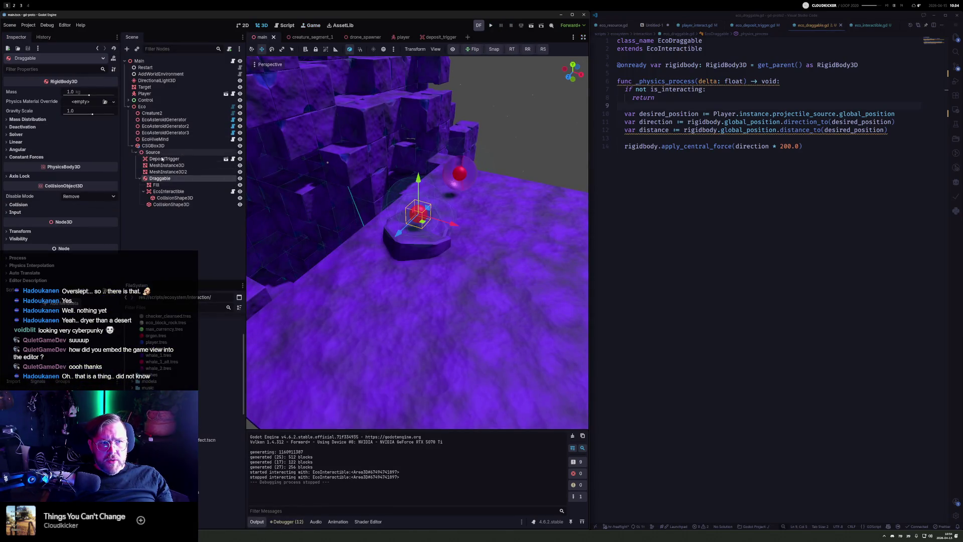
{"action": "left_click", "coordinate": [16, 142]}
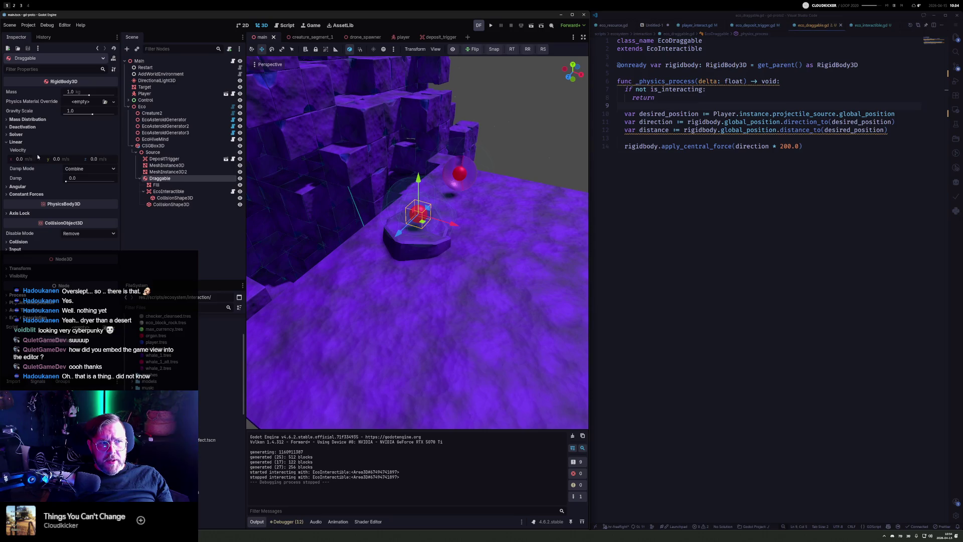
{"action": "key", "text": "F5"}
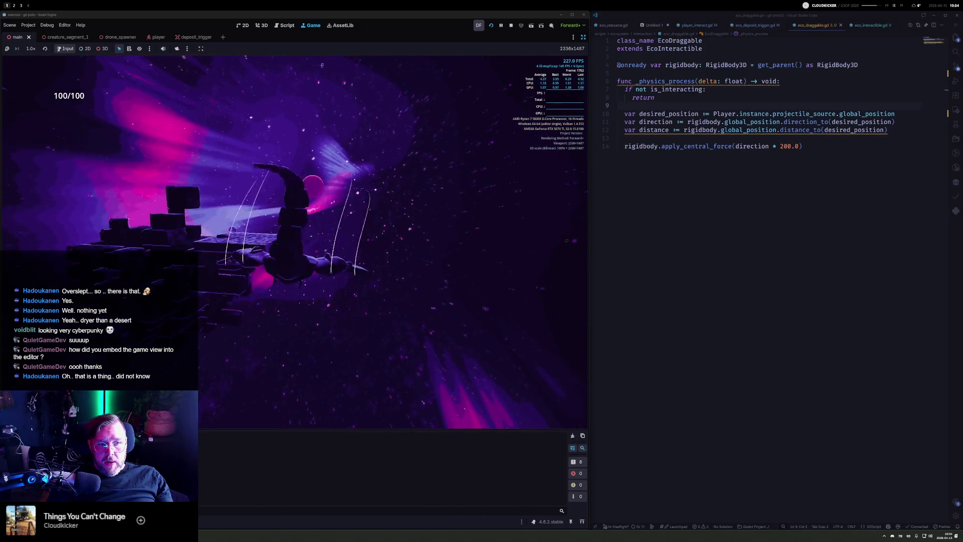
{"action": "key", "text": "Escape"}
{"action": "left_click", "coordinate": [511, 25]}
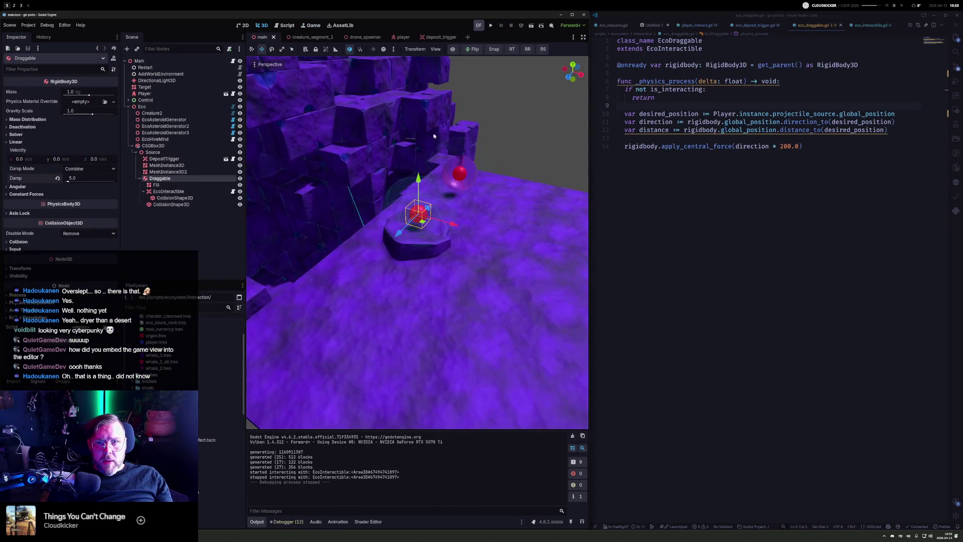
Step: Reduce the applied force from 200.0 to 20.0 and playtest it around the platform
{"action": "left_click", "coordinate": [782, 147]}
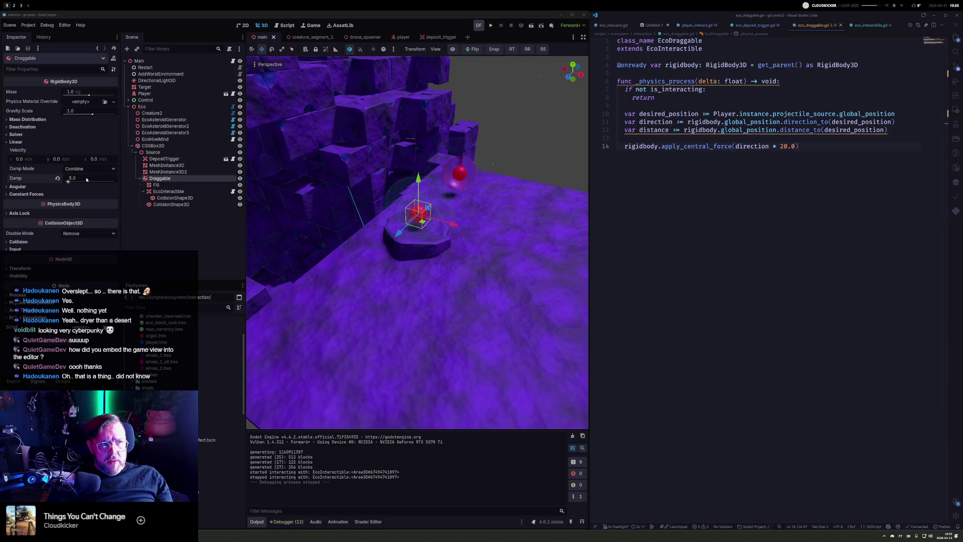
{"action": "left_click", "coordinate": [491, 26]}
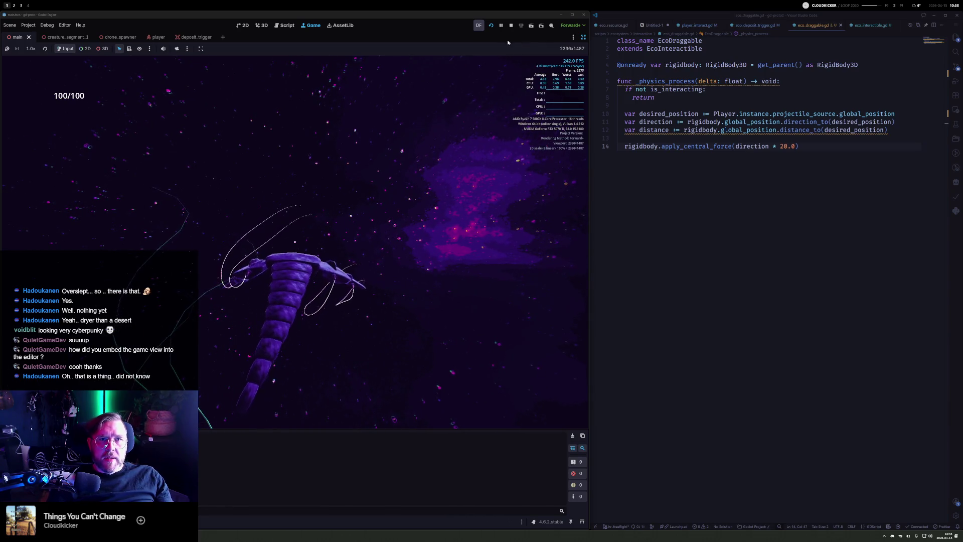
{"action": "key", "text": "F8"}
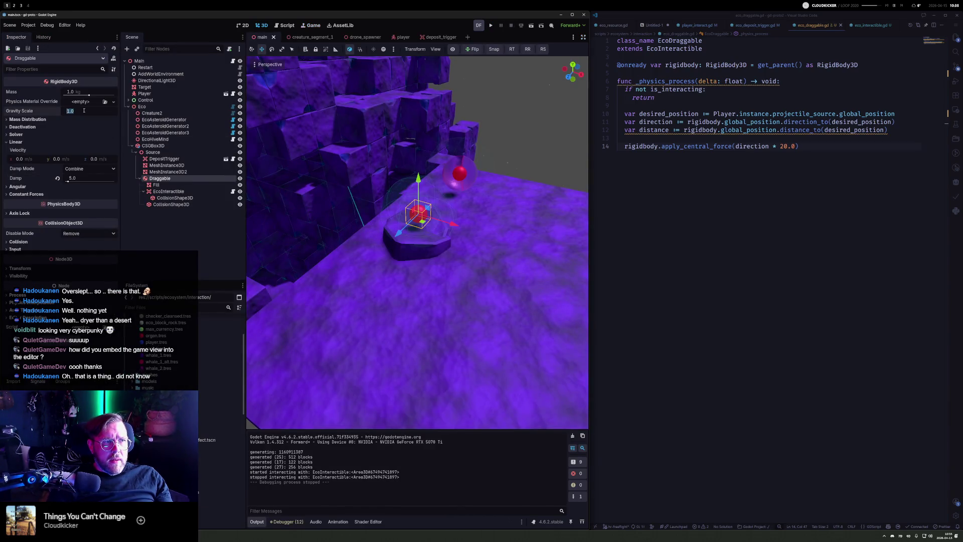
{"action": "key", "text": "F5"}
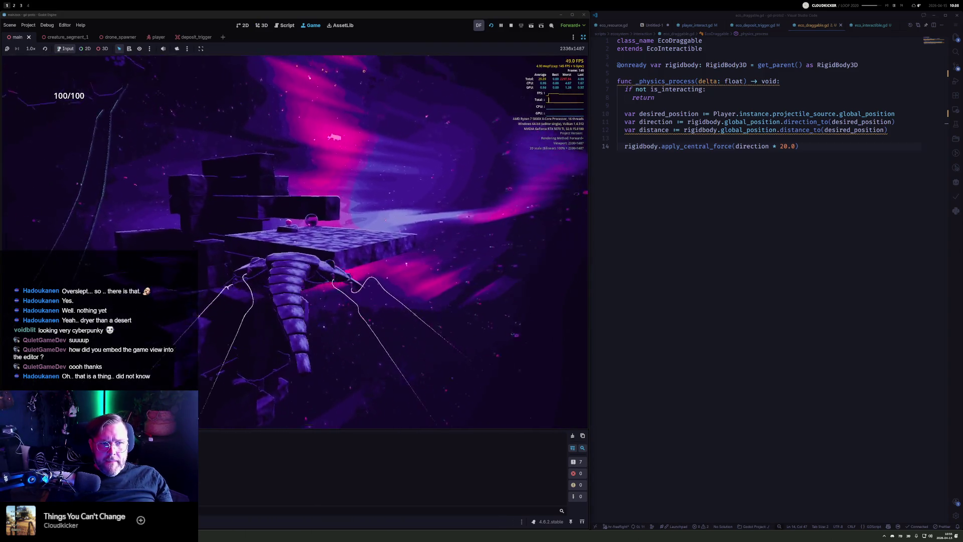
{"action": "key", "text": "w"}
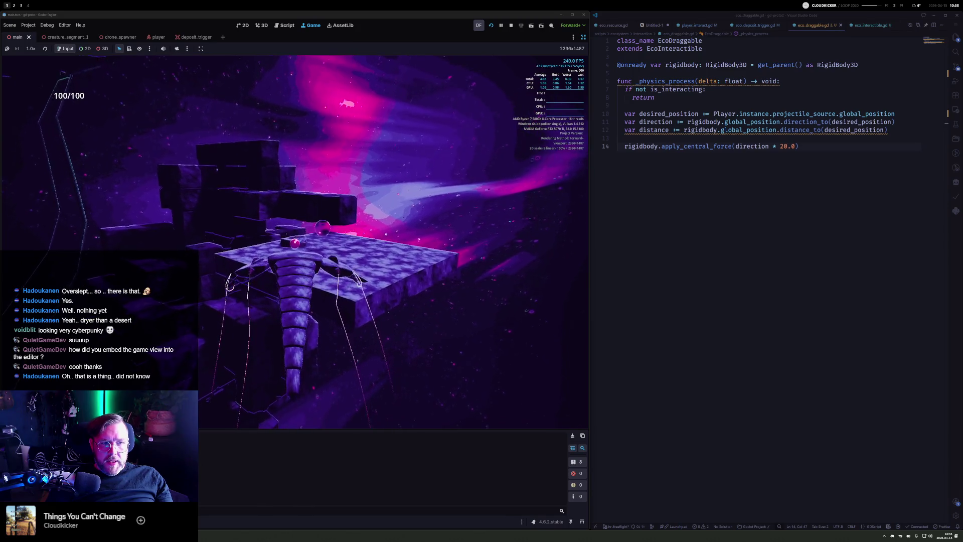
{"action": "key", "text": "w"}
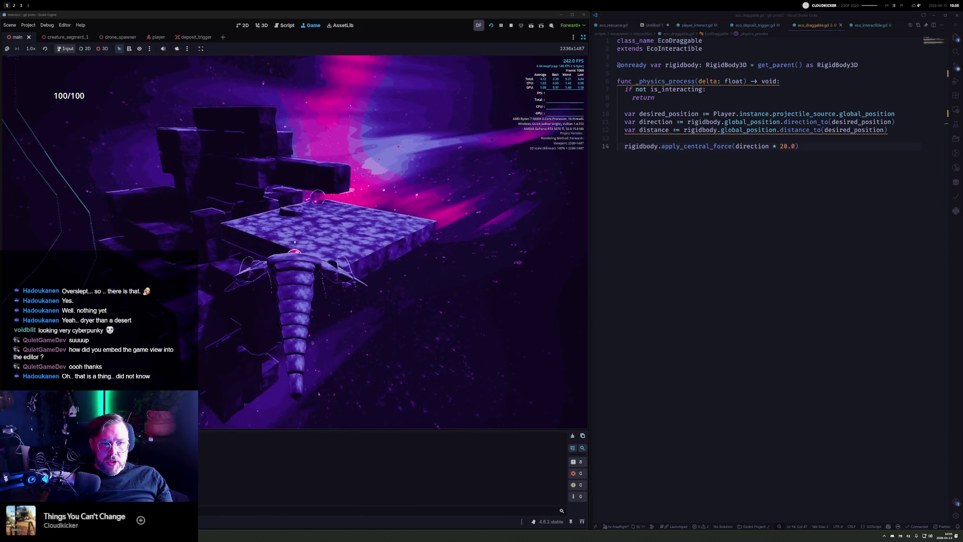
{"action": "key", "text": "w"}
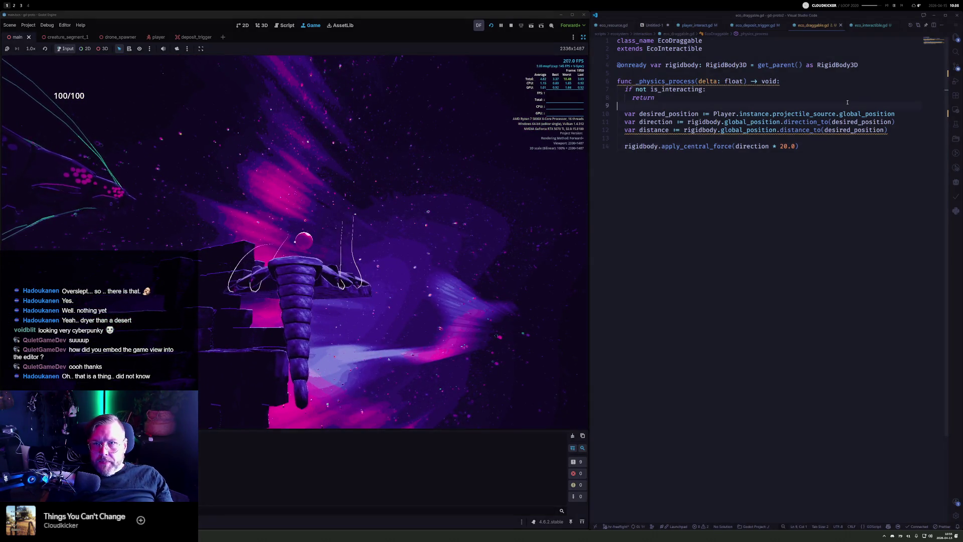
{"action": "left_click", "coordinate": [900, 122]}
Step: Append a forward offset of global_basis.z * 1.5 to desired_position on line 10
{"action": "key", "text": "Up"}
{"action": "type", "text": "+"}
{"action": "key", "text": "ctrl+c"}
{"action": "key", "text": "End"}
{"action": "key", "text": "ctrl+v"}
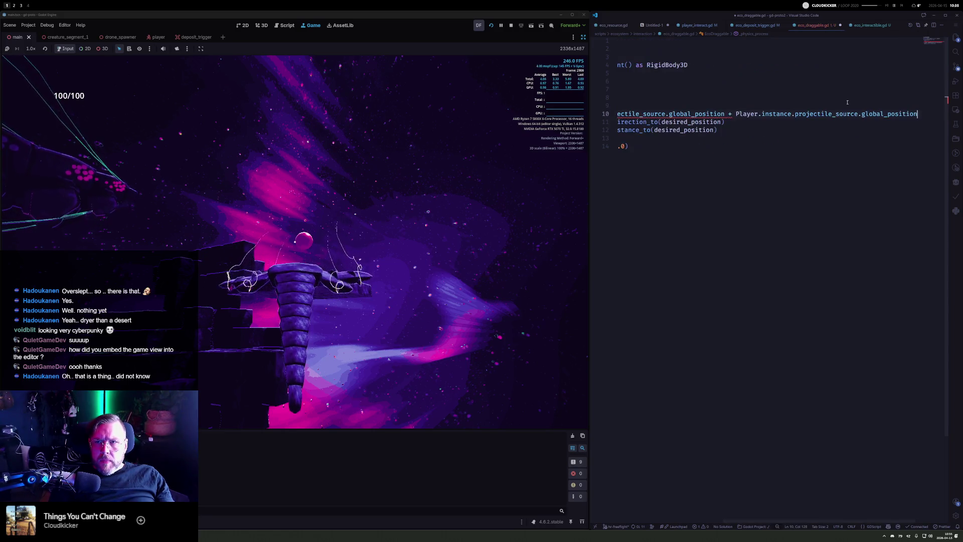
{"action": "key", "text": "BackSpace"}
{"action": "key", "text": "BackSpace"}
{"action": "key", "text": "BackSpace"}
{"action": "type", "text": "basiz"}
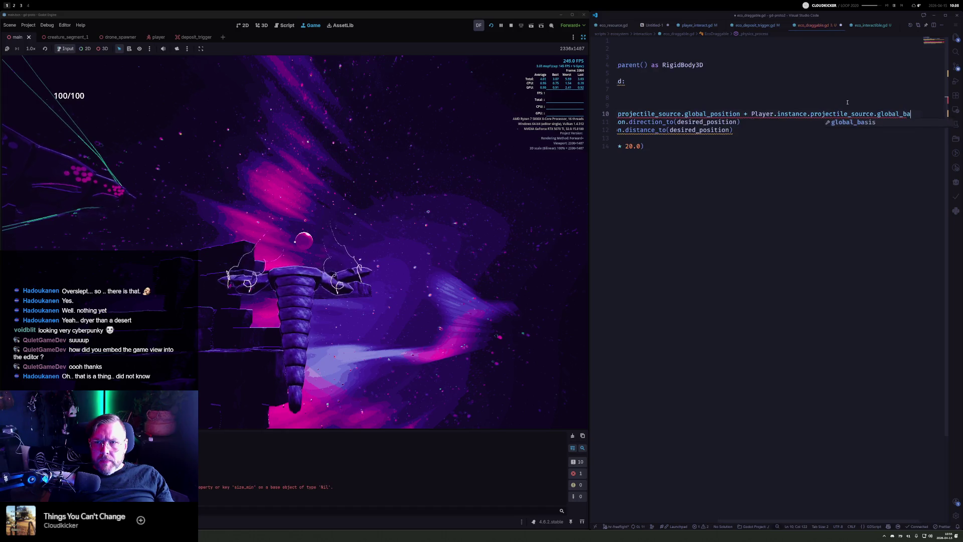
{"action": "key", "text": "BackSpace"}
{"action": "type", "text": "sis"}
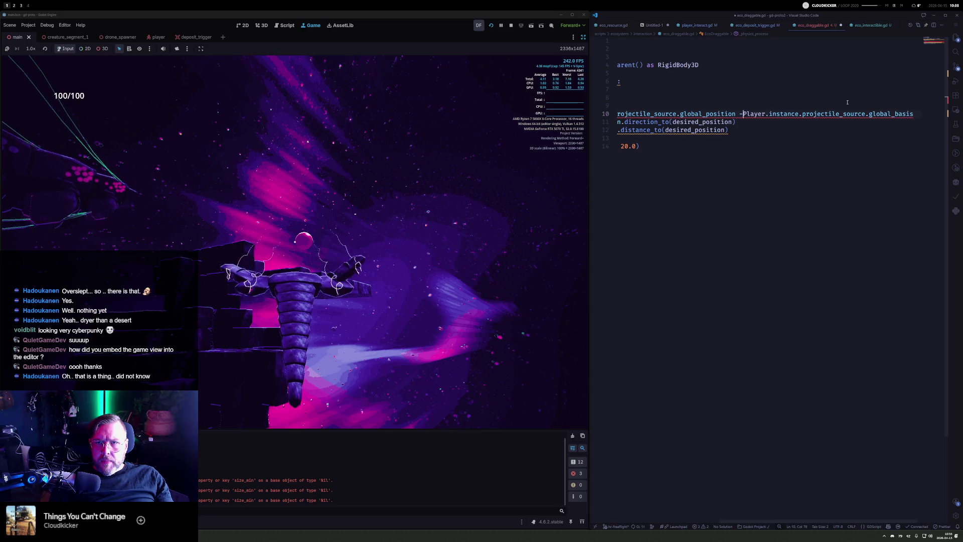
{"action": "type", "text": ".z * 1"}
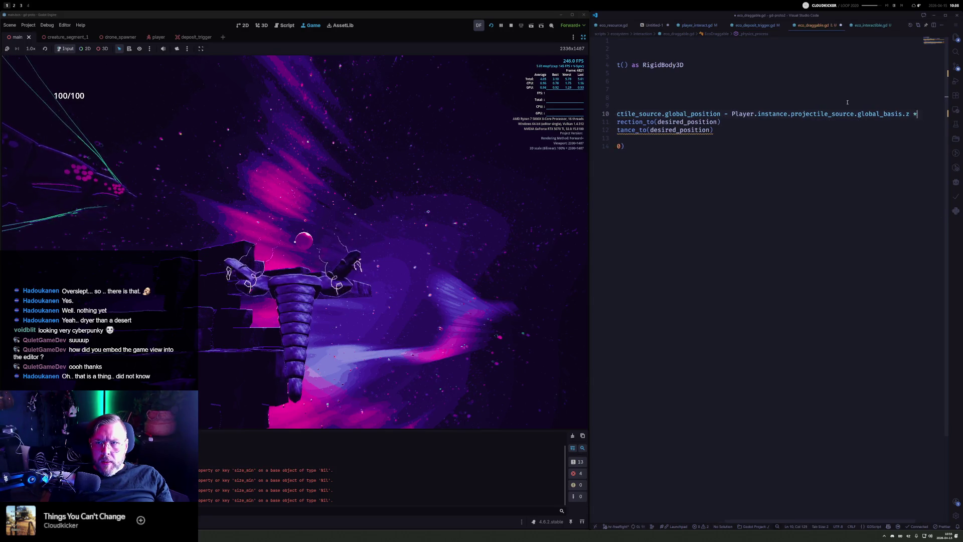
{"action": "type", "text": ".5"}
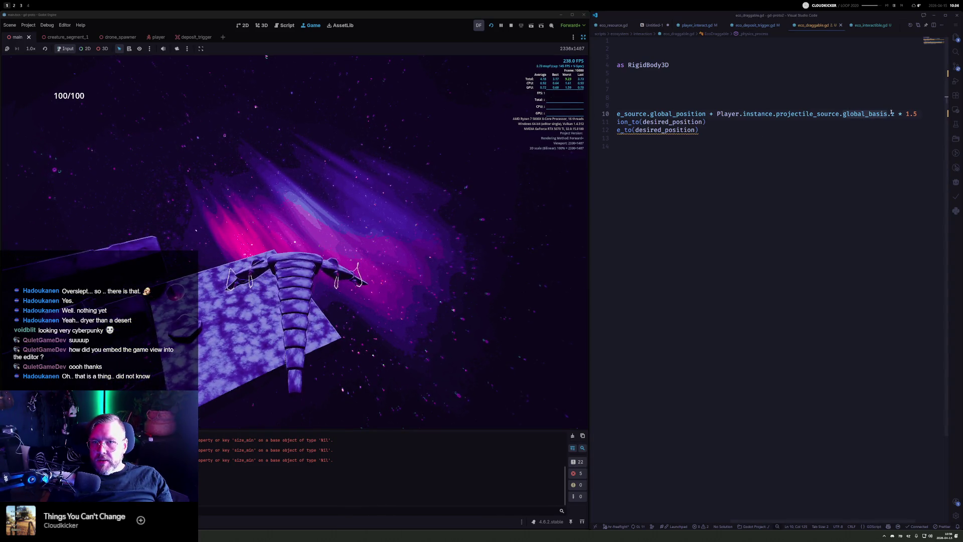
Step: Base the offset on Player.instance.global_basis.z and raise its distance to 3 after testing
{"action": "left_click", "coordinate": [734, 105]}
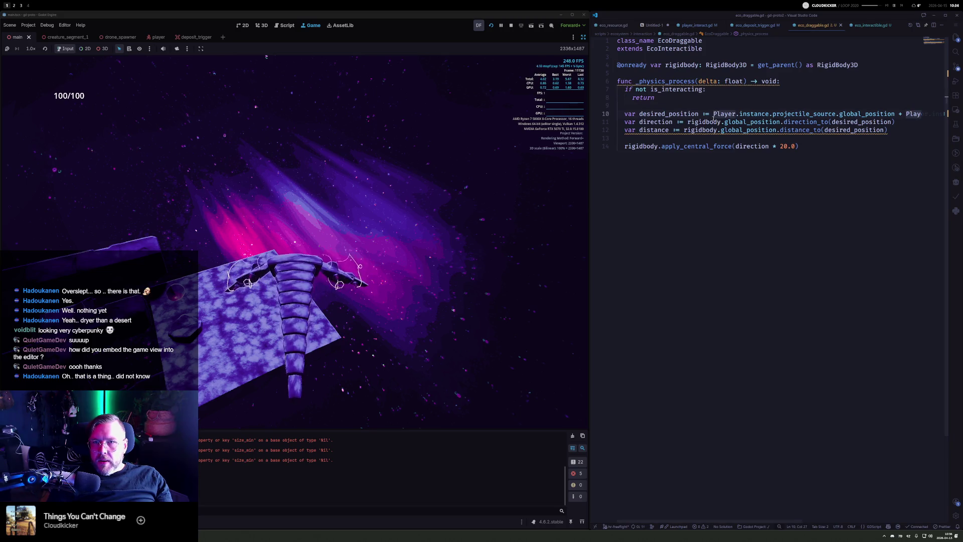
{"action": "key", "text": "Tab"}
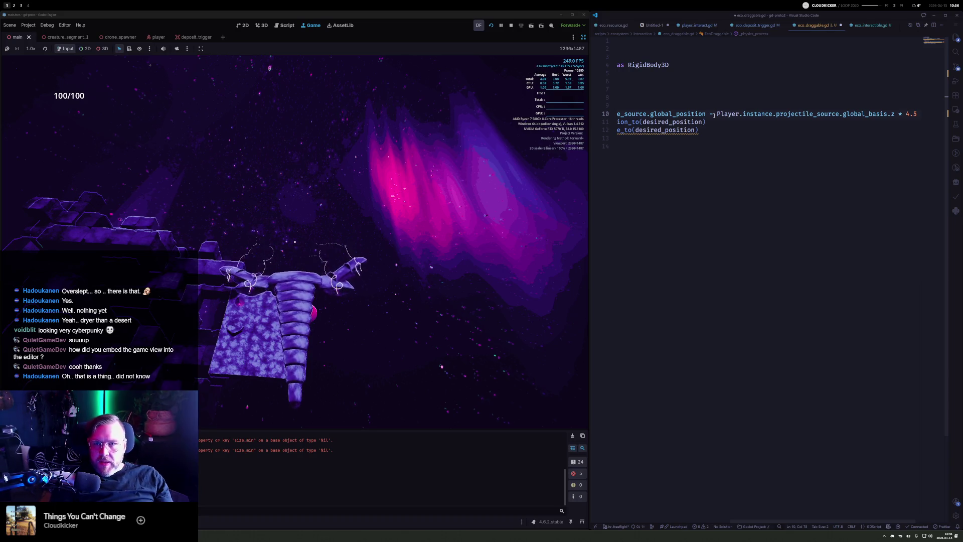
{"action": "key", "text": "BackSpace"}
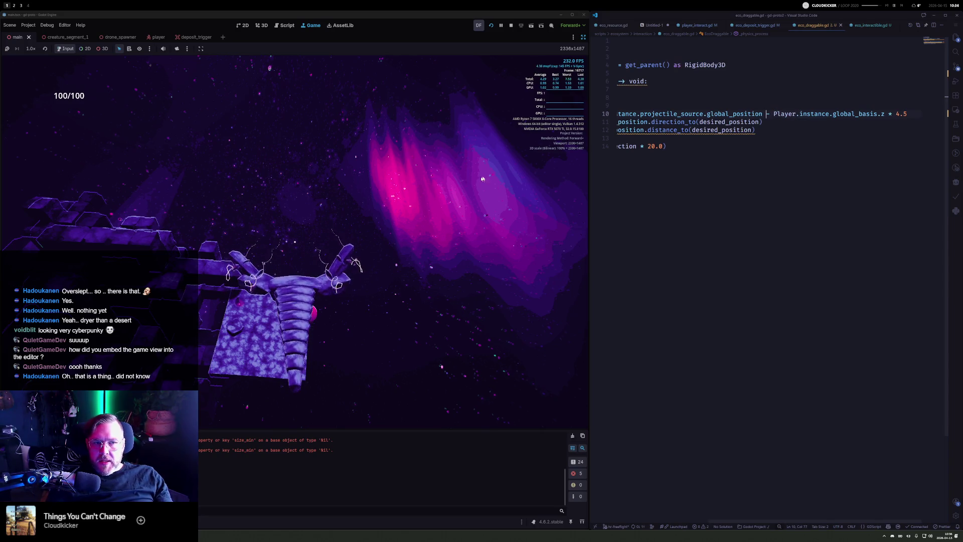
{"action": "left_click", "coordinate": [509, 169]}
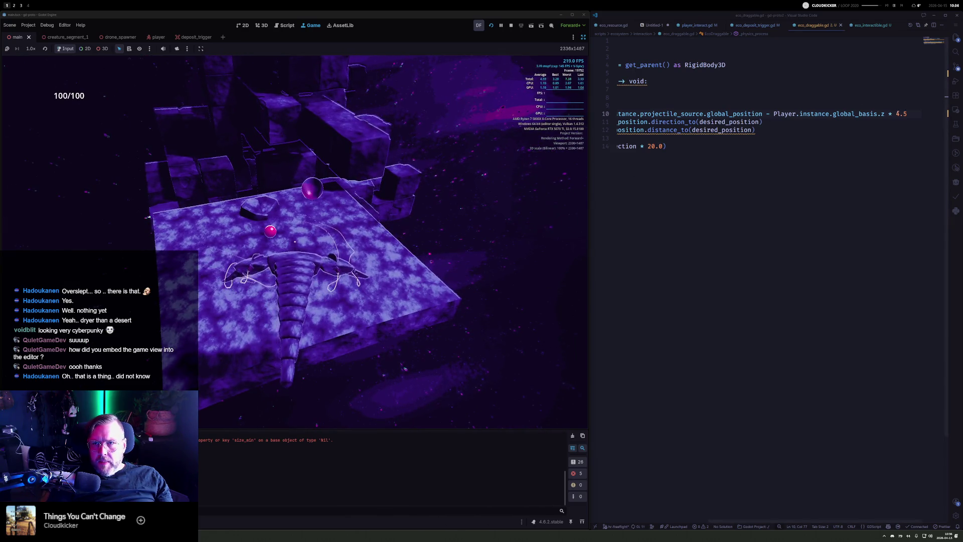
{"action": "key", "text": "BackSpace"}
{"action": "type", "text": "3"}
{"action": "type", "text": "."}
{"action": "key", "text": "Down"}
{"action": "key", "text": "Down"}
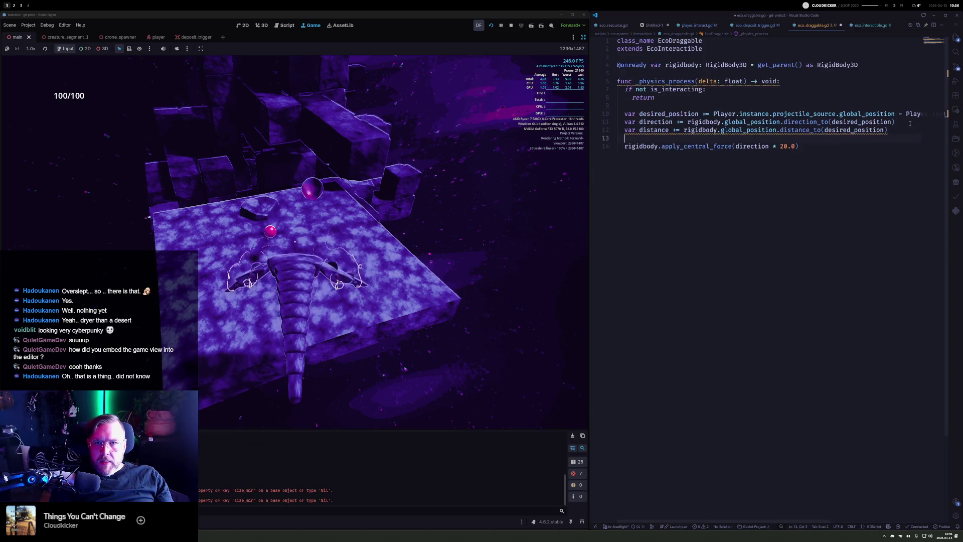
Step: Remove projectile_source from the target position and playtest dragging the creature
{"action": "key", "text": "ctrl+Right"}
{"action": "key", "text": "ctrl+shift+Right"}
{"action": "key", "text": "shift+Right"}
{"action": "key", "text": "Delete"}
{"action": "type", "text": "."}
{"action": "key", "text": "Escape"}
{"action": "key", "text": "Down"}
{"action": "key", "text": "Down"}
{"action": "key", "text": "Down"}
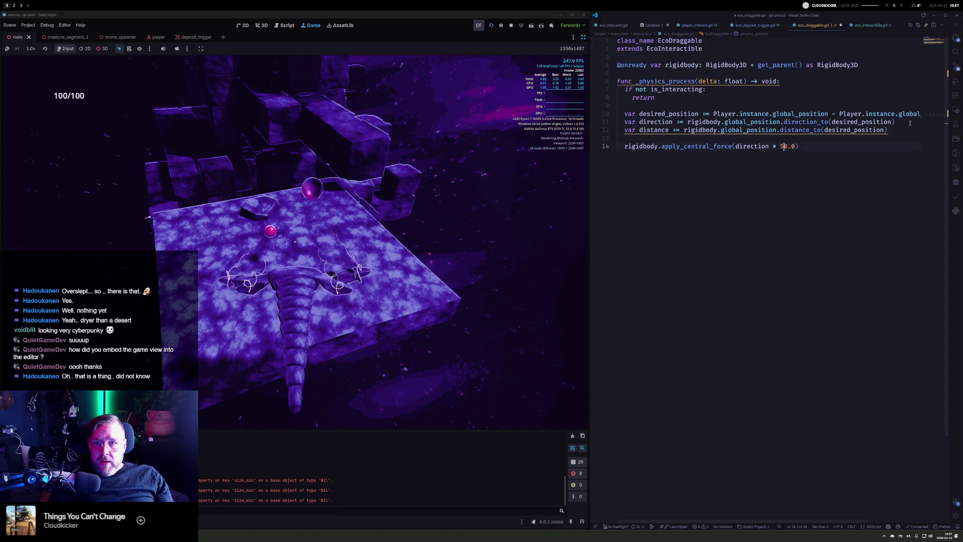
{"action": "left_click", "coordinate": [424, 195]}
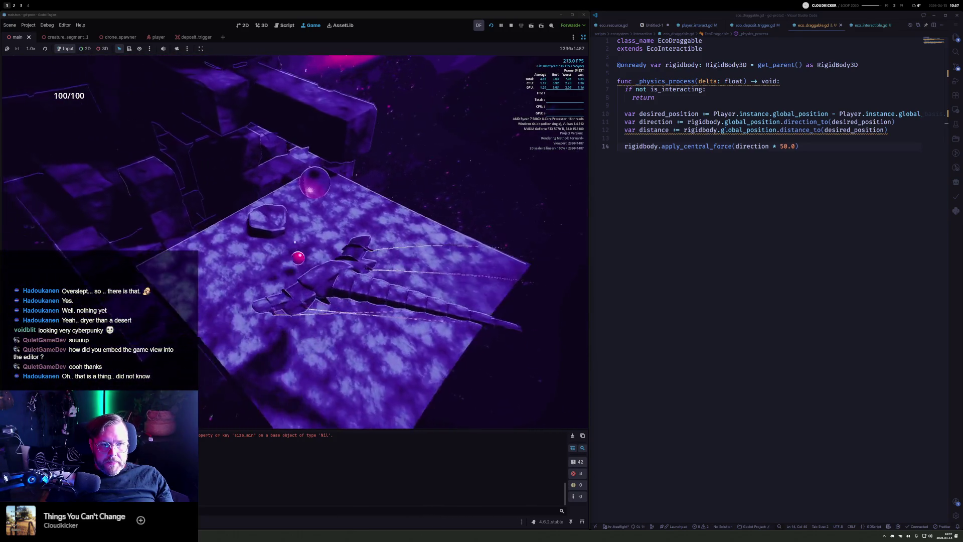
Step: Declare 'var distance := 5.0' below the rigidbody variable
{"action": "left_click", "coordinate": [724, 95]}
{"action": "key", "text": "Up"}
{"action": "key", "text": "Up"}
{"action": "key", "text": "Up"}
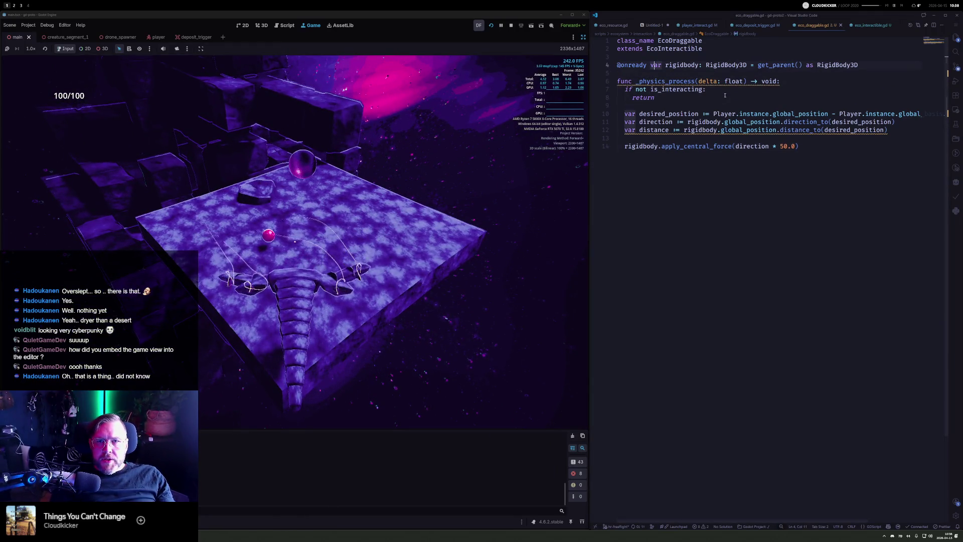
{"action": "key", "text": "Return"}
{"action": "key", "text": "Return"}
{"action": "key", "text": "Up"}
{"action": "key", "text": "Up"}
{"action": "type", "text": "var "}
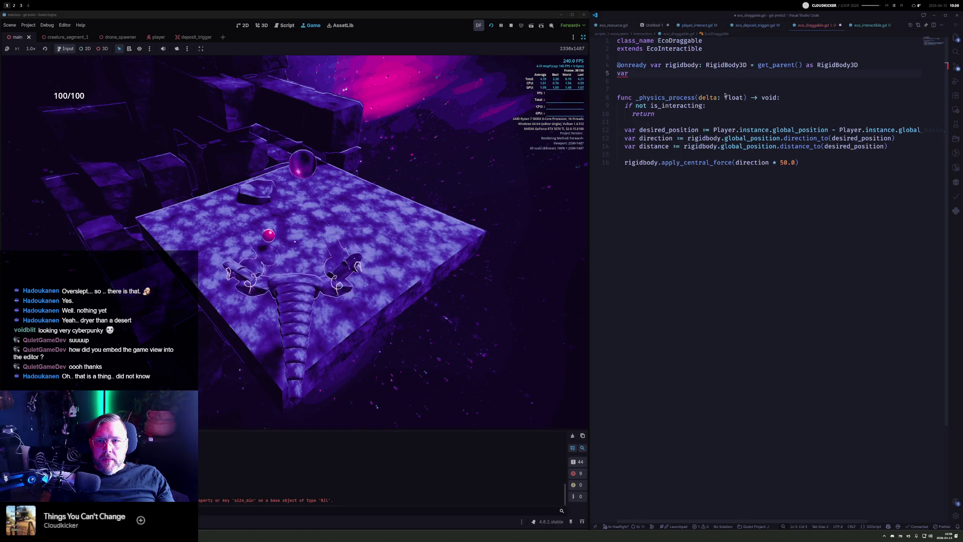
{"action": "type", "text": "disteanc"}
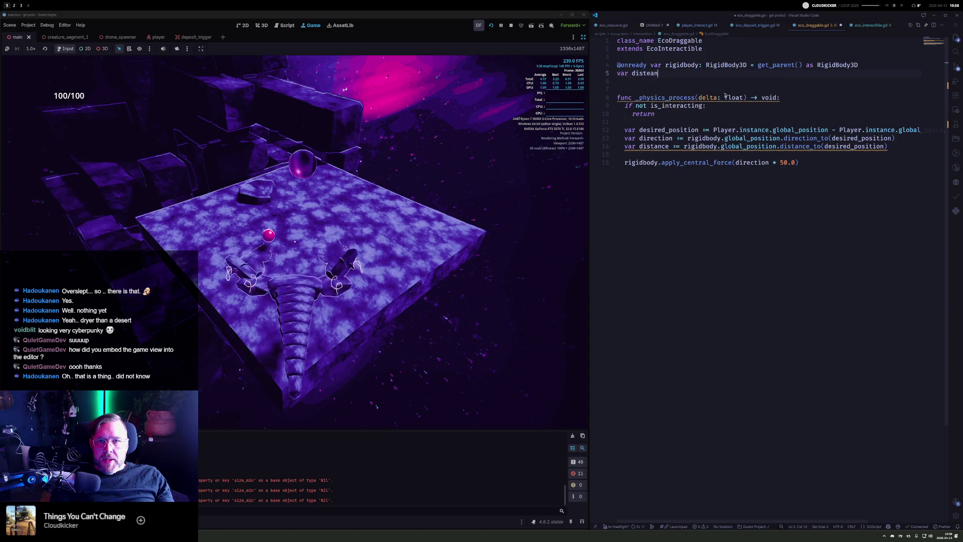
{"action": "type", "text": "dis"}
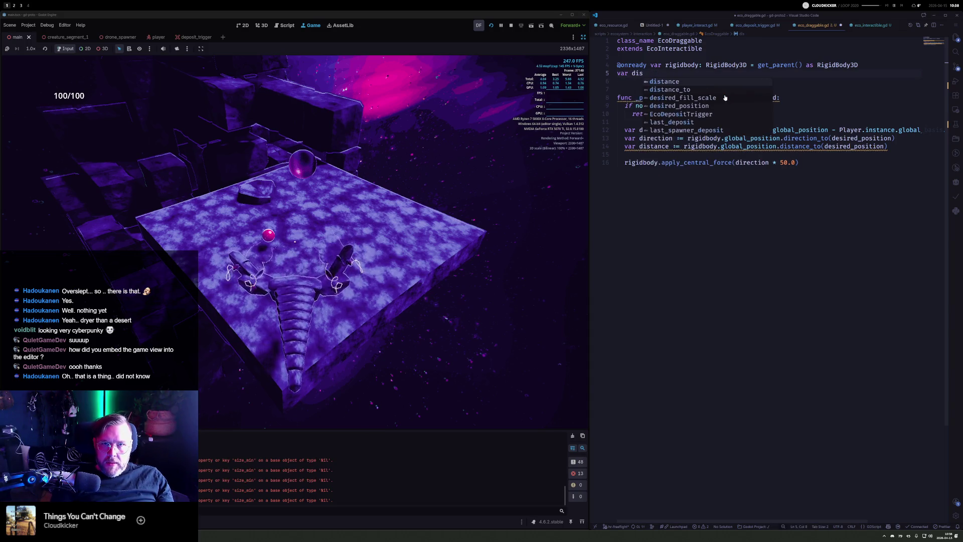
{"action": "key", "text": "BackSpace"}
{"action": "key", "text": "BackSpace"}
{"action": "key", "text": "BackSpace"}
{"action": "type", "text": "offset"}
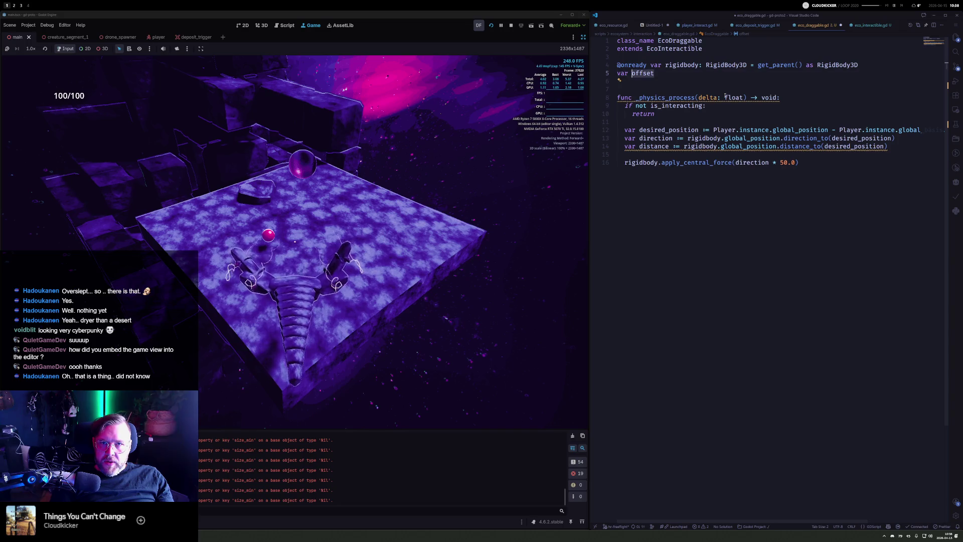
{"action": "type", "text": "distance :"}
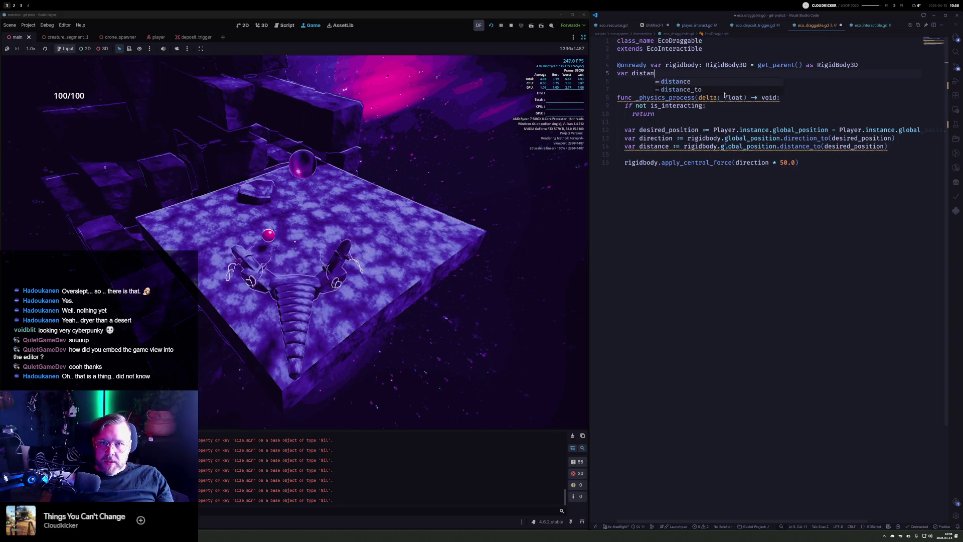
{"action": "type", "text": "= 5.0"}
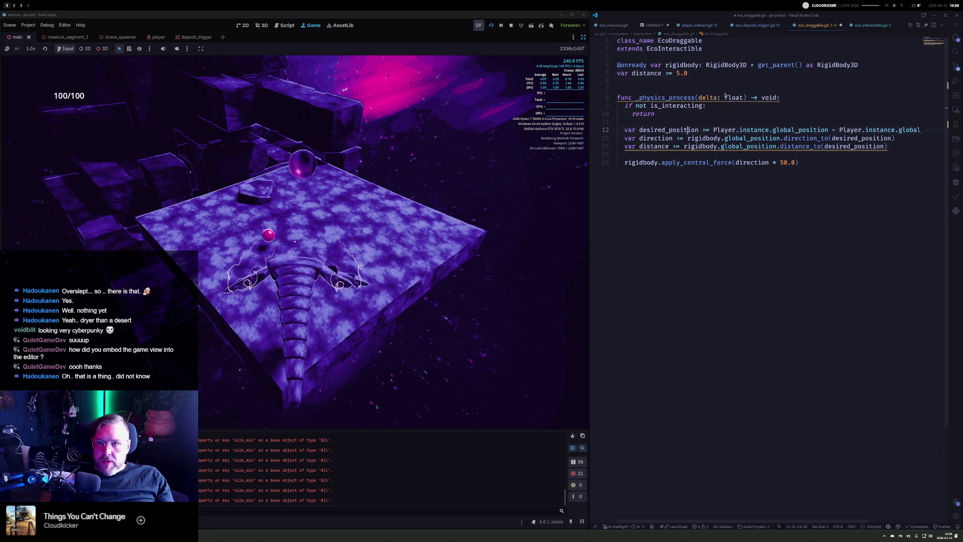
{"action": "key", "text": "Tab"}
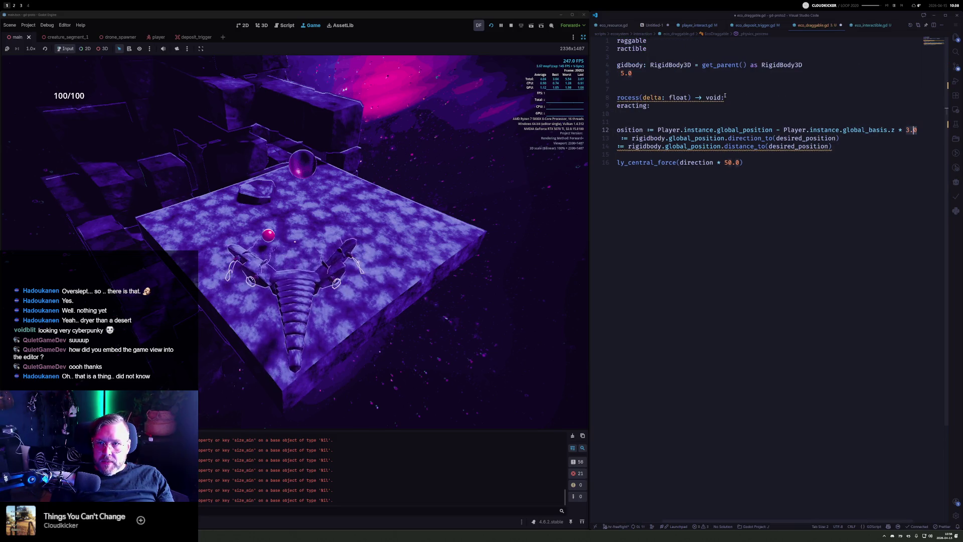
Step: Add a start_interact() function that calls super() above _physics_process
{"action": "left_click", "coordinate": [724, 97]}
{"action": "key", "text": "Up"}
{"action": "key", "text": "Return"}
{"action": "key", "text": "Return"}
{"action": "key", "text": "Up"}
{"action": "key", "text": "Up"}
{"action": "type", "text": "func _s"}
{"action": "key", "text": "BackSpace"}
{"action": "key", "text": "BackSpace"}
{"action": "type", "text": "start_interact():"}
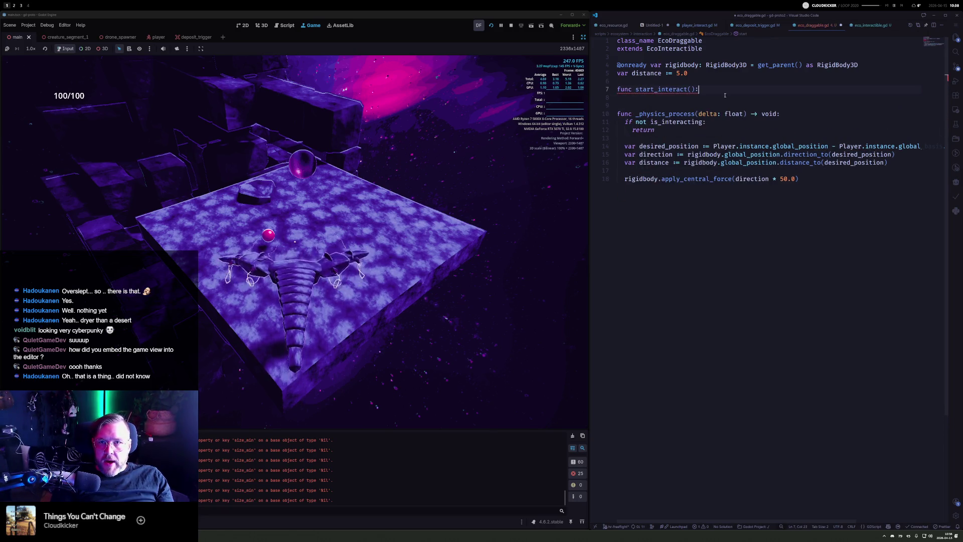
{"action": "key", "text": "Return"}
{"action": "type", "text": "set_multiplayer_authority("}
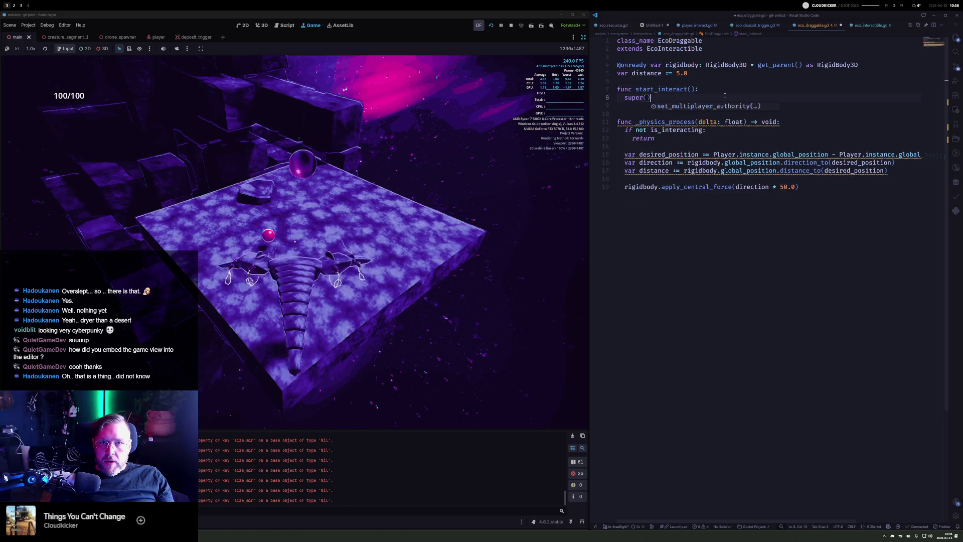
{"action": "key", "text": "ctrl+BackSpace"}
{"action": "key", "text": "ctrl+BackSpace"}
{"action": "type", "text": "super()"}
{"action": "key", "text": "Return"}
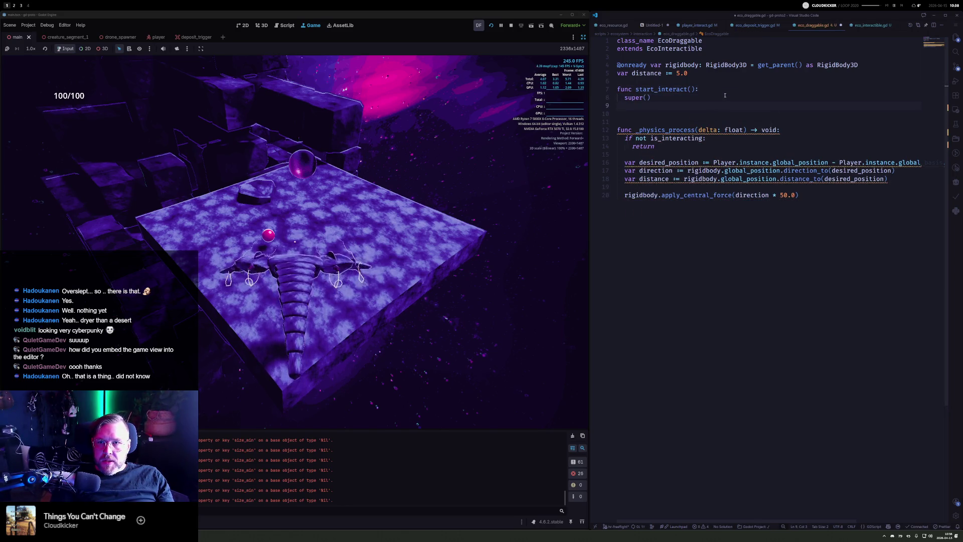
Step: Move the desired_position line out of _physics_process to class level
{"action": "key", "text": "Down"}
{"action": "key", "text": "Down"}
{"action": "key", "text": "Down"}
{"action": "key", "text": "Home"}
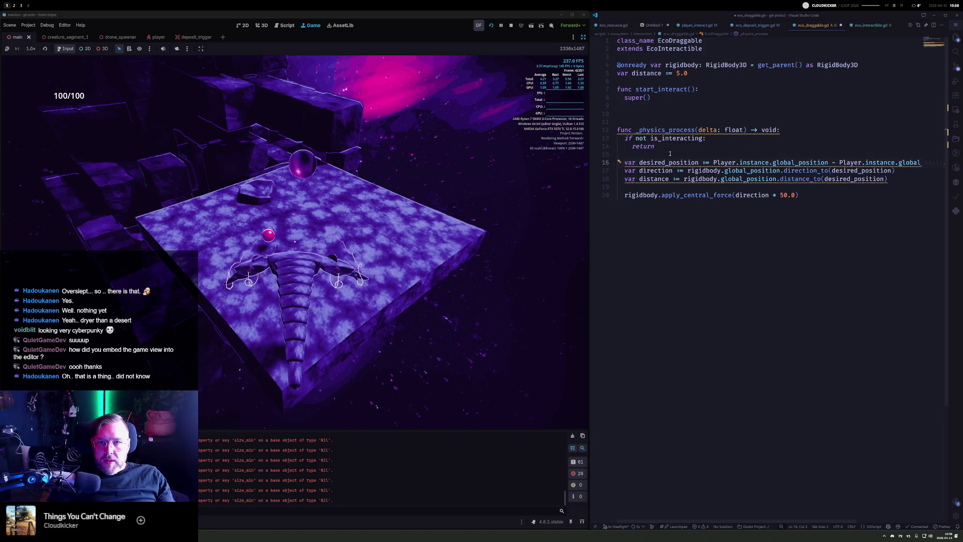
{"action": "key", "text": "shift+End"}
{"action": "key", "text": "BackSpace"}
{"action": "key", "text": "BackSpace"}
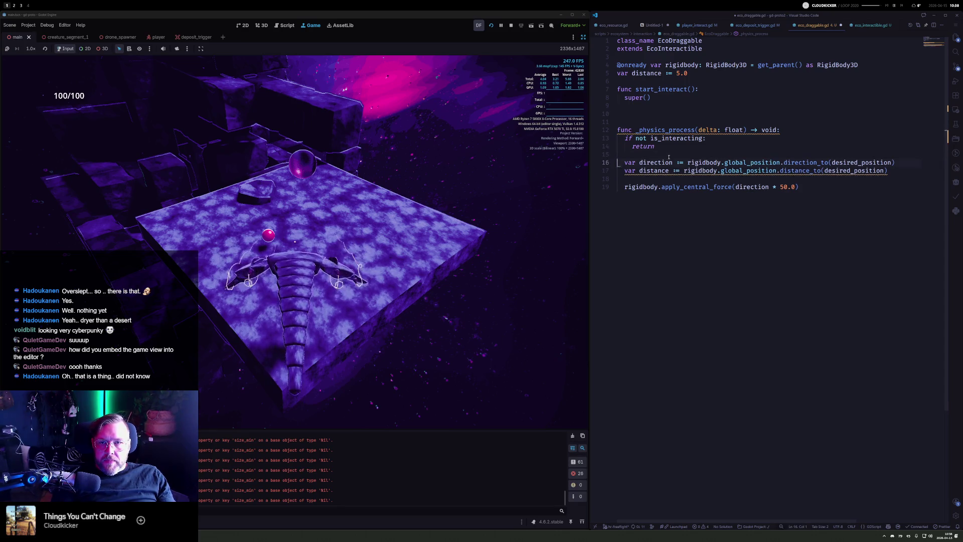
{"action": "key", "text": "Up"}
{"action": "key", "text": "Return"}
{"action": "key", "text": "Return"}
{"action": "key", "text": "Return"}
{"action": "key", "text": "Up"}
{"action": "key", "text": "Up"}
{"action": "key", "text": "Up"}
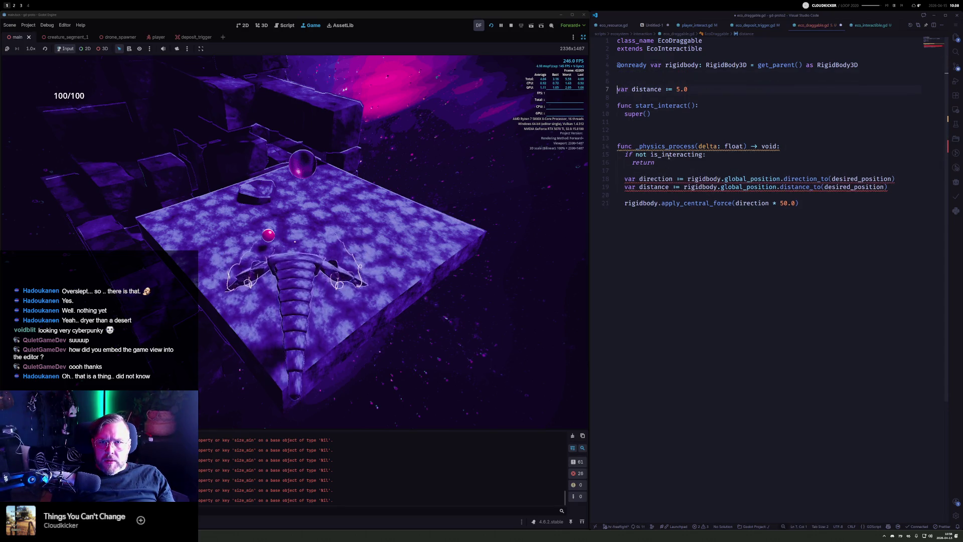
{"action": "type", "text": "var"}
{"action": "key", "text": "ctrl+z"}
{"action": "key", "text": "ctrl+z"}
{"action": "key", "text": "ctrl+z"}
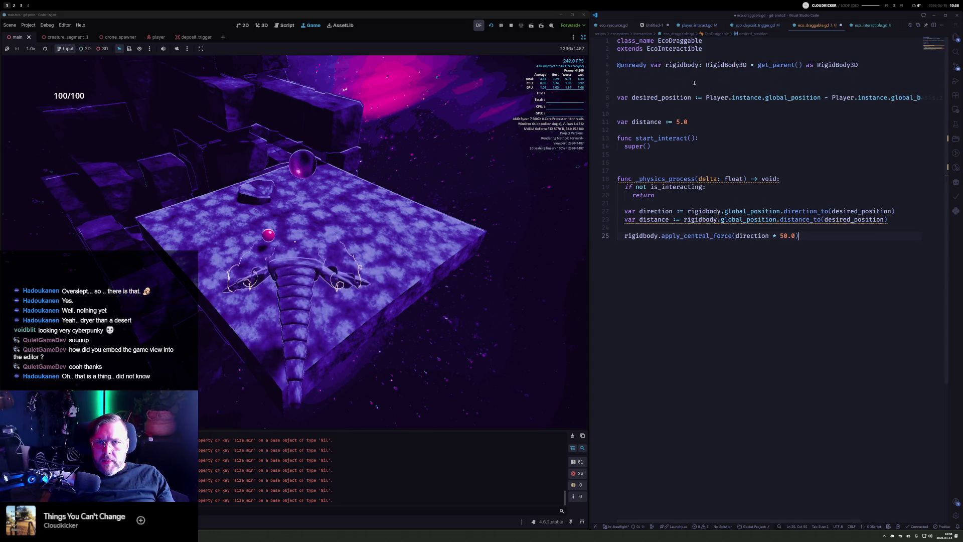
Step: Turn desired_position into a Vector3 property with a get() that returns the offset expression
{"action": "key", "text": "BackSpace"}
{"action": "type", "text": "Vector3"}
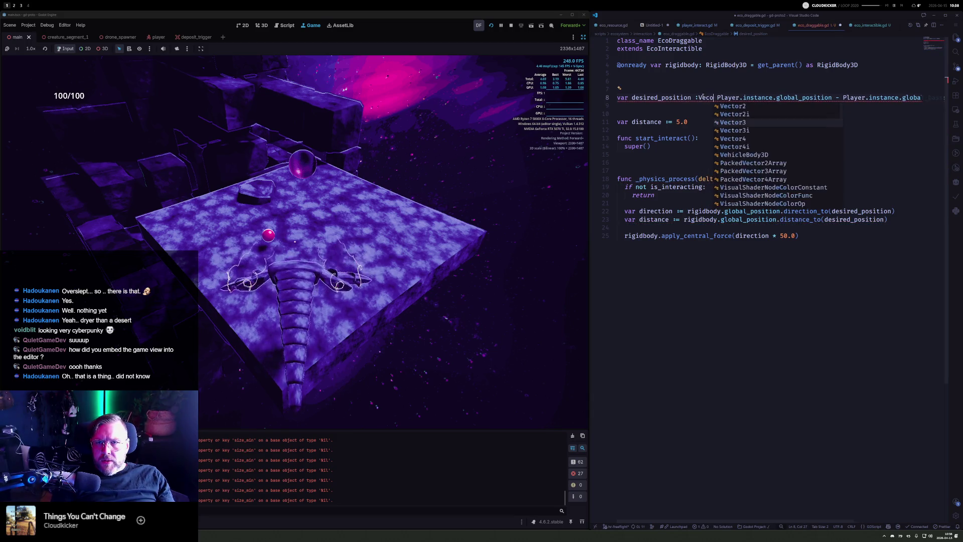
{"action": "type", "text": ":"}
{"action": "key", "text": "Return"}
{"action": "type", "text": "get():"}
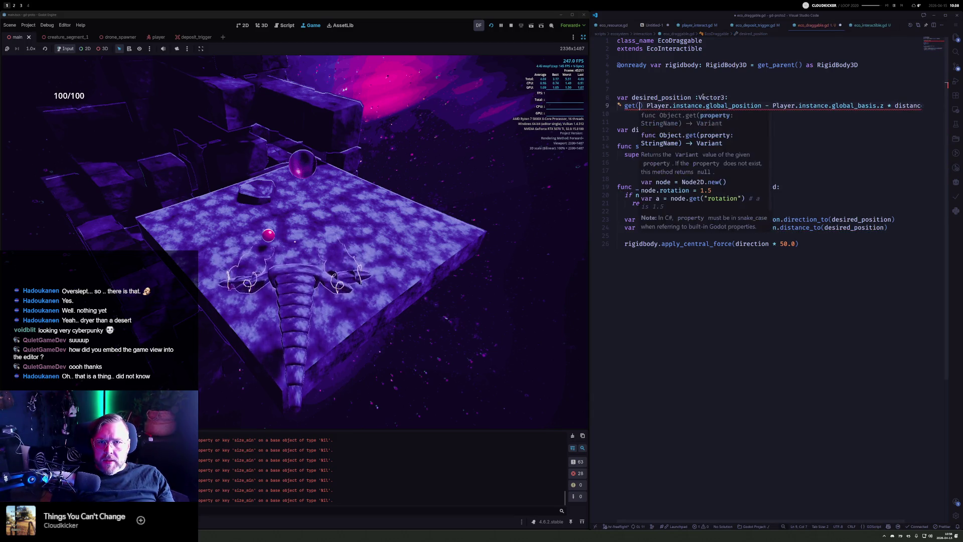
{"action": "key", "text": "Return"}
{"action": "type", "text": "return"}
Step: Set 'distance = global_position.distance_to(desired_position)' in start_interact and save the script
{"action": "key", "text": "Down"}
{"action": "key", "text": "Down"}
{"action": "key", "text": "Down"}
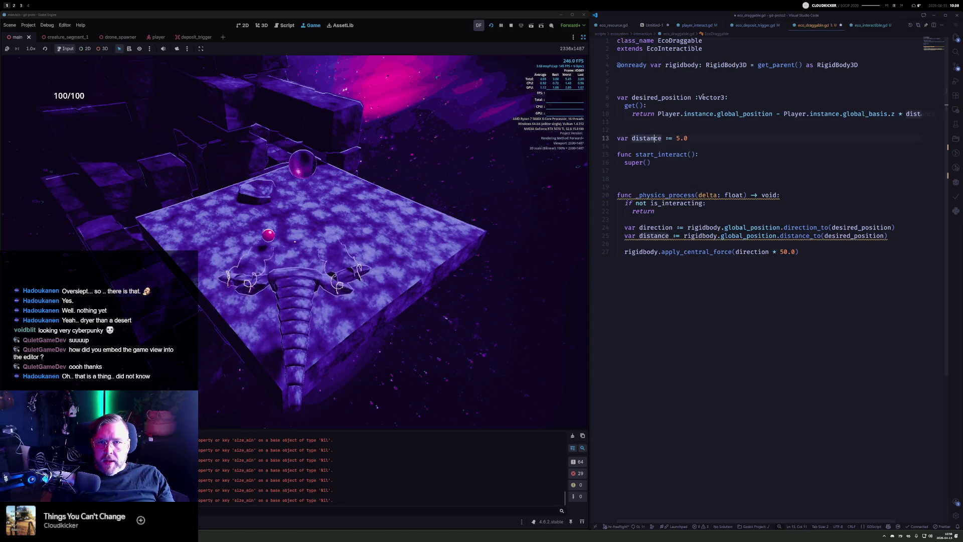
{"action": "key", "text": "Down"}
{"action": "key", "text": "Down"}
{"action": "key", "text": "Down"}
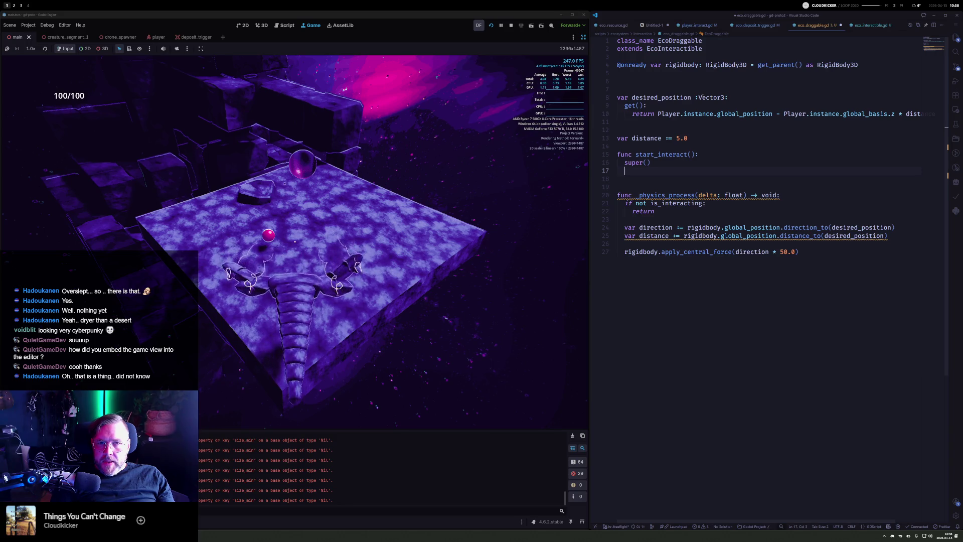
{"action": "type", "text": "global_position"}
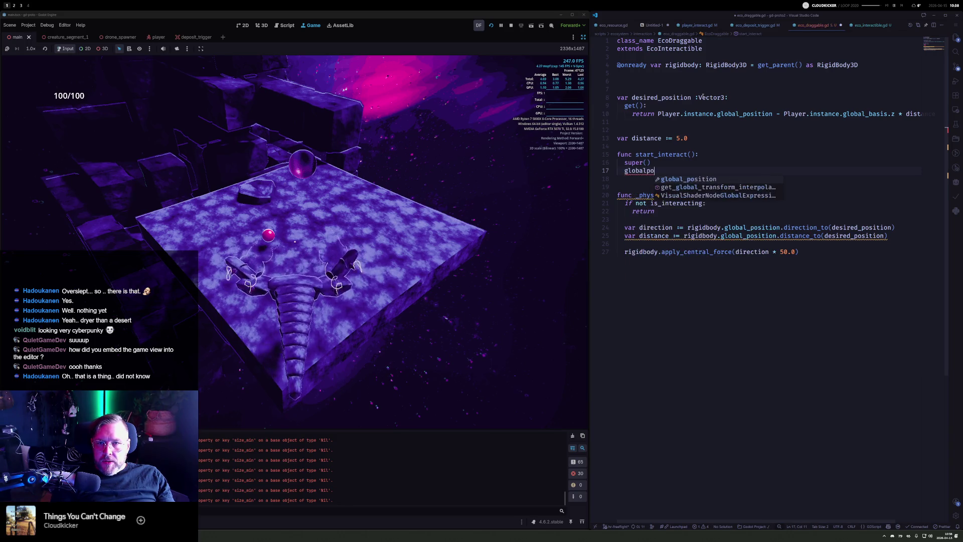
{"action": "type", "text": ".distance_to(d"}
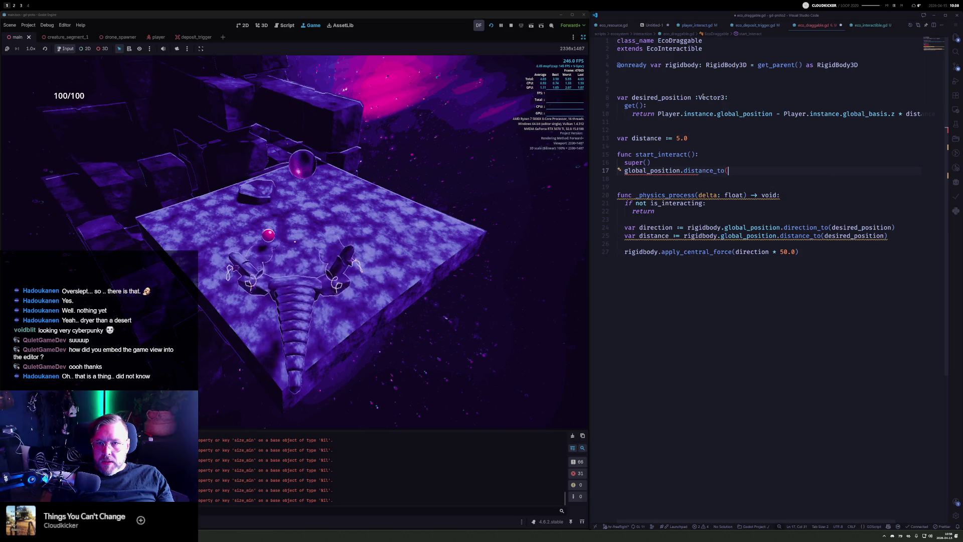
{"action": "type", "text": "esired_position)"}
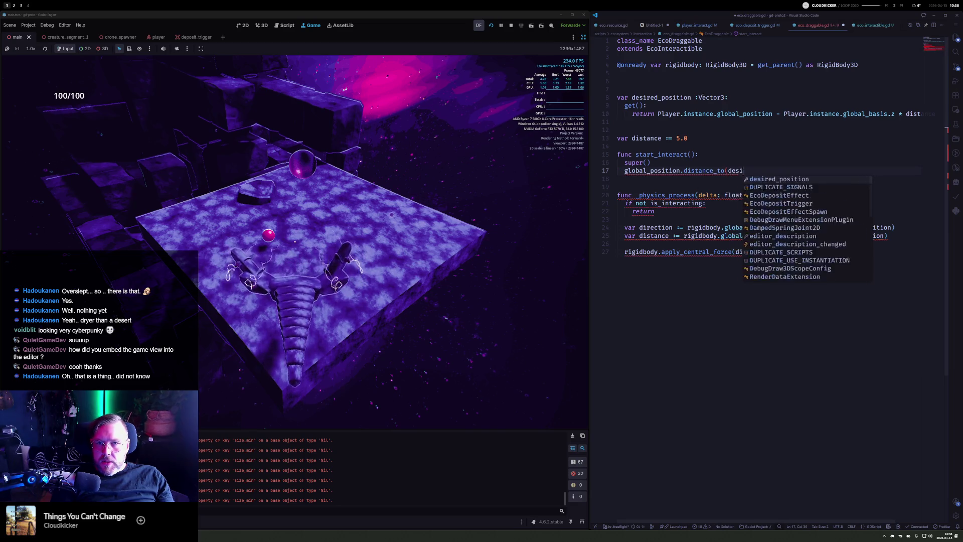
{"action": "key", "text": "Home"}
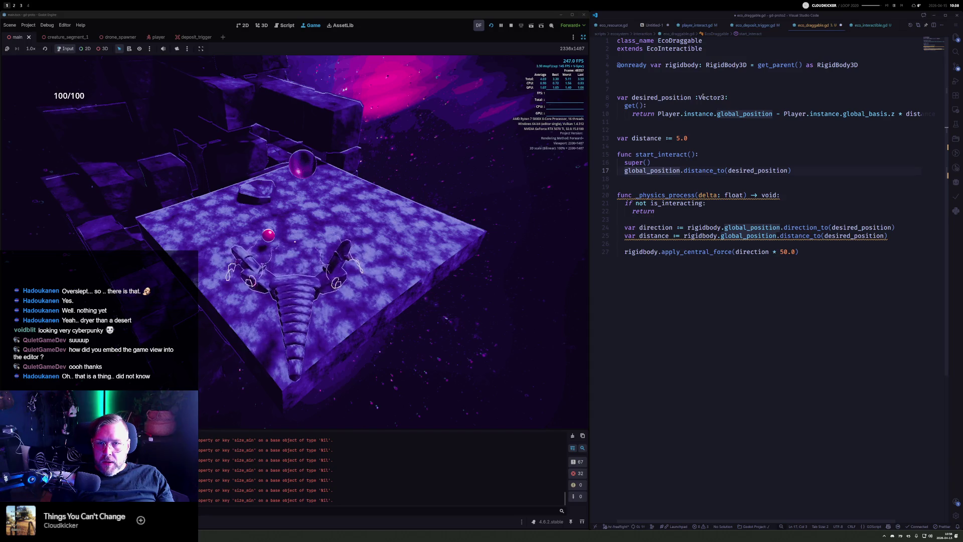
{"action": "type", "text": "var"}
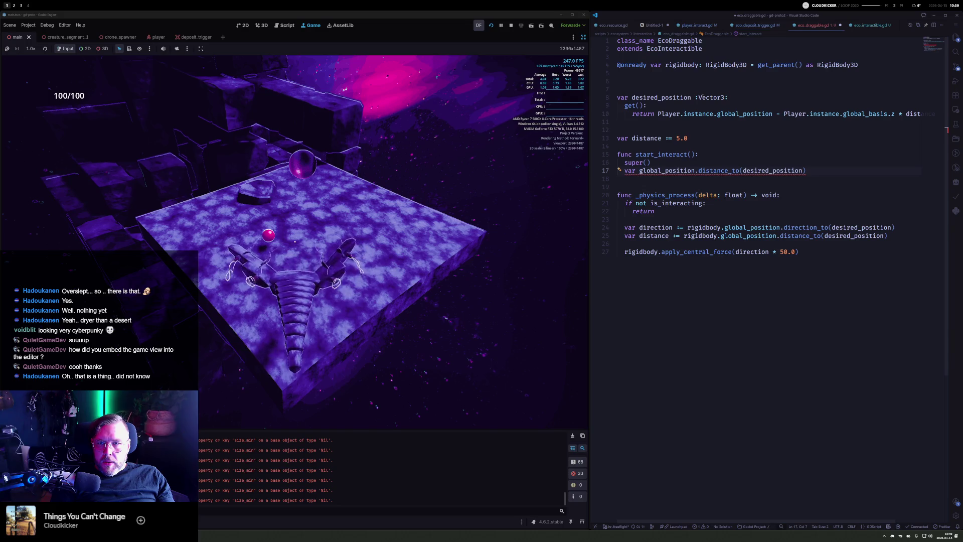
{"action": "key", "text": "BackSpace"}
{"action": "key", "text": "BackSpace"}
{"action": "key", "text": "BackSpace"}
{"action": "type", "text": "distance ="}
{"action": "key", "text": "ctrl+s"}
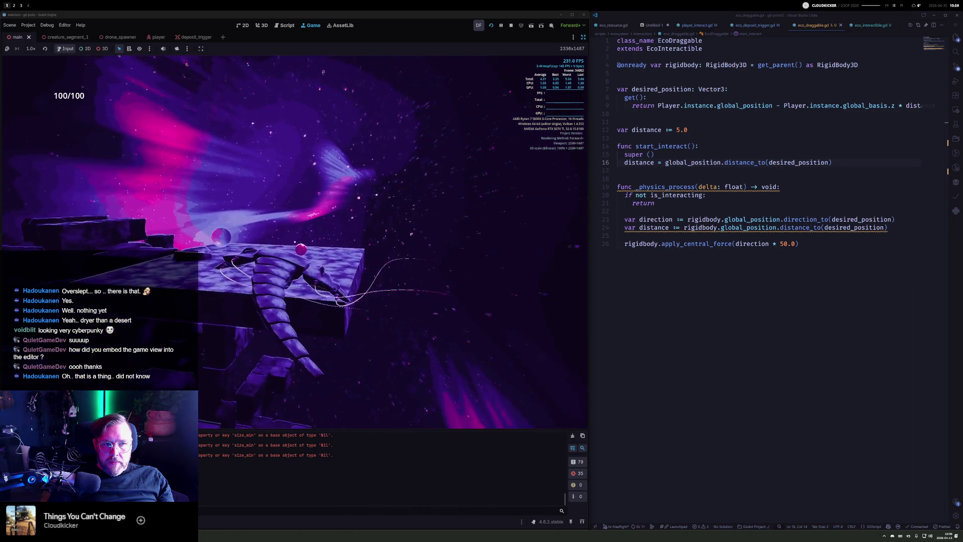
{"action": "left_click", "coordinate": [624, 227]}
Step: Delete the local distance line and measure distance from Player.instance.global_position instead
{"action": "key", "text": "ctrl+shift+k"}
{"action": "key", "text": "ctrl+shift+k"}
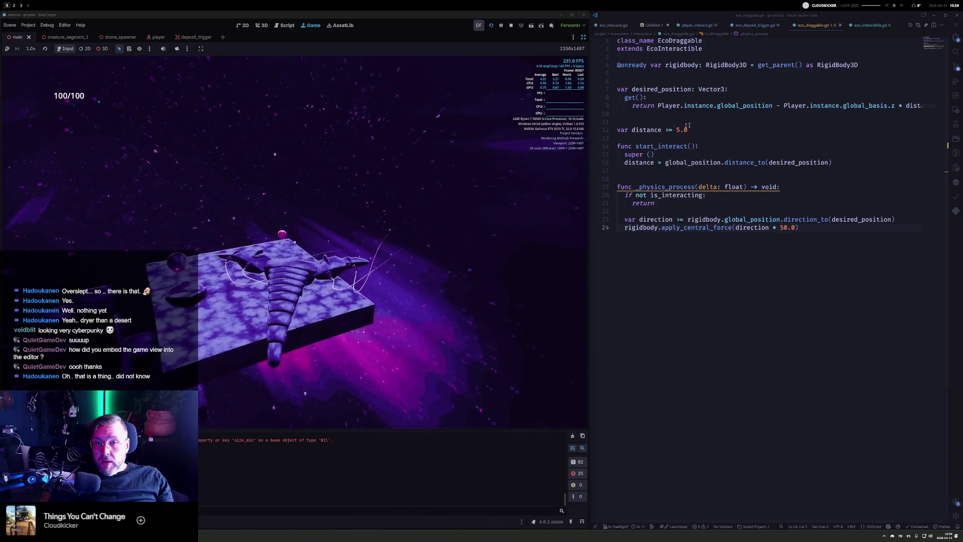
{"action": "left_click", "coordinate": [680, 106]}
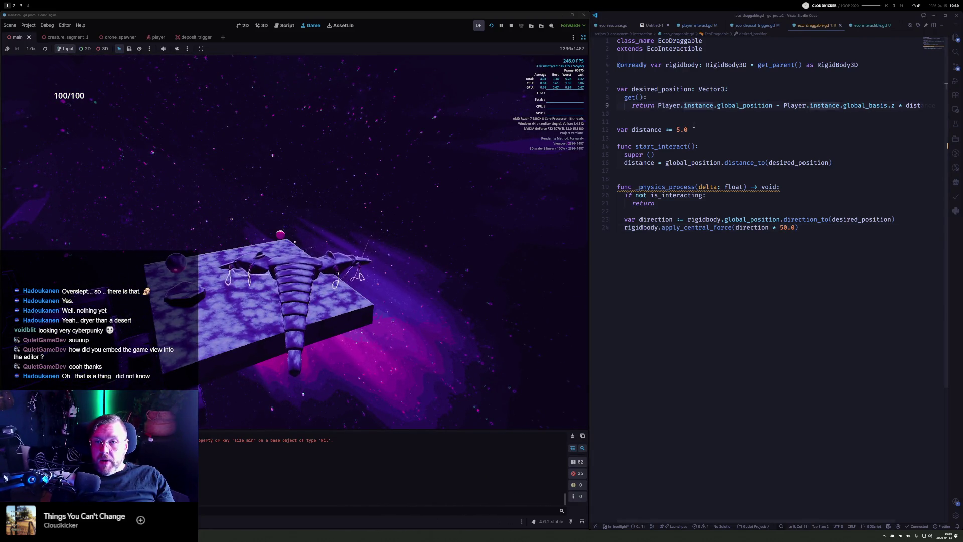
{"action": "key", "text": "Down"}
{"action": "key", "text": "Down"}
{"action": "key", "text": "Down"}
{"action": "key", "text": "ctrl+Right"}
{"action": "key", "text": "ctrl+Right"}
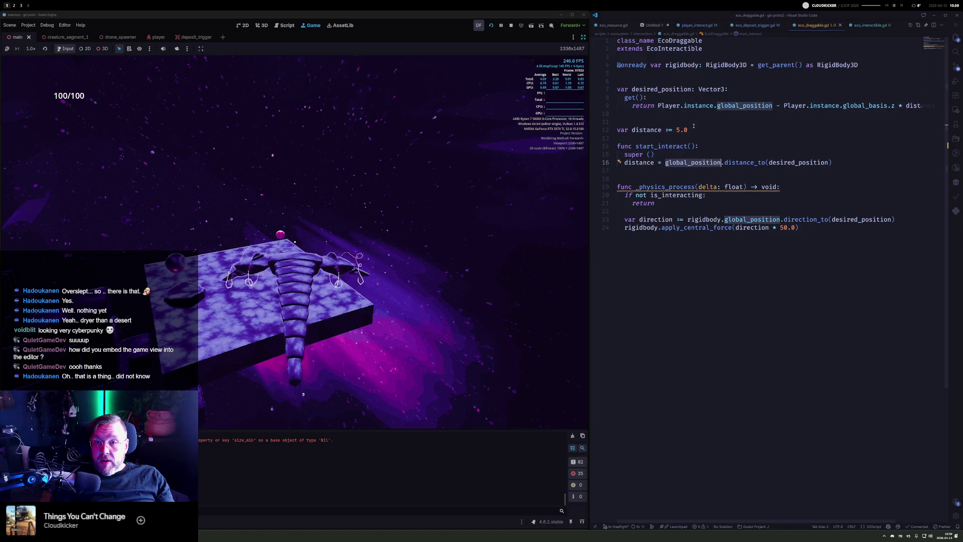
{"action": "key", "text": "ctrl+Left"}
{"action": "left_click_drag", "start_coordinate": [657, 107], "coordinate": [736, 106]}
{"action": "key", "text": "ctrl+c"}
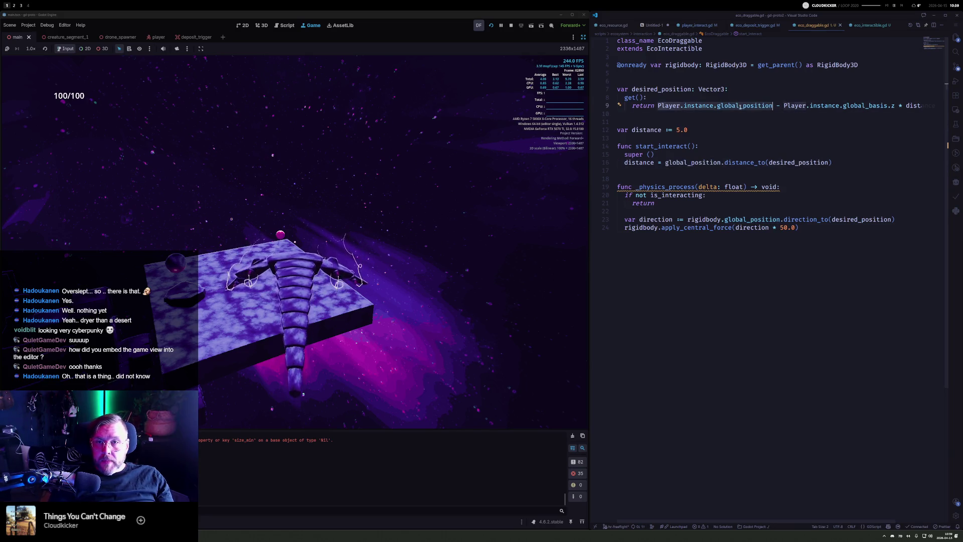
{"action": "double_click", "coordinate": [692, 162]}
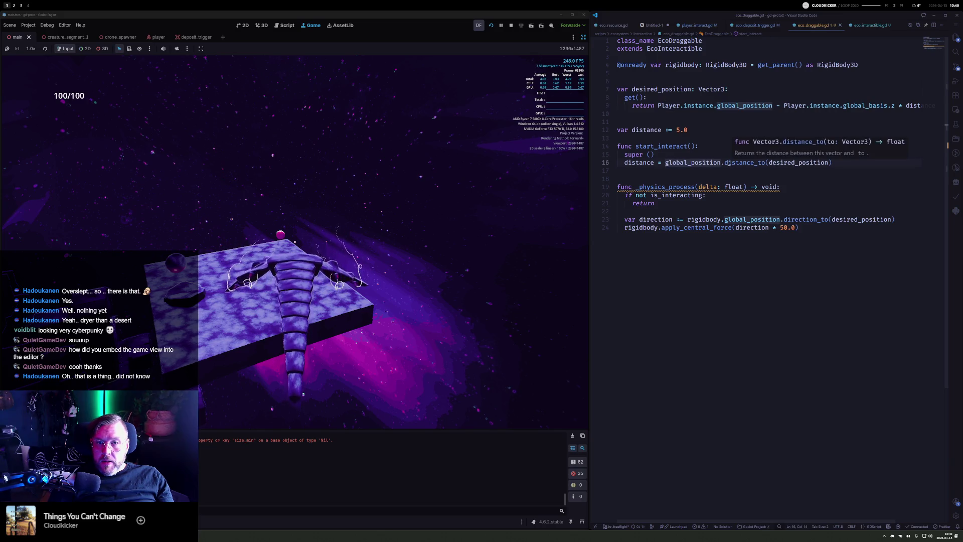
{"action": "key", "text": "ctrl+v"}
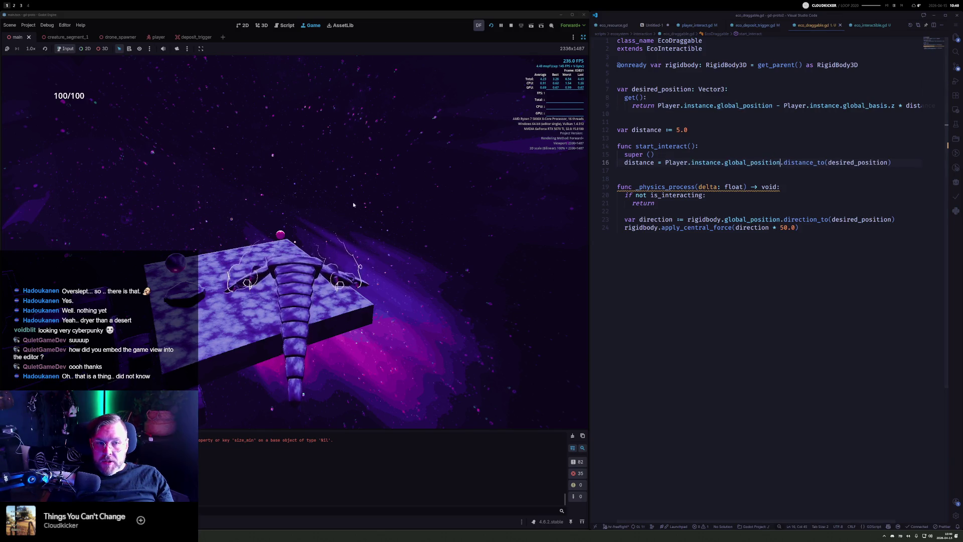
Step: Test in game, then delete the blank line below the rigidbody declaration
{"action": "left_click", "coordinate": [353, 204]}
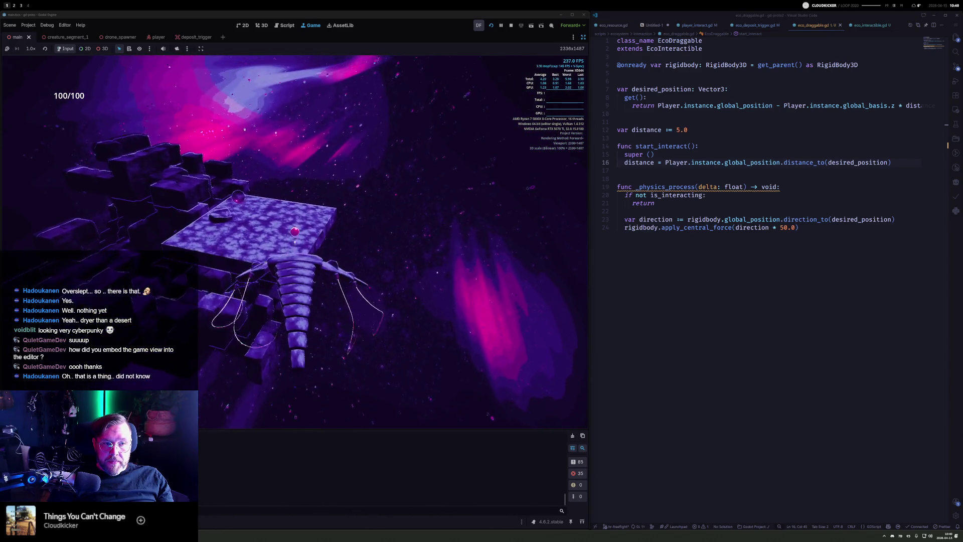
{"action": "key", "text": "Escape"}
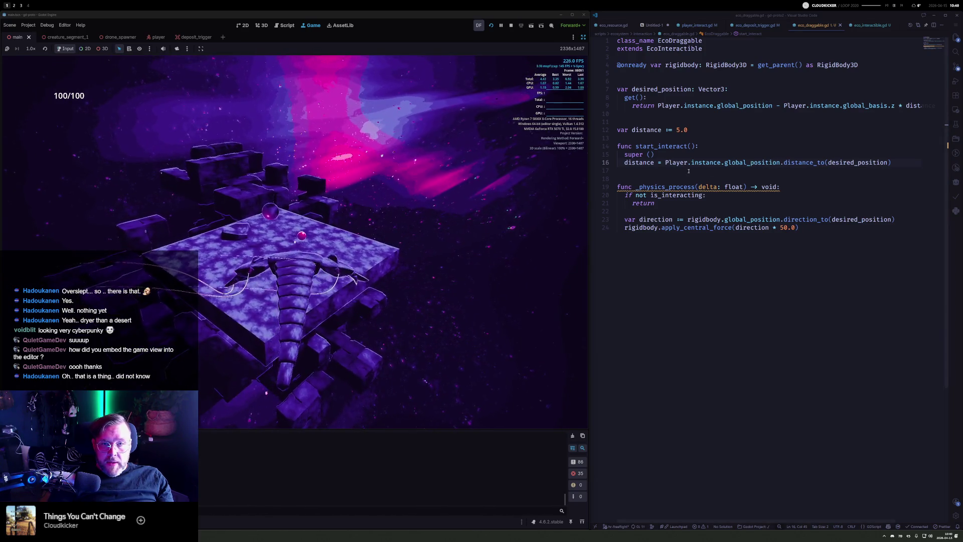
{"action": "key", "text": "Up"}
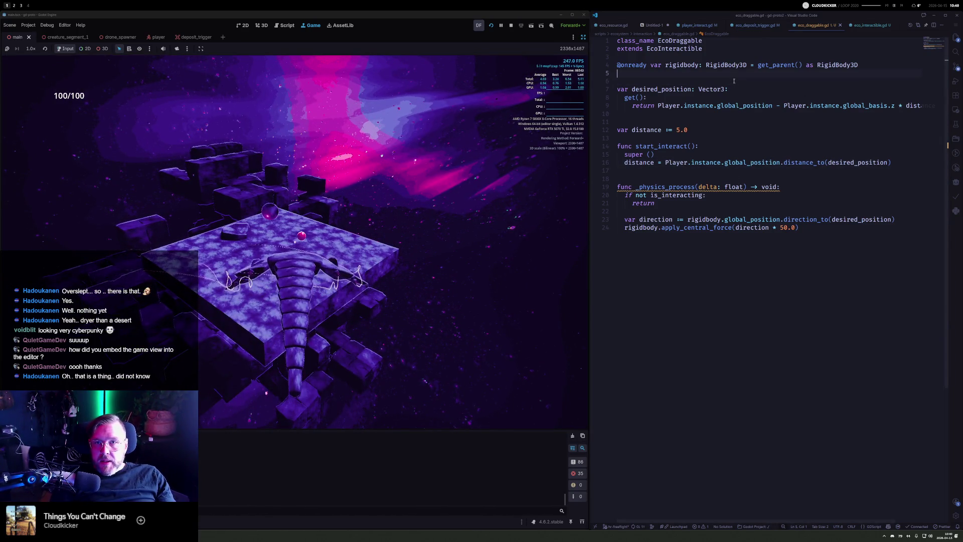
{"action": "key", "text": "Delete"}
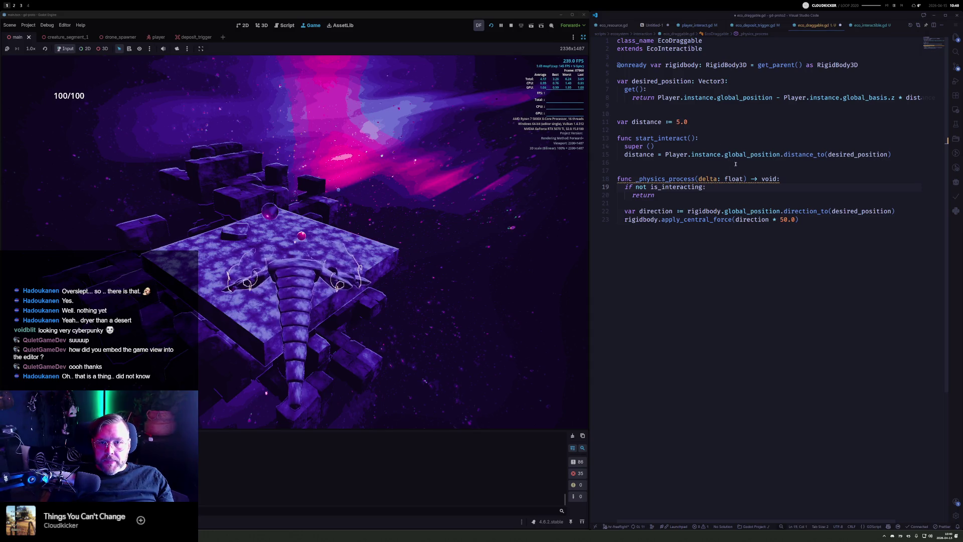
Step: Start a scale line inside start_interact, then discard it
{"action": "key", "text": "Up"}
{"action": "key", "text": "End"}
{"action": "key", "text": "Return"}
{"action": "type", "text": "sca"}
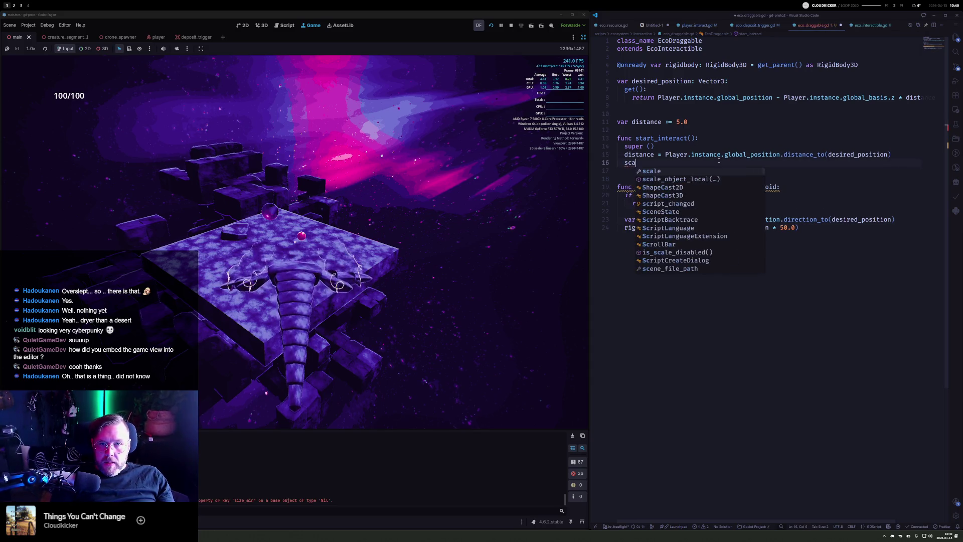
{"action": "key", "text": "Escape"}
{"action": "key", "text": "Up"}
{"action": "key", "text": "Up"}
{"action": "key", "text": "Up"}
Step: Add a hover_enter function above start_interact whose body calls super()
{"action": "key", "text": "Return"}
{"action": "key", "text": "Return"}
{"action": "key", "text": "Up"}
{"action": "type", "text": "func e"}
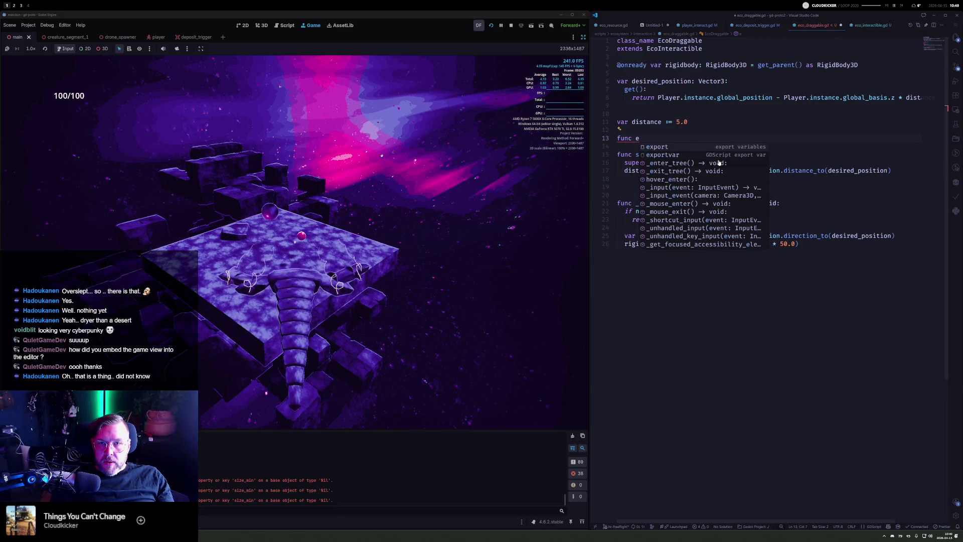
{"action": "type", "text": "nter"}
{"action": "key", "text": "Down"}
{"action": "key", "text": "Return"}
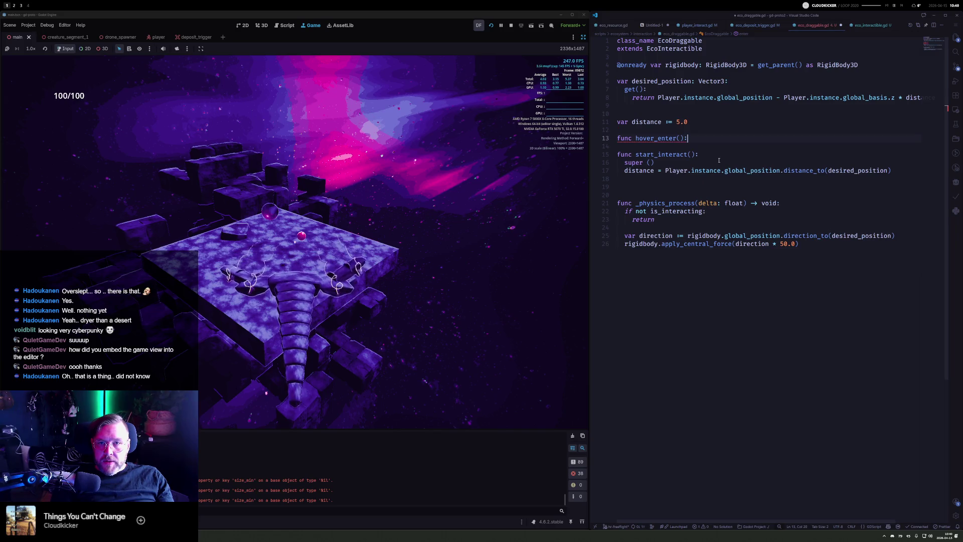
{"action": "key", "text": "Return"}
{"action": "type", "text": "super():"}
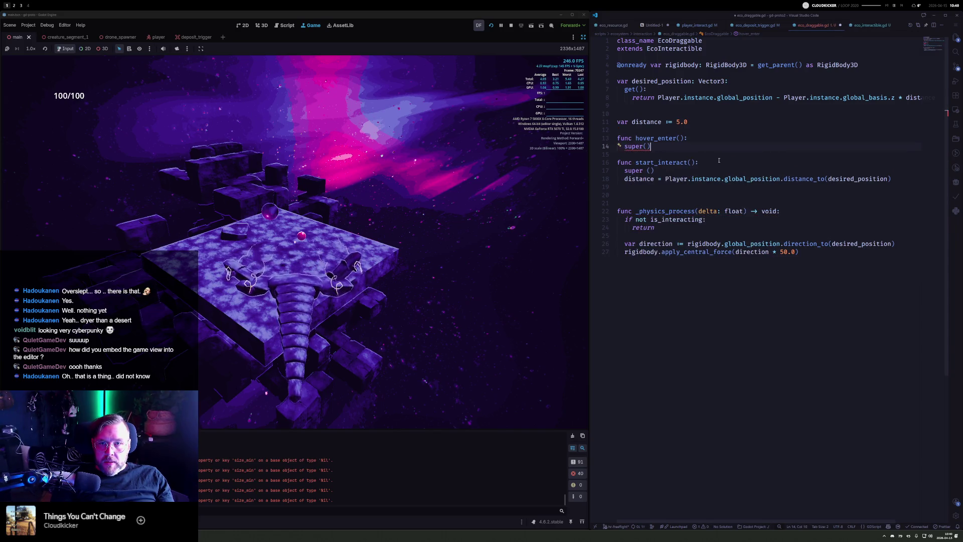
{"action": "key", "text": "Return"}
Step: Duplicate hover_enter below itself, clean up the super() lines, and rename the copy to hover_leave
{"action": "key", "text": "shift+Up"}
{"action": "key", "text": "shift+Up"}
{"action": "key", "text": "shift+alt+Down"}
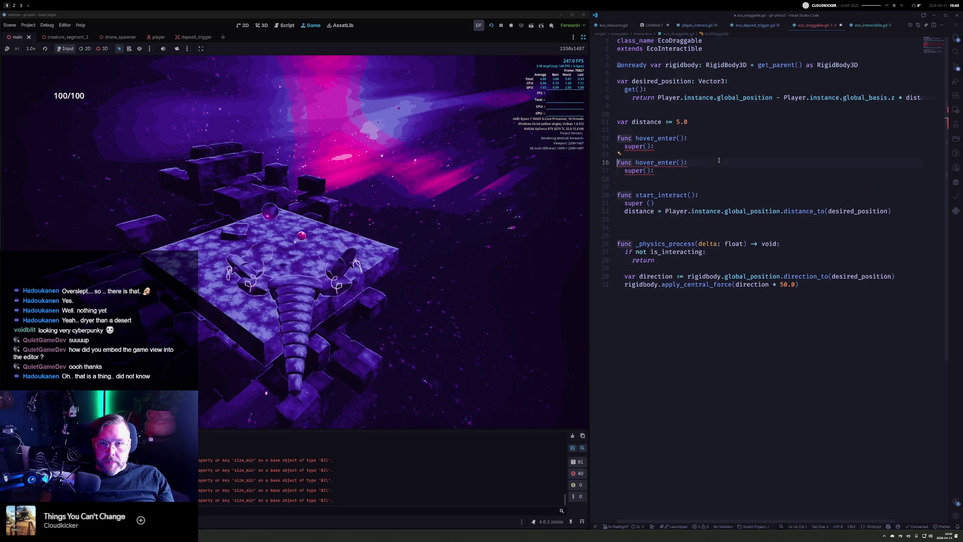
{"action": "key", "text": "Up"}
{"action": "key", "text": "End"}
{"action": "key", "text": "BackSpace"}
{"action": "key", "text": "Down"}
{"action": "key", "text": "Down"}
{"action": "key", "text": "Down"}
{"action": "key", "text": "Delete"}
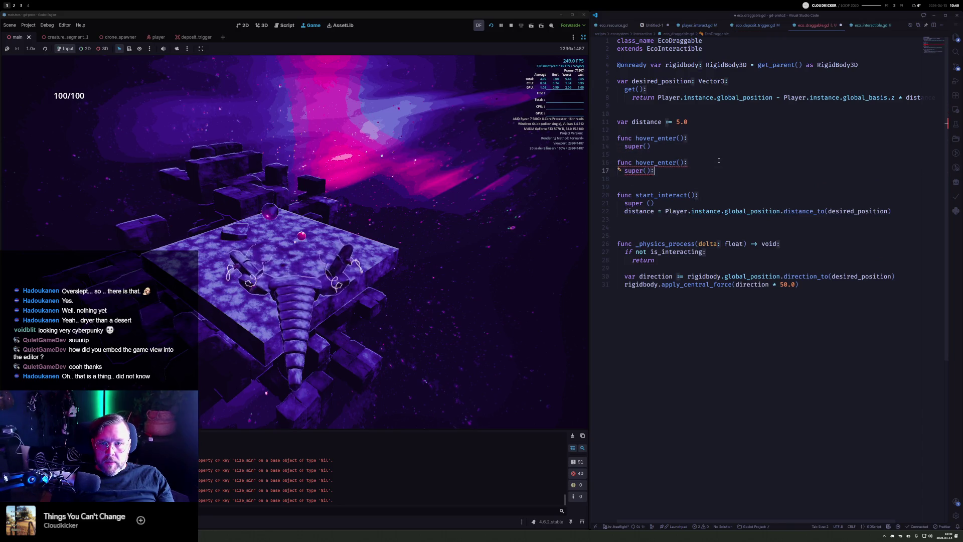
{"action": "key", "text": "Up"}
{"action": "key", "text": "ctrl+Right"}
{"action": "key", "text": "BackSpace"}
{"action": "key", "text": "BackSpace"}
{"action": "key", "text": "BackSpace"}
{"action": "type", "text": "leave"}
Step: In hover_enter, set scale = Vector3.ONE * 1.25
{"action": "key", "text": "Escape"}
{"action": "key", "text": "Up"}
{"action": "key", "text": "Up"}
{"action": "key", "text": "Return"}
{"action": "type", "text": "scale = VEc"}
{"action": "type", "text": "3"}
{"action": "key", "text": "Return"}
{"action": "type", "text": ".on"}
{"action": "key", "text": "Return"}
{"action": "type", "text": "1."}
Step: Copy the scale line into hover_leave as scale = Vector3.ONE without the multiplier, and save
{"action": "key", "text": "alt+shift+Down"}
{"action": "key", "text": "alt+Down"}
{"action": "key", "text": "alt+Down"}
{"action": "key", "text": "alt+Down"}
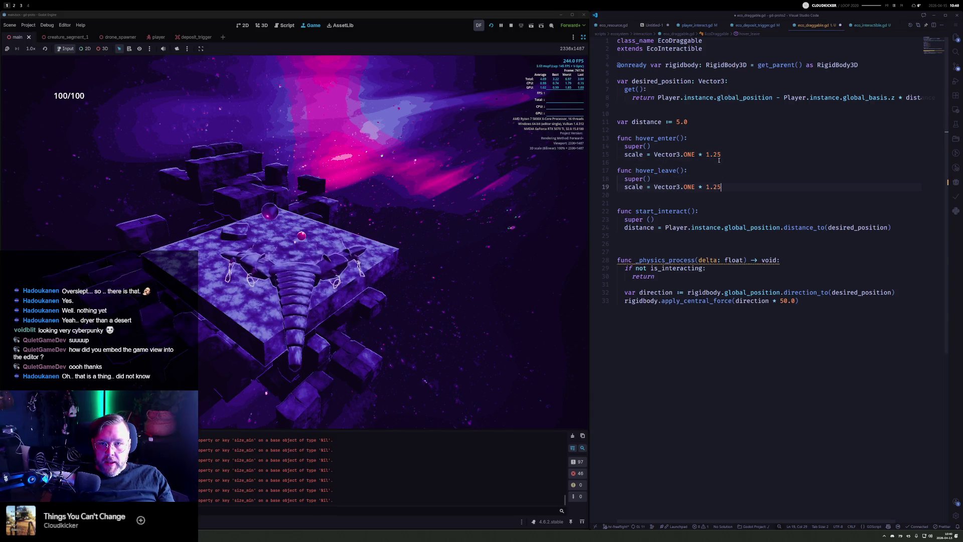
{"action": "key", "text": "Left"}
{"action": "key", "text": "Left"}
{"action": "key", "text": "Left"}
{"action": "key", "text": "shift+End"}
{"action": "key", "text": "Delete"}
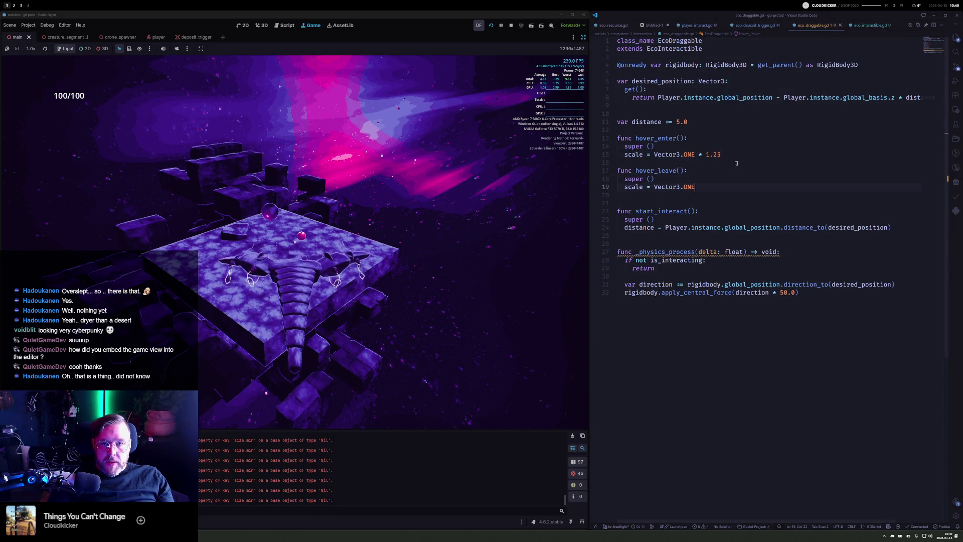
{"action": "key", "text": "ctrl+s"}
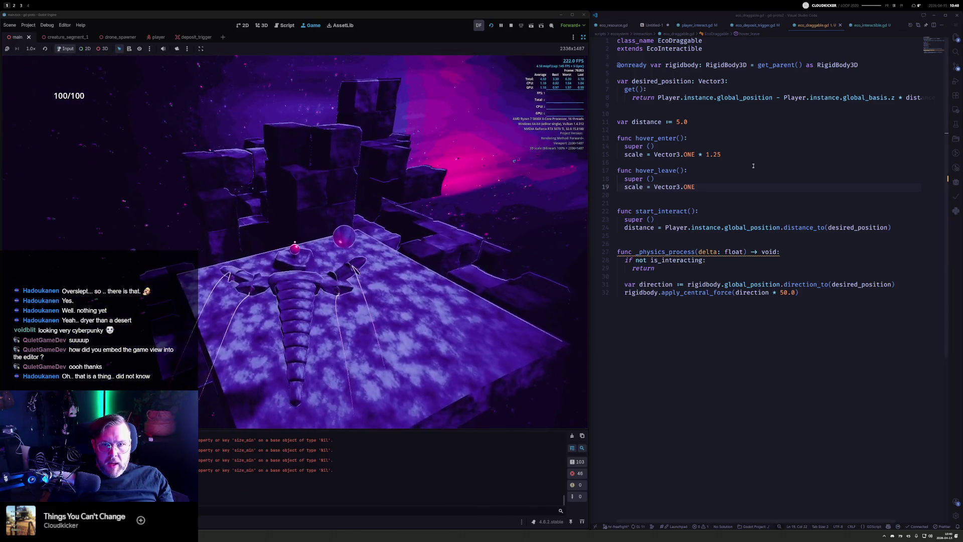
Step: Prefix both hover scale lines with rigidbody. and save
{"action": "left_click", "coordinate": [624, 154]}
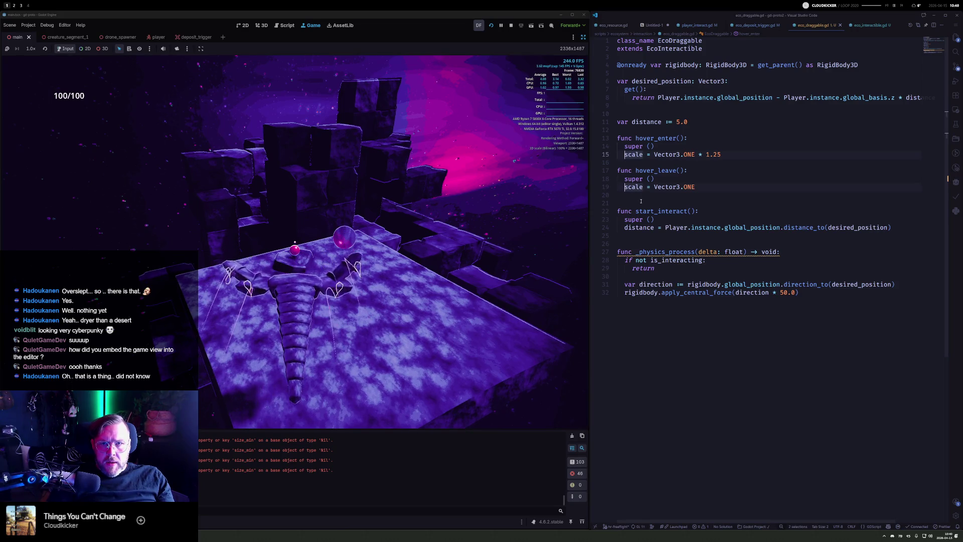
{"action": "type", "text": "rigi"}
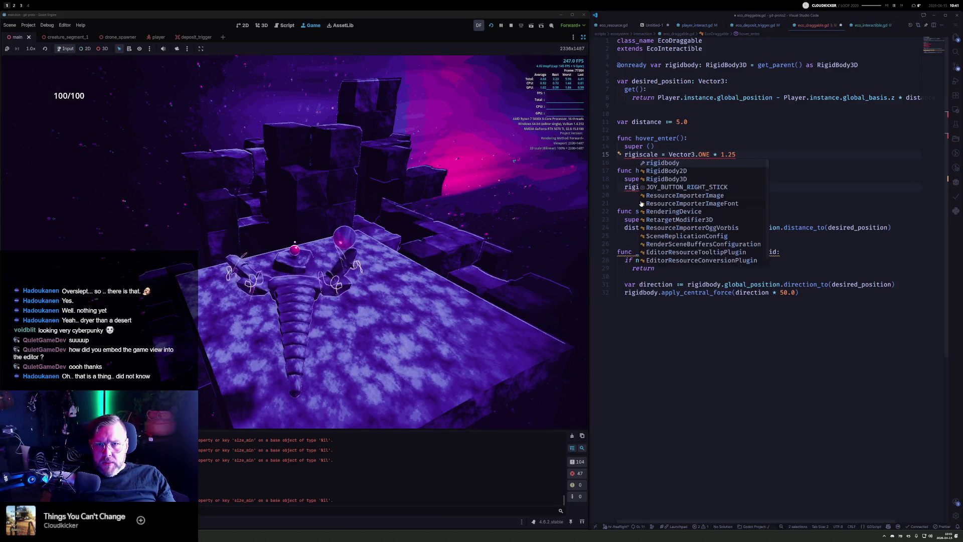
{"action": "key", "text": "Return"}
{"action": "type", "text": "."}
{"action": "key", "text": "ctrl+s"}
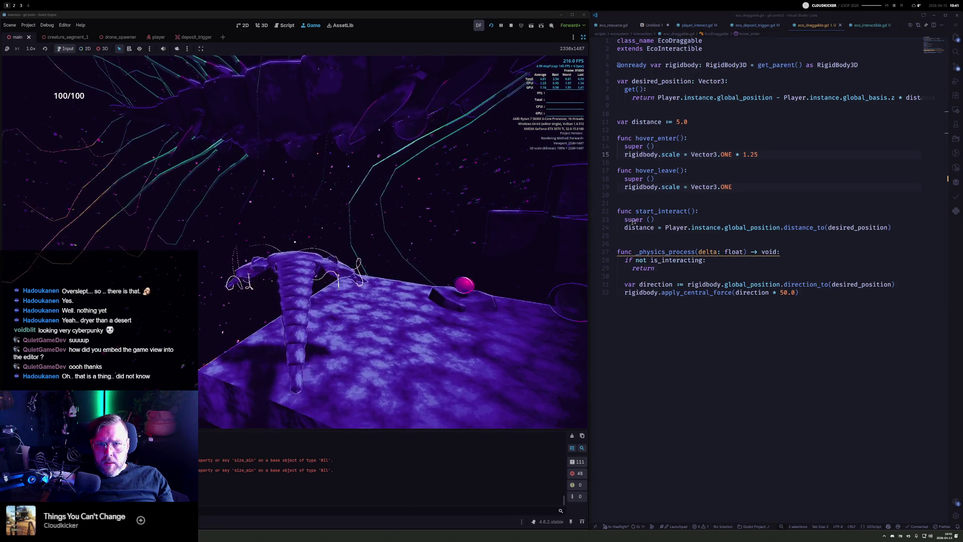
Step: Check hover_leave's base definition, then start a print("test") line at the top of hover_leave
{"action": "left_click", "coordinate": [654, 173], "text": "ctrl"}
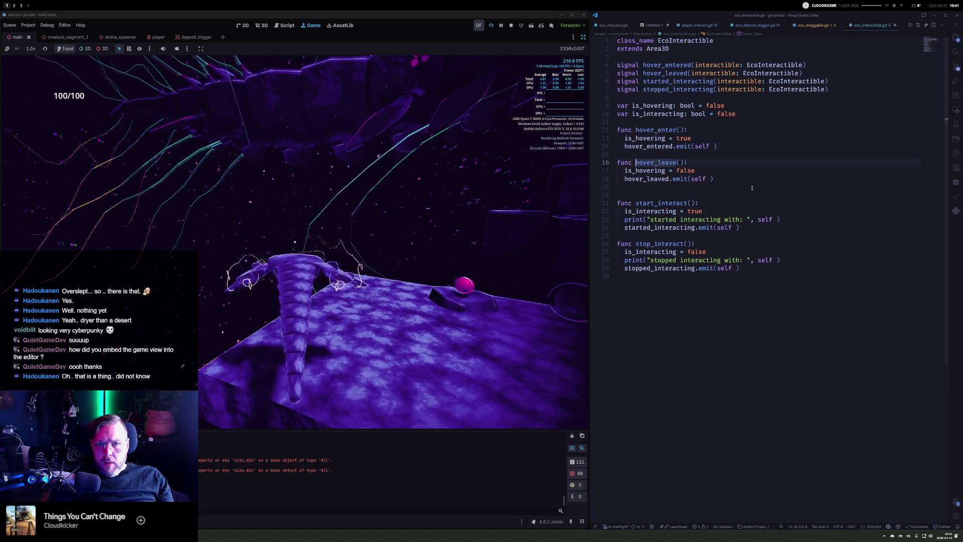
{"action": "key", "text": "ctrl+w"}
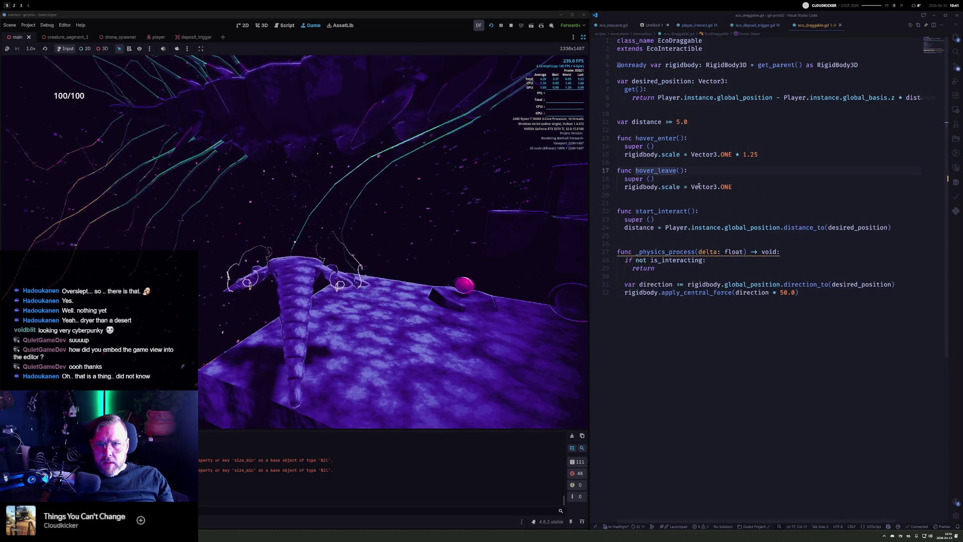
{"action": "left_click", "coordinate": [704, 186]}
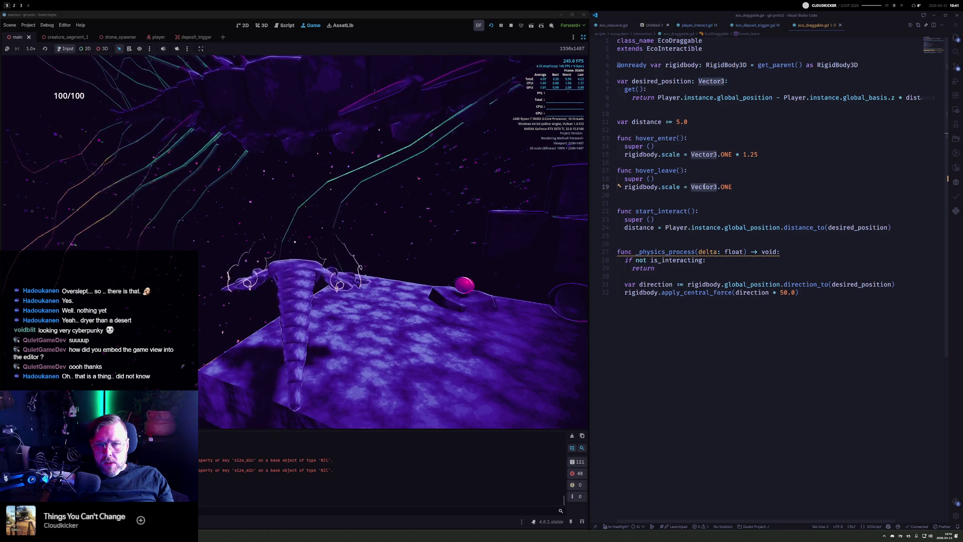
{"action": "left_click", "coordinate": [723, 170]}
{"action": "key", "text": "Return"}
{"action": "type", "text": "print("}
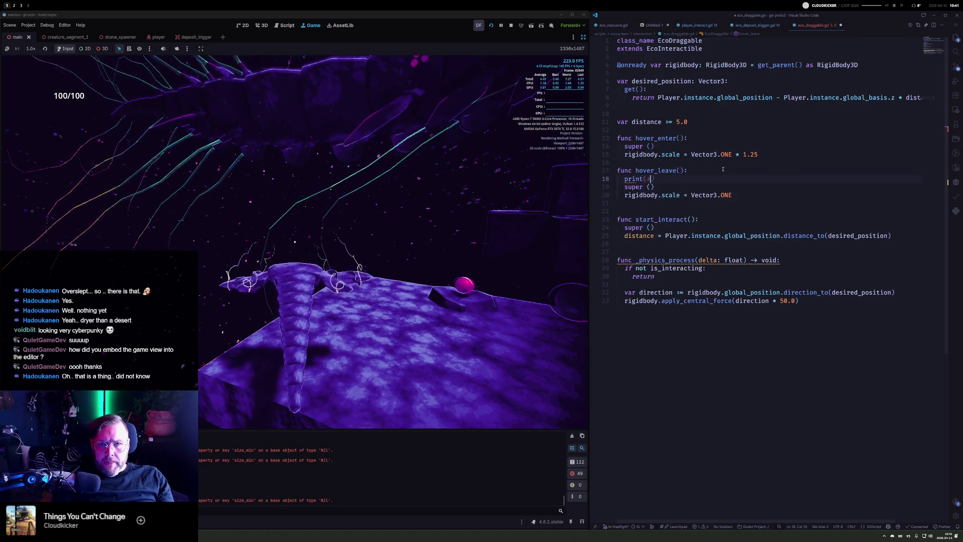
{"action": "type", "text": "\"test"}
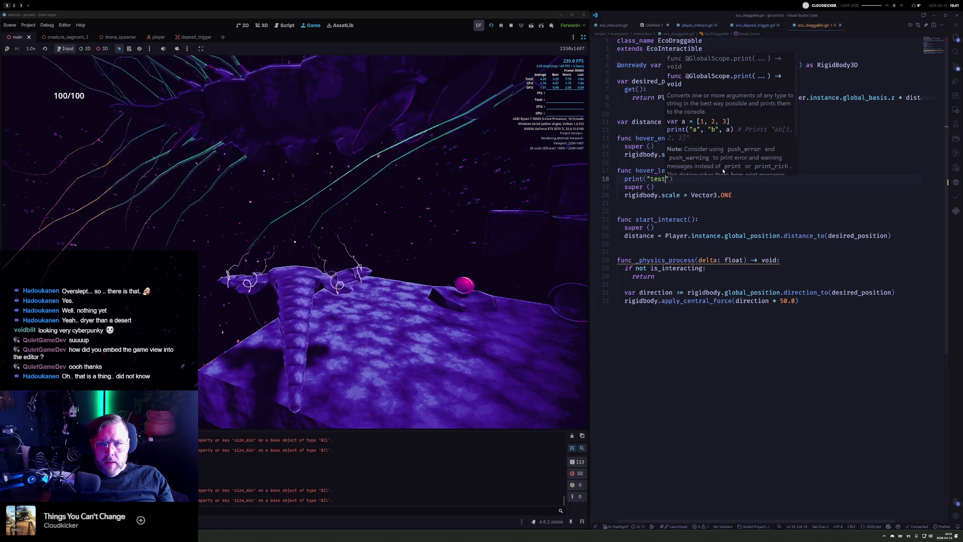
Step: Add print("testA") to hover_enter and save the script
{"action": "left_click", "coordinate": [499, 208]}
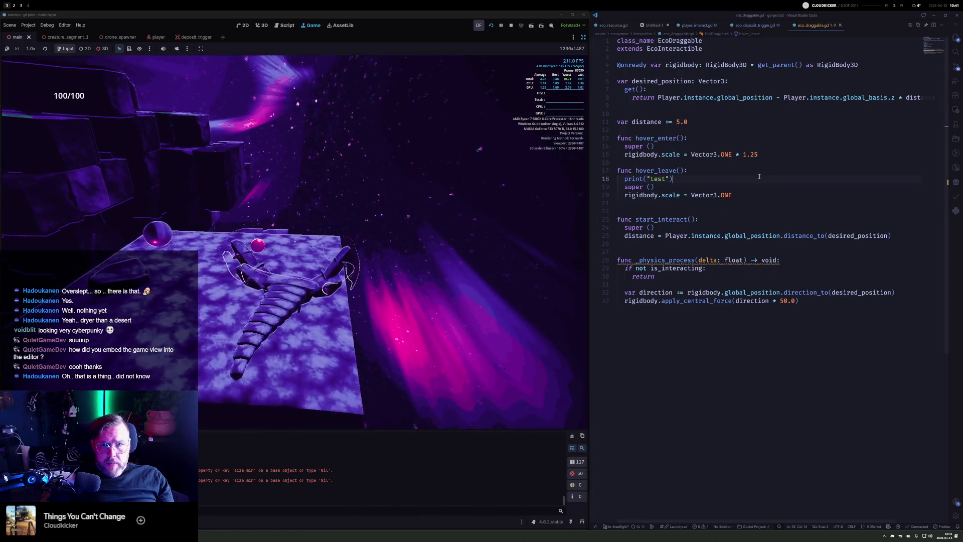
{"action": "left_click", "coordinate": [759, 138]}
{"action": "key", "text": "Return"}
{"action": "type", "text": "print(\"test\")"}
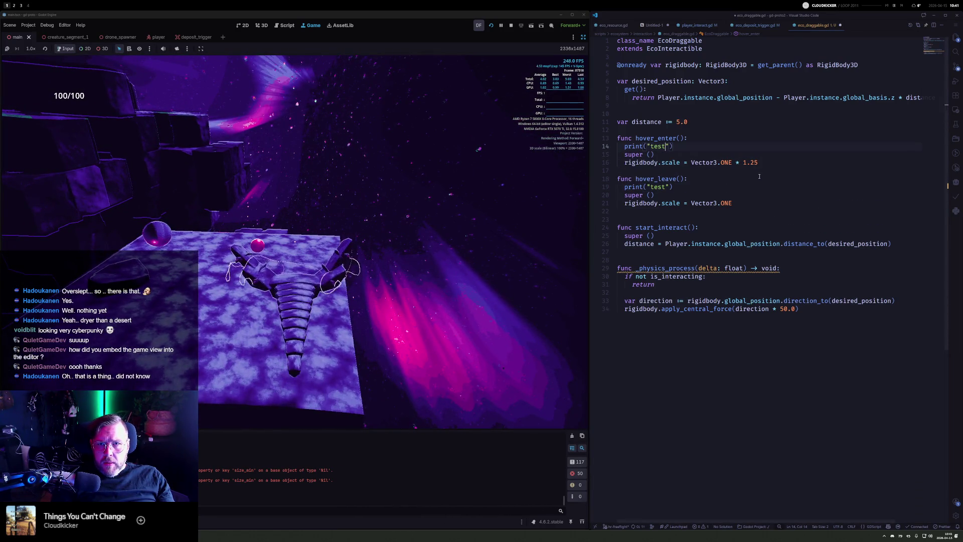
{"action": "type", "text": "A"}
{"action": "key", "text": "ctrl+s"}
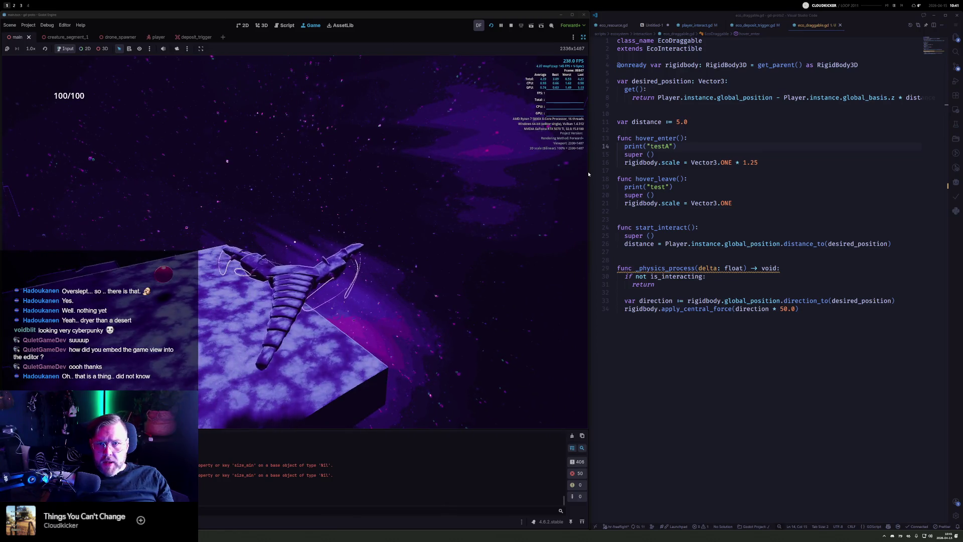
Step: Switch to player_interact.gd, scroll to its top, and stop the running game with F8
{"action": "double_click", "coordinate": [655, 178]}
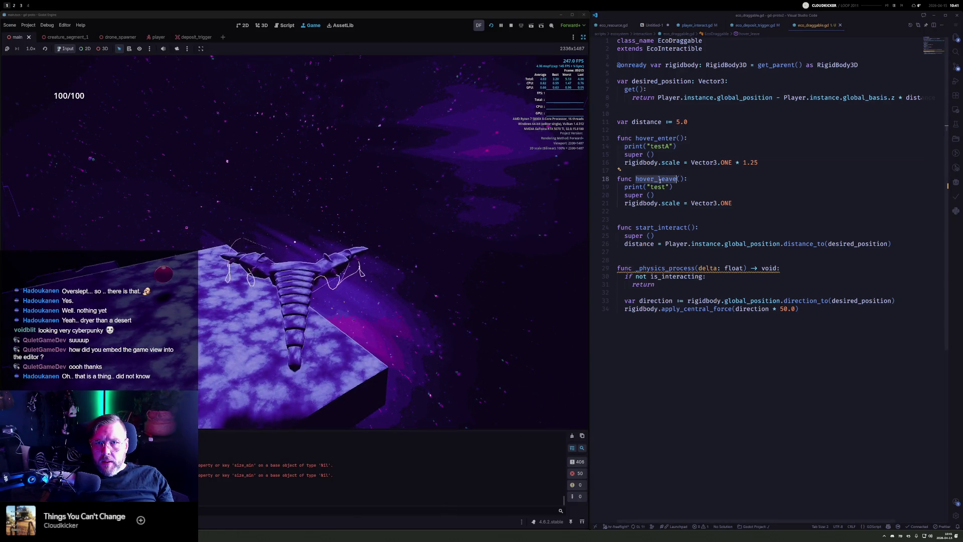
{"action": "mouse_move", "coordinate": [659, 179]}
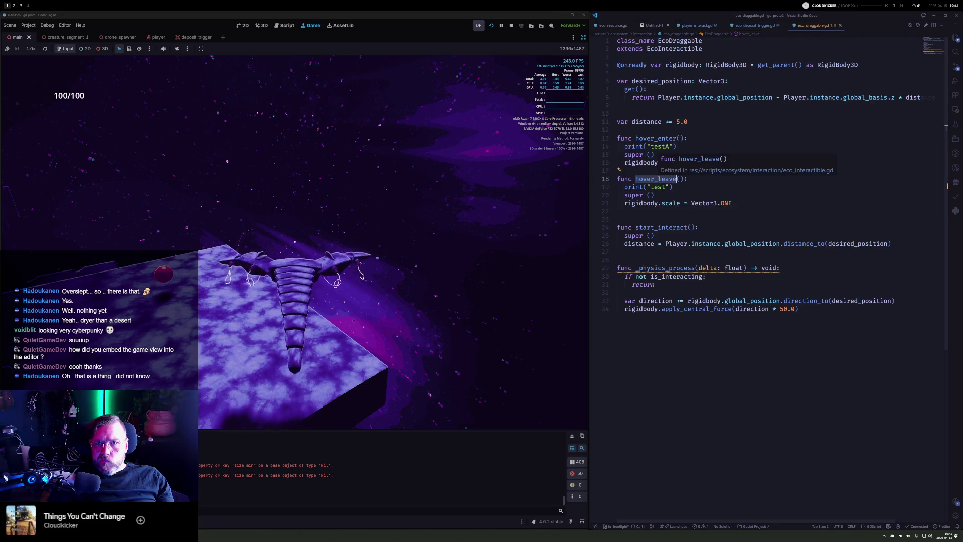
{"action": "left_click", "coordinate": [696, 25]}
{"action": "scroll", "coordinate": [679, 236], "scroll_direction": "up", "scroll_amount": 6}
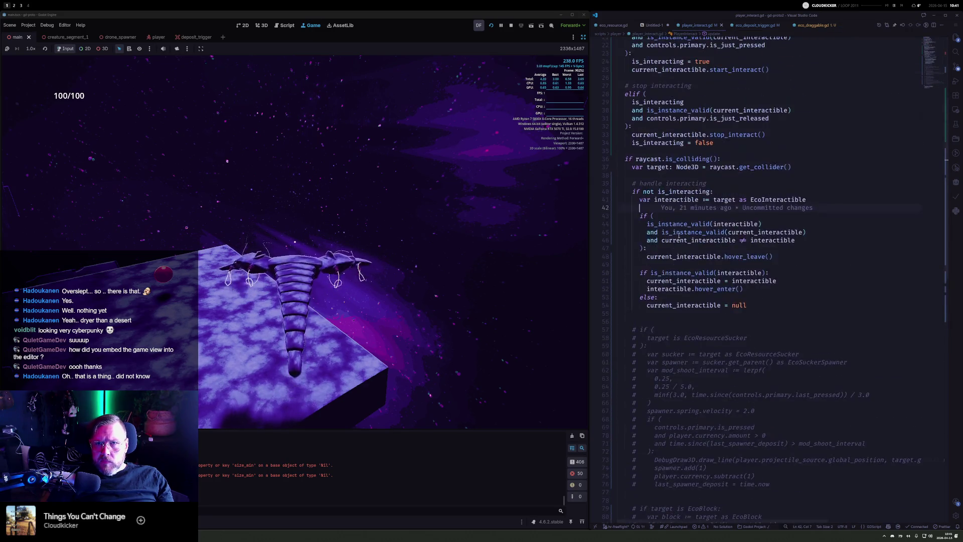
{"action": "scroll", "coordinate": [678, 236], "scroll_direction": "up", "scroll_amount": 6}
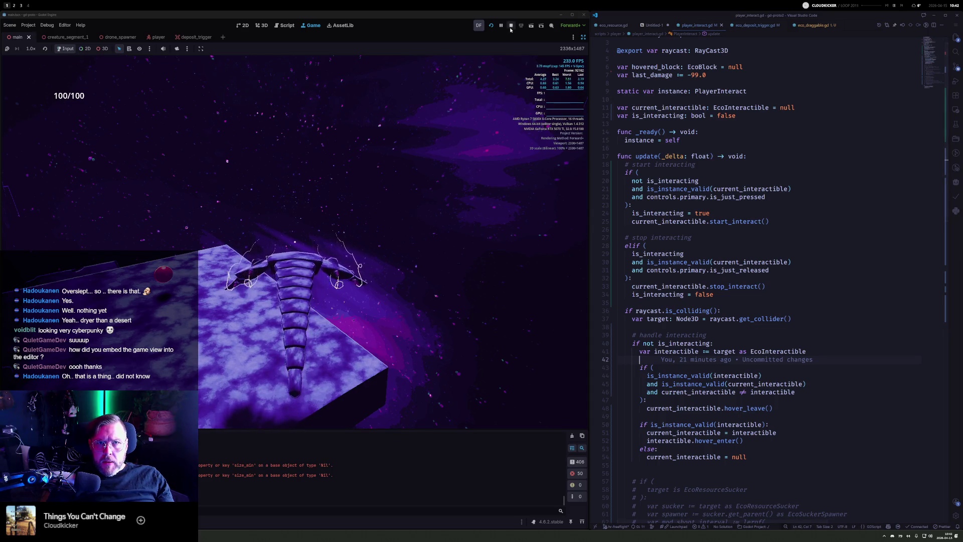
{"action": "key", "text": "F8"}
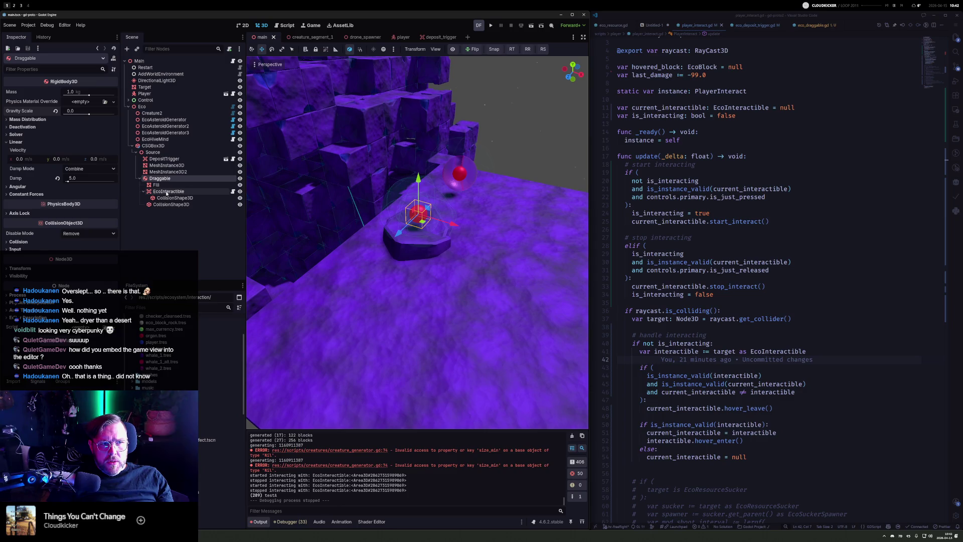
Step: Select EcoInteractible's sphere CollisionShape3D and try shrinking its radius, then undo it
{"action": "left_click", "coordinate": [167, 192]}
{"action": "left_click", "coordinate": [176, 198]}
{"action": "mouse_move", "coordinate": [454, 223]}
{"action": "left_mouse_down"}
{"action": "mouse_move", "coordinate": [412, 217]}
{"action": "mouse_move", "coordinate": [464, 216]}
{"action": "mouse_move", "coordinate": [468, 206]}
{"action": "mouse_move", "coordinate": [427, 227]}
{"action": "left_mouse_up"}
{"action": "key", "text": "ctrl+z"}
{"action": "scroll", "coordinate": [457, 211], "scroll_direction": "down", "scroll_amount": 3}
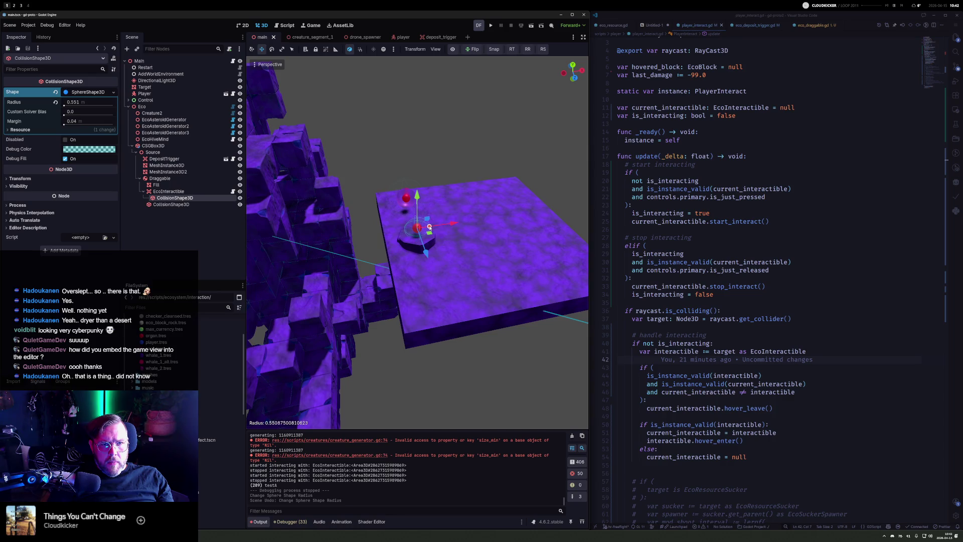
{"action": "scroll", "coordinate": [428, 228], "scroll_direction": "up", "scroll_amount": 5}
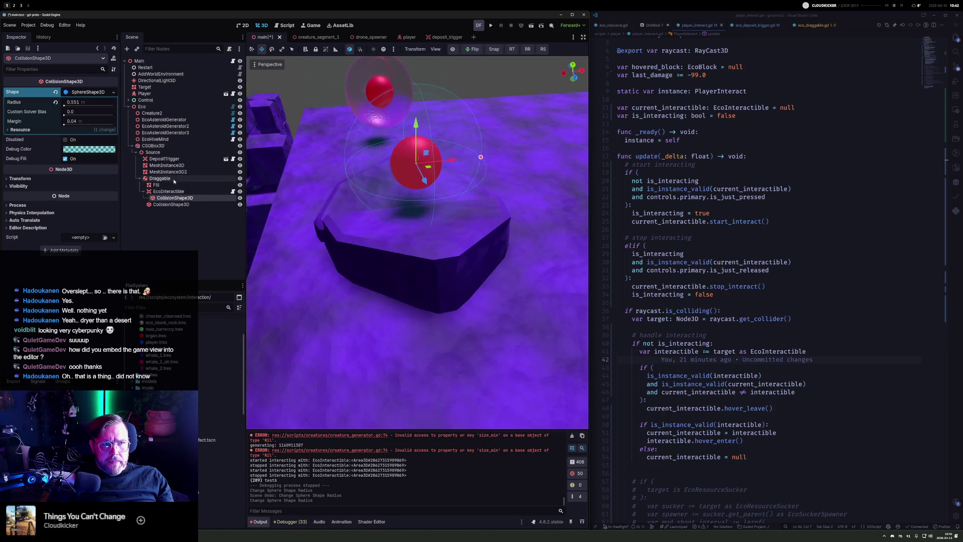
Step: Shrink the collision sphere radii, the second to about 0.33, and run the game with F5
{"action": "left_click", "coordinate": [175, 205]}
{"action": "left_click_drag", "start_coordinate": [473, 157], "coordinate": [450, 160]}
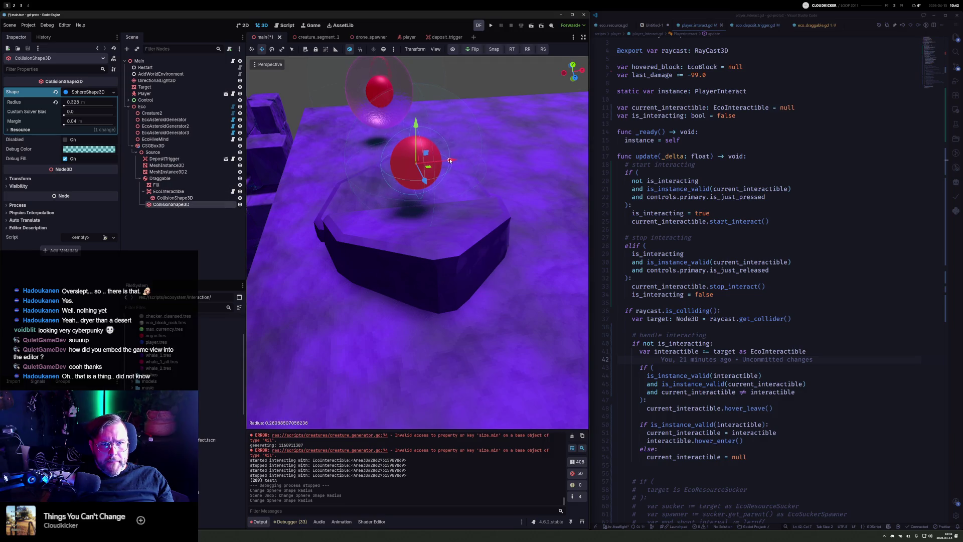
{"action": "left_click", "coordinate": [185, 198]}
{"action": "left_click_drag", "start_coordinate": [480, 157], "coordinate": [469, 160]}
{"action": "key", "text": "ctrl+z"}
{"action": "key", "text": "F5"}
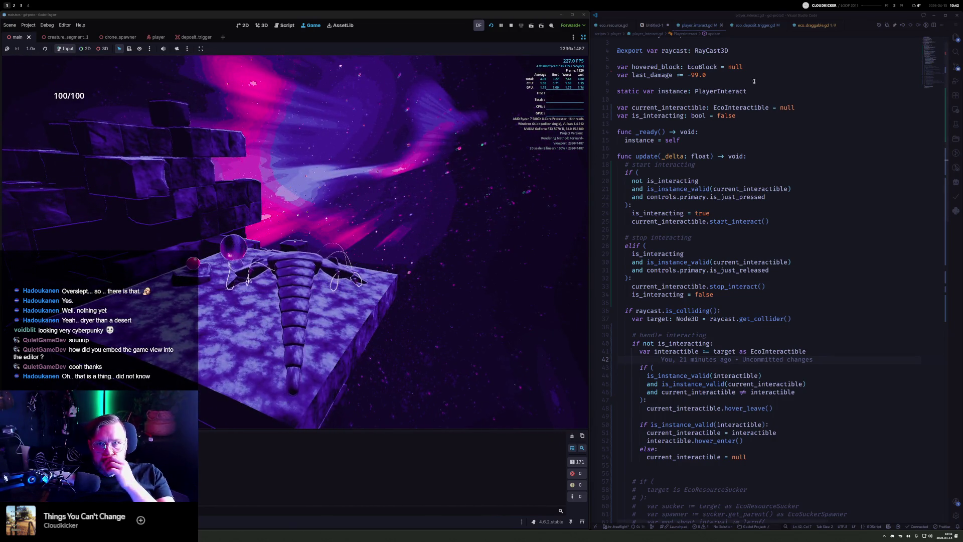
Step: Review the is_instance_valid check and uses of current_interactible in player_interact.gd
{"action": "mouse_move", "coordinate": [727, 50]}
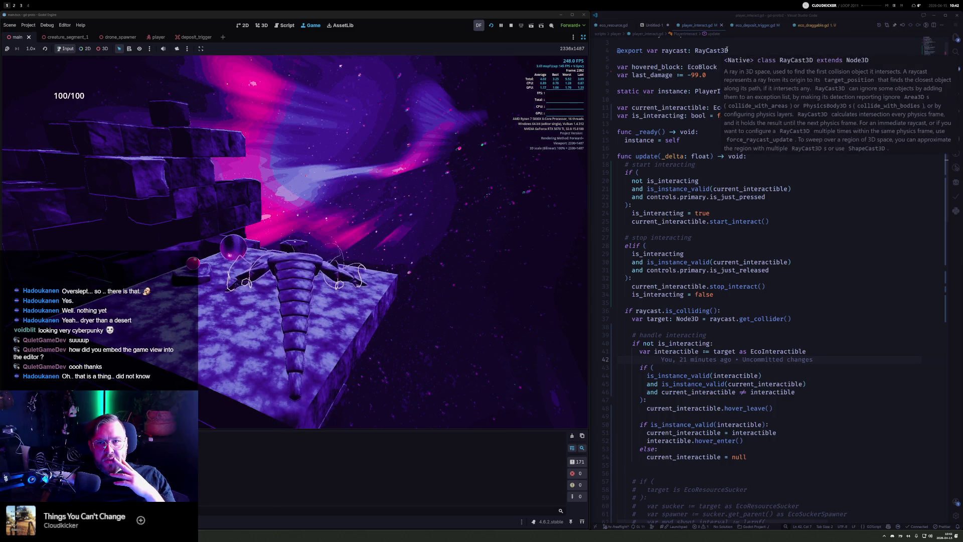
{"action": "mouse_move", "coordinate": [684, 202]}
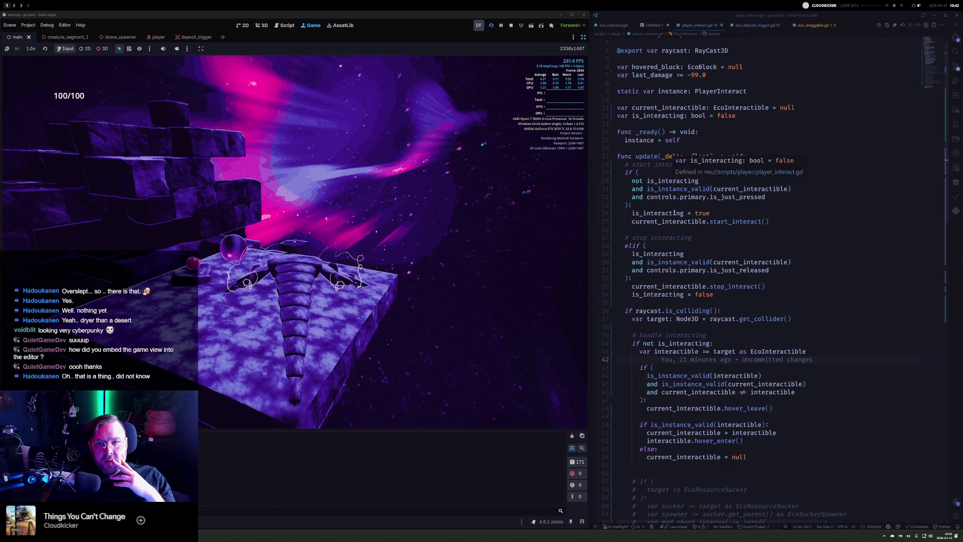
{"action": "left_click", "coordinate": [680, 228]}
{"action": "mouse_move", "coordinate": [670, 255]}
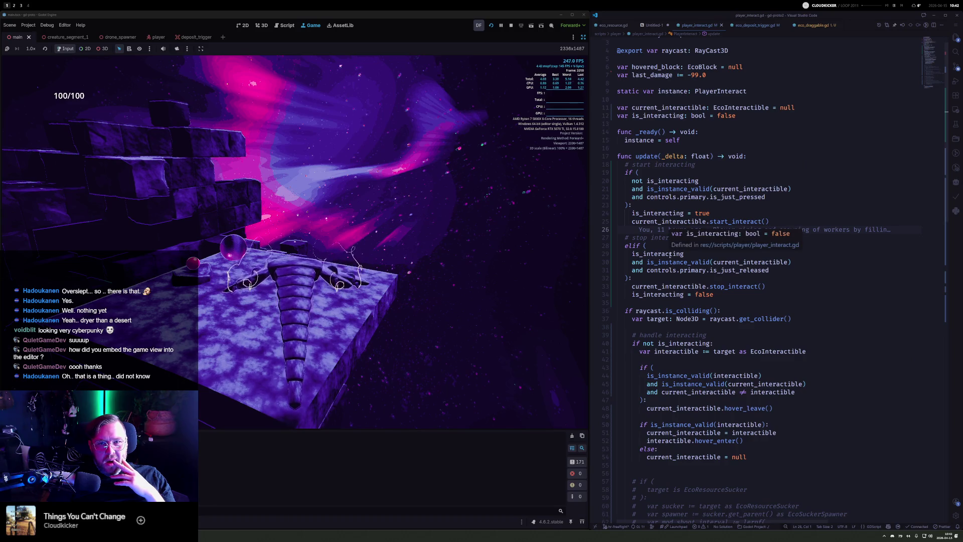
{"action": "scroll", "coordinate": [669, 254], "scroll_direction": "down", "scroll_amount": 2}
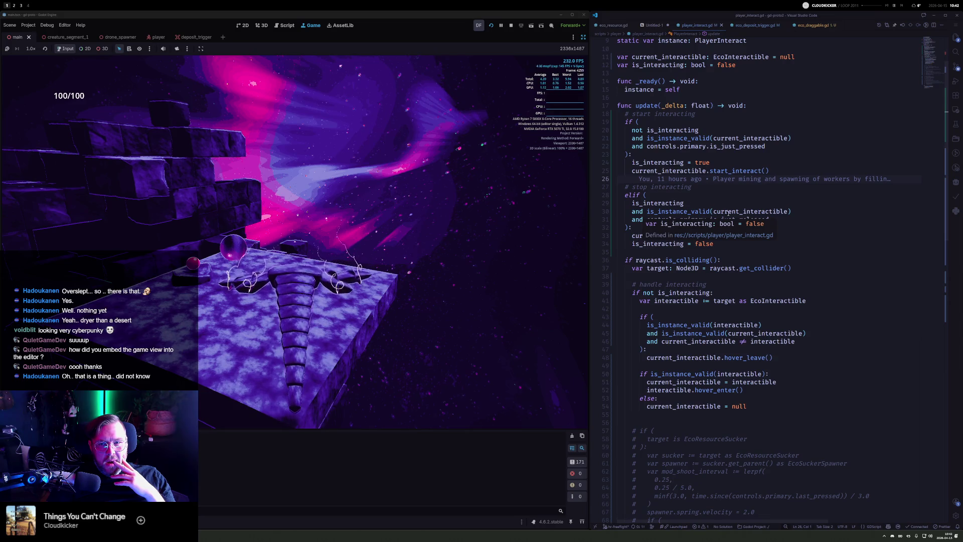
{"action": "triple_click", "coordinate": [728, 213]}
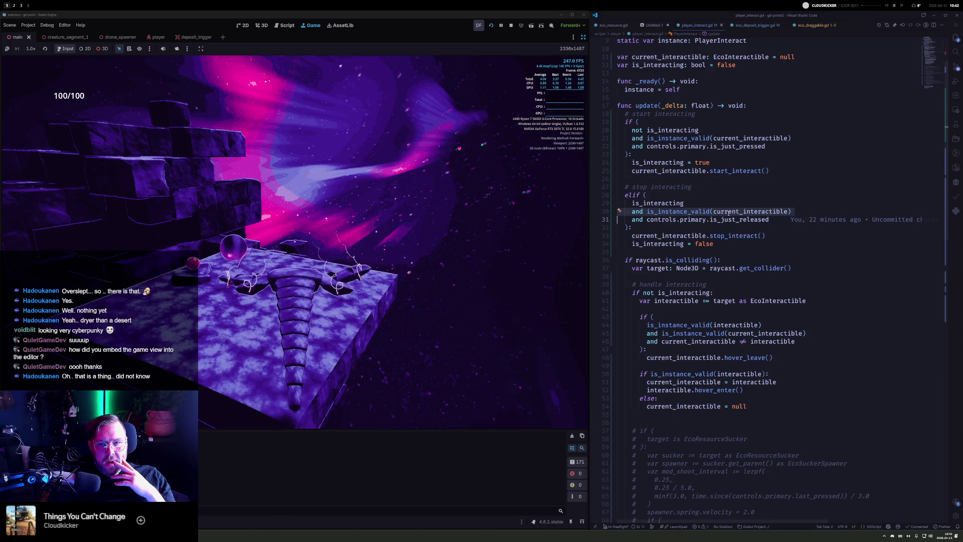
{"action": "double_click", "coordinate": [731, 213]}
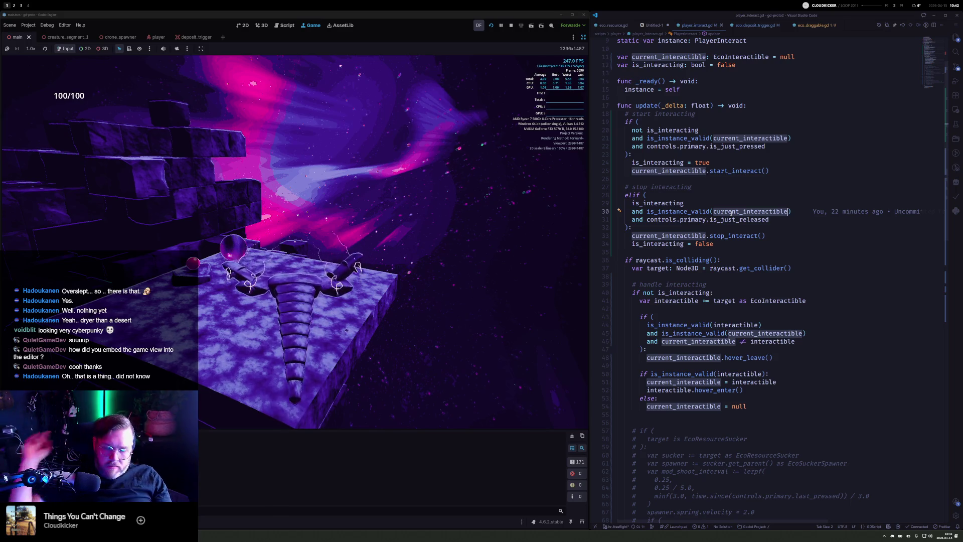
Step: Check current_interactible's declared type, then switch to eco_draggable.gd
{"action": "scroll", "coordinate": [721, 210], "scroll_direction": "up", "scroll_amount": 3}
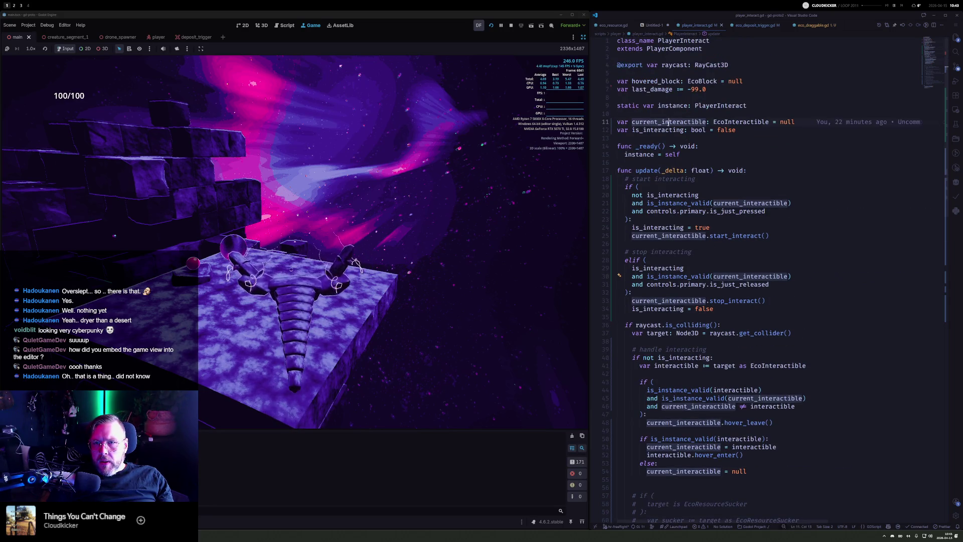
{"action": "left_click", "coordinate": [768, 122]}
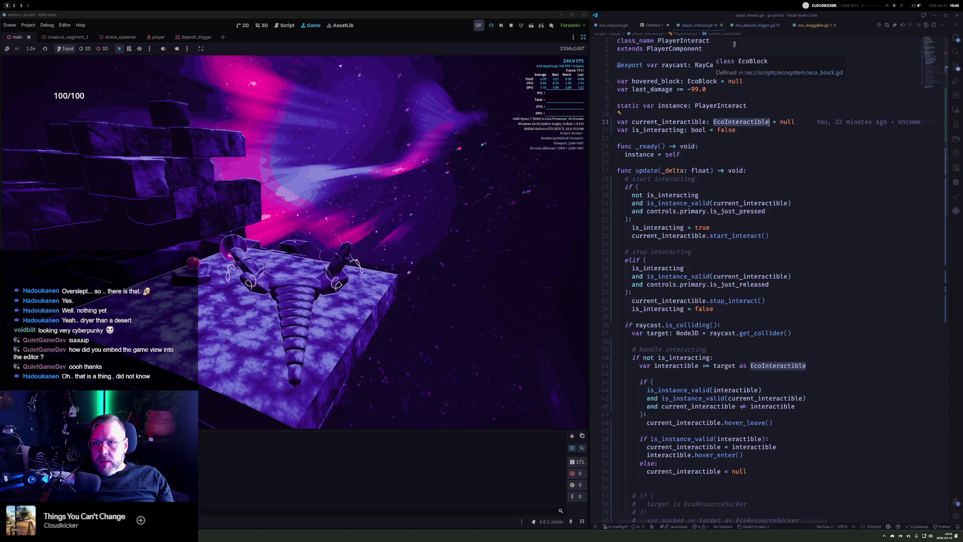
{"action": "left_click", "coordinate": [754, 25]}
{"action": "key", "text": "ctrl+w"}
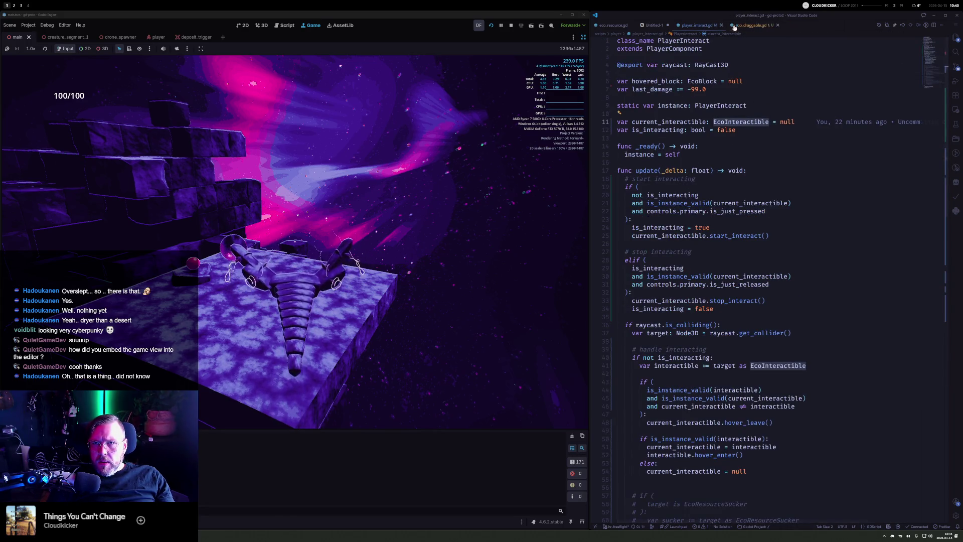
{"action": "left_click", "coordinate": [743, 25]}
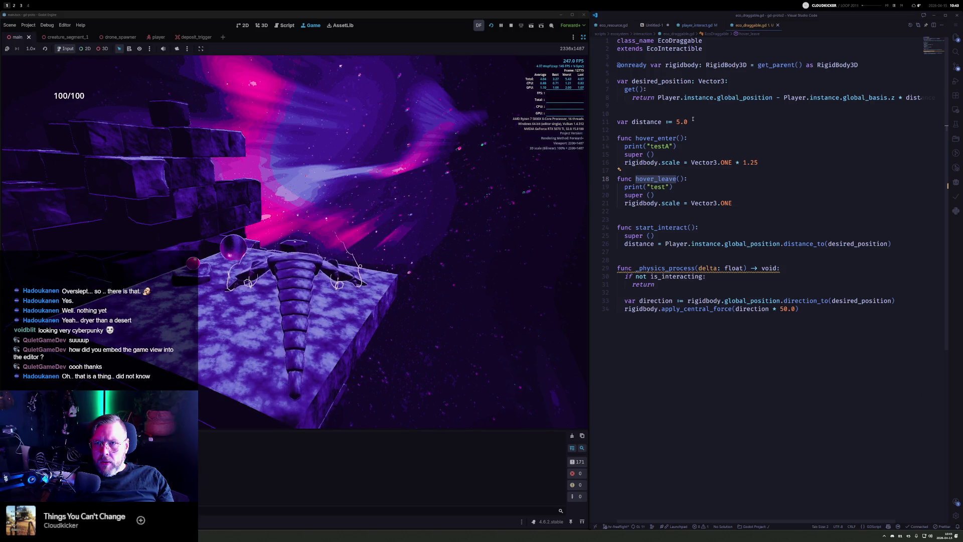
Step: Remove stray characters after the 5.0 distance value and save eco_draggable.gd
{"action": "left_click", "coordinate": [693, 120]}
{"action": "type", "text": "ds"}
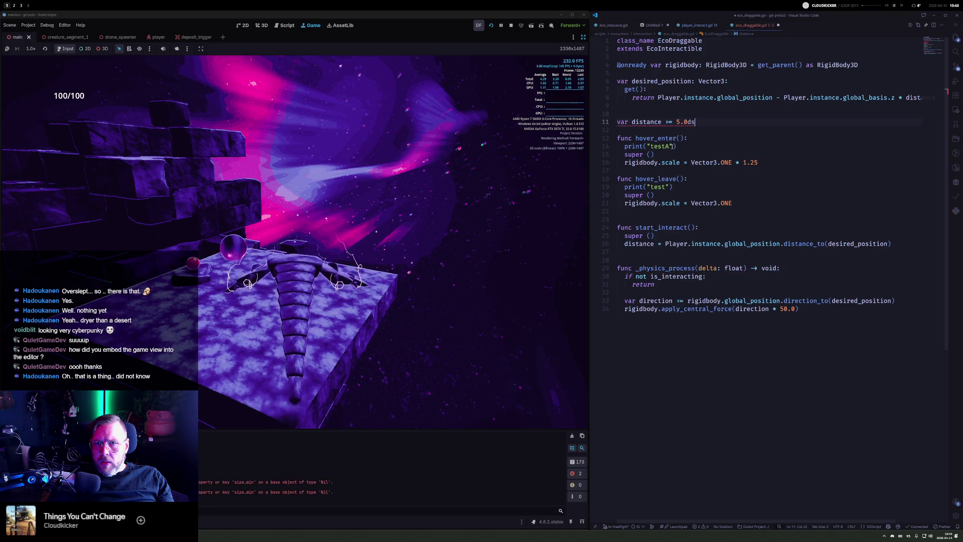
{"action": "key", "text": "BackSpace"}
{"action": "key", "text": "BackSpace"}
{"action": "key", "text": "ctrl+s"}
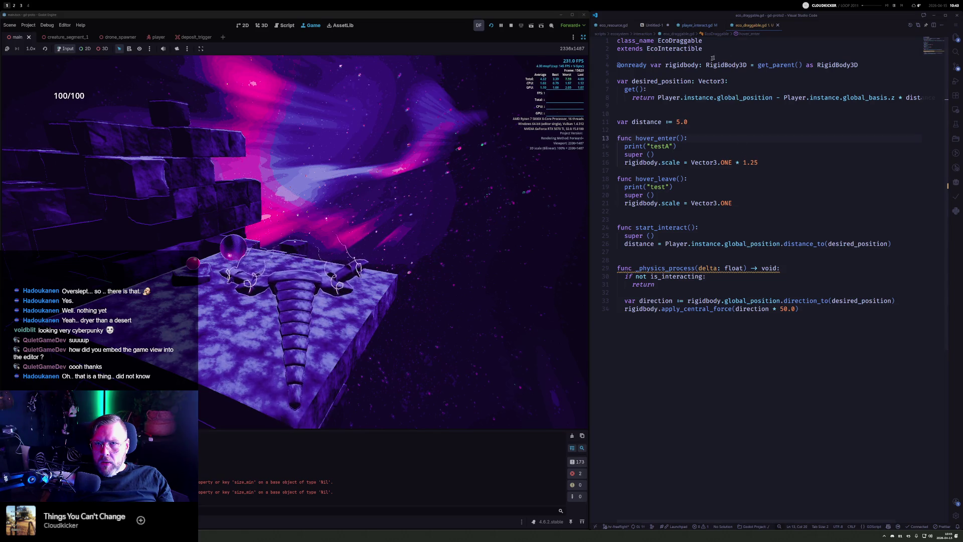
Step: From the EcoInteractible definition, list hover_leave's references and open its call in player_interact.gd
{"action": "left_click", "coordinate": [675, 49], "text": "ctrl"}
{"action": "left_click", "coordinate": [640, 251]}
{"action": "mouse_move", "coordinate": [714, 266]}
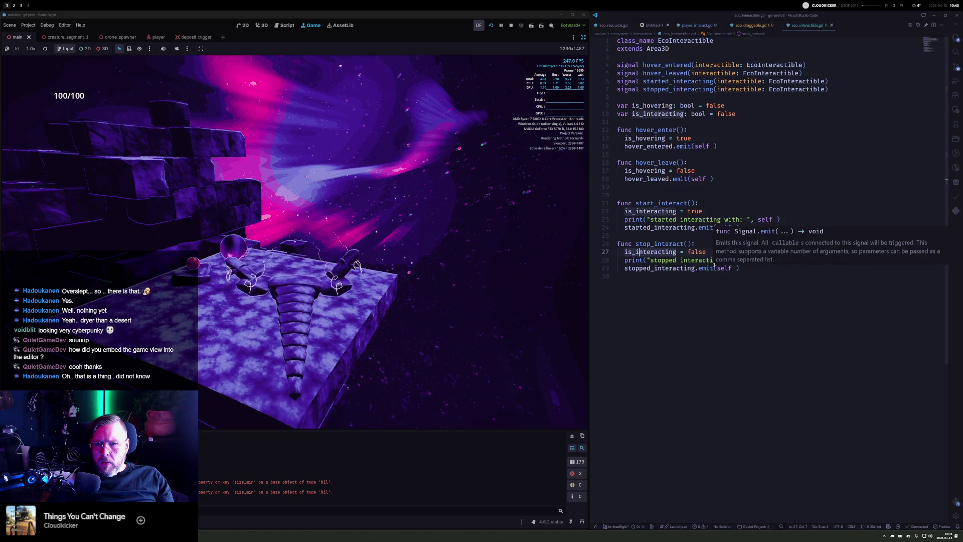
{"action": "left_click_drag", "start_coordinate": [635, 163], "coordinate": [655, 162]}
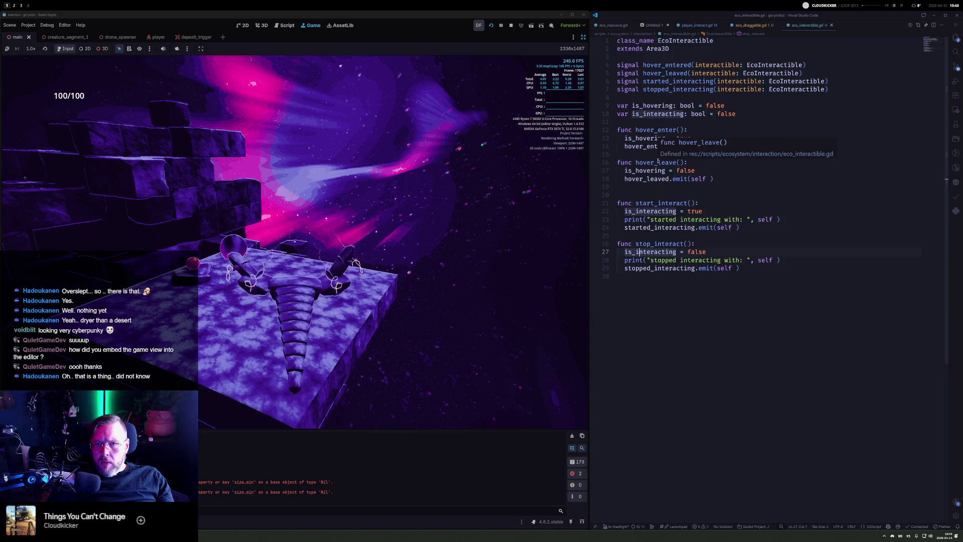
{"action": "key", "text": "shift+F12"}
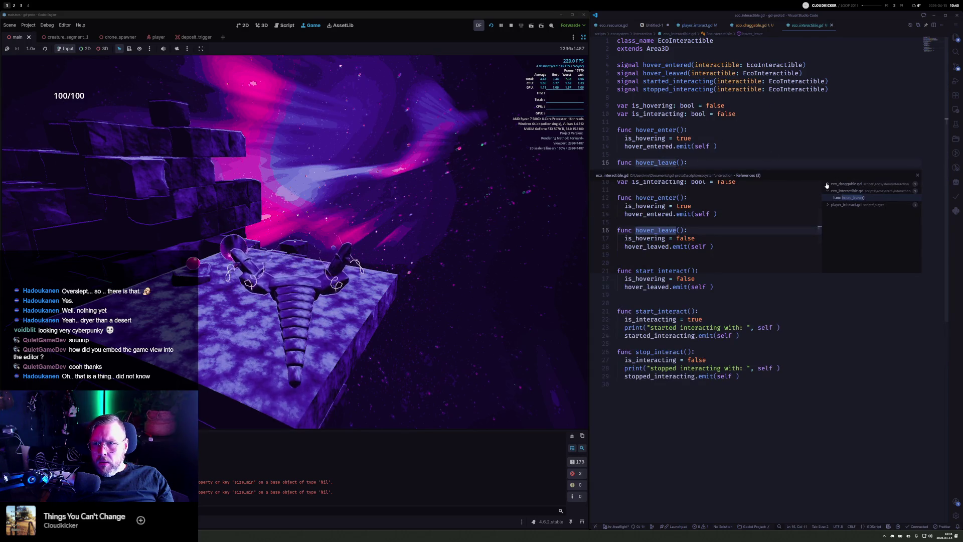
{"action": "left_click", "coordinate": [826, 213]}
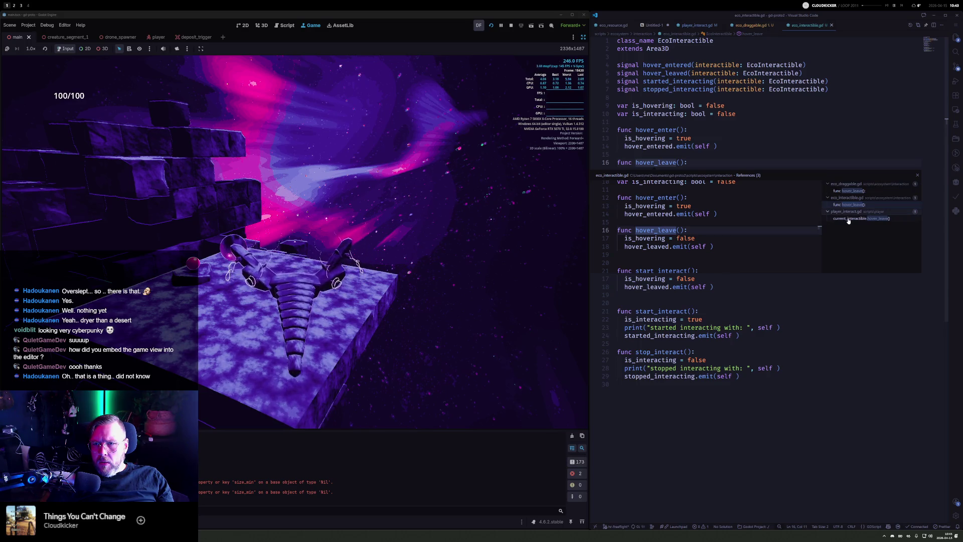
{"action": "left_click", "coordinate": [847, 219]}
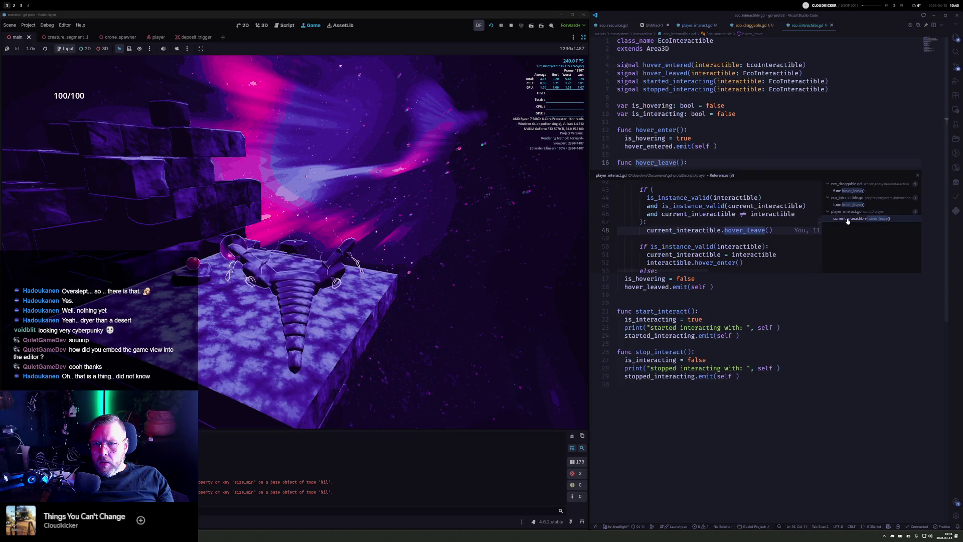
{"action": "double_click", "coordinate": [847, 219]}
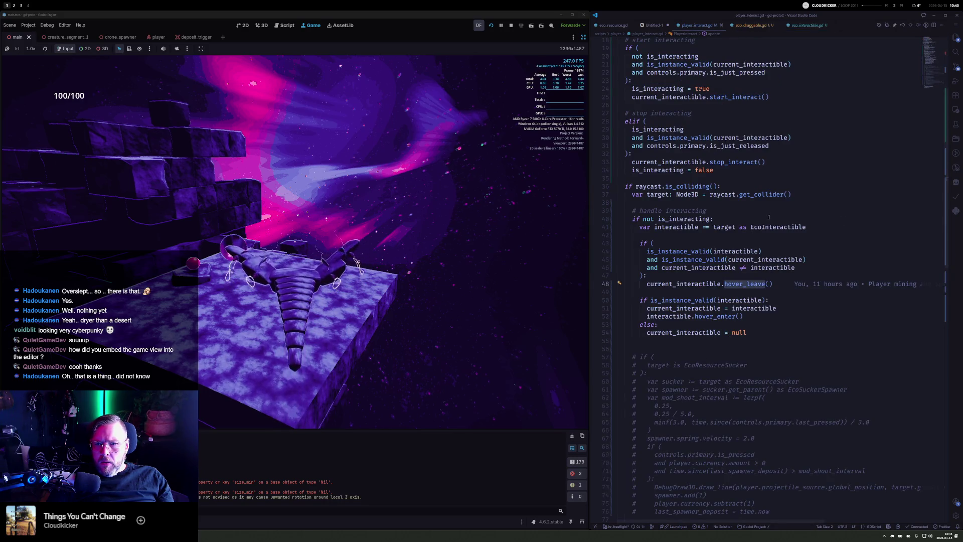
{"action": "left_click", "coordinate": [721, 284]}
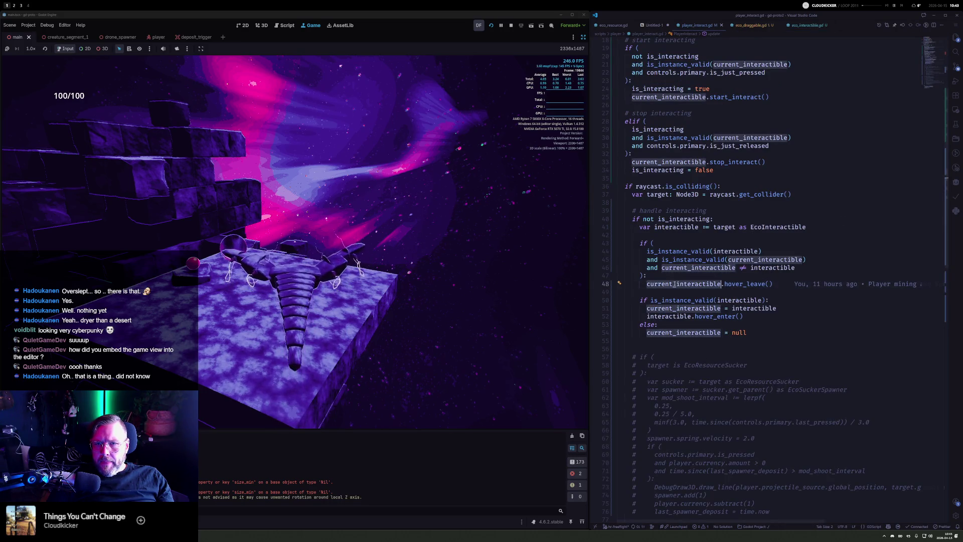
{"action": "mouse_move", "coordinate": [750, 138]}
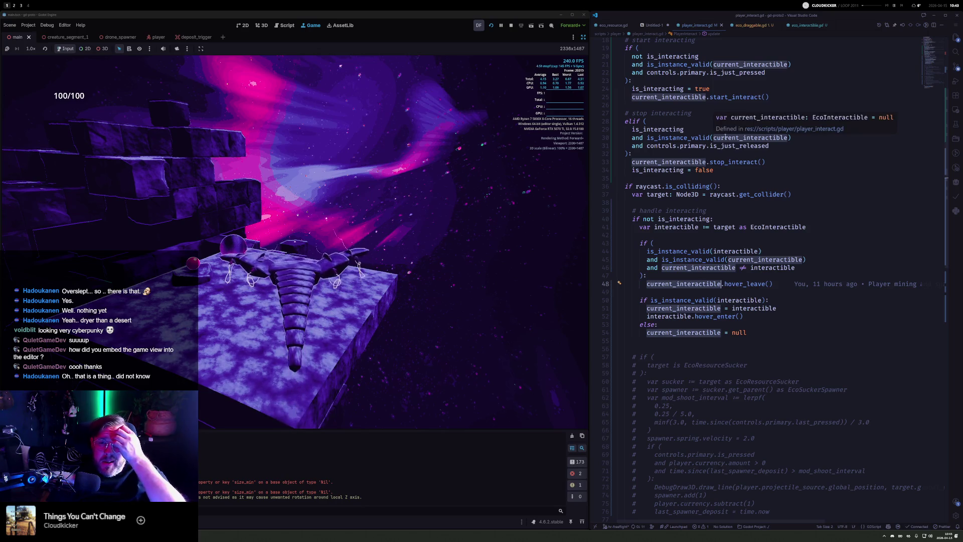
{"action": "left_click", "coordinate": [692, 131]}
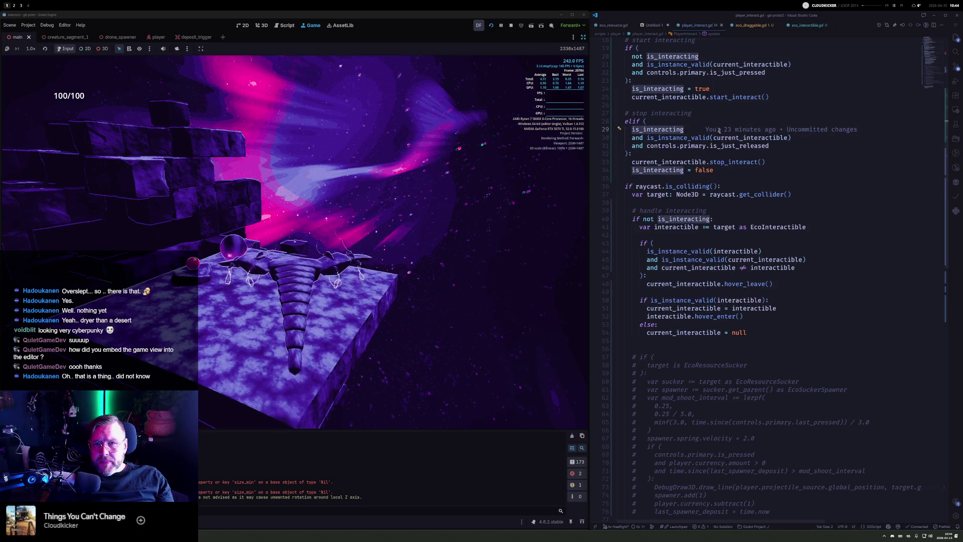
{"action": "scroll", "coordinate": [712, 143], "scroll_direction": "up", "scroll_amount": 4}
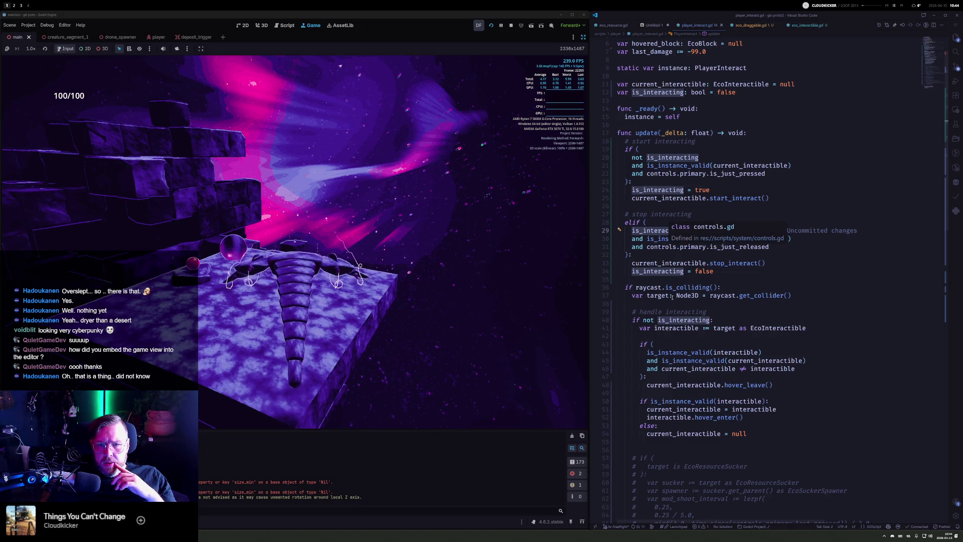
{"action": "left_click", "coordinate": [351, 226]}
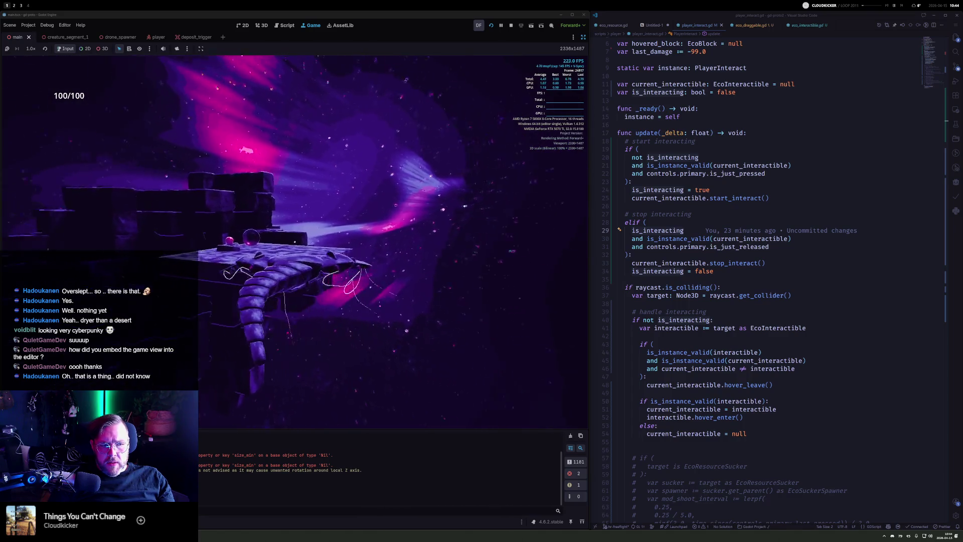
{"action": "left_click", "coordinate": [640, 222]}
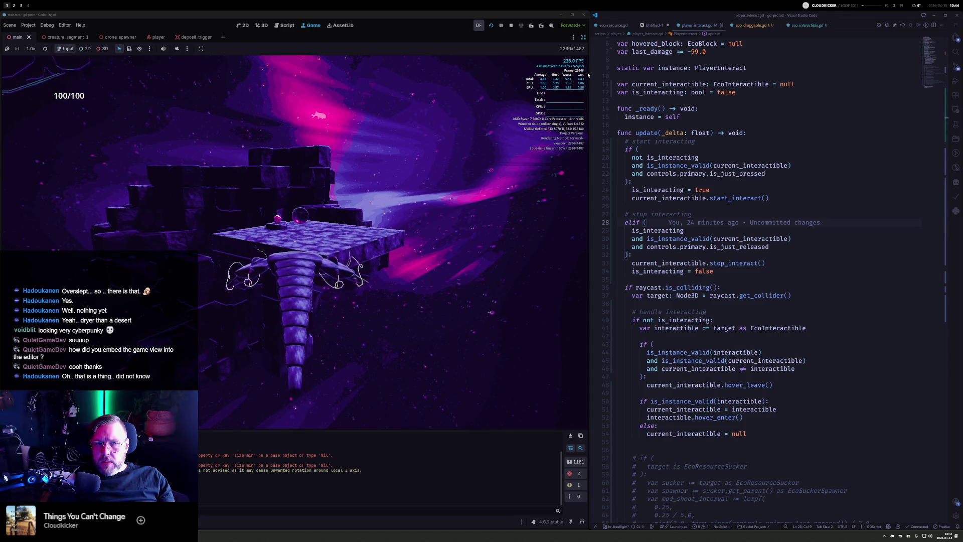
{"action": "left_click", "coordinate": [721, 140]}
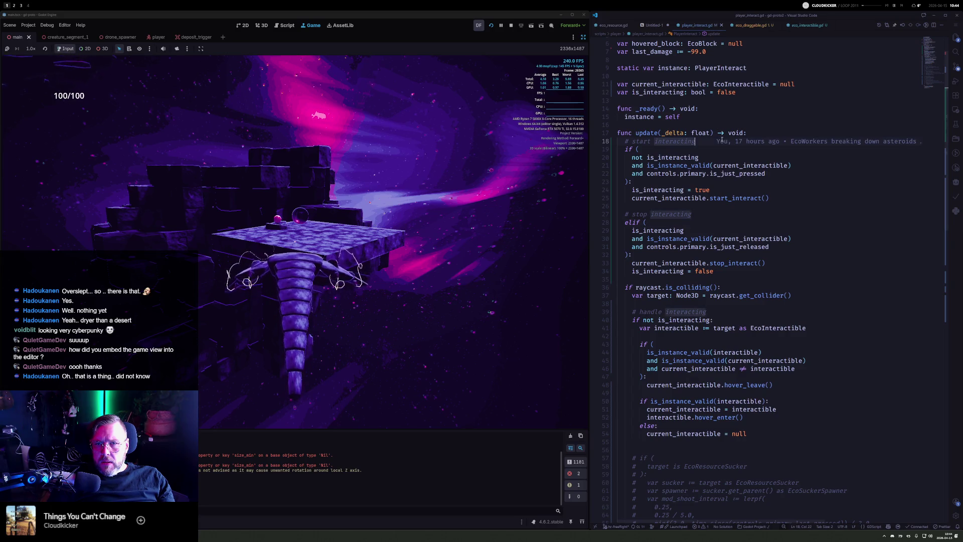
{"action": "left_click", "coordinate": [708, 116]}
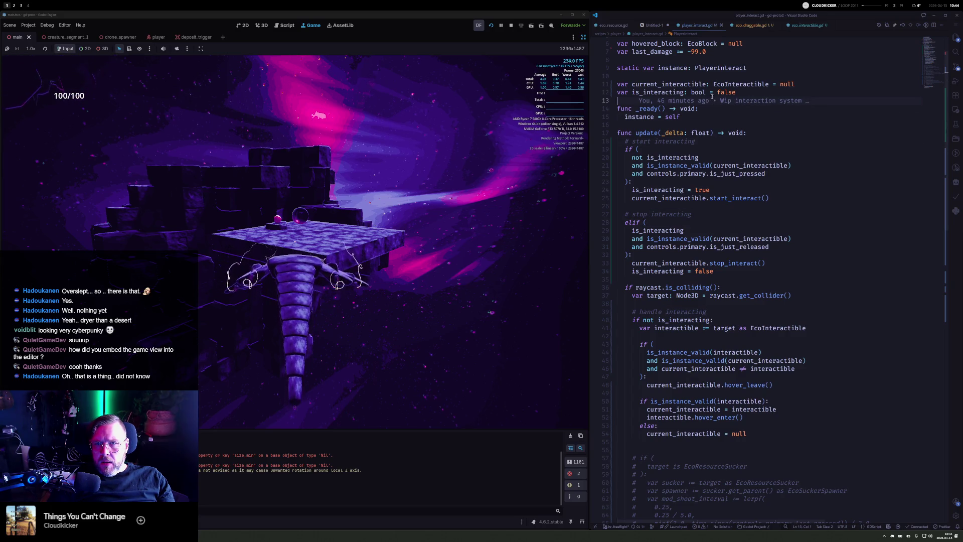
{"action": "double_click", "coordinate": [653, 92]}
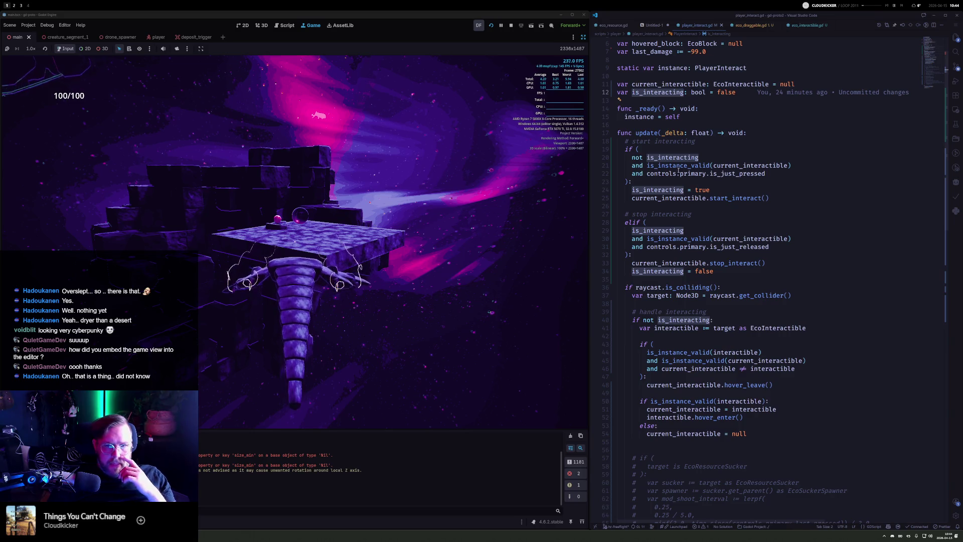
{"action": "mouse_move", "coordinate": [678, 196]}
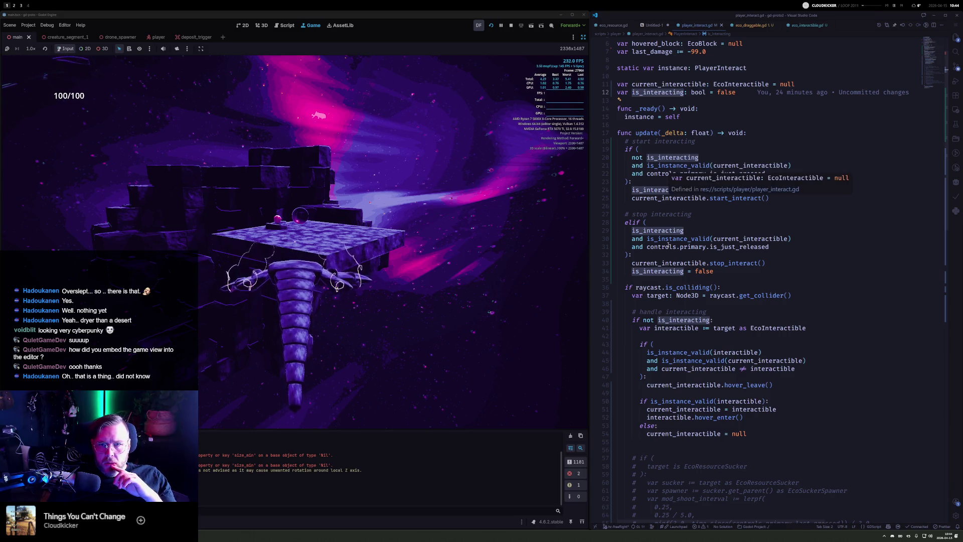
{"action": "mouse_move", "coordinate": [690, 321]}
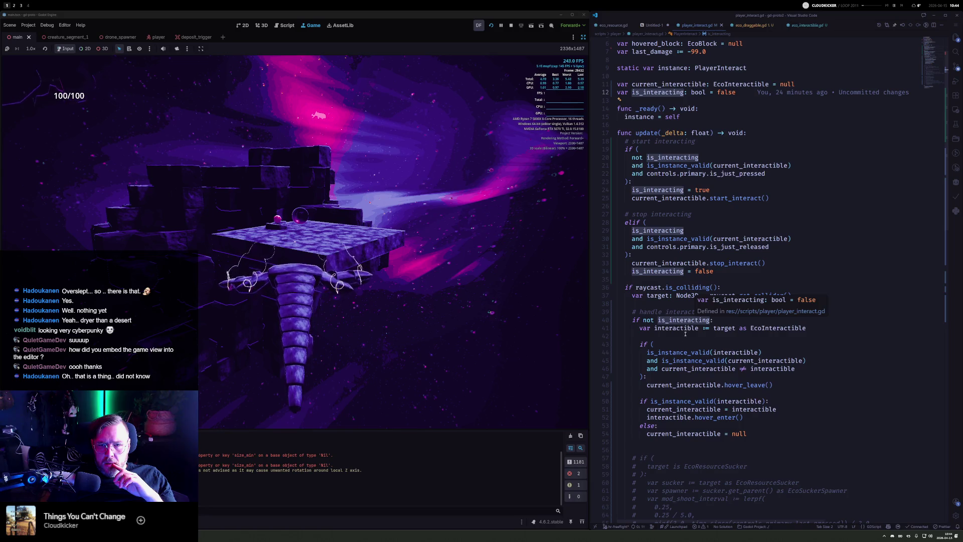
{"action": "left_click", "coordinate": [790, 384]}
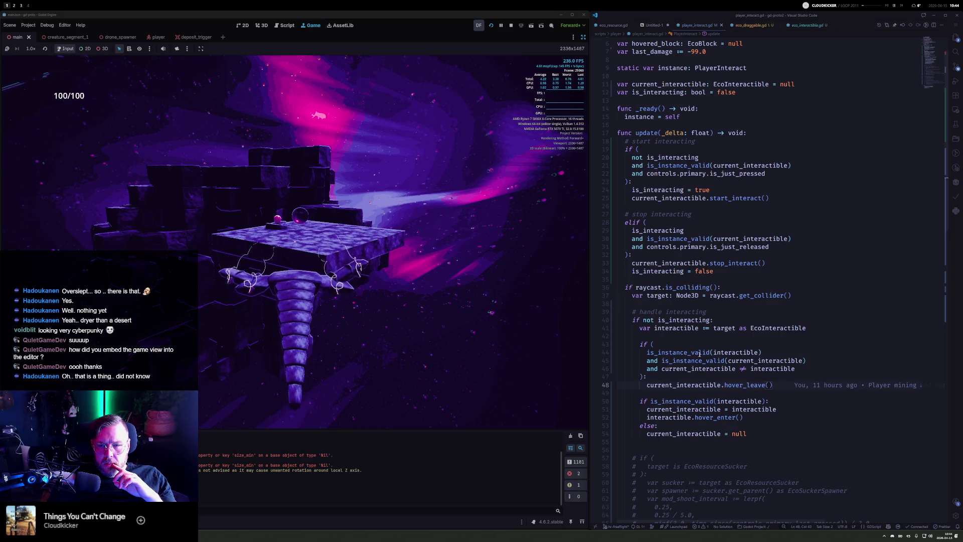
{"action": "double_click", "coordinate": [750, 361]}
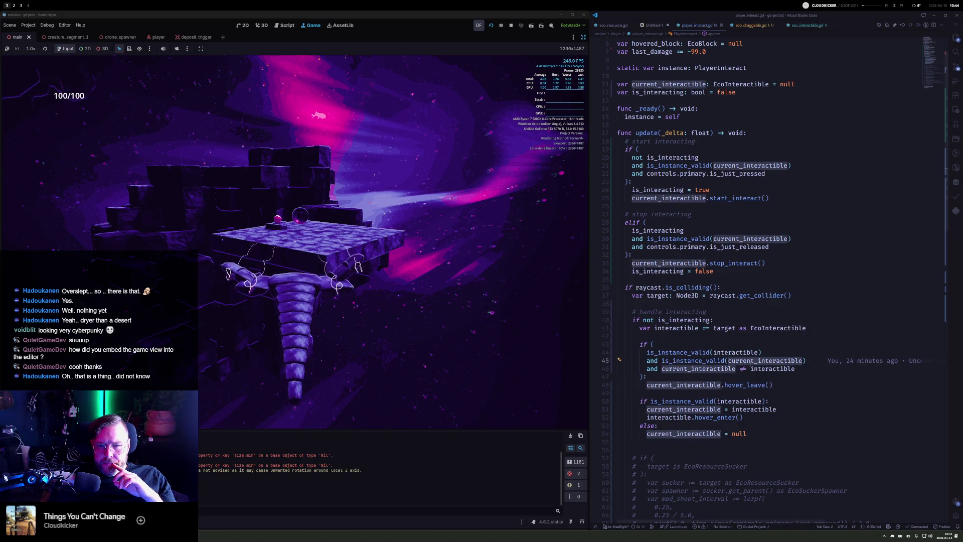
{"action": "left_click", "coordinate": [683, 375]}
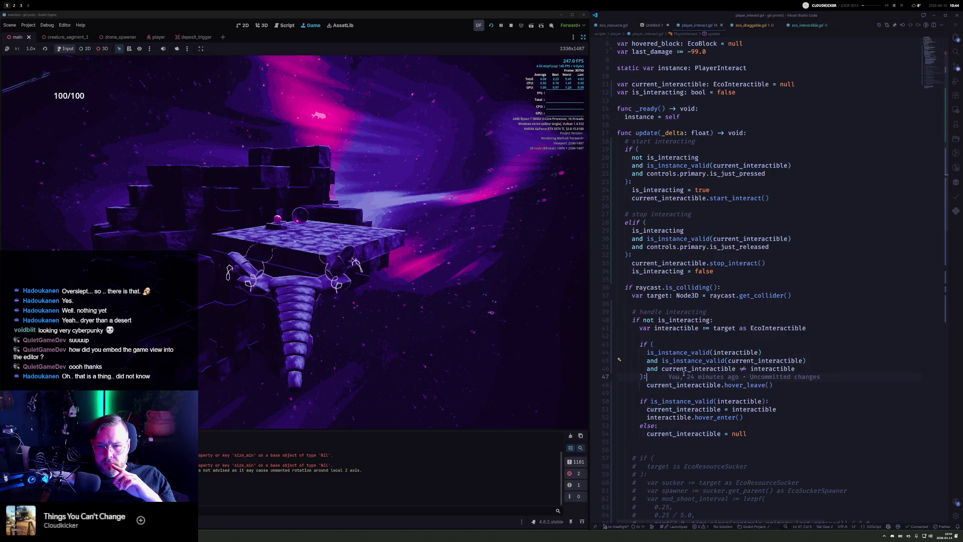
{"action": "key", "text": "Return"}
{"action": "type", "text": "print(\"dfölkasjdfölkj"}
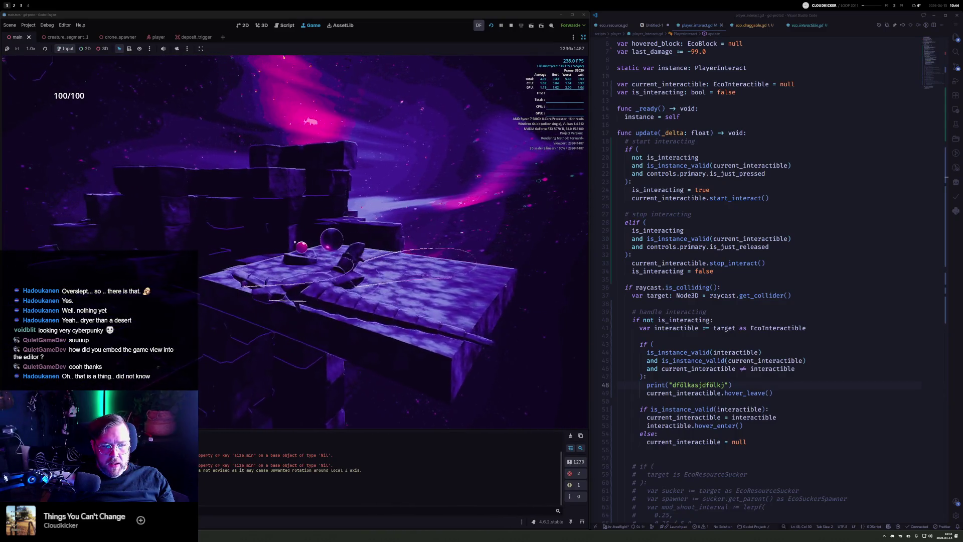
{"action": "left_click", "coordinate": [695, 385]}
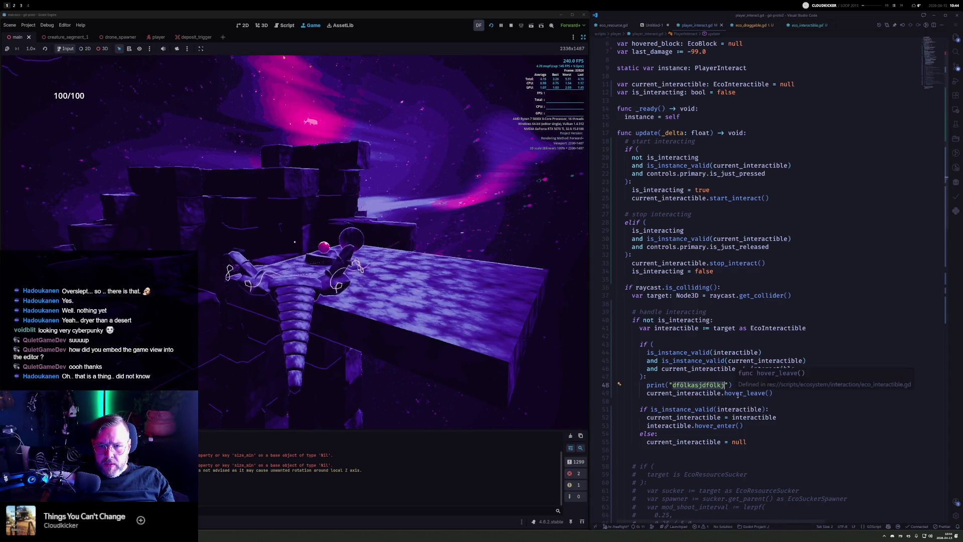
{"action": "double_click", "coordinate": [734, 394]}
{"action": "mouse_move", "coordinate": [733, 394]}
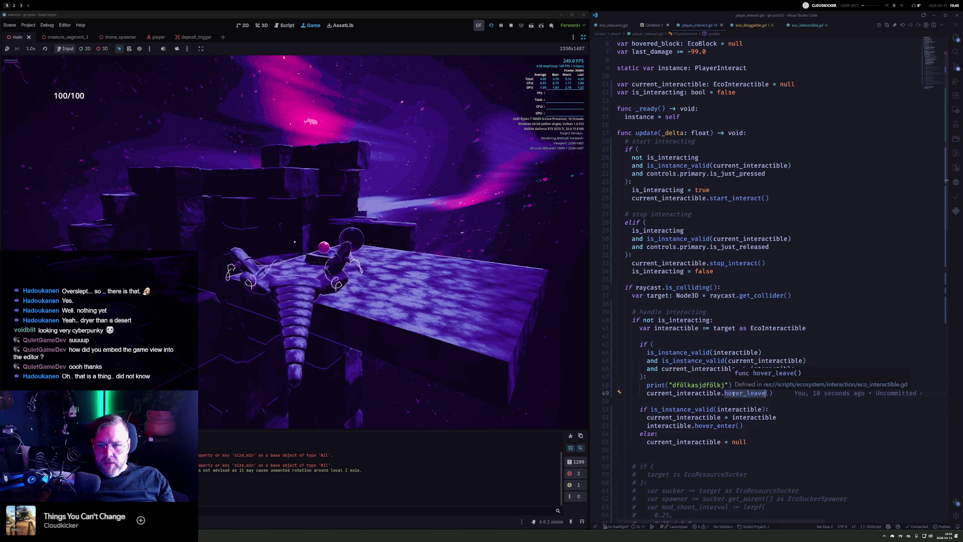
{"action": "scroll", "coordinate": [679, 428], "scroll_direction": "down", "scroll_amount": 11}
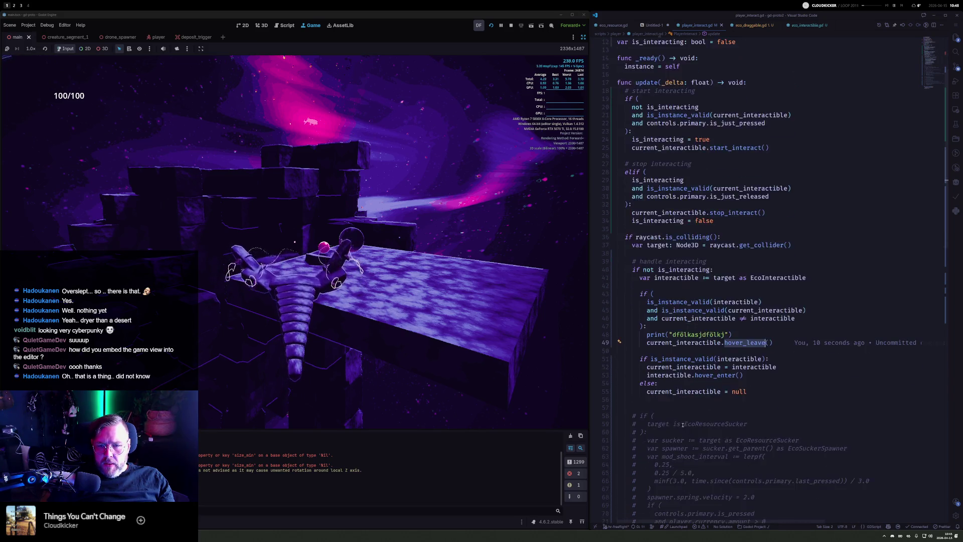
{"action": "scroll", "coordinate": [680, 428], "scroll_direction": "down", "scroll_amount": 3}
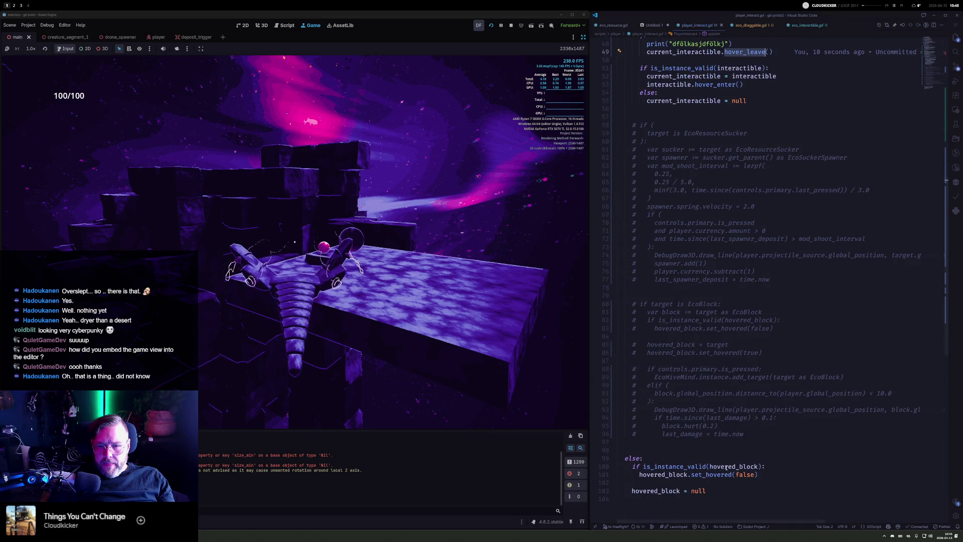
{"action": "left_click", "coordinate": [758, 467]}
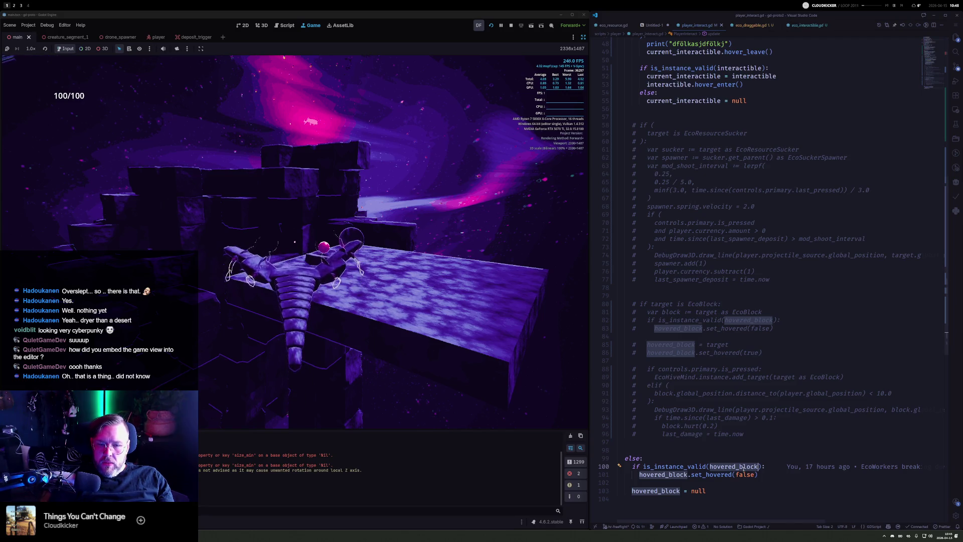
{"action": "scroll", "coordinate": [690, 410], "scroll_direction": "up", "scroll_amount": 13}
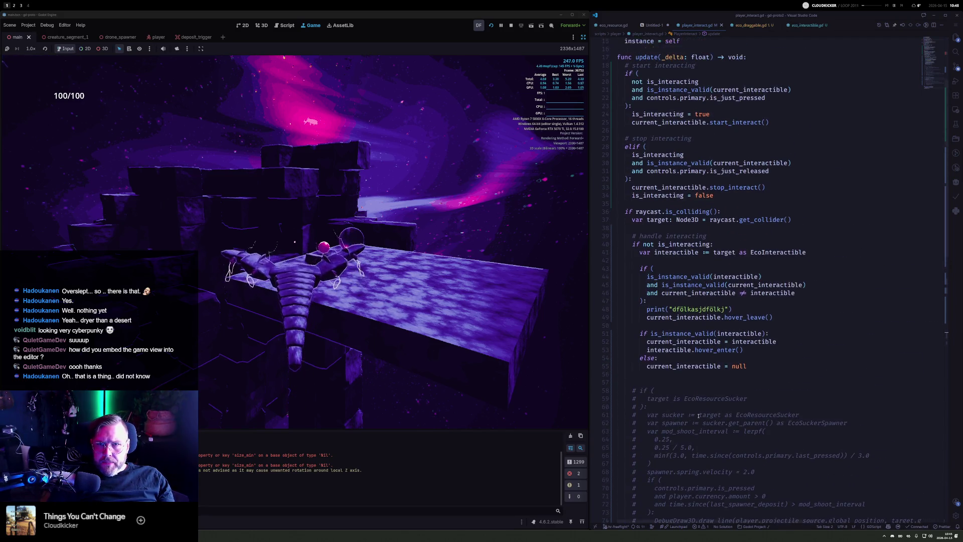
{"action": "double_click", "coordinate": [691, 250]}
{"action": "scroll", "coordinate": [686, 256], "scroll_direction": "down", "scroll_amount": 18}
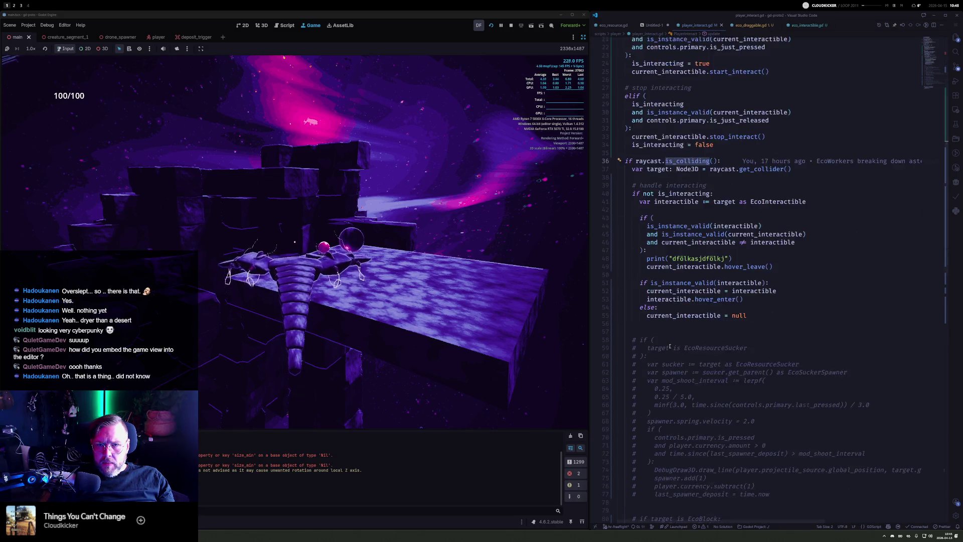
{"action": "left_click", "coordinate": [696, 318]}
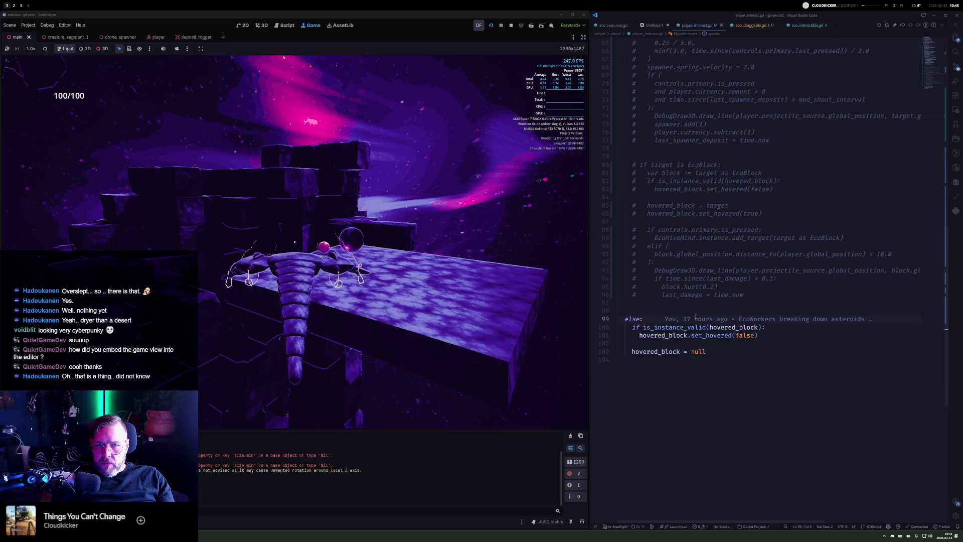
Step: Under else:, begin a multi-line if (not is_interacting ...) condition in parentheses
{"action": "key", "text": "Return"}
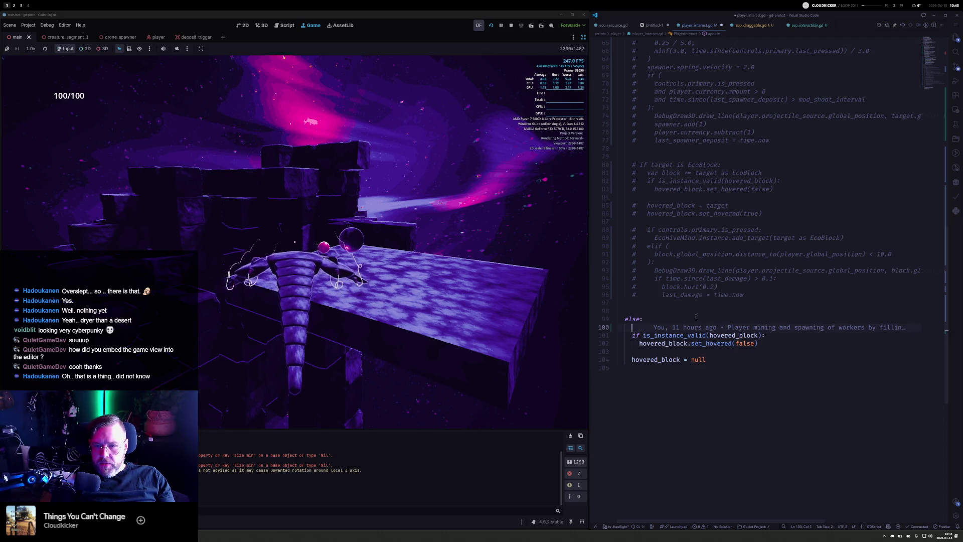
{"action": "type", "text": "if current"}
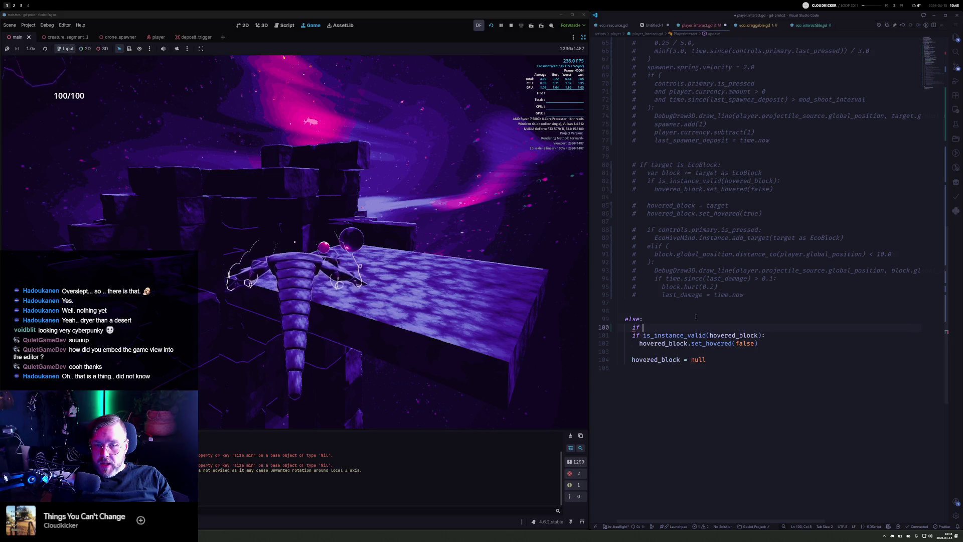
{"action": "key", "text": "BackSpace"}
{"action": "key", "text": "shift+Home"}
{"action": "type", "text": "not is_inter"}
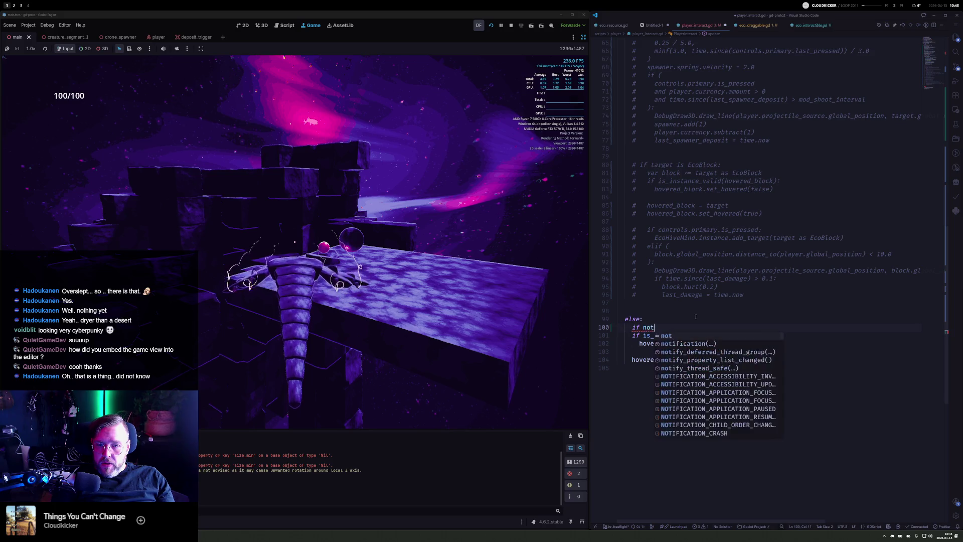
{"action": "key", "text": "Tab"}
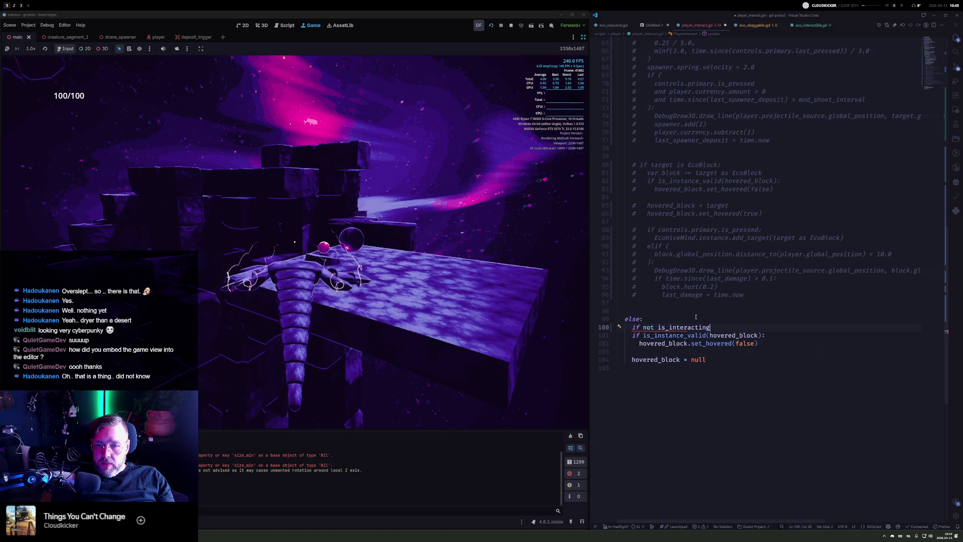
{"action": "key", "text": "ctrl+Left"}
{"action": "key", "text": "ctrl+Left"}
{"action": "key", "text": "Return"}
{"action": "key", "text": "End"}
{"action": "key", "text": "Left"}
{"action": "key", "text": "Return"}
{"action": "key", "text": "Up"}
{"action": "key", "text": "End"}
{"action": "key", "text": "Return"}
Step: Add and is_instance_valid(current_interactible) to the condition and close it with a colon
{"action": "type", "text": "and "}
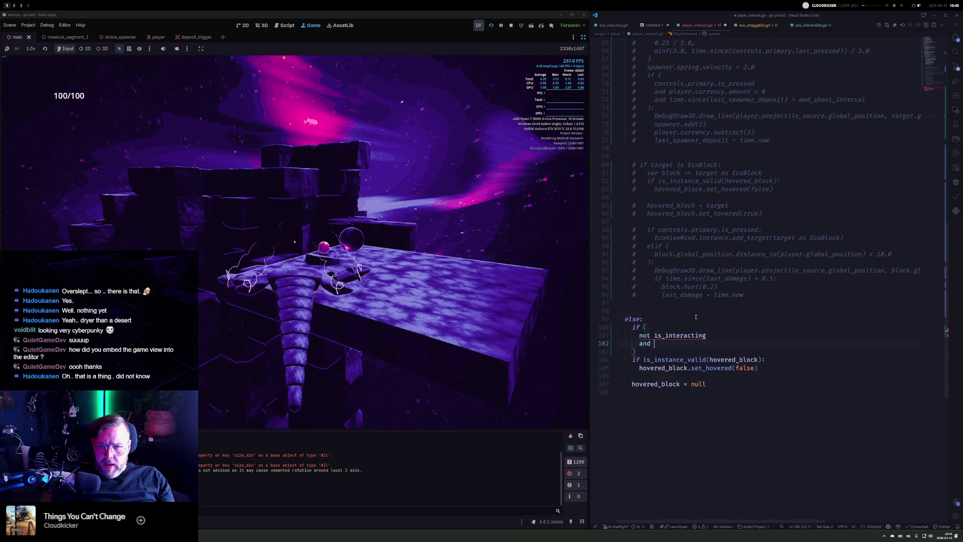
{"action": "type", "text": "is_ins"}
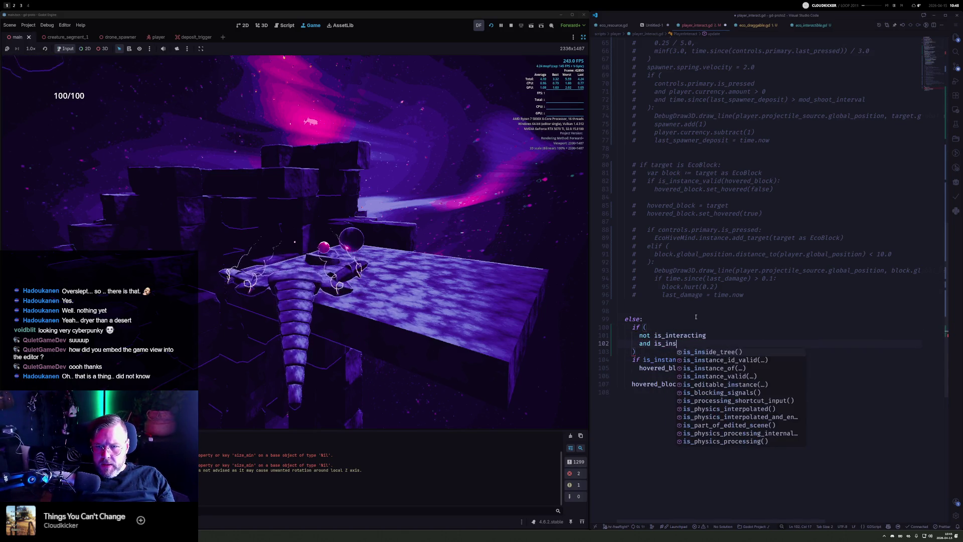
{"action": "key", "text": "Tab"}
{"action": "type", "text": "cur"}
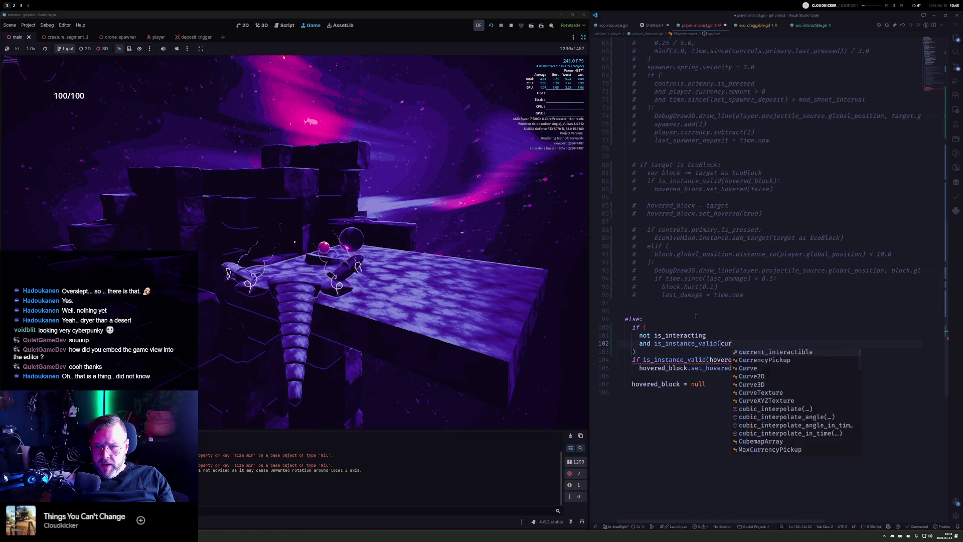
{"action": "key", "text": "Tab"}
{"action": "type", "text": ")"}
{"action": "key", "text": "Down"}
{"action": "key", "text": "Return"}
{"action": "type", "text": ":"}
{"action": "key", "text": "Return"}
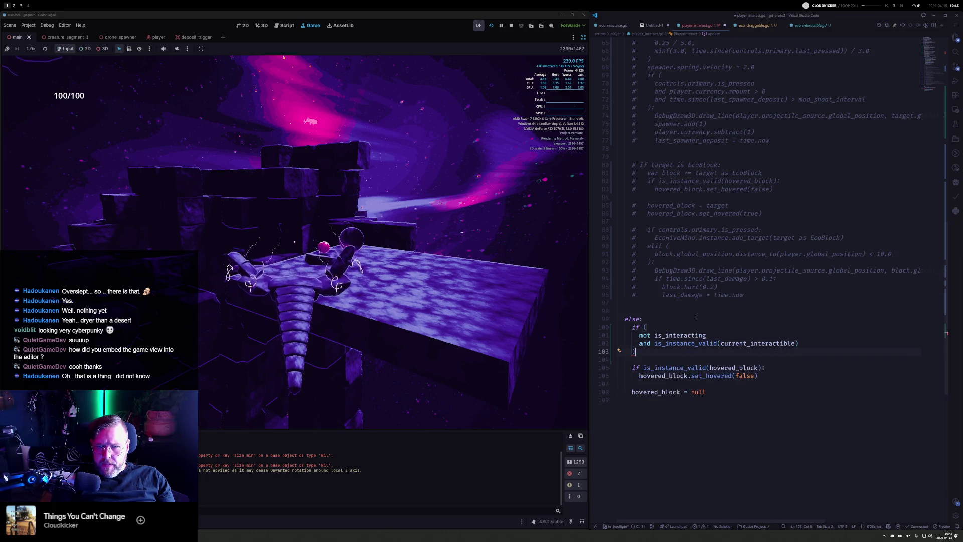
Step: In the branch body, call current_interactible.hover_leave() and set current_interactible to null
{"action": "type", "text": "curren"}
{"action": "key", "text": "Tab"}
{"action": "type", "text": ".hover_l"}
{"action": "key", "text": "Tab"}
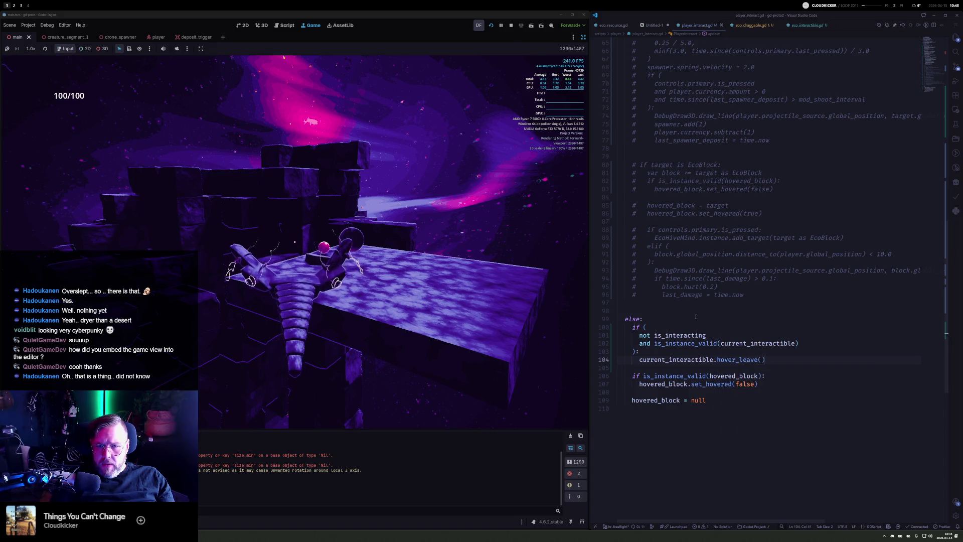
{"action": "key", "text": "Return"}
{"action": "type", "text": "curren"}
{"action": "key", "text": "Tab"}
{"action": "type", "text": "ull"}
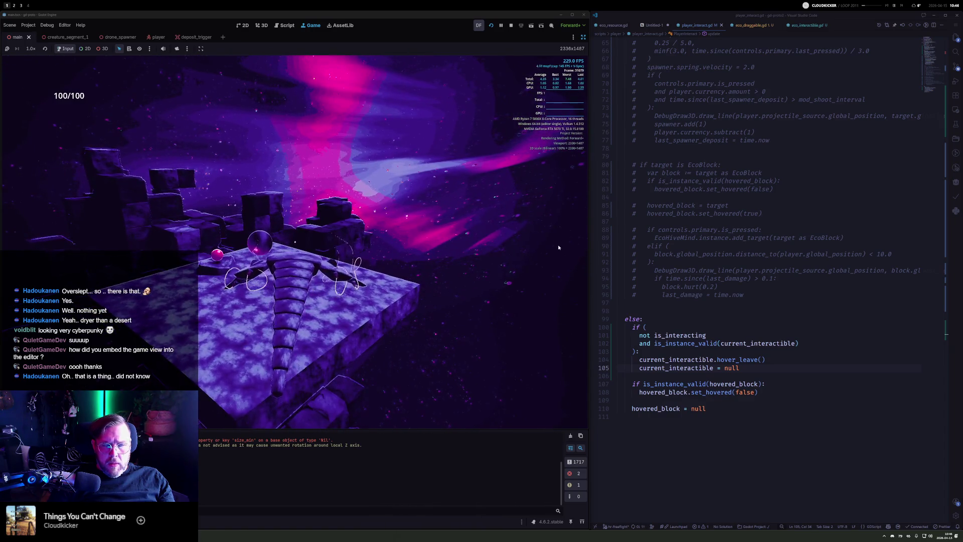
Step: Cut the commented-out EcoResourceSucker and EcoBlock code (lines 58–96) into a new Untitled-2 file
{"action": "mouse_move", "coordinate": [669, 116]}
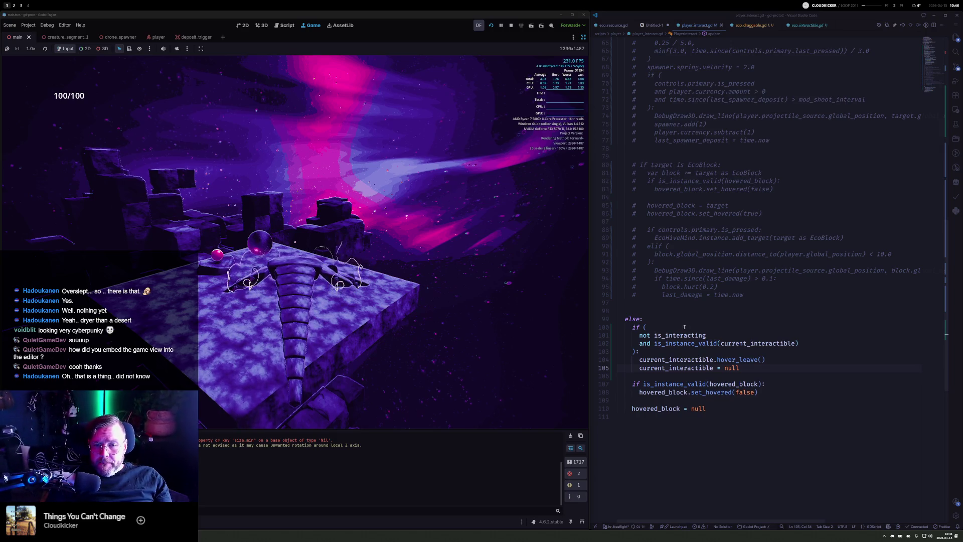
{"action": "scroll", "coordinate": [657, 315], "scroll_direction": "up", "scroll_amount": 8}
{"action": "scroll", "coordinate": [657, 315], "scroll_direction": "up", "scroll_amount": 9}
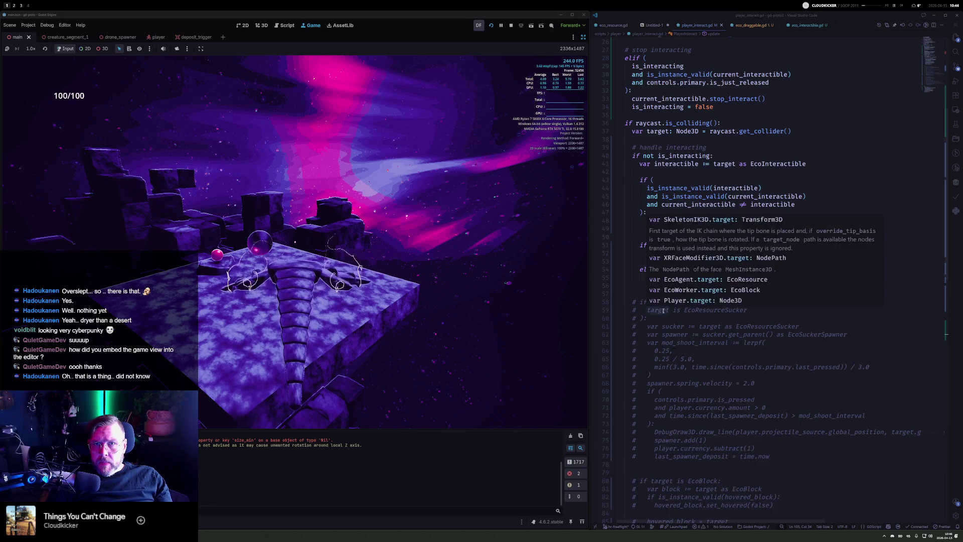
{"action": "double_click", "coordinate": [634, 159]}
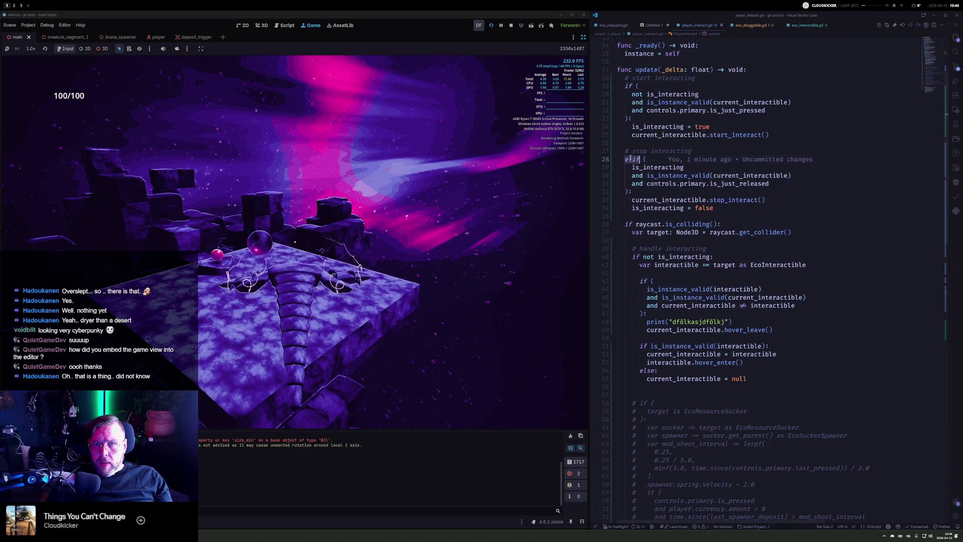
{"action": "scroll", "coordinate": [632, 155], "scroll_direction": "up", "scroll_amount": 4}
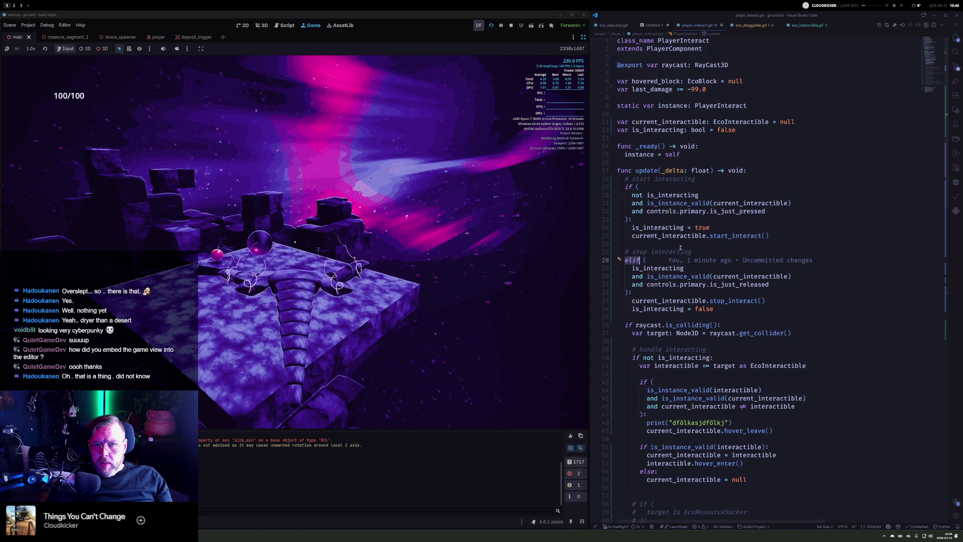
{"action": "left_click", "coordinate": [650, 188]}
{"action": "scroll", "coordinate": [657, 287], "scroll_direction": "down", "scroll_amount": 3}
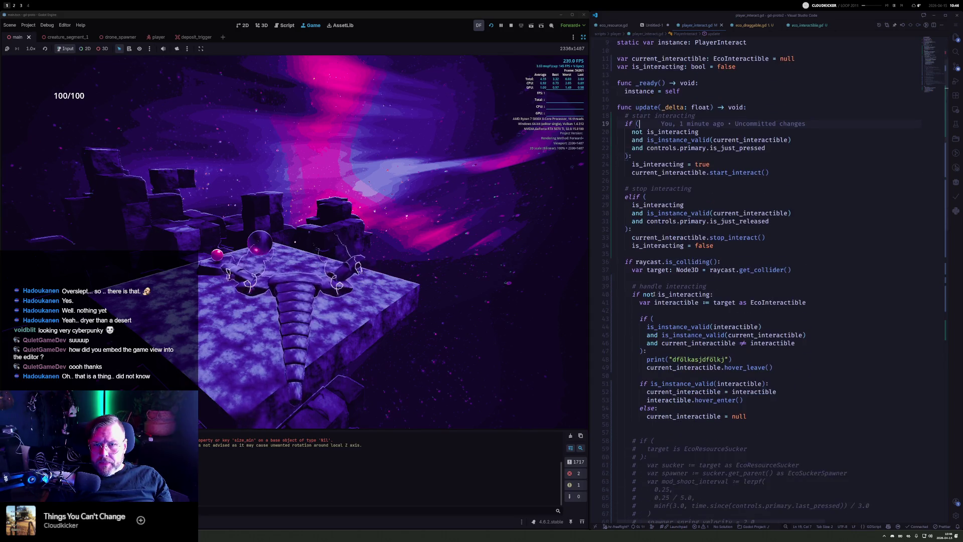
{"action": "scroll", "coordinate": [643, 274], "scroll_direction": "down", "scroll_amount": 12}
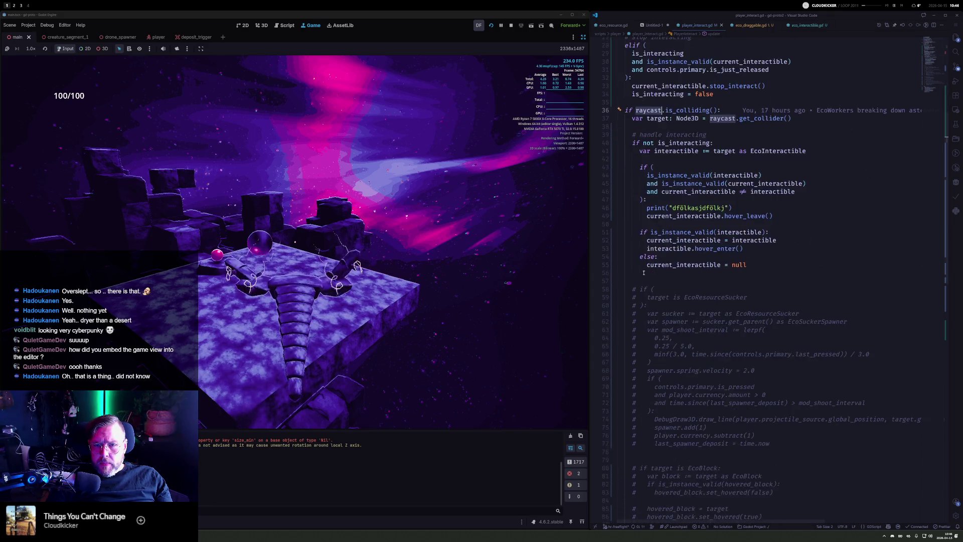
{"action": "scroll", "coordinate": [643, 281], "scroll_direction": "down", "scroll_amount": 3}
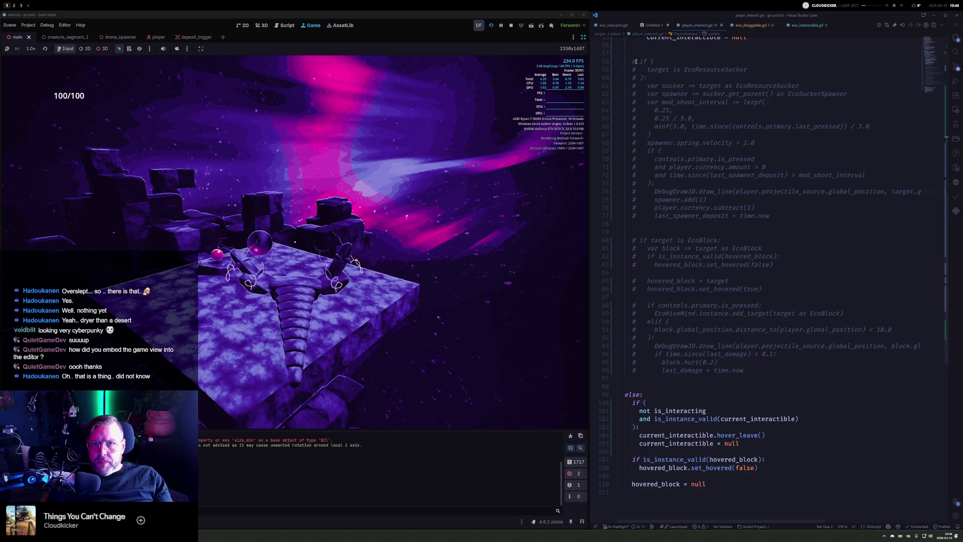
{"action": "left_click_drag", "start_coordinate": [743, 358], "coordinate": [608, 61]}
{"action": "key", "text": "ctrl+x"}
{"action": "key", "text": "ctrl+n"}
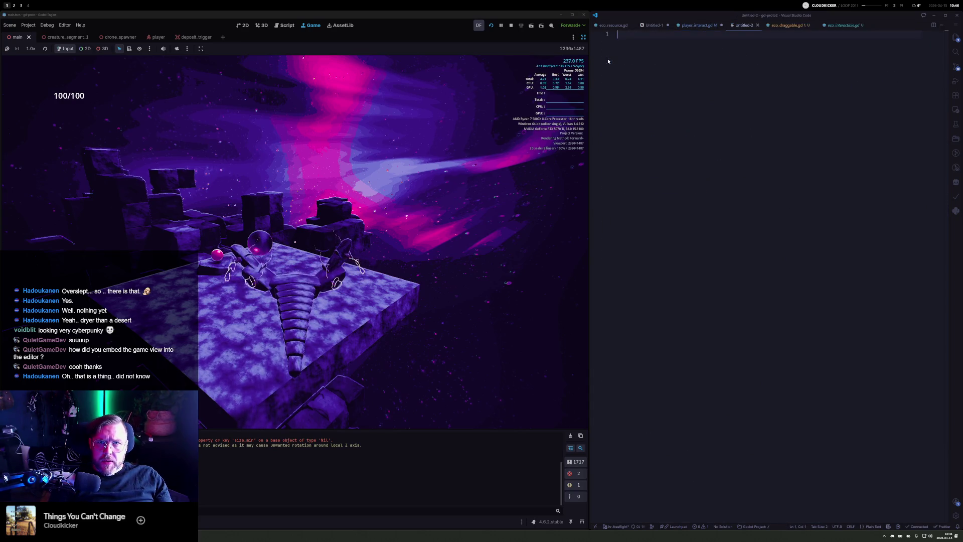
{"action": "key", "text": "ctrl+v"}
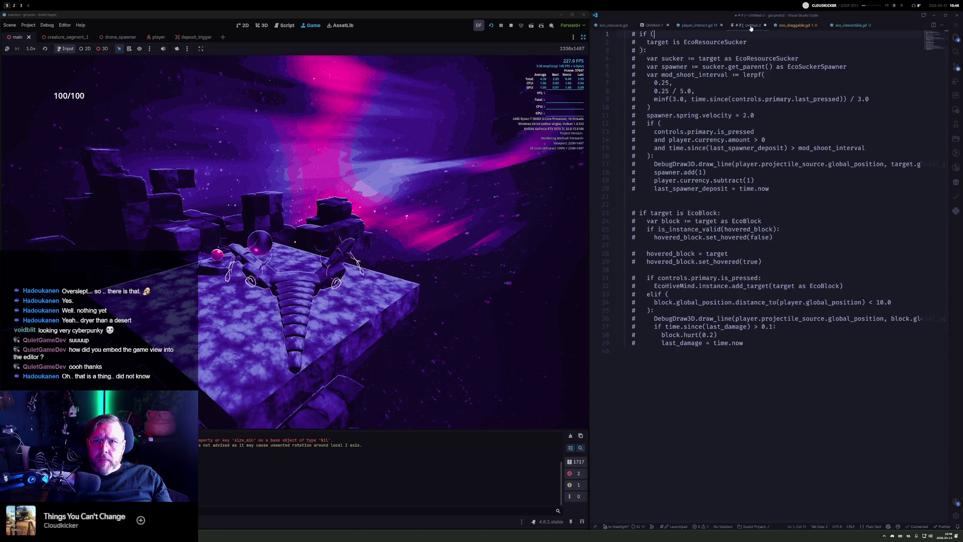
Step: Back in player_interact.gd, delete the leftover blank lines above else:
{"action": "left_click", "coordinate": [797, 25]}
{"action": "left_click", "coordinate": [698, 25]}
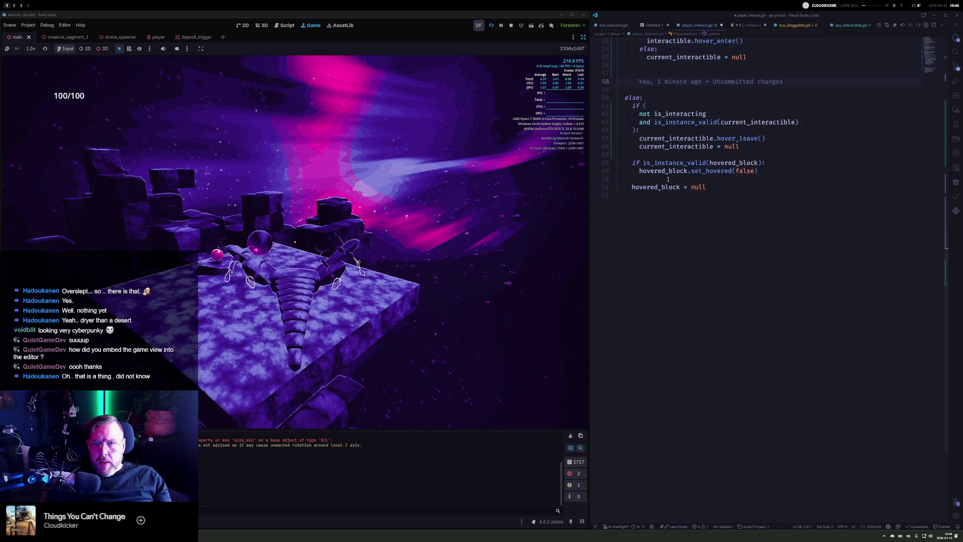
{"action": "left_click", "coordinate": [639, 121]}
{"action": "scroll", "coordinate": [646, 220], "scroll_direction": "up", "scroll_amount": 5}
{"action": "left_click", "coordinate": [634, 240]}
{"action": "key", "text": "Delete"}
{"action": "key", "text": "Delete"}
{"action": "key", "text": "Delete"}
{"action": "scroll", "coordinate": [725, 295], "scroll_direction": "up", "scroll_amount": 3}
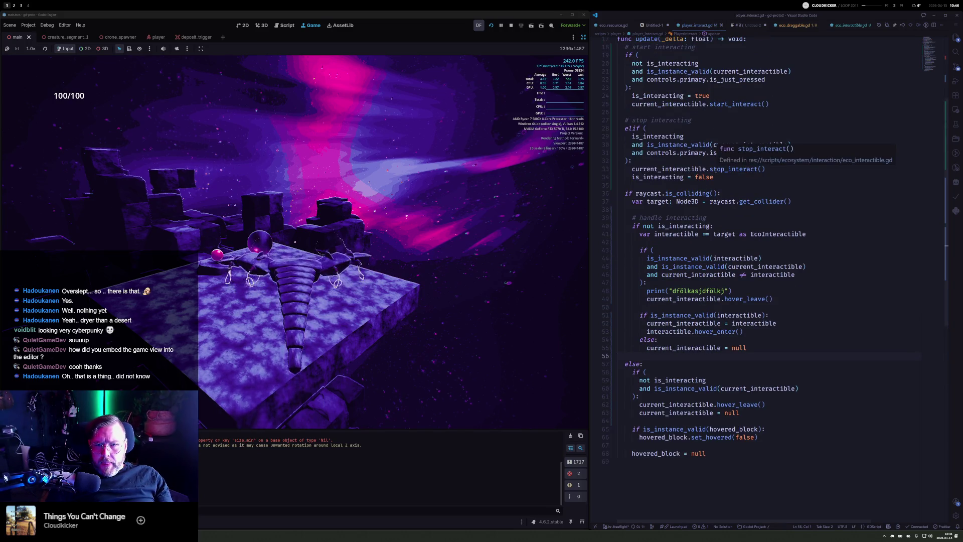
{"action": "left_click", "coordinate": [660, 363]}
{"action": "key", "text": "Return"}
{"action": "type", "text": "pri"}
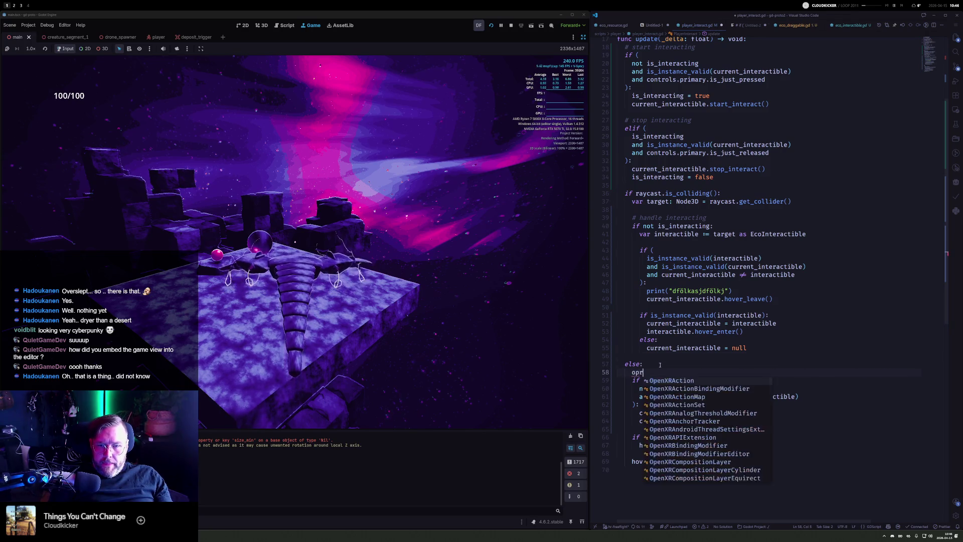
{"action": "type", "text": "nt(\"no"}
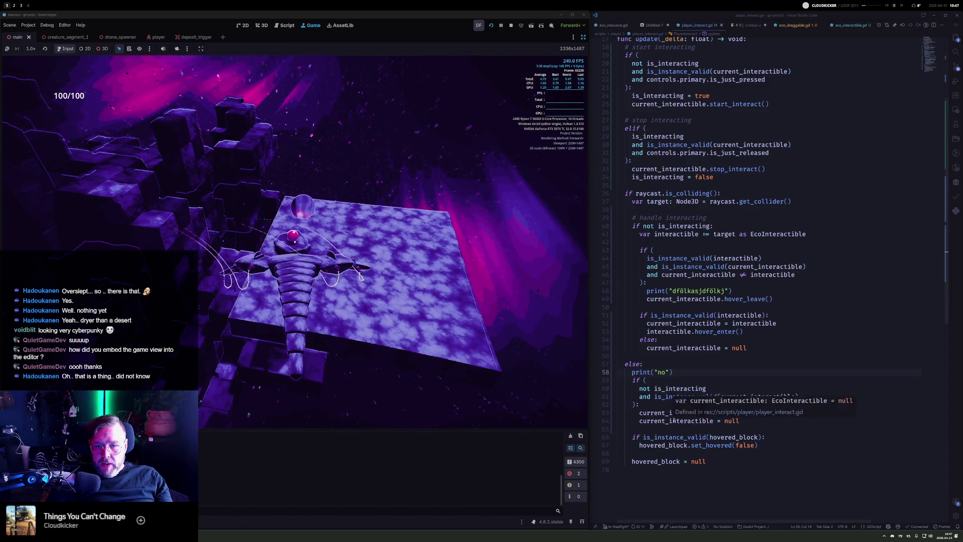
{"action": "left_click", "coordinate": [713, 420]}
{"action": "key", "text": "Up"}
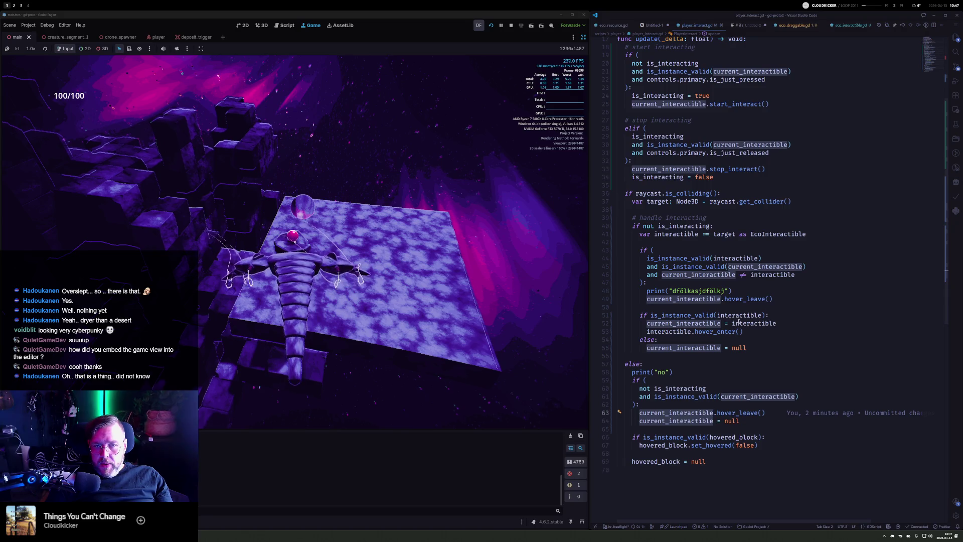
{"action": "scroll", "coordinate": [738, 323], "scroll_direction": "up", "scroll_amount": 5}
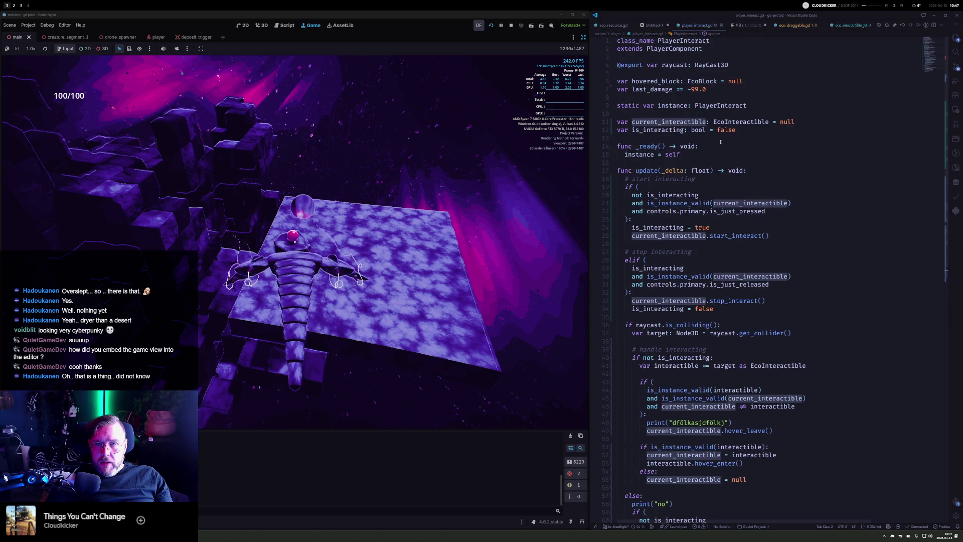
{"action": "left_click", "coordinate": [806, 125]}
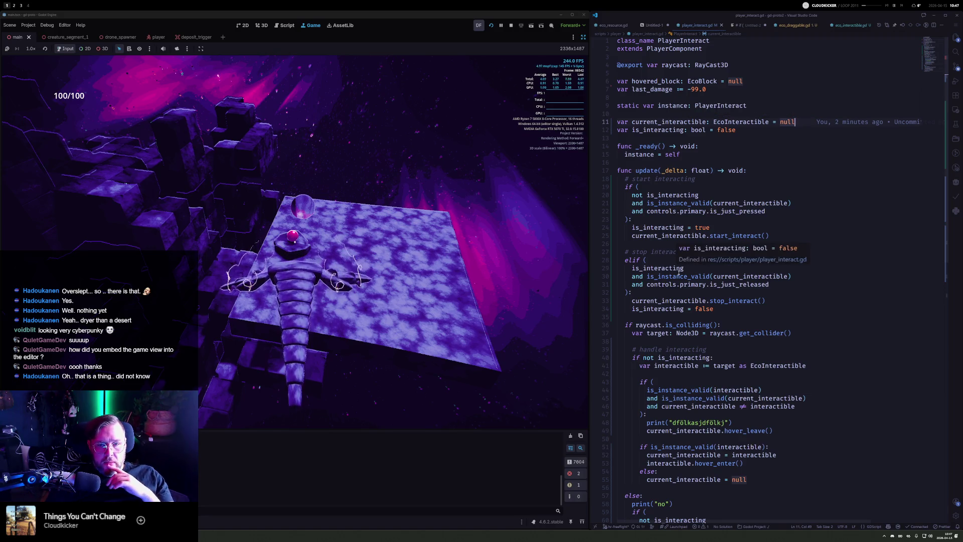
{"action": "left_click", "coordinate": [661, 308]}
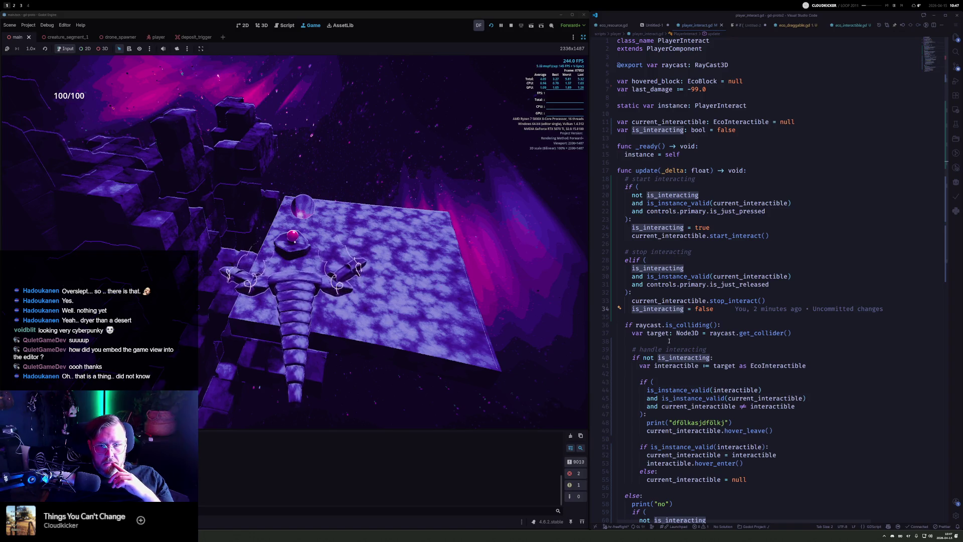
{"action": "scroll", "coordinate": [668, 341], "scroll_direction": "down", "scroll_amount": 1}
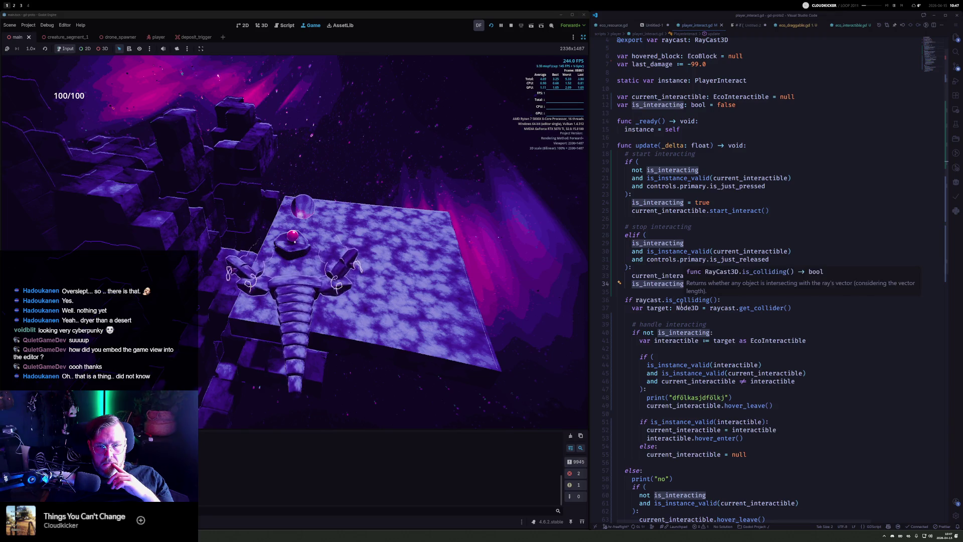
{"action": "scroll", "coordinate": [680, 304], "scroll_direction": "down", "scroll_amount": 1}
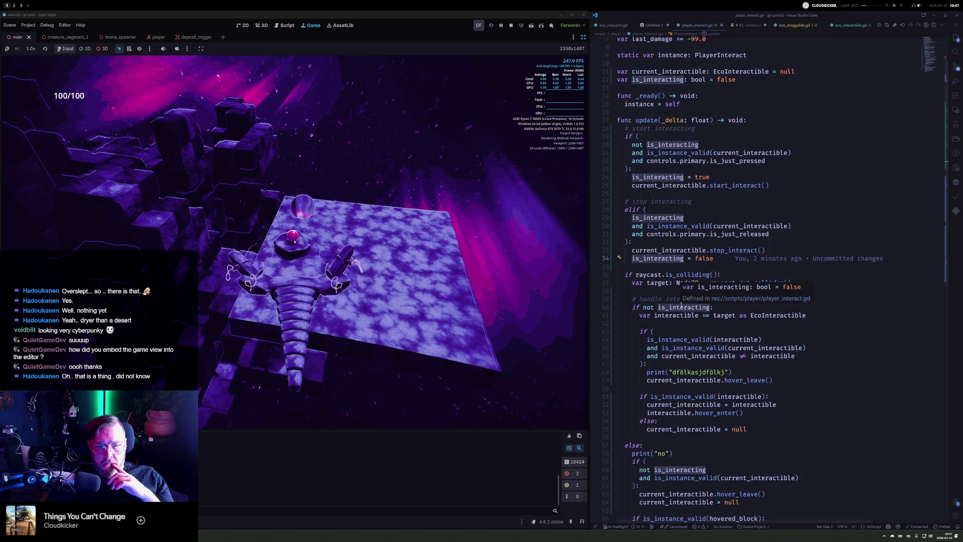
{"action": "scroll", "coordinate": [682, 301], "scroll_direction": "down", "scroll_amount": 3}
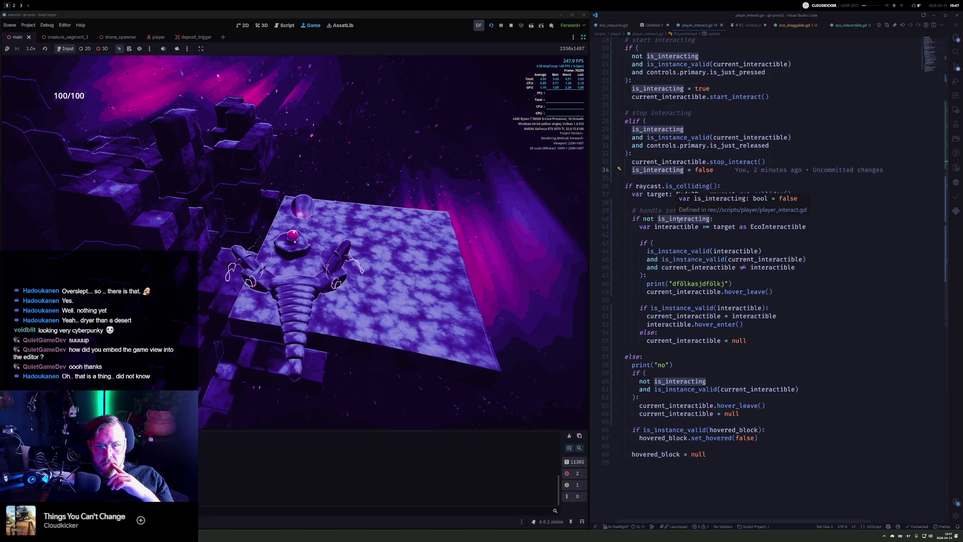
{"action": "left_click", "coordinate": [680, 219]}
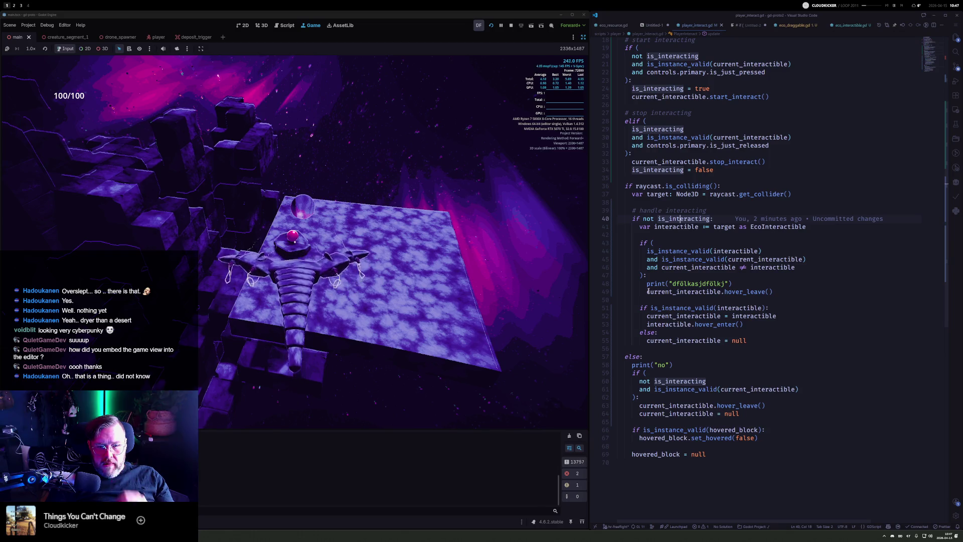
{"action": "left_click", "coordinate": [774, 275]}
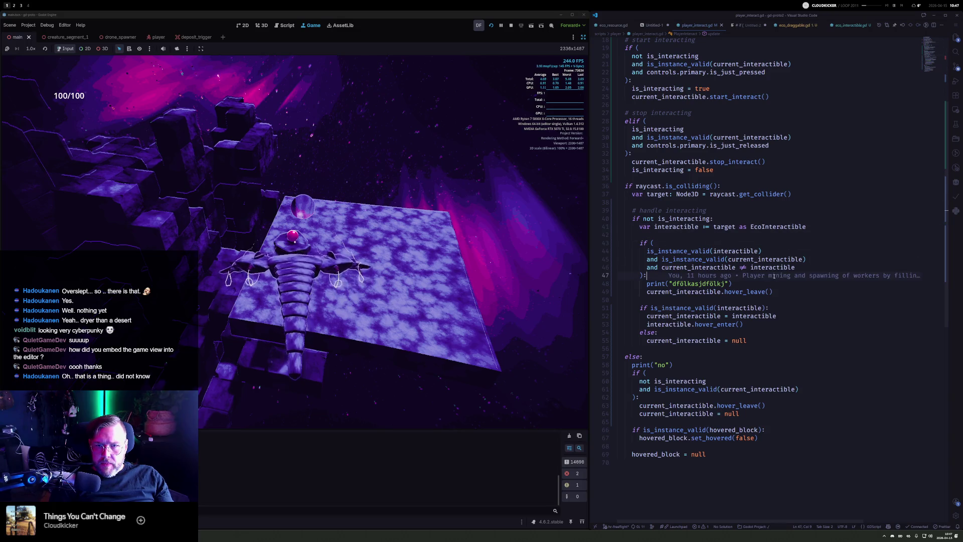
Step: Shift print("no") down below the if condition and indent it into that if block
{"action": "key", "text": "Down"}
{"action": "key", "text": "Down"}
{"action": "key", "text": "Down"}
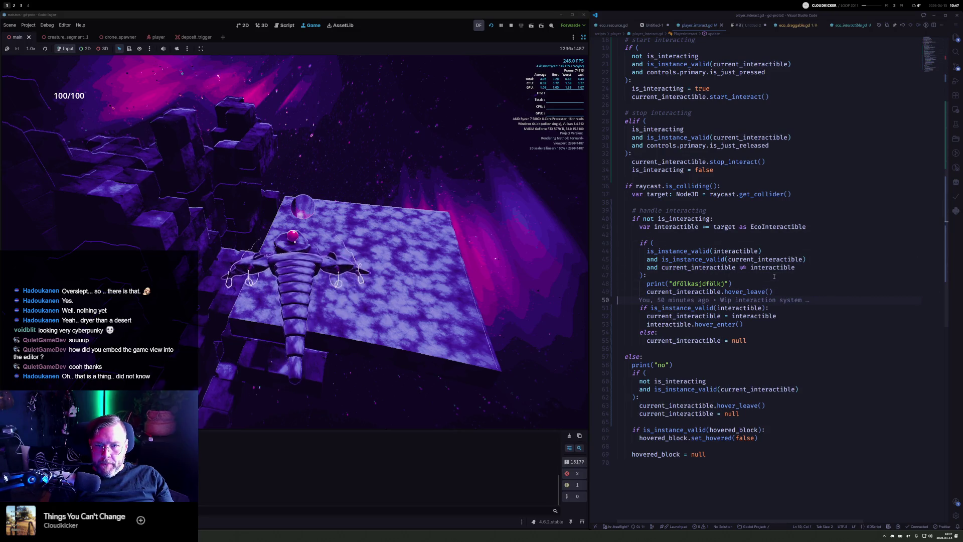
{"action": "key", "text": "Up"}
{"action": "key", "text": "alt+Down"}
{"action": "key", "text": "alt+Down"}
{"action": "key", "text": "alt+Down"}
{"action": "key", "text": "alt+Down"}
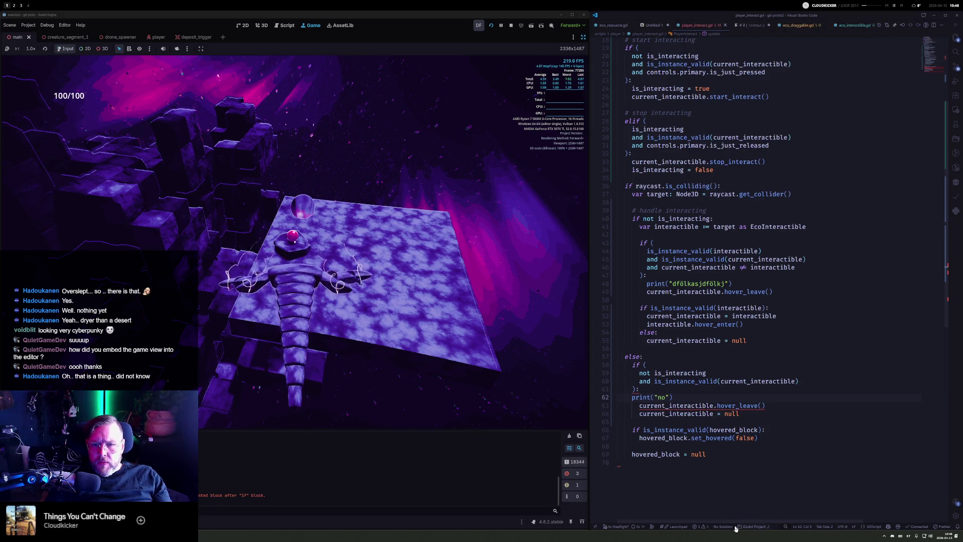
{"action": "key", "text": "Tab"}
{"action": "left_click", "coordinate": [696, 399]}
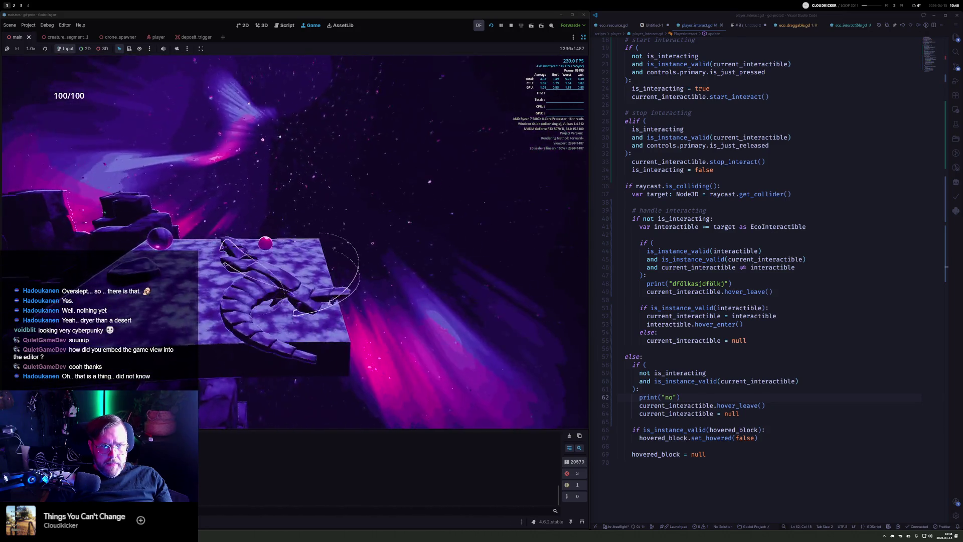
Step: Stop the game and set the Draggable body's Linear Damp to 10
{"action": "key", "text": "F8"}
{"action": "left_click", "coordinate": [842, 29]}
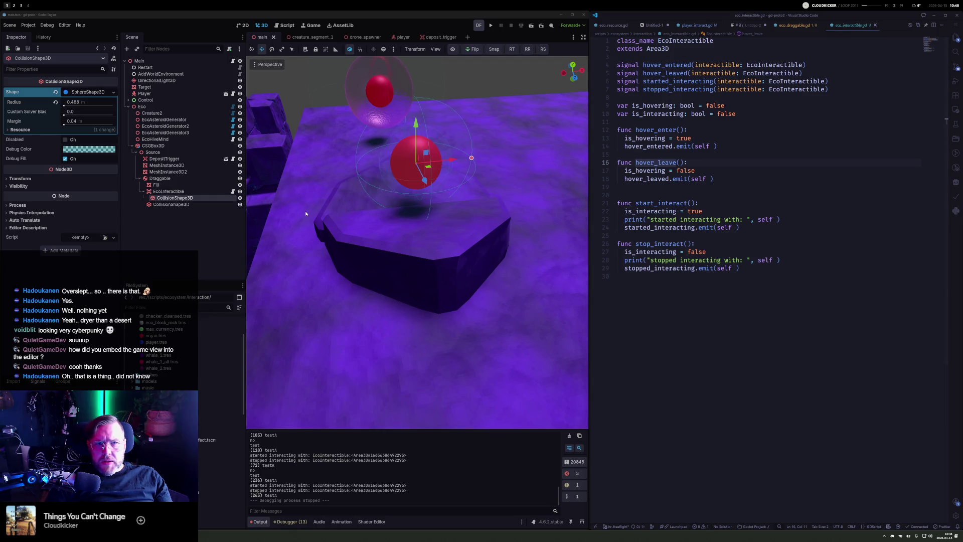
{"action": "left_click", "coordinate": [160, 178]}
{"action": "left_click_drag", "start_coordinate": [69, 179], "coordinate": [86, 181]}
{"action": "key", "text": "Return"}
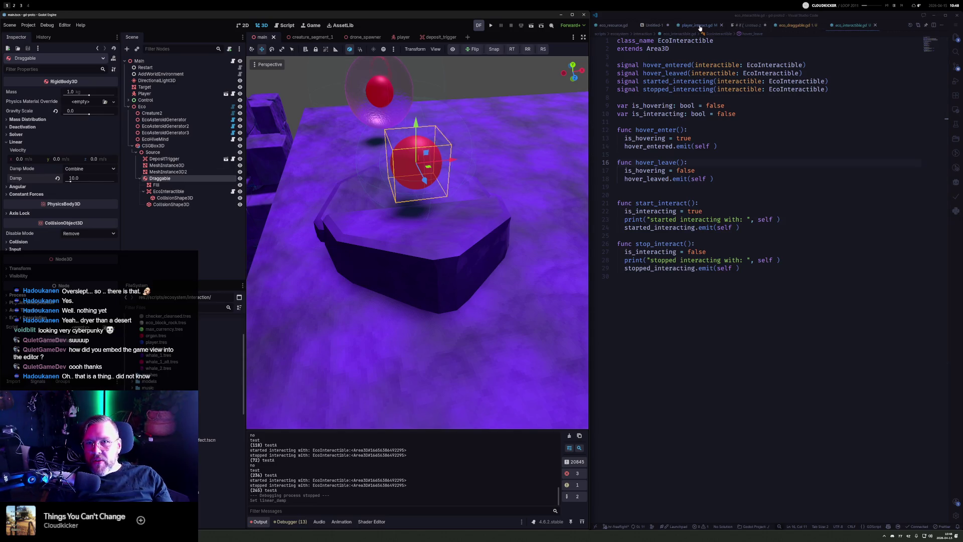
Step: Raise the central force in eco_draggable.gd to direction * 150.0 and run the game with F5
{"action": "key", "text": "ctrl+Tab"}
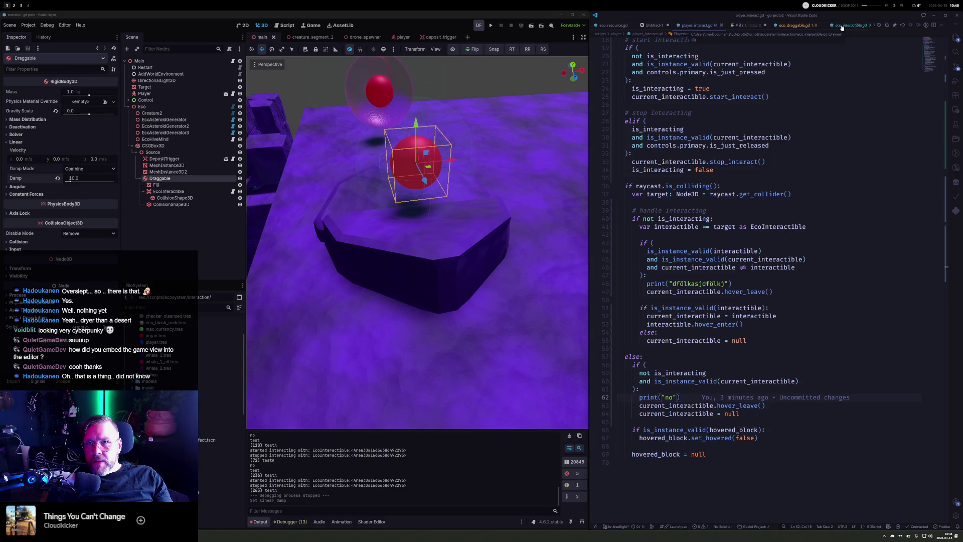
{"action": "key", "text": "ctrl+Tab"}
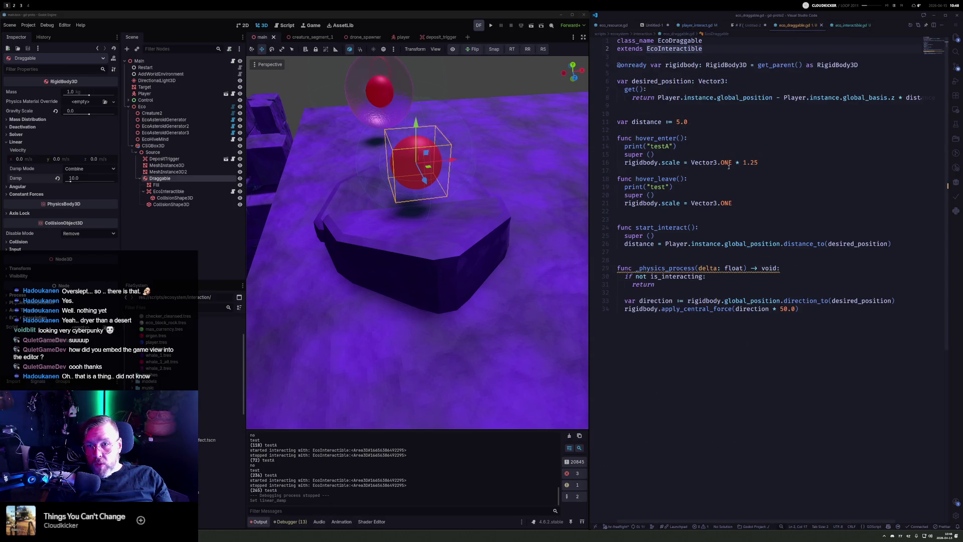
{"action": "type", "text": "1"}
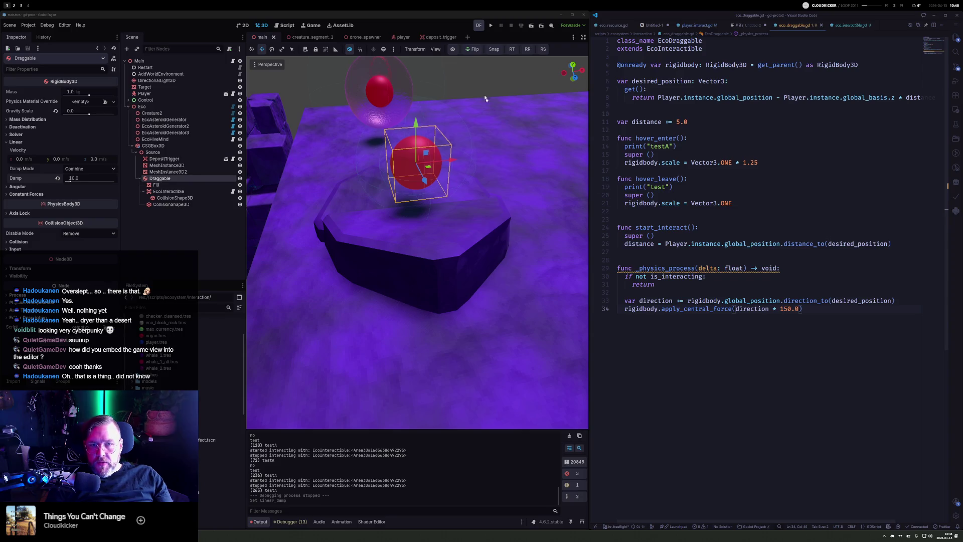
{"action": "key", "text": "F5"}
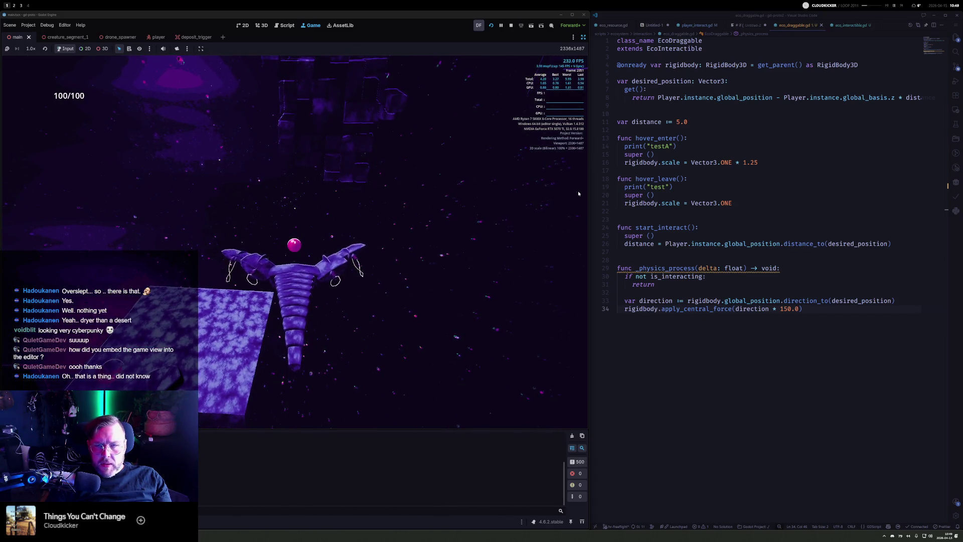
Step: Replace desired_position with rigidbody.global_position in start_interact's distance_to call, then test in the game
{"action": "left_click", "coordinate": [727, 130]}
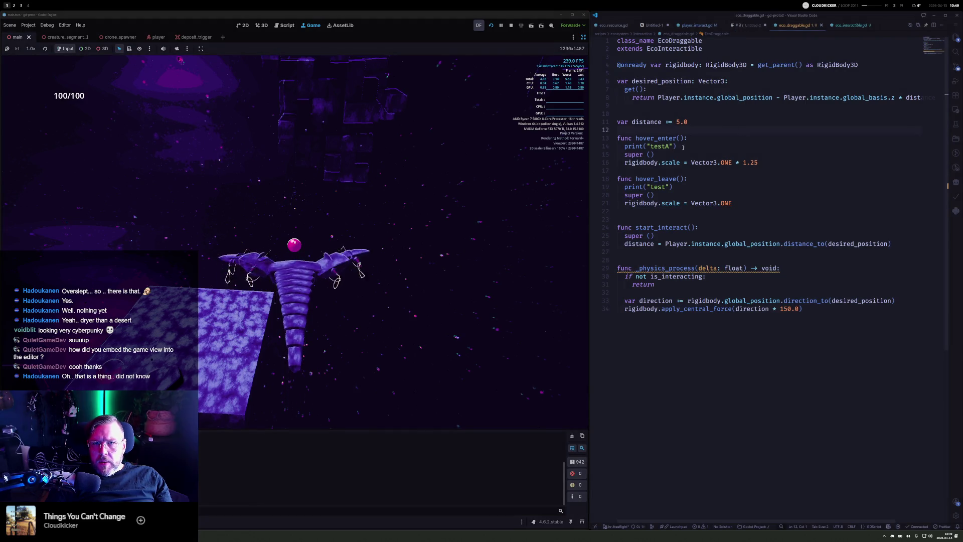
{"action": "left_click", "coordinate": [838, 27]}
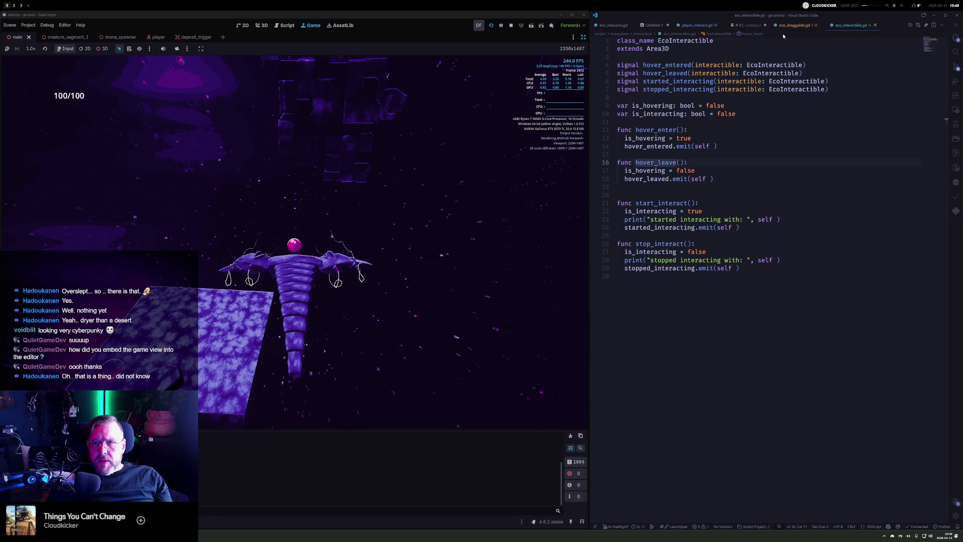
{"action": "left_click", "coordinate": [694, 26]}
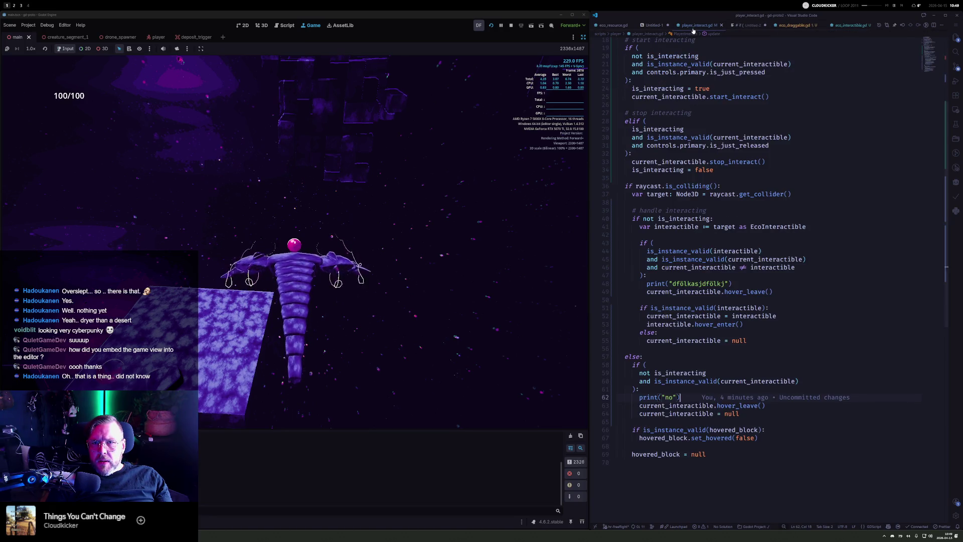
{"action": "left_click", "coordinate": [803, 26]}
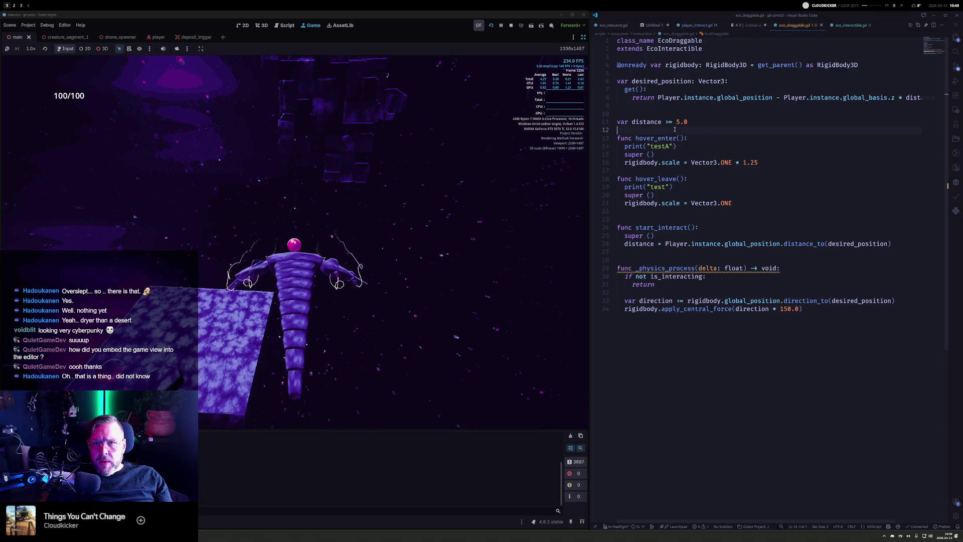
{"action": "left_click", "coordinate": [837, 98]}
{"action": "key", "text": "Down"}
{"action": "key", "text": "Down"}
{"action": "key", "text": "Down"}
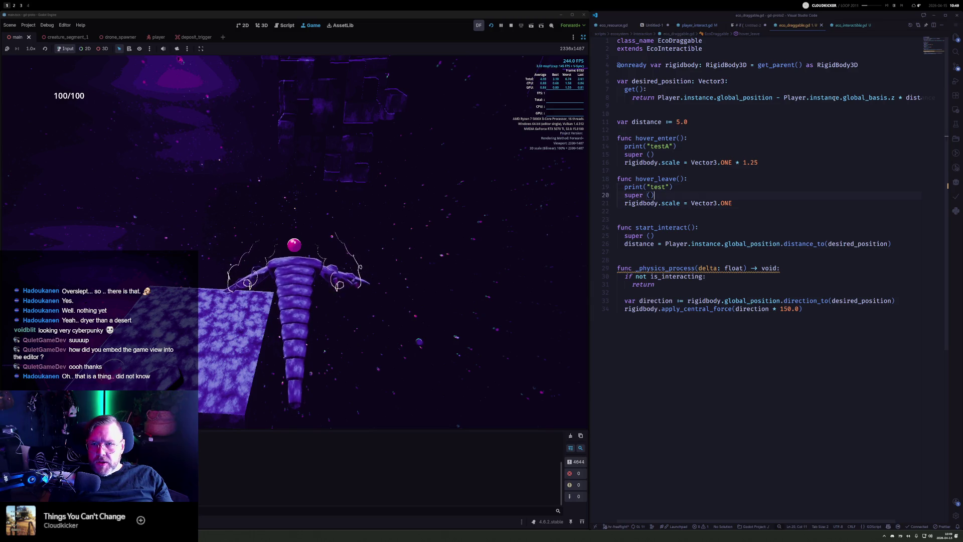
{"action": "key", "text": "Up"}
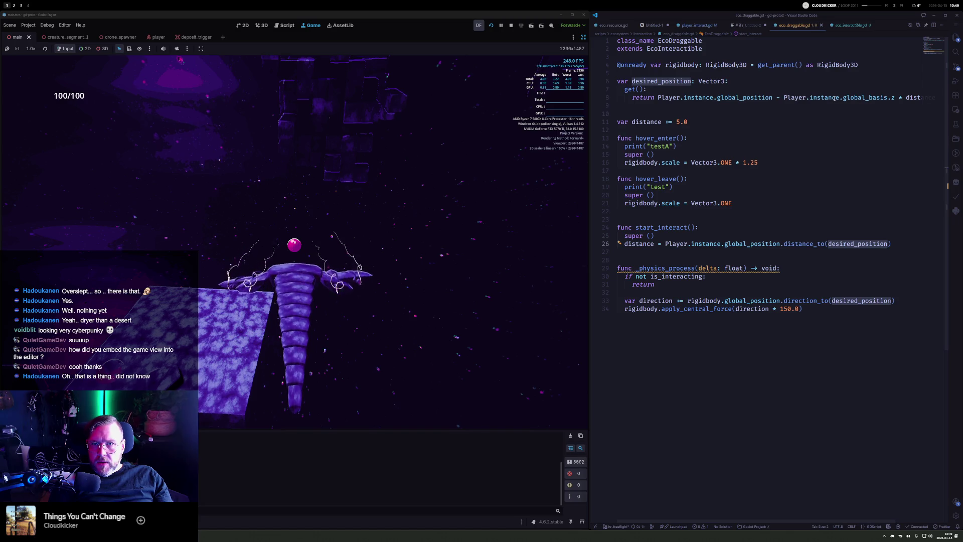
{"action": "key", "text": "ctrl+BackSpace"}
{"action": "type", "text": "r"}
{"action": "type", "text": "igidbody.glbo"}
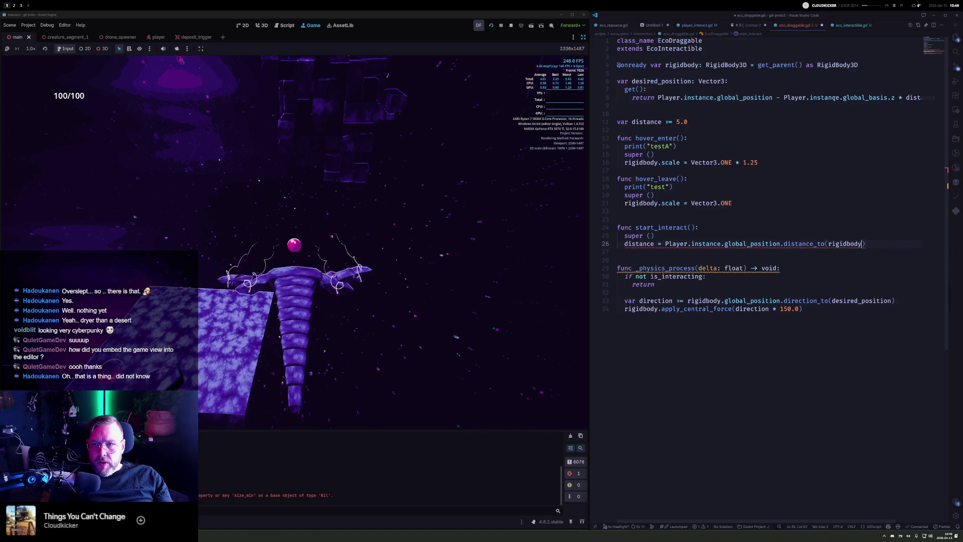
{"action": "key", "text": "Return"}
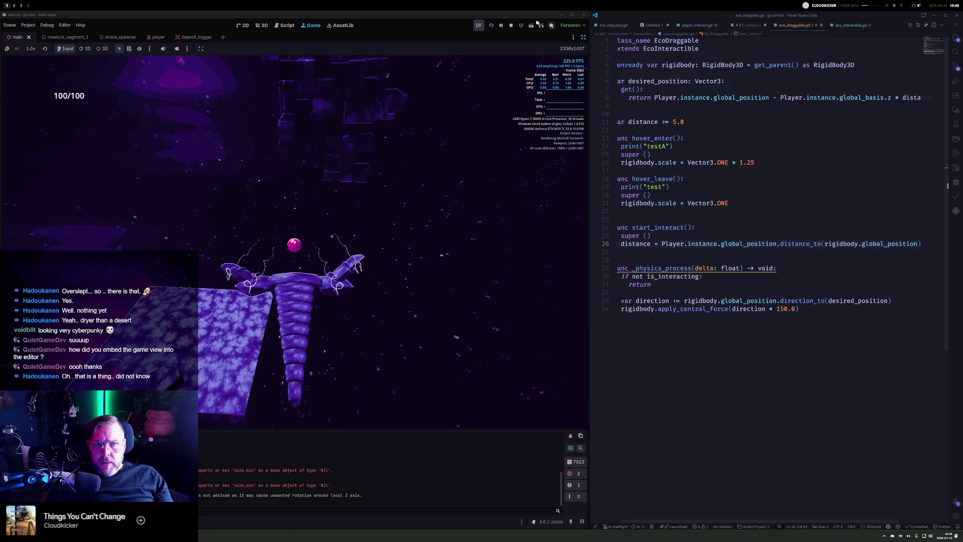
{"action": "left_click", "coordinate": [413, 193]}
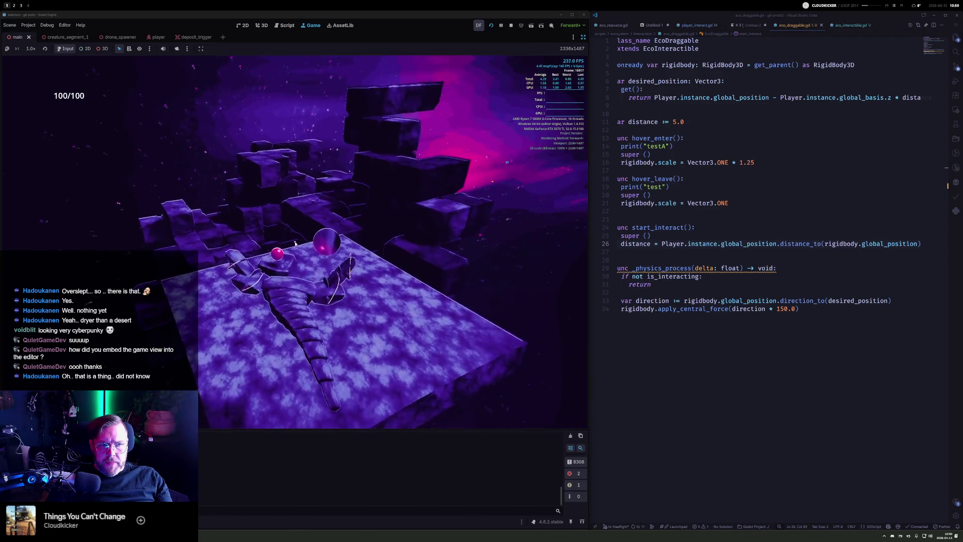
Step: Stop the game, set the Draggable's Linear Damp to 5, rerun, and lift the creature
{"action": "left_click", "coordinate": [510, 26]}
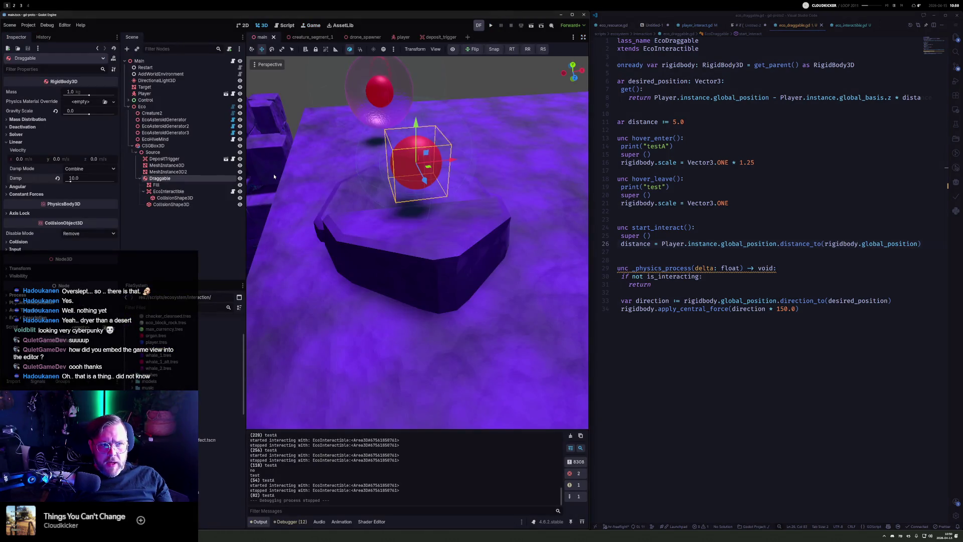
{"action": "left_click", "coordinate": [88, 179]}
{"action": "key", "text": "Return"}
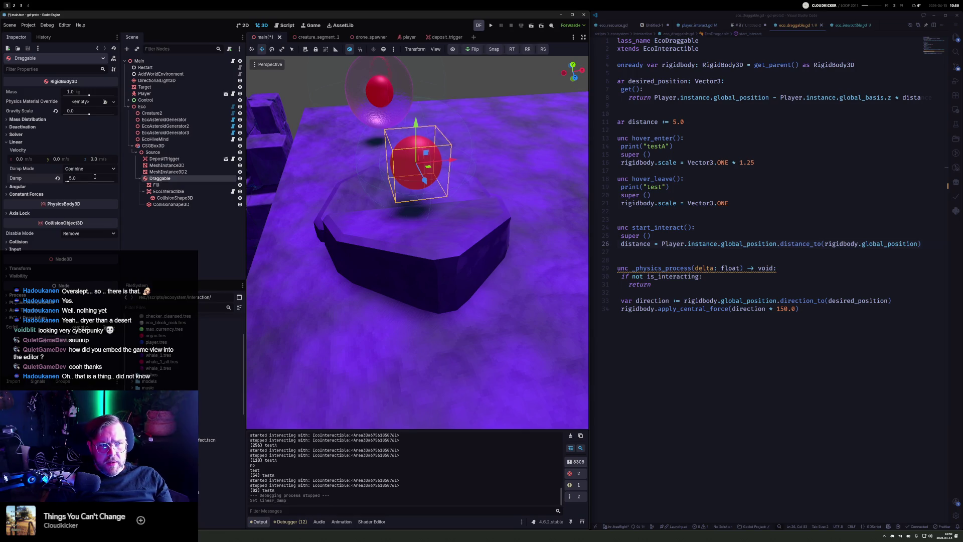
{"action": "left_click", "coordinate": [492, 25]}
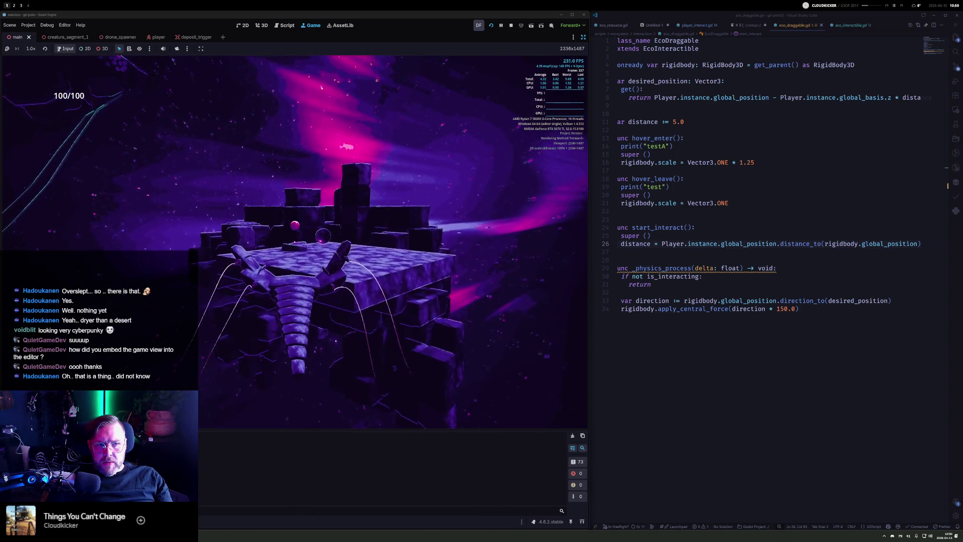
{"action": "left_click", "coordinate": [294, 241]}
{"action": "left_click_drag", "start_coordinate": [294, 241], "coordinate": [294, 241]}
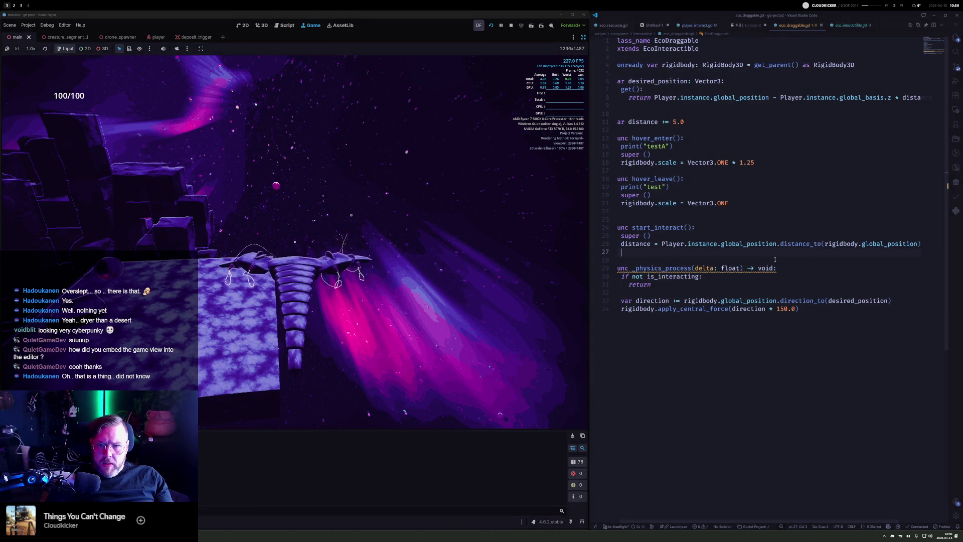
Step: Duplicate the desired_position return line on line 8 and comment out the original
{"action": "key", "text": "Home"}
{"action": "key", "text": "Up"}
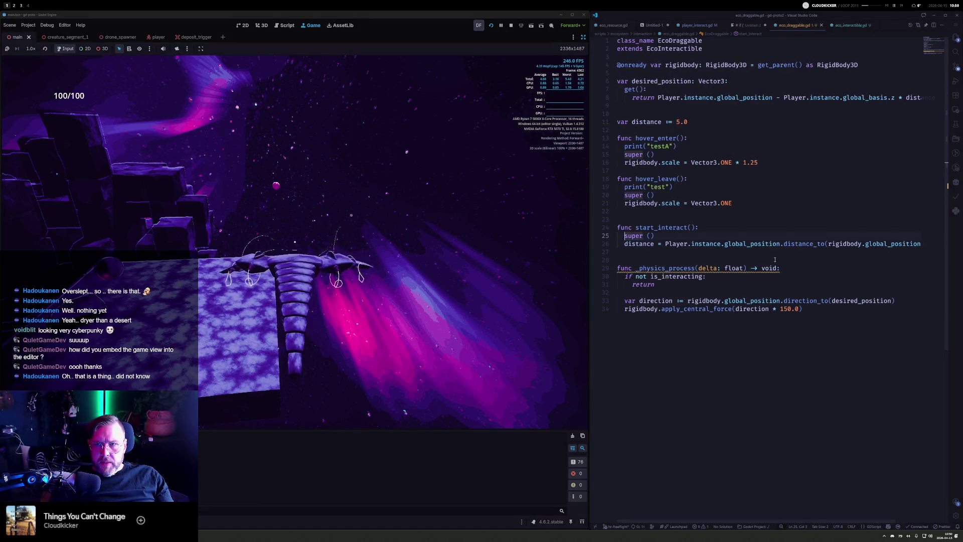
{"action": "key", "text": "Up"}
{"action": "key", "text": "Up"}
{"action": "key", "text": "Up"}
{"action": "key", "text": "ctrl+Right"}
{"action": "key", "text": "ctrl+Right"}
{"action": "key", "text": "ctrl+Left"}
{"action": "key", "text": "ctrl+Left"}
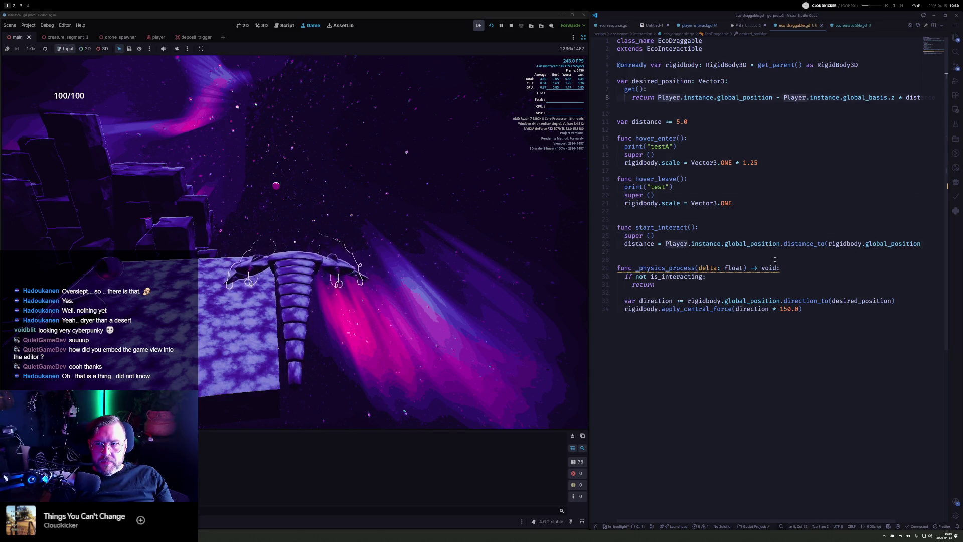
{"action": "key", "text": "ctrl+Right"}
{"action": "key", "text": "ctrl+Right"}
{"action": "key", "text": "ctrl+Right"}
{"action": "key", "text": "ctrl+Left"}
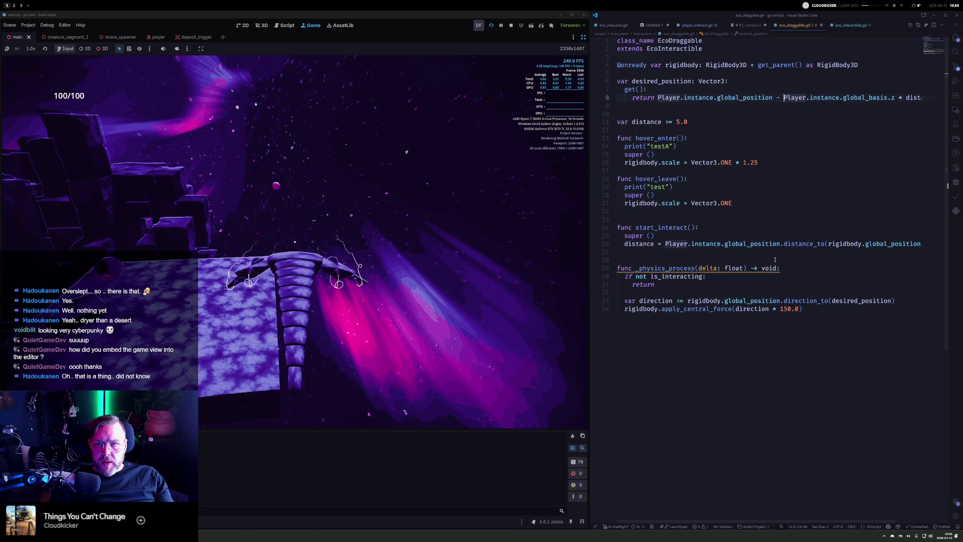
{"action": "key", "text": "Left"}
{"action": "key", "text": "Left"}
{"action": "key", "text": "Left"}
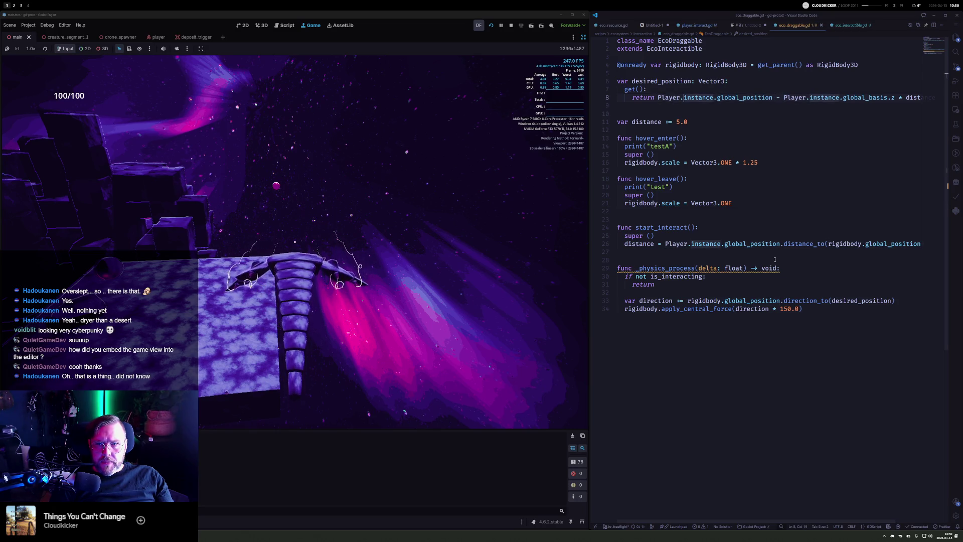
{"action": "key", "text": "ctrl+shift+f"}
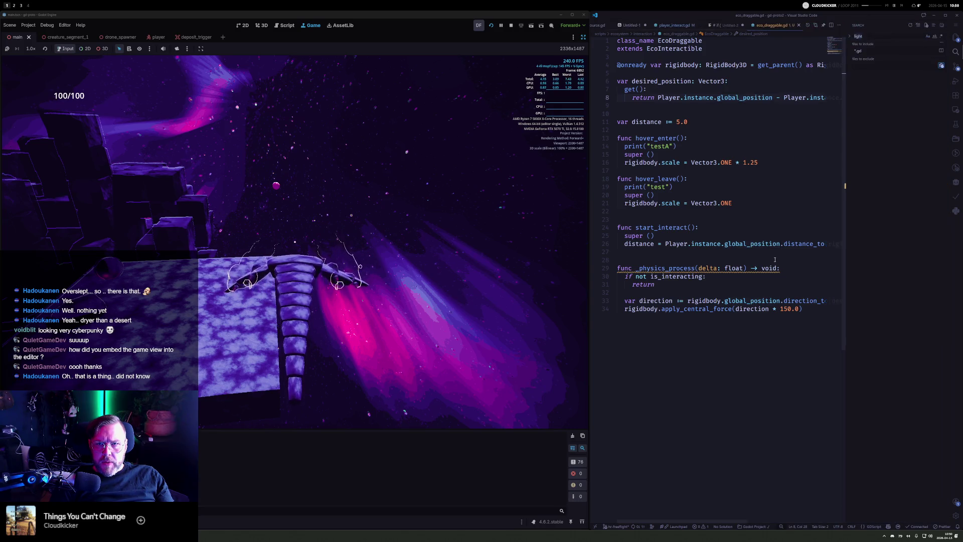
{"action": "key", "text": "ctrl+f"}
{"action": "key", "text": "ctrl+b"}
{"action": "key", "text": "shift+alt+Down"}
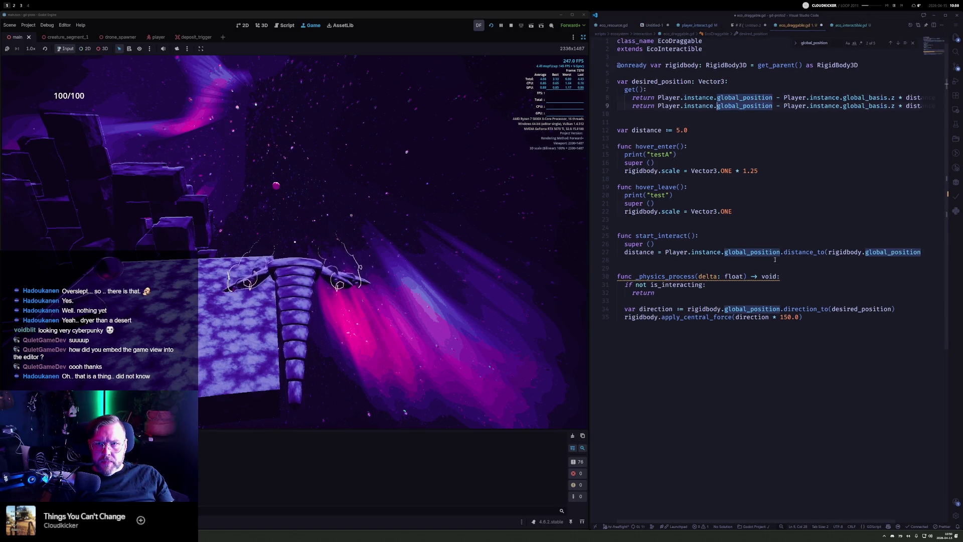
{"action": "key", "text": "ctrl+slash"}
Step: Rewrite the copy as raycast.global_position - raycast.global_basis.z * distance
{"action": "key", "text": "Down"}
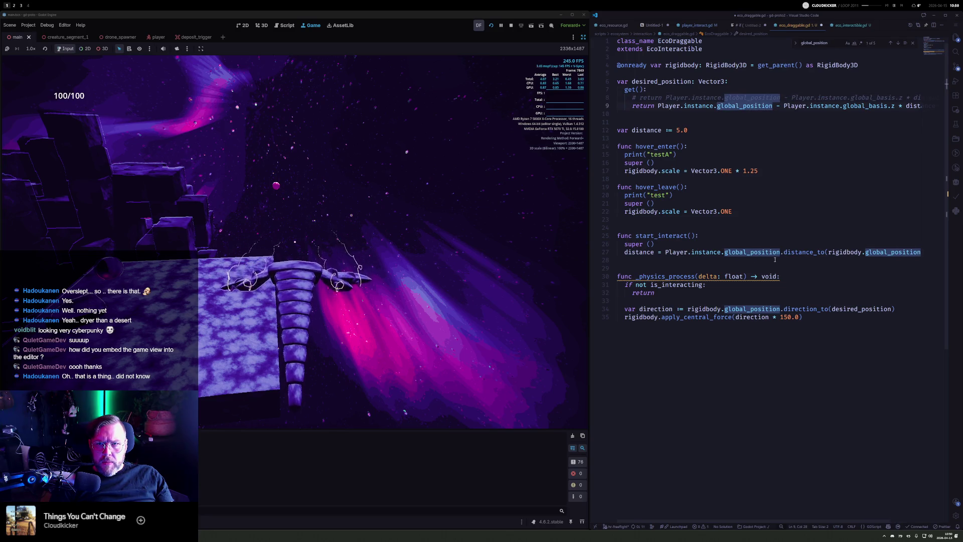
{"action": "key", "text": "shift+End"}
{"action": "type", "text": "inter"}
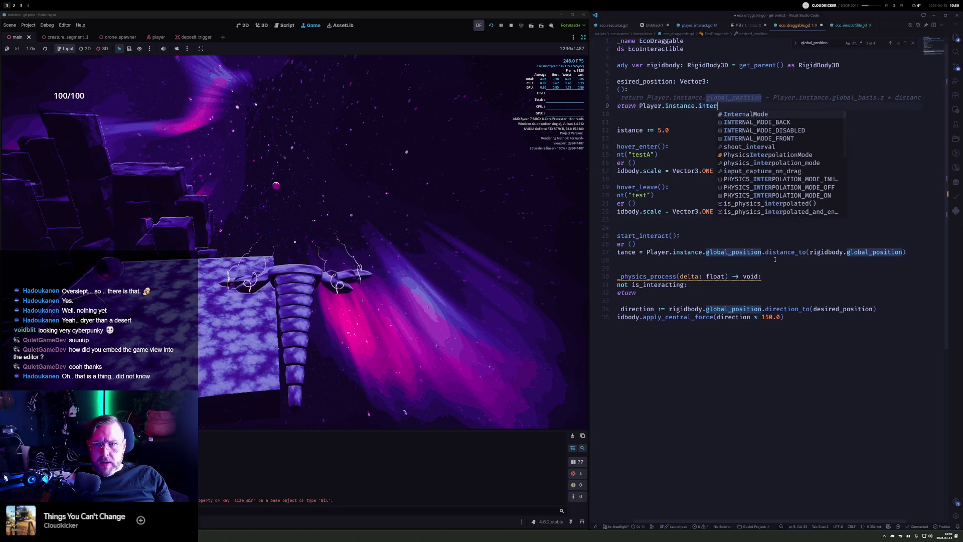
{"action": "key", "text": "BackSpace"}
{"action": "key", "text": "BackSpace"}
{"action": "key", "text": "BackSpace"}
{"action": "type", "text": "raycast."}
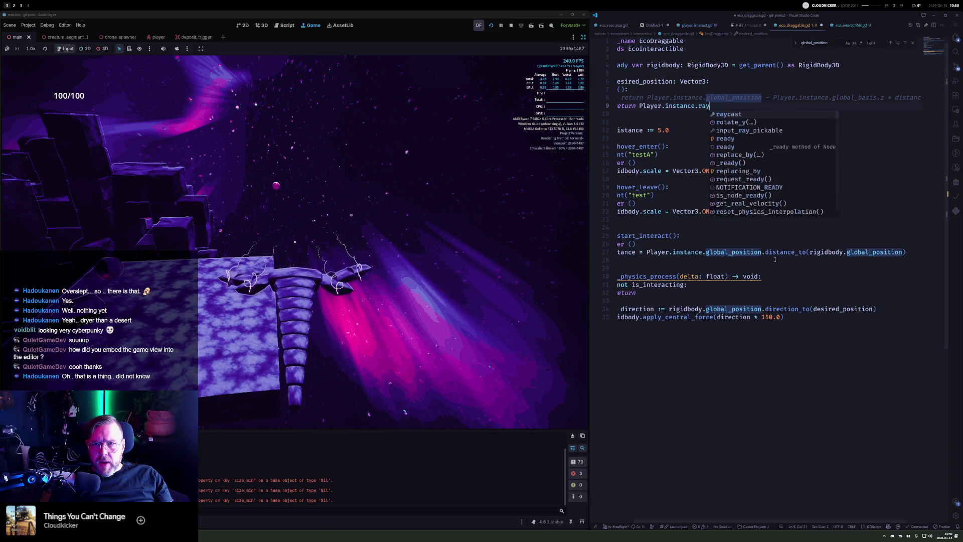
{"action": "type", "text": "global_position +"}
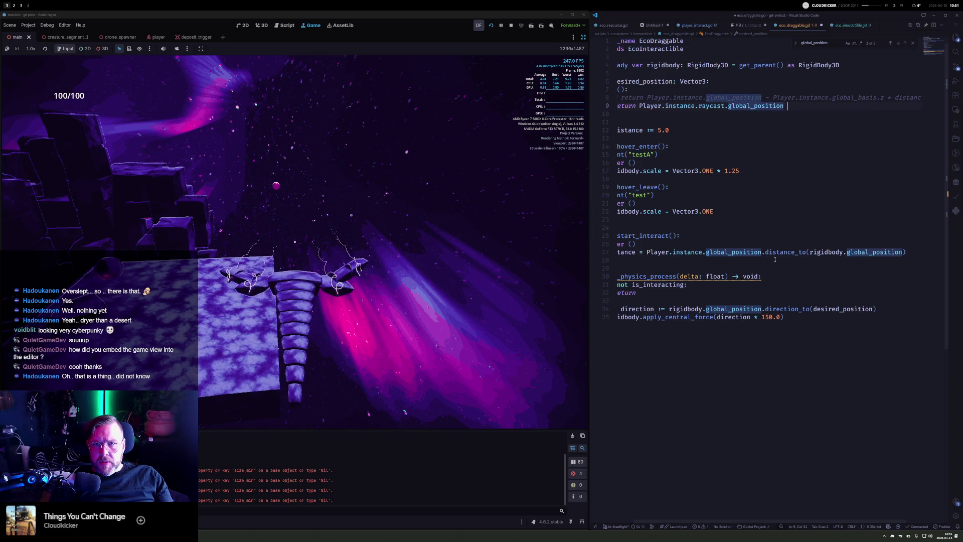
{"action": "key", "text": "ctrl+Left"}
{"action": "key", "text": "ctrl+Left"}
{"action": "key", "text": "ctrl+Left"}
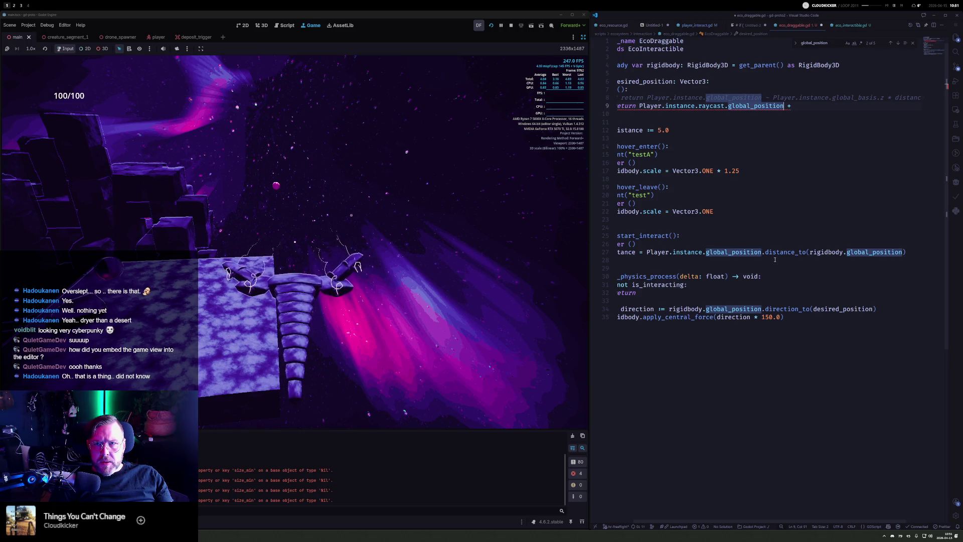
{"action": "key", "text": "ctrl+shift+Right"}
{"action": "key", "text": "ctrl+shift+Right"}
{"action": "key", "text": "ctrl+shift+Right"}
{"action": "key", "text": "ctrl+c"}
{"action": "key", "text": "End"}
{"action": "key", "text": "ctrl+v"}
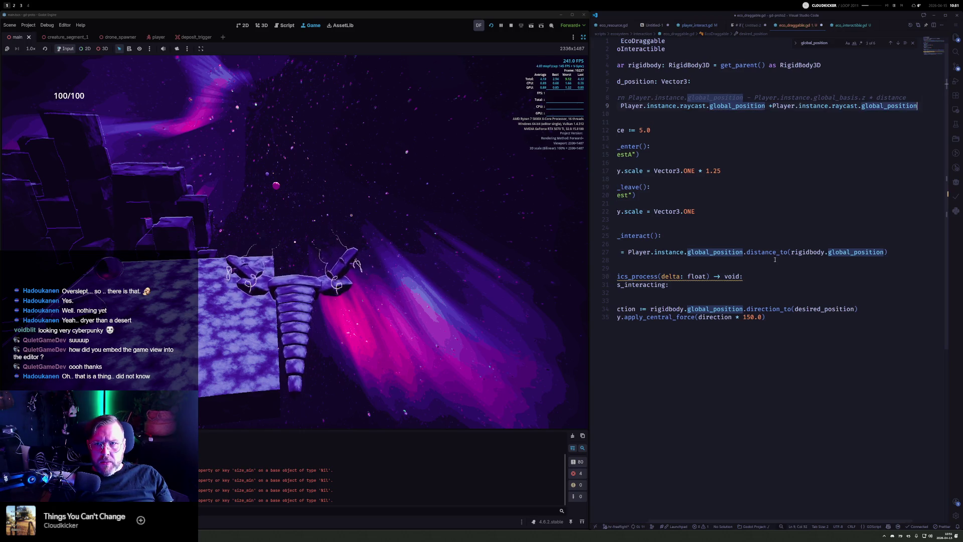
{"action": "type", "text": "-"}
{"action": "key", "text": "End"}
{"action": "key", "text": "BackSpace"}
{"action": "key", "text": "BackSpace"}
{"action": "key", "text": "BackSpace"}
{"action": "type", "text": "lobal"}
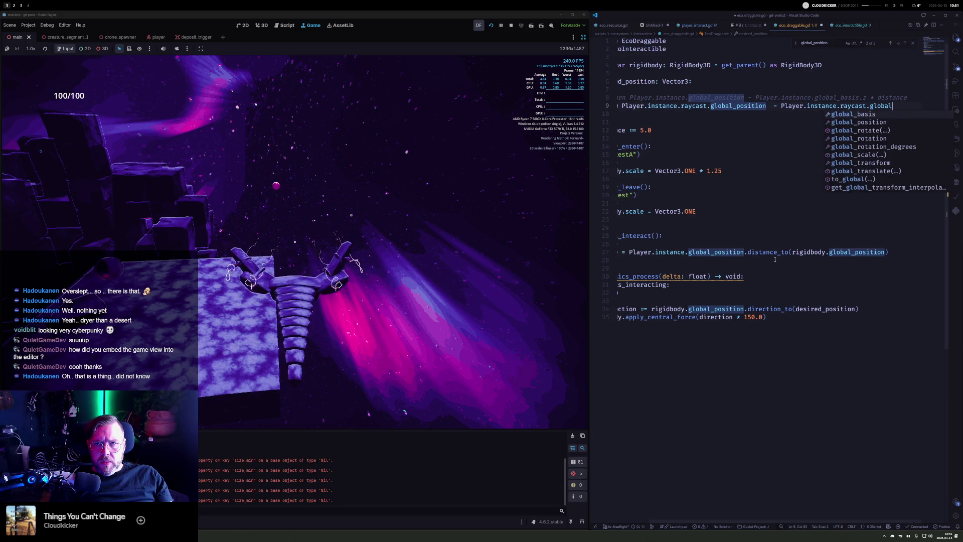
{"action": "key", "text": "Return"}
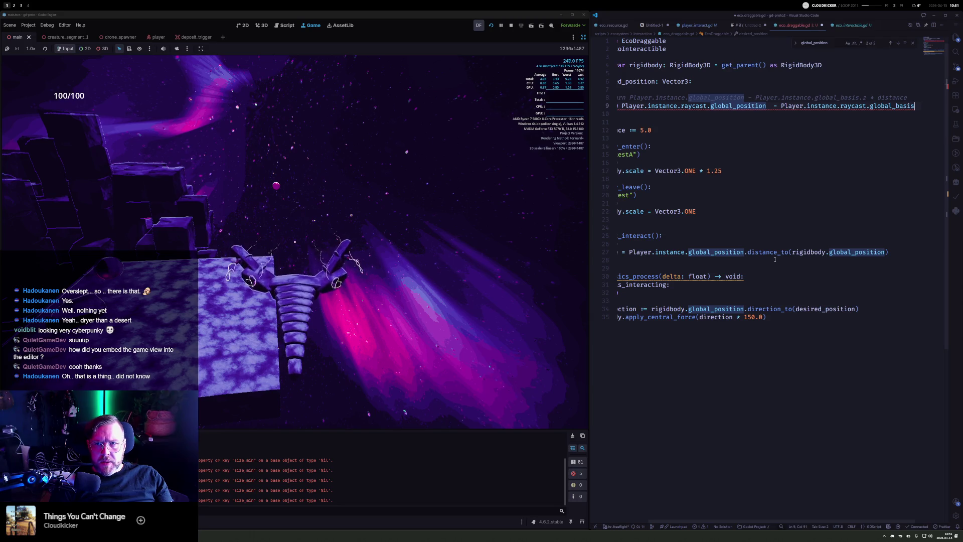
{"action": "type", "text": ".z * dist"}
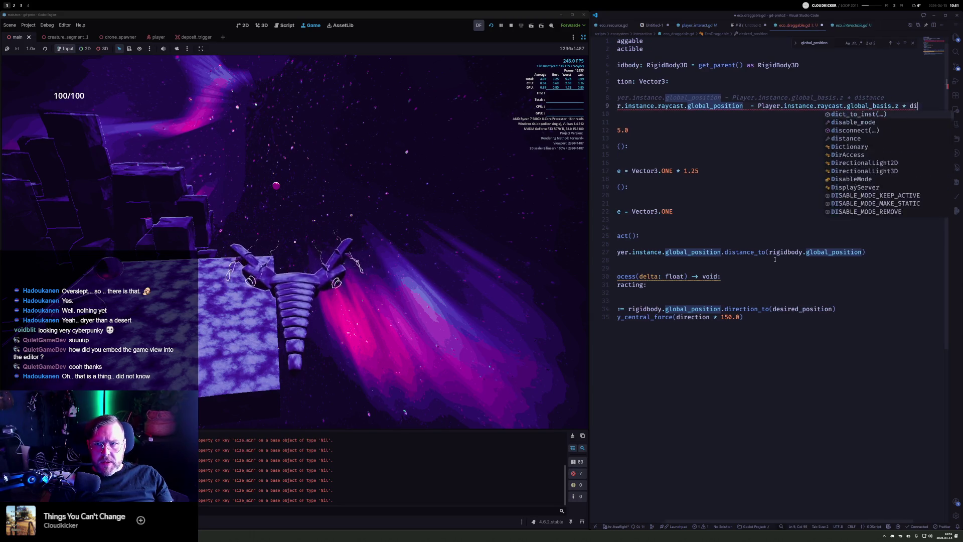
{"action": "key", "text": "Return"}
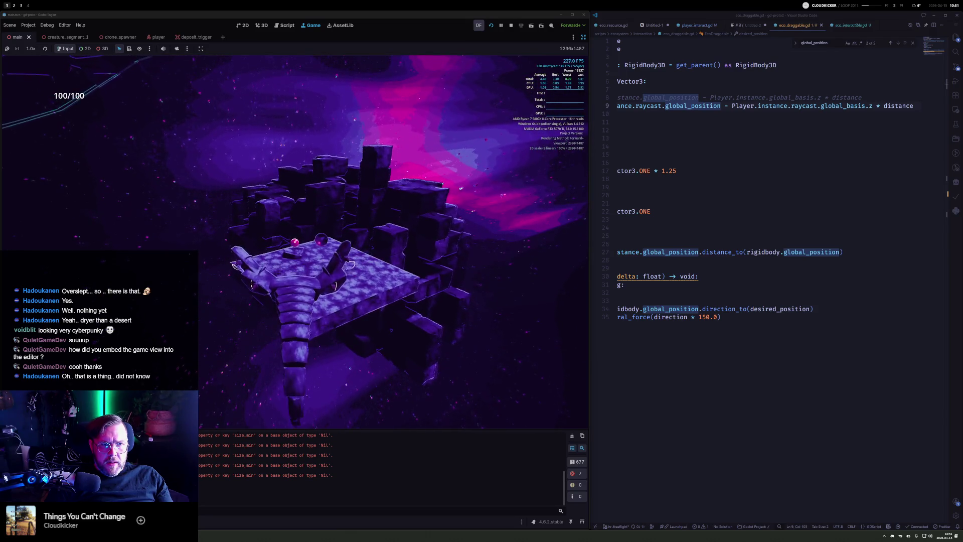
Step: Make start_interact's distance line on line 27 measure from the player's raycast global_position
{"action": "left_click", "coordinate": [658, 90]}
{"action": "left_click", "coordinate": [773, 106]}
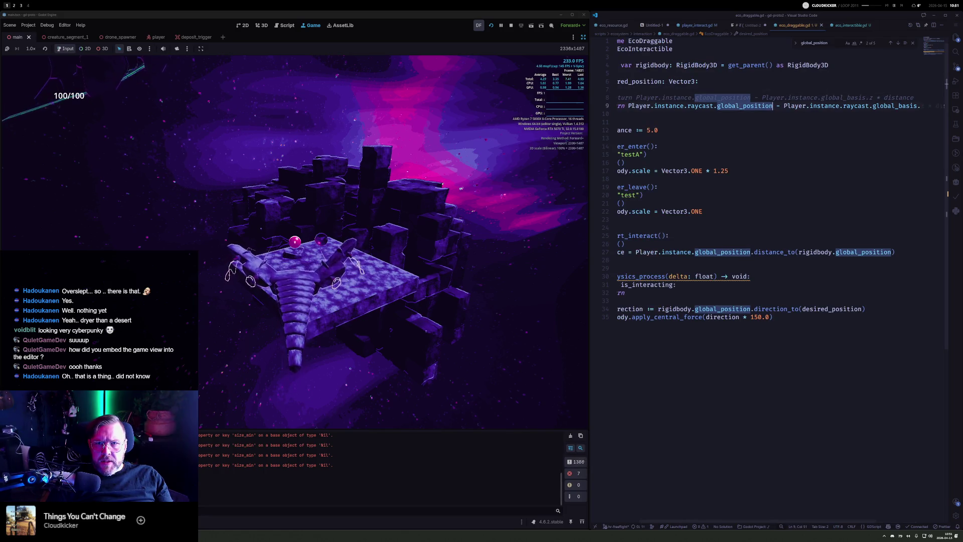
{"action": "left_click", "coordinate": [629, 106]}
{"action": "key", "text": "ctrl+shift+Right"}
{"action": "key", "text": "ctrl+shift+Right"}
{"action": "key", "text": "ctrl+shift+Right"}
{"action": "key", "text": "ctrl+c"}
{"action": "left_click_drag", "start_coordinate": [635, 252], "coordinate": [751, 252]}
{"action": "key", "text": "ctrl+v"}
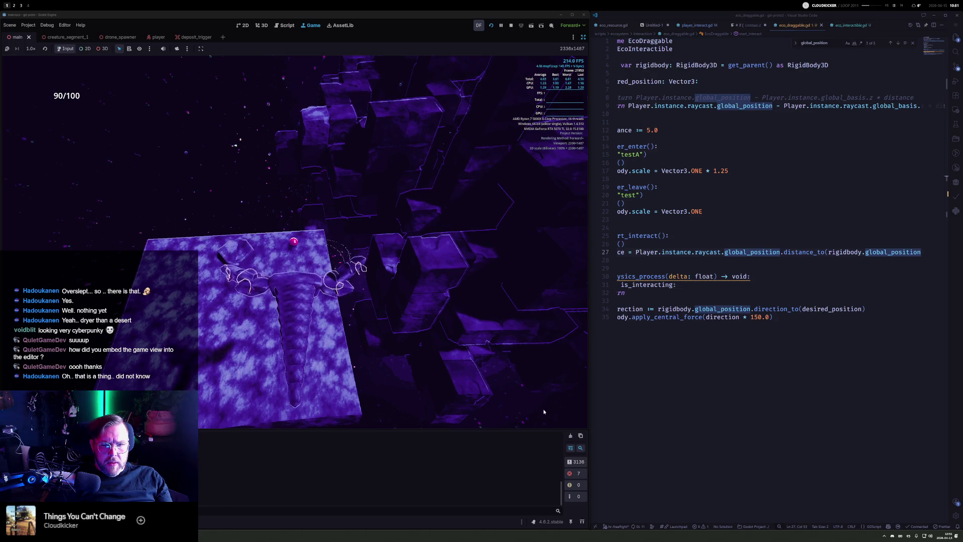
Step: Clear the Output log and delete both debug print lines from player_interact.gd
{"action": "left_click", "coordinate": [570, 435]}
{"action": "left_click", "coordinate": [697, 25]}
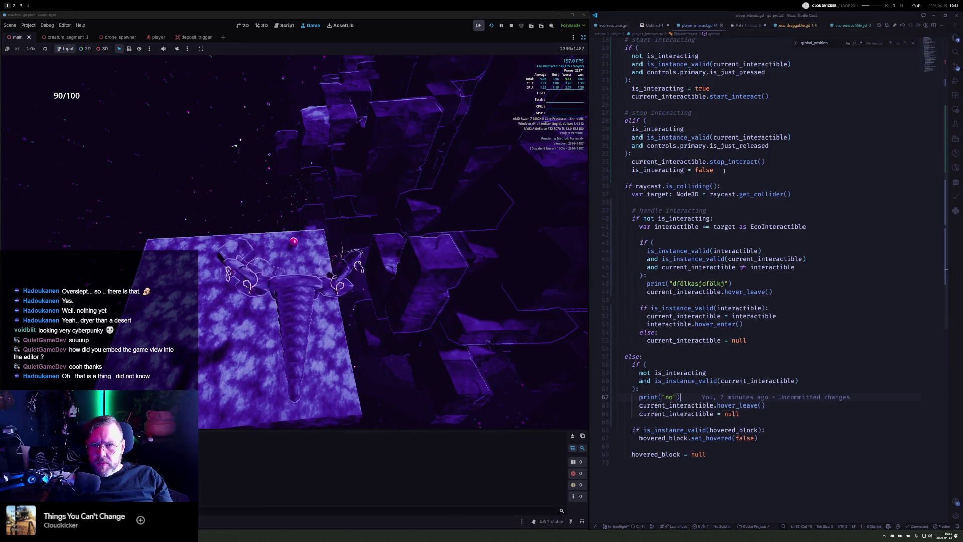
{"action": "left_click", "coordinate": [654, 284]}
{"action": "key", "text": "ctrl+d"}
{"action": "key", "text": "ctrl+d"}
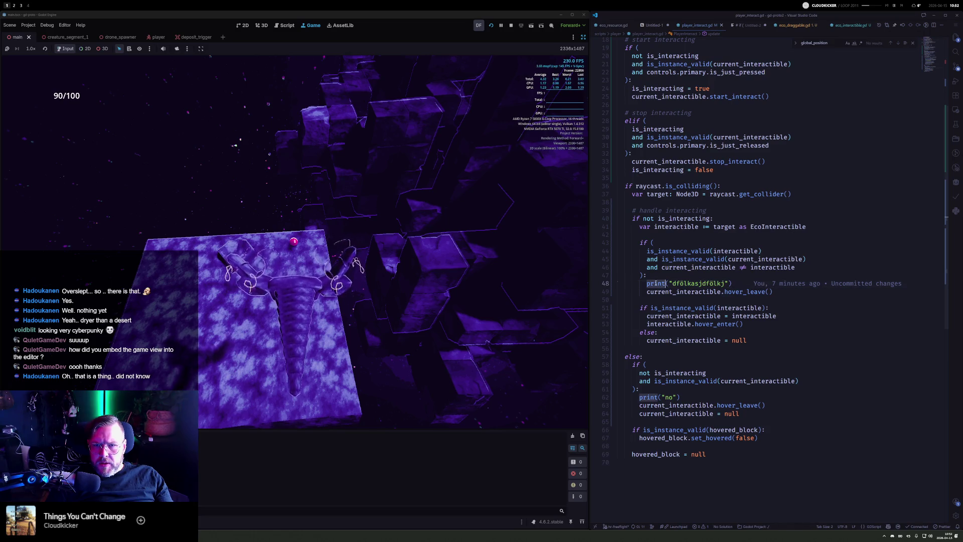
{"action": "key", "text": "shift+End"}
{"action": "key", "text": "BackSpace"}
{"action": "key", "text": "BackSpace"}
{"action": "key", "text": "BackSpace"}
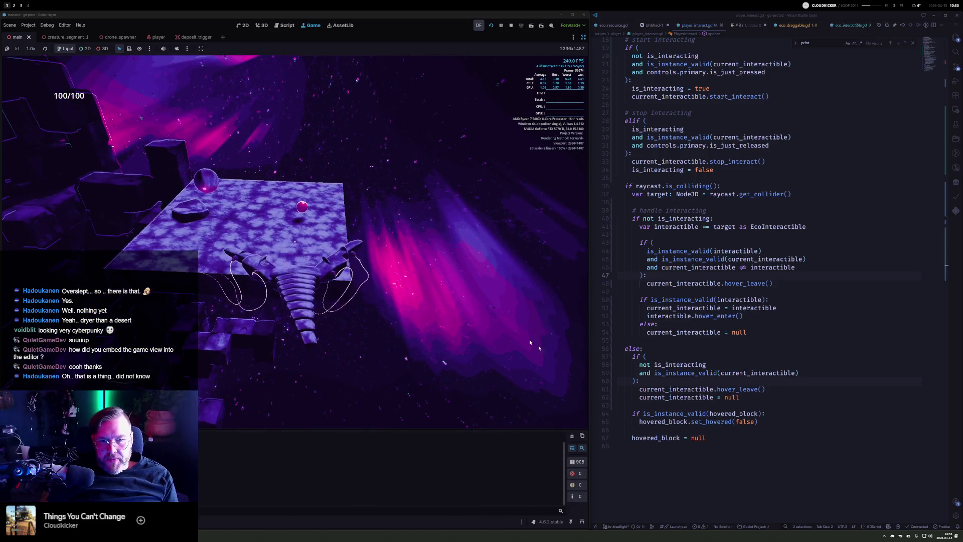
{"action": "left_click", "coordinate": [795, 27]}
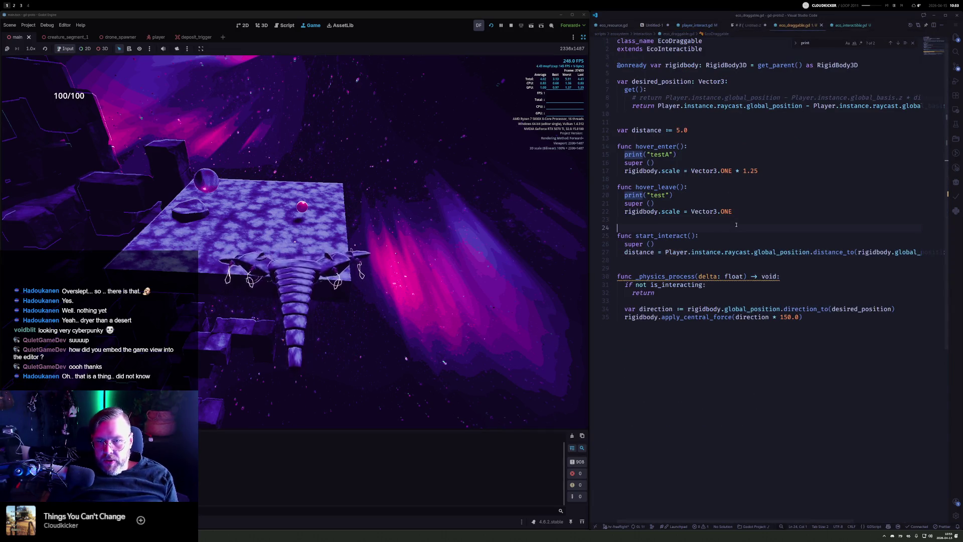
Step: Add a base_force variable of 100.0 and apply direction * force instead of the hard-coded 150.0
{"action": "key", "text": "Down"}
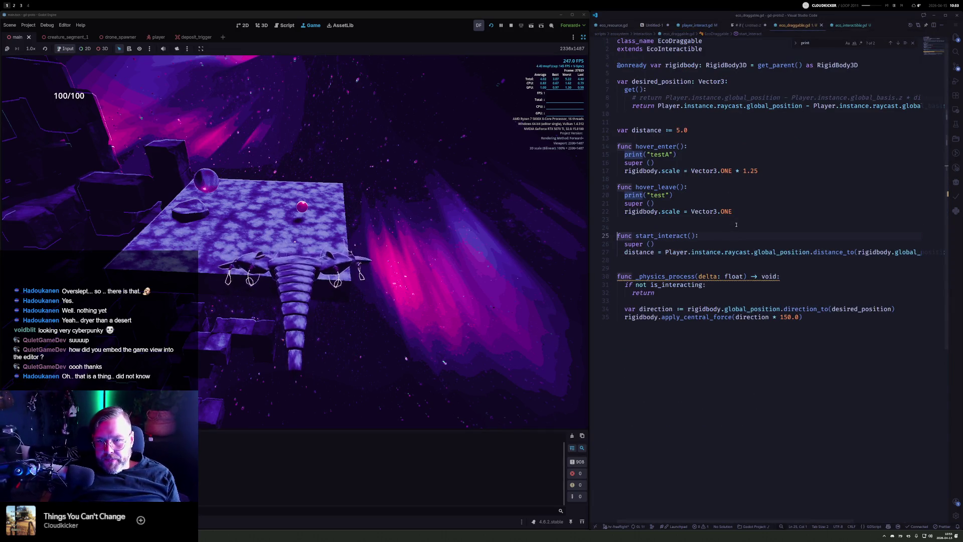
{"action": "key", "text": "Up"}
{"action": "key", "text": "Up"}
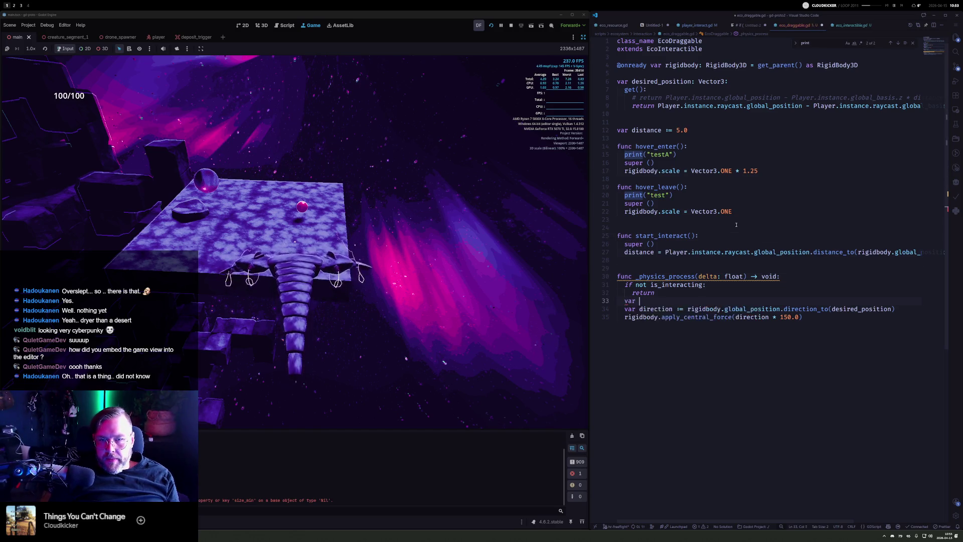
{"action": "type", "text": "var base_fop "}
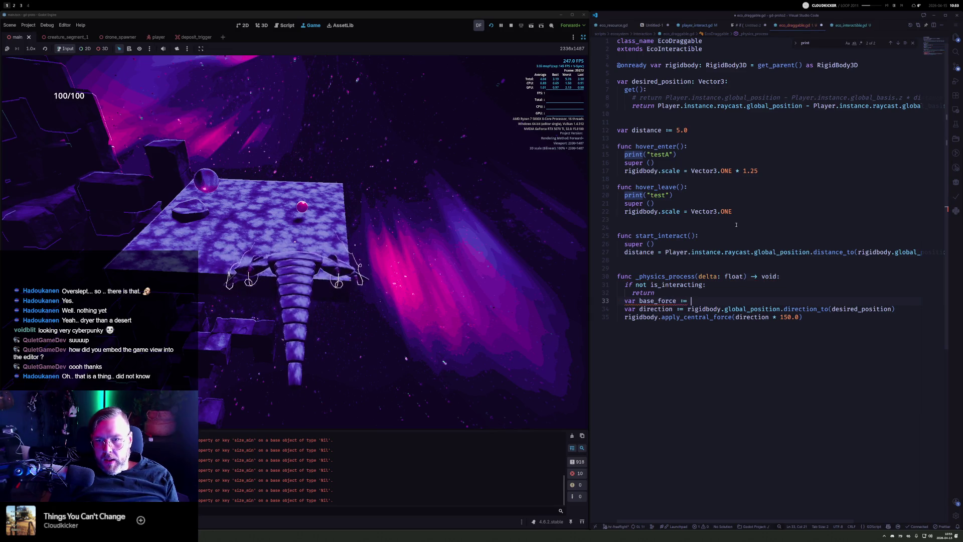
{"action": "type", "text": " .0"}
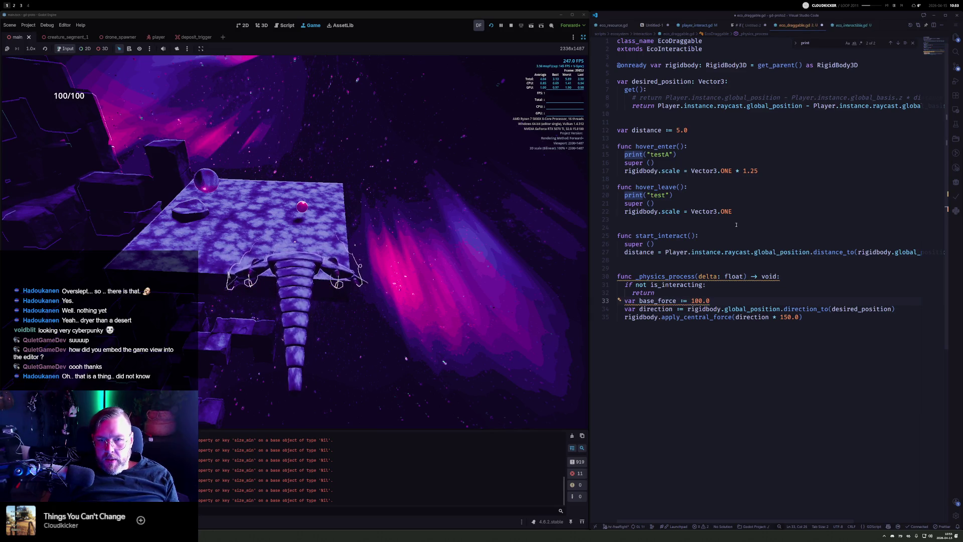
{"action": "key", "text": "Return"}
{"action": "key", "text": "Down"}
{"action": "key", "text": "Down"}
{"action": "key", "text": "End"}
{"action": "type", "text": "force"}
{"action": "key", "text": "Up"}
{"action": "key", "text": "Up"}
{"action": "key", "text": "Up"}
{"action": "key", "text": "End"}
Step: Add dd := rigidbody.global_position.distance_to(desired_position) in _physics_process
{"action": "key", "text": "Return"}
{"action": "type", "text": "var"}
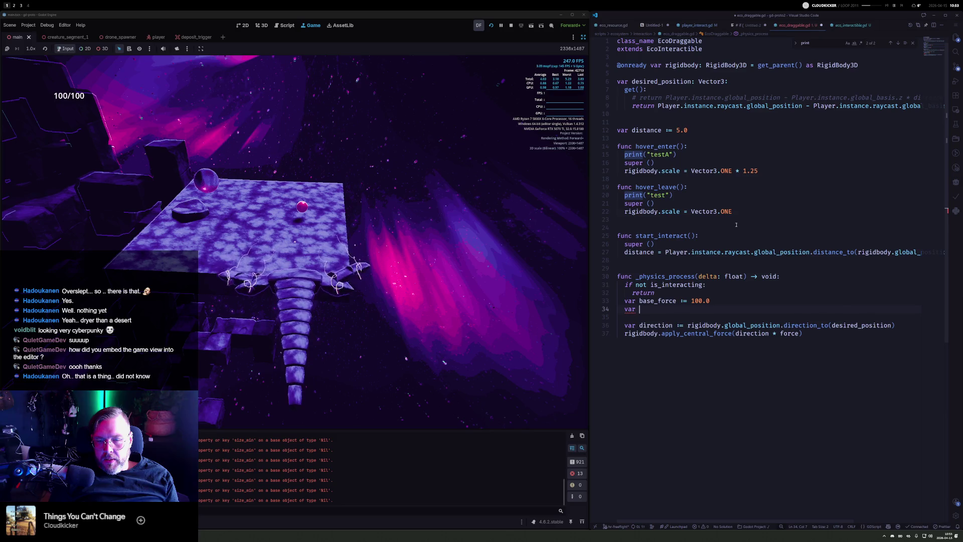
{"action": "type", "text": "dd := "}
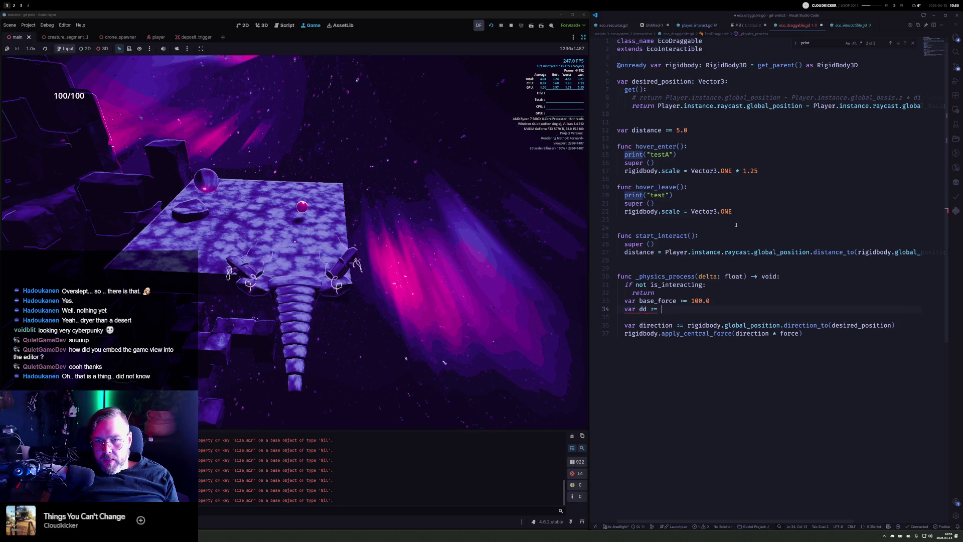
{"action": "type", "text": "rigidbody.global_position.dis"}
{"action": "key", "text": "Down"}
{"action": "key", "text": "Return"}
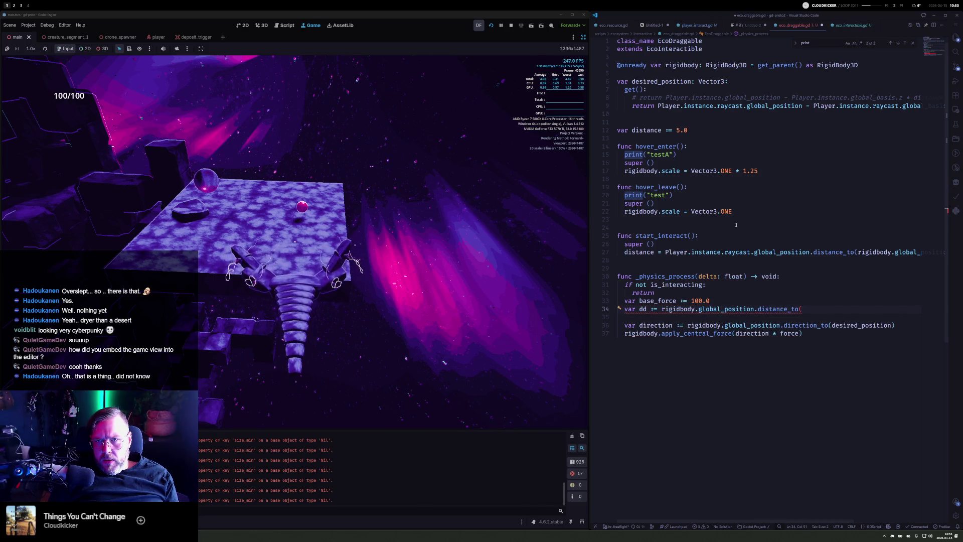
{"action": "type", "text": "des"}
{"action": "key", "text": "Return"}
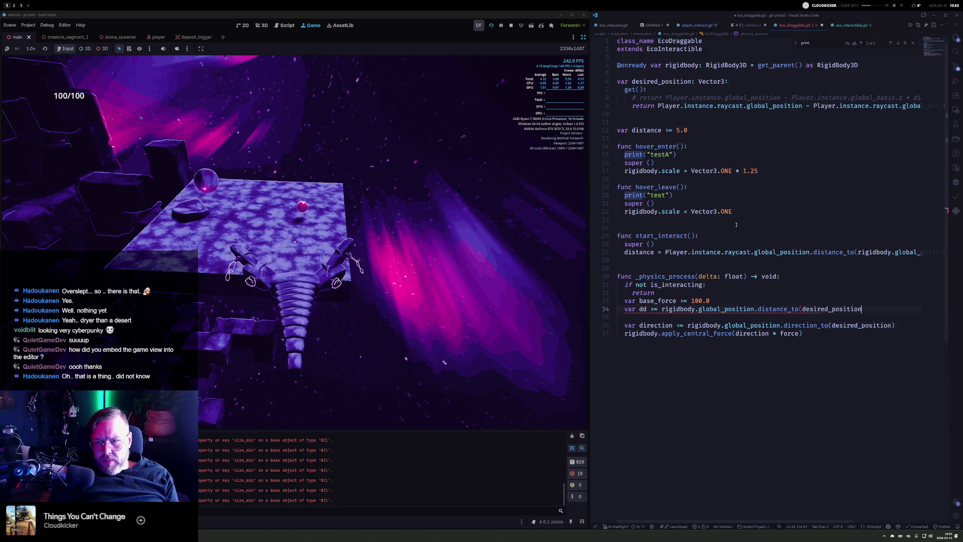
Step: Declare force as base_force if dd > 2.0, else lerpf(1.0, 0, dd/2.0)
{"action": "key", "text": "Return"}
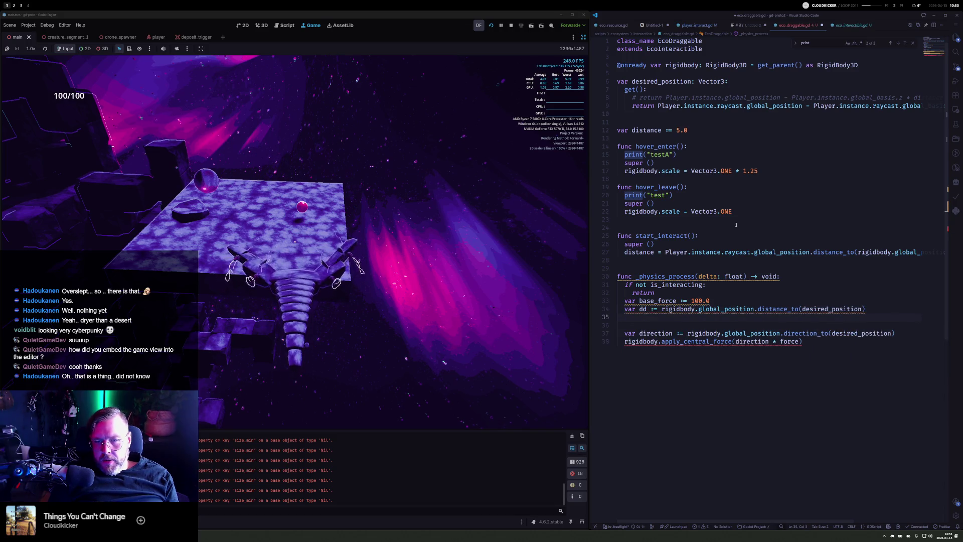
{"action": "key", "text": "Return"}
{"action": "type", "text": "var force :="}
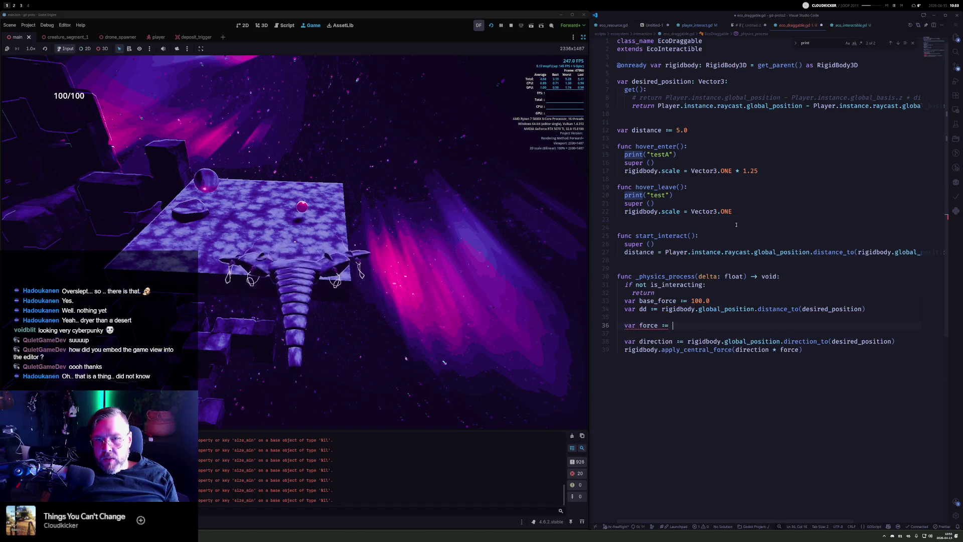
{"action": "type", "text": " base_force"}
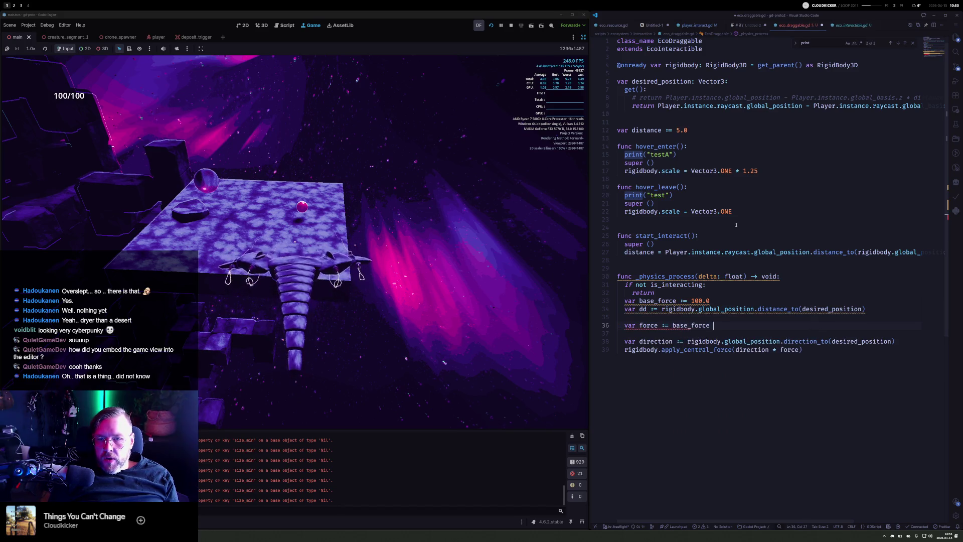
{"action": "type", "text": " if dd > 2"}
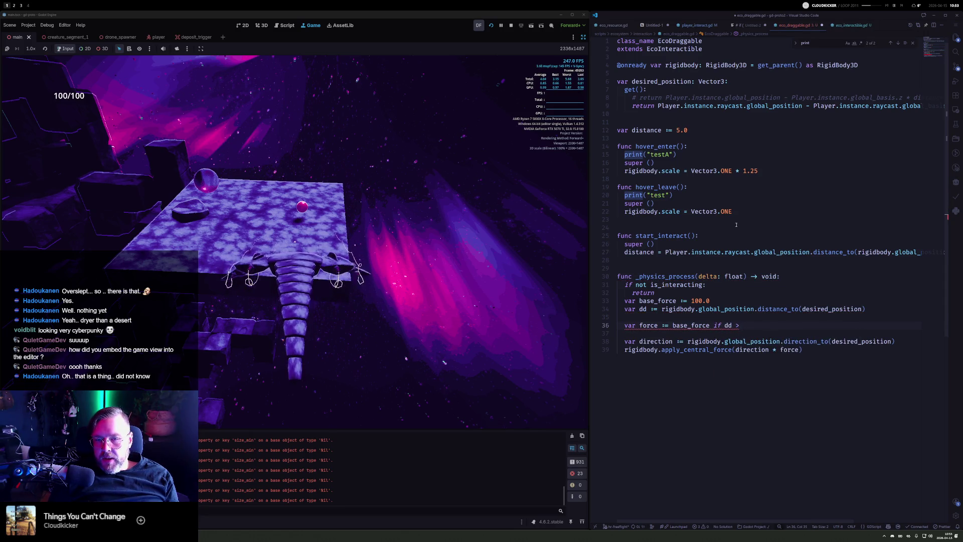
{"action": "type", "text": ".0"}
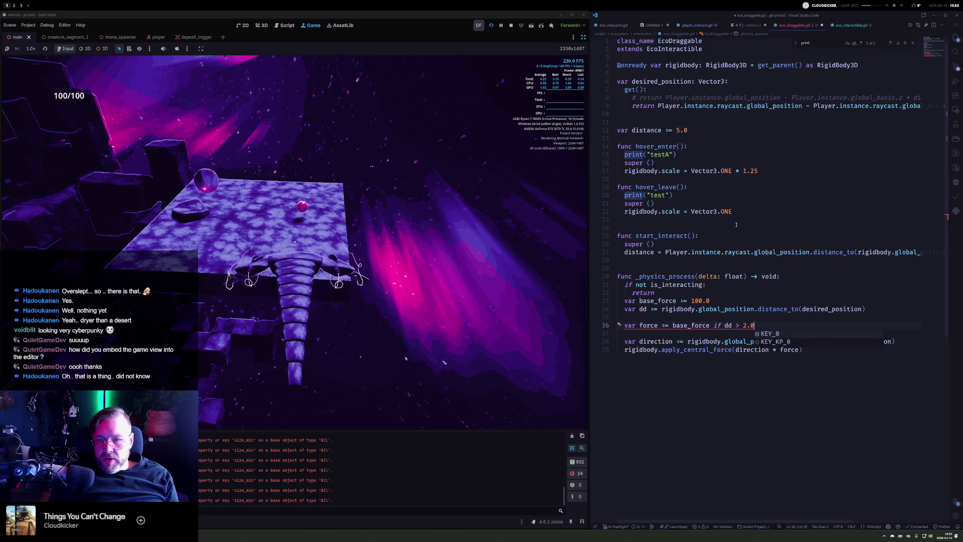
{"action": "type", "text": " else"}
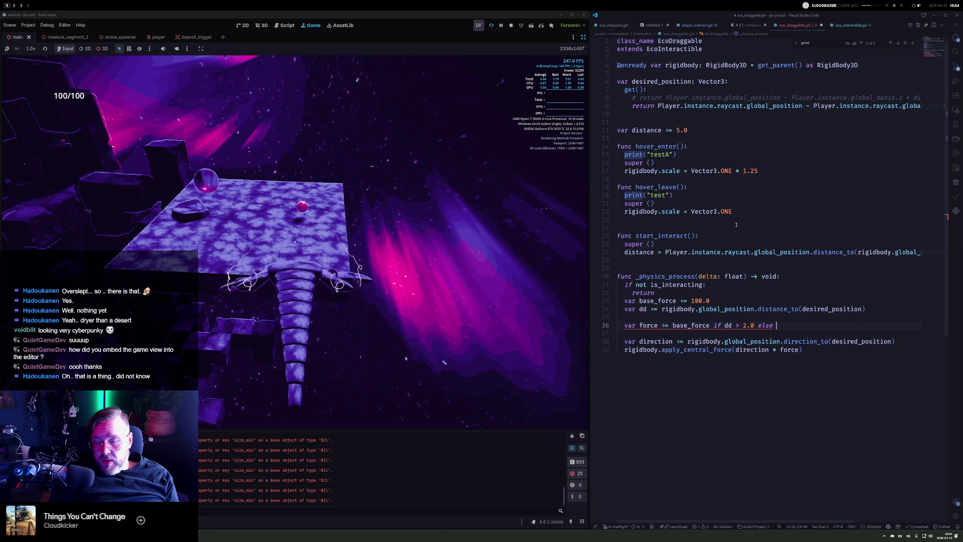
{"action": "type", "text": "lerpf(1.0"}
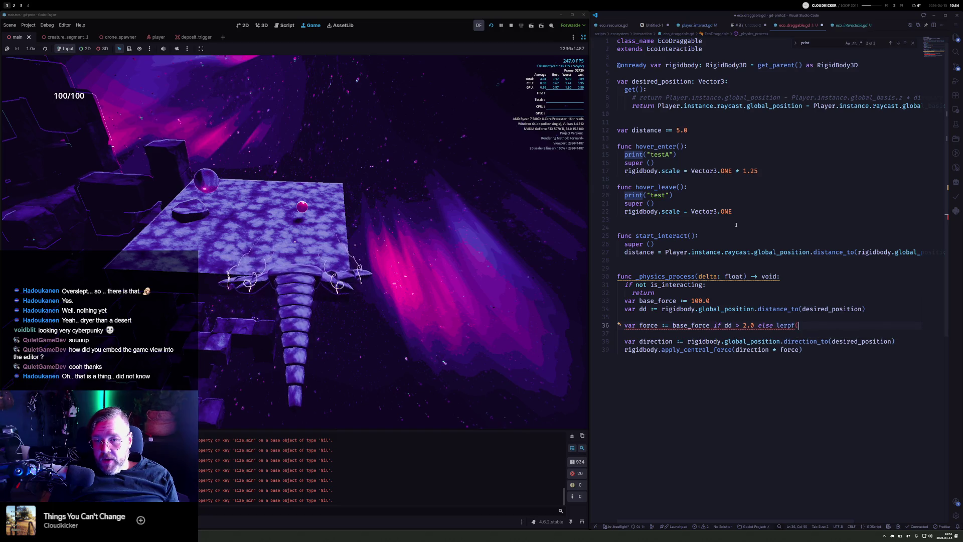
{"action": "type", "text": ", 0,"}
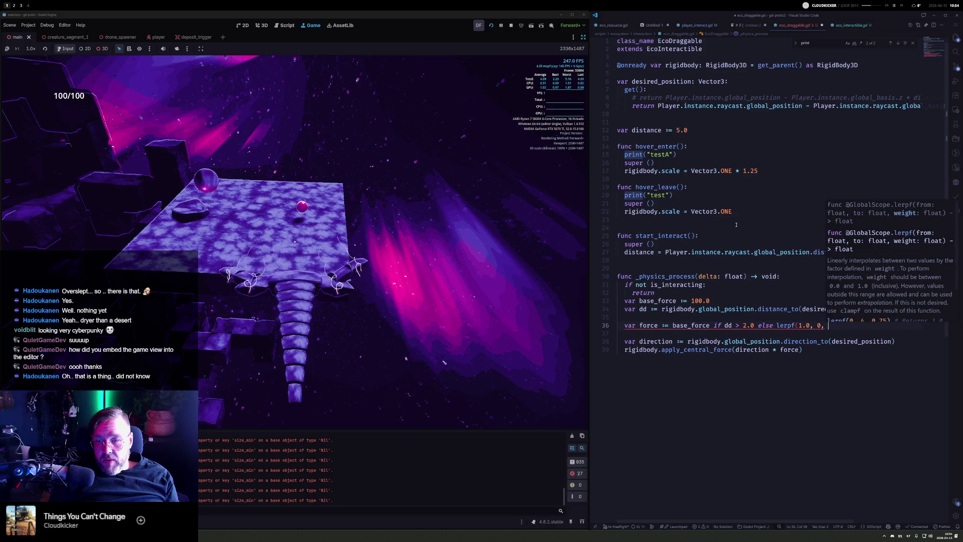
{"action": "key", "text": "Escape"}
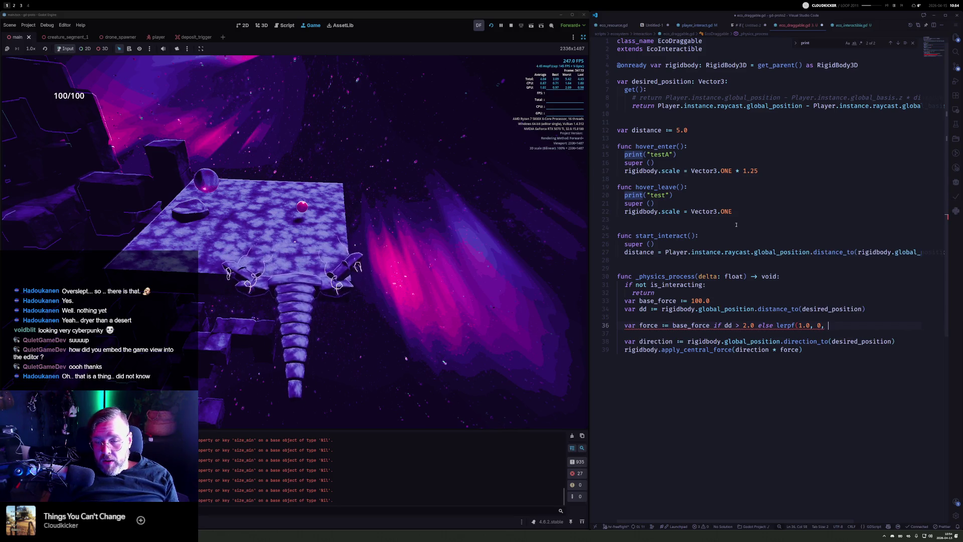
{"action": "type", "text": "dd/2.0"}
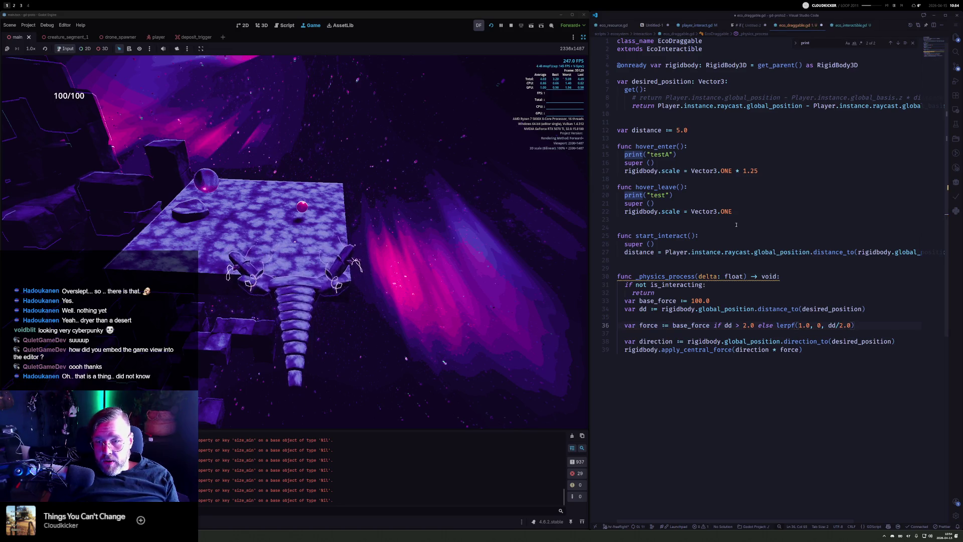
Step: Save, then raise the lerpf end value from 0 to 0.25 and save again
{"action": "key", "text": "ctrl+s"}
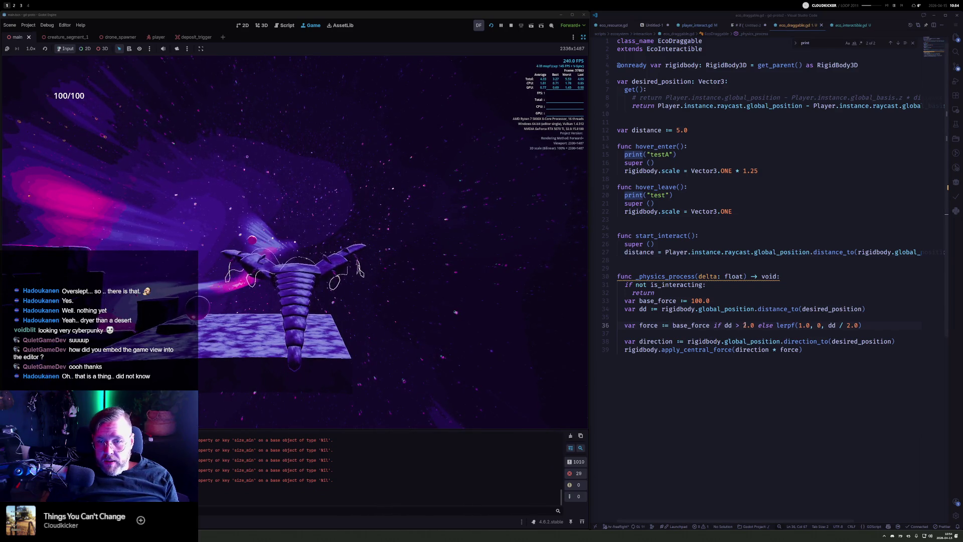
{"action": "key", "text": "Home"}
{"action": "key", "text": "ctrl+Right"}
{"action": "key", "text": "ctrl+Right"}
{"action": "key", "text": "ctrl+Right"}
{"action": "left_click", "coordinate": [787, 325]}
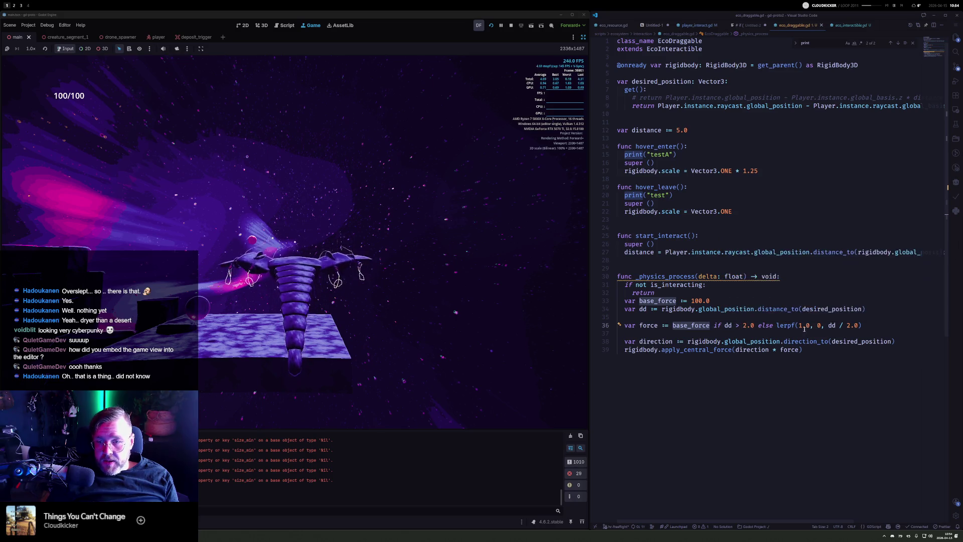
{"action": "mouse_move", "coordinate": [787, 325]}
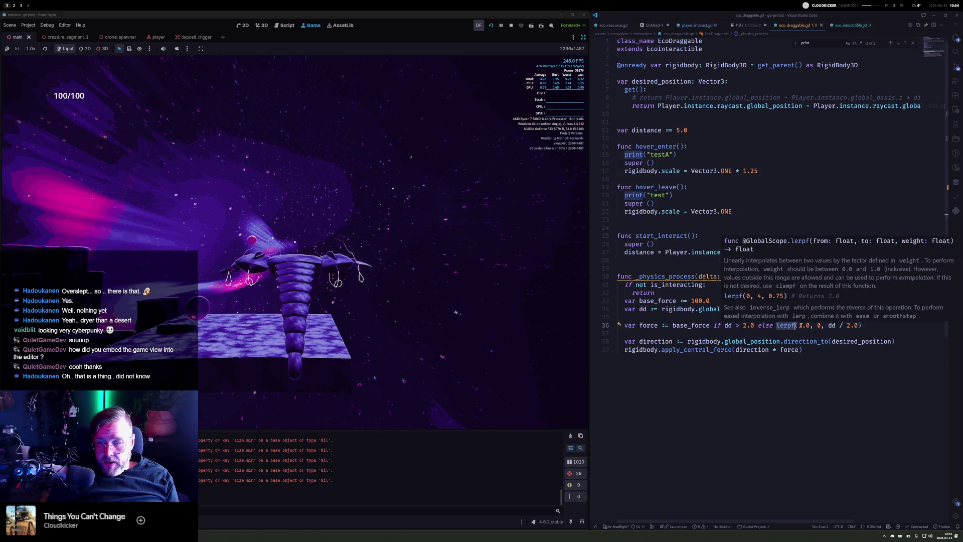
{"action": "left_click", "coordinate": [819, 325]}
{"action": "type", "text": ".0"}
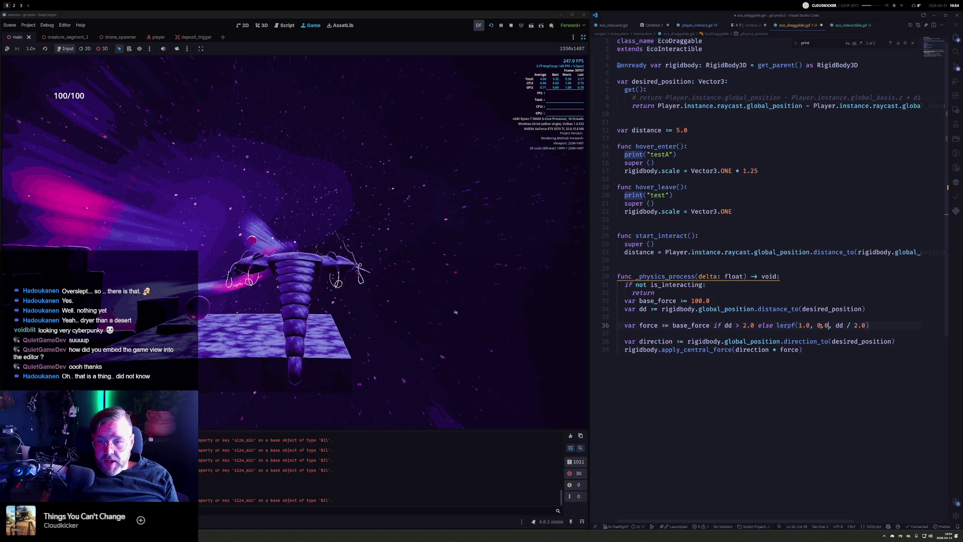
{"action": "key", "text": "BackSpace"}
{"action": "type", "text": "25"}
{"action": "key", "text": "ctrl+s"}
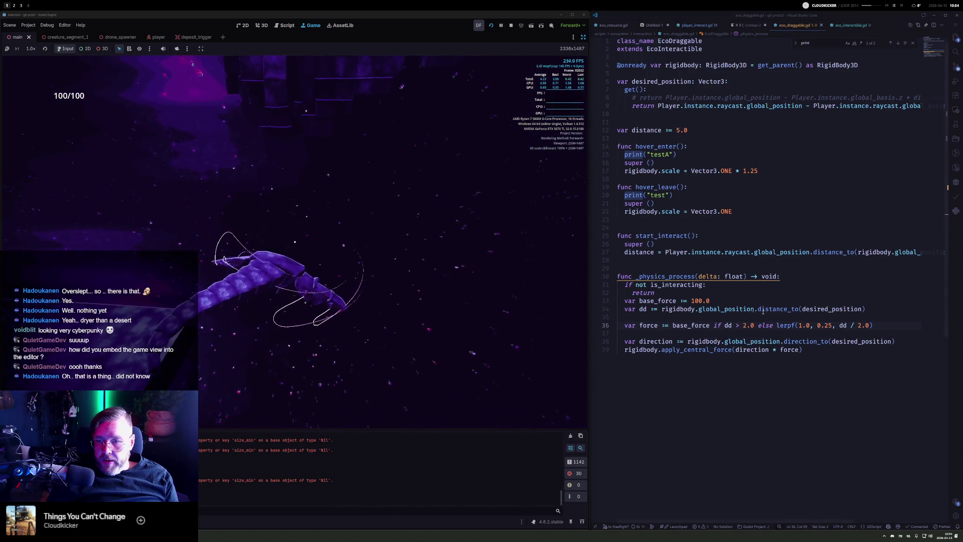
Step: Change the close-range force to 1.0 - lerpf(1.0, 0.25, dd / 2.0) and test dragging in the game
{"action": "left_click_drag", "start_coordinate": [848, 325], "coordinate": [866, 325]}
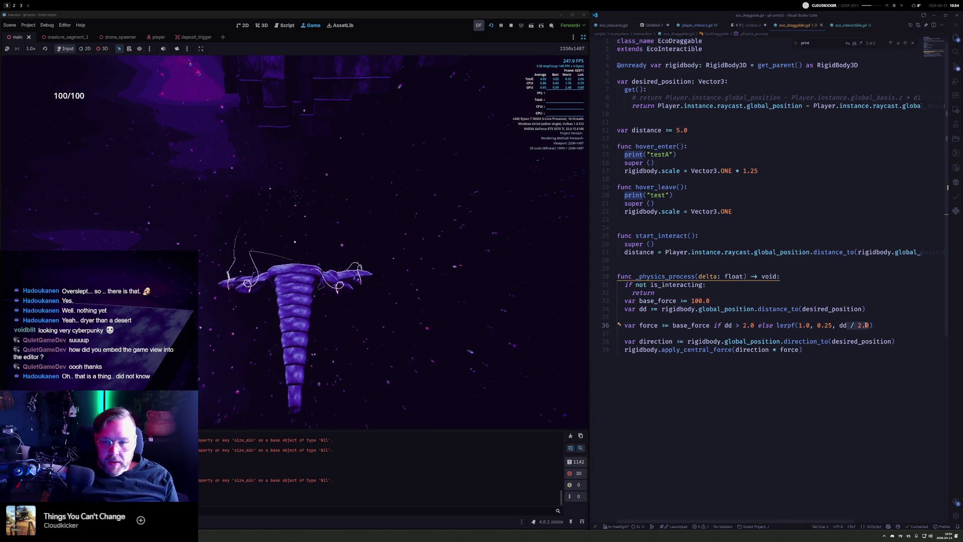
{"action": "key", "text": "ctrl+Left"}
{"action": "key", "text": "ctrl+Left"}
{"action": "key", "text": "ctrl+Left"}
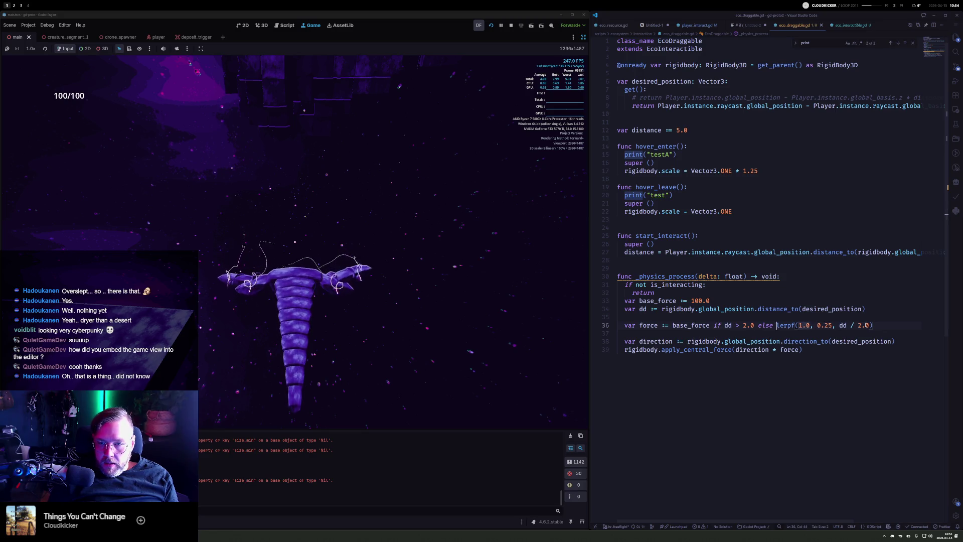
{"action": "type", "text": "1.0 -"}
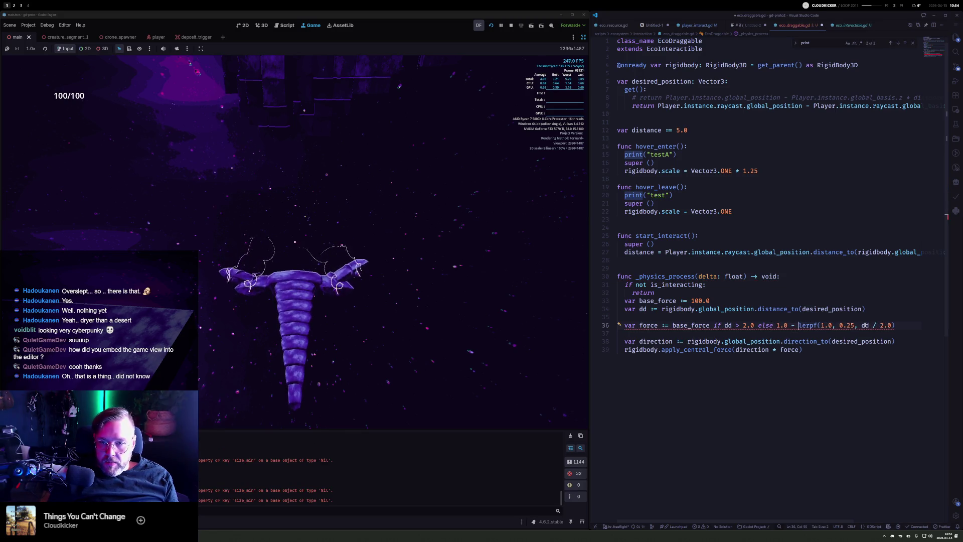
{"action": "left_click", "coordinate": [568, 266]}
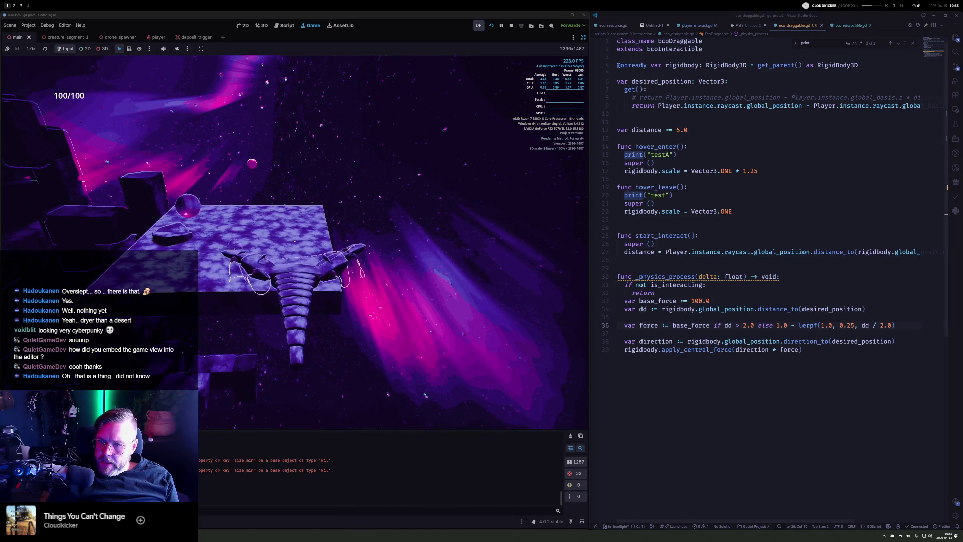
Step: Delete the '1.0 -' subtraction in front of the lerpf call on line 36
{"action": "left_click_drag", "start_coordinate": [777, 326], "coordinate": [795, 326]}
{"action": "key", "text": "BackSpace"}
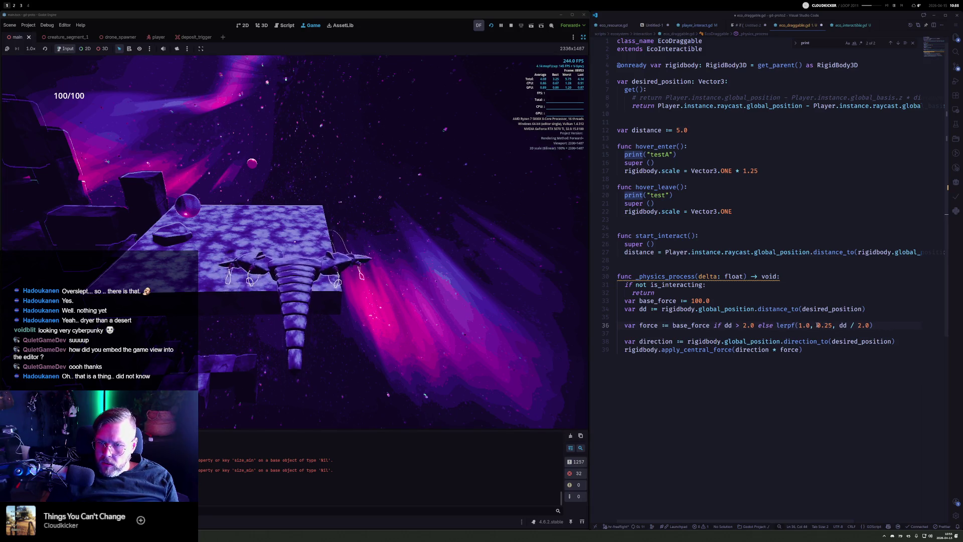
{"action": "mouse_move", "coordinate": [792, 325]}
{"action": "double_click", "coordinate": [825, 325]}
{"action": "left_click", "coordinate": [846, 325]}
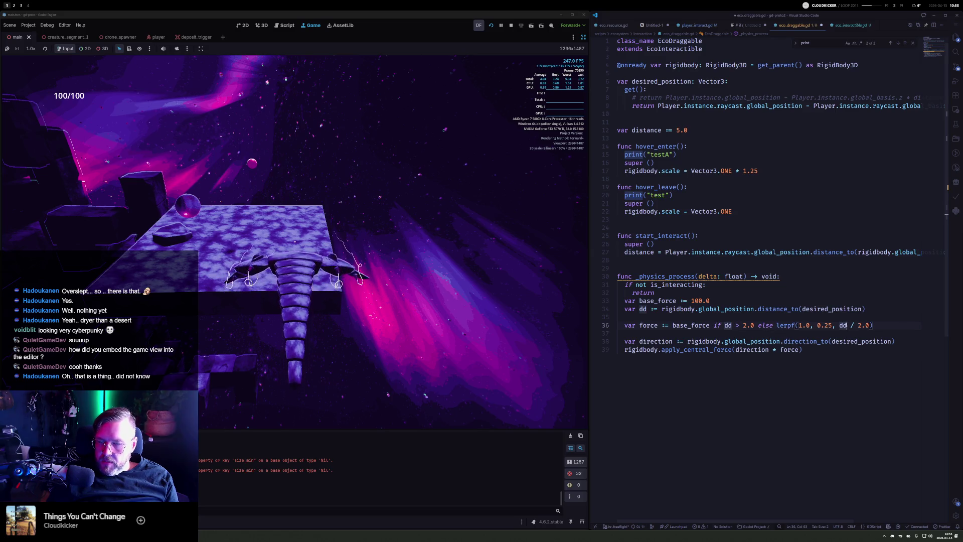
Step: Change the lerpf end value from 0.25 to 1.00 and save the script
{"action": "mouse_move", "coordinate": [843, 326]}
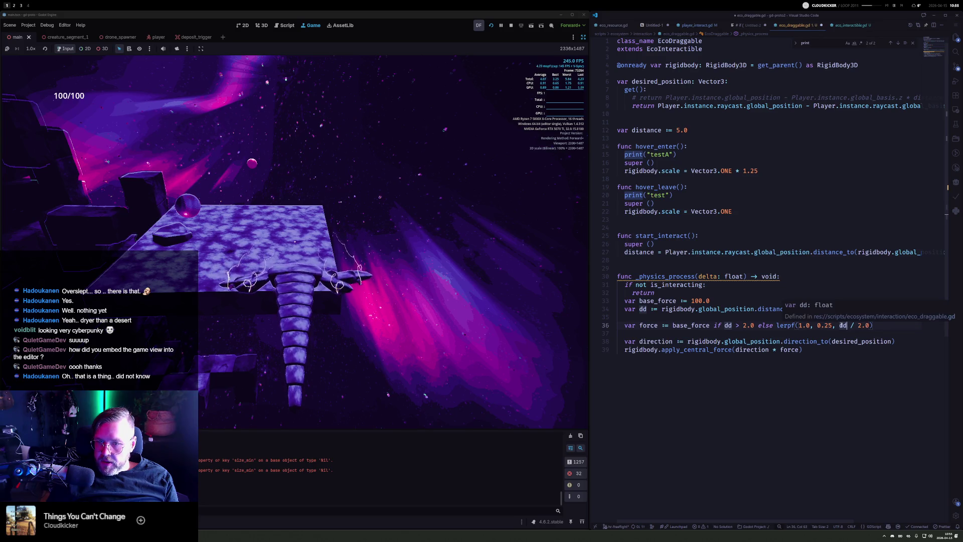
{"action": "left_click", "coordinate": [839, 325]}
{"action": "left_click_drag", "start_coordinate": [817, 325], "coordinate": [833, 325]}
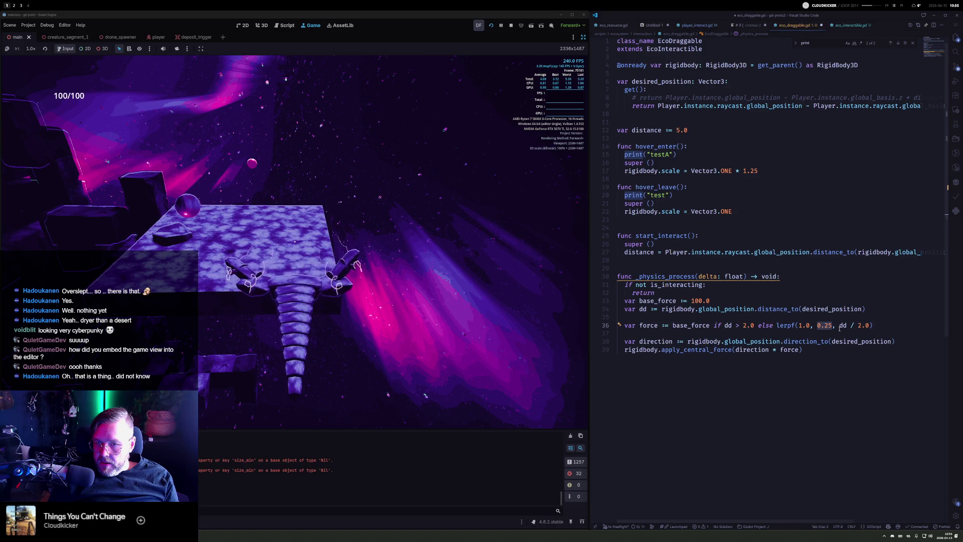
{"action": "type", "text": "1.0"}
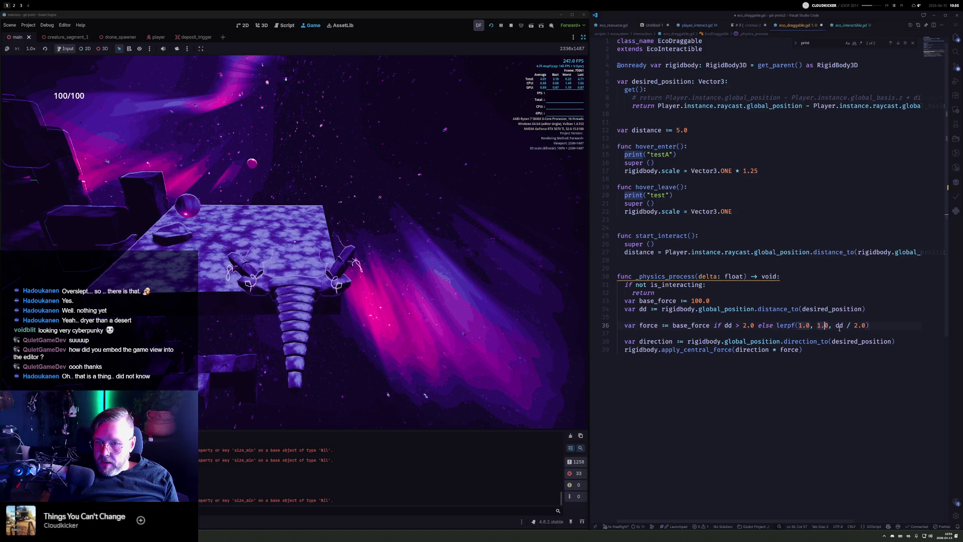
{"action": "type", "text": "0"}
{"action": "key", "text": "ctrl+s"}
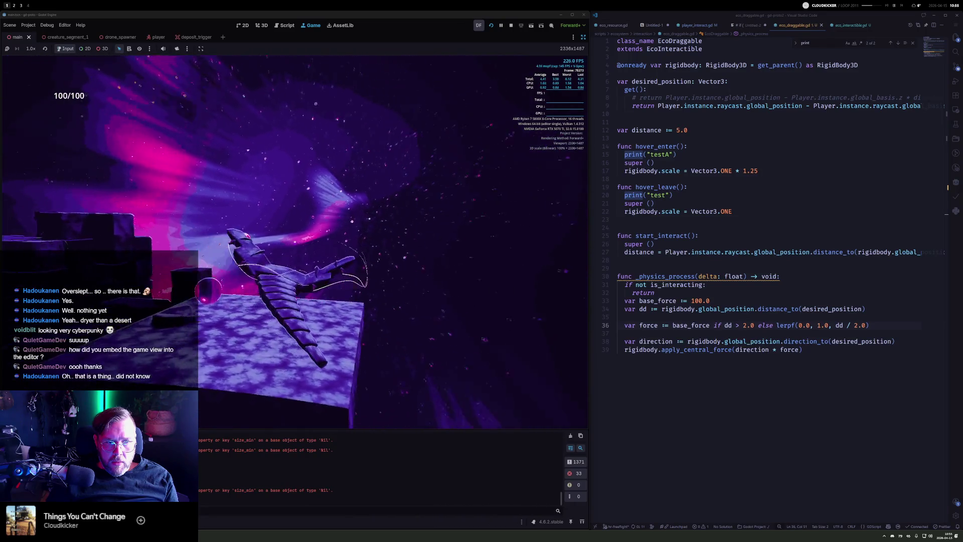
{"action": "left_click", "coordinate": [790, 325]}
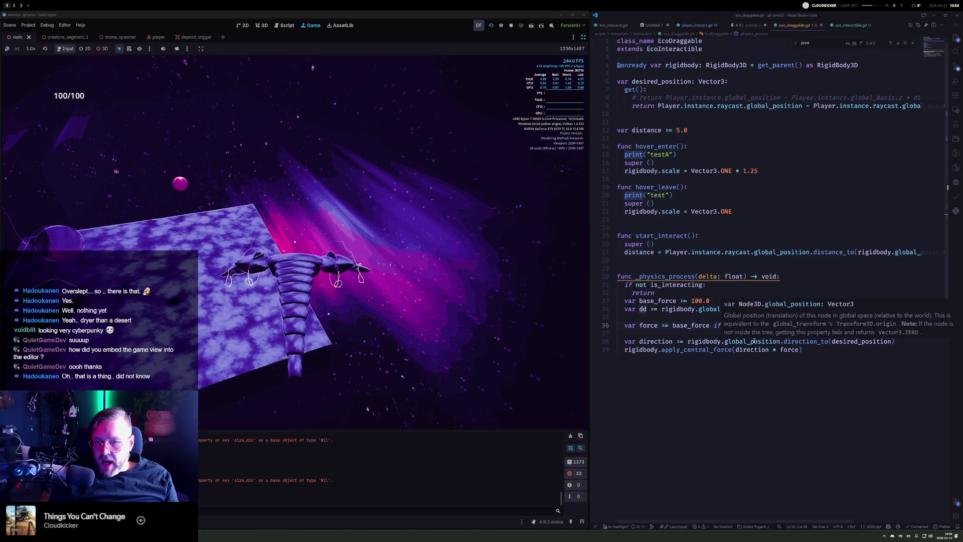
Step: On line 36, rename force to force_multiplier and replace base_force with 1.0
{"action": "key", "text": "Home"}
{"action": "key", "text": "Right"}
{"action": "key", "text": "ctrl+Delete"}
{"action": "type", "text": "forc"}
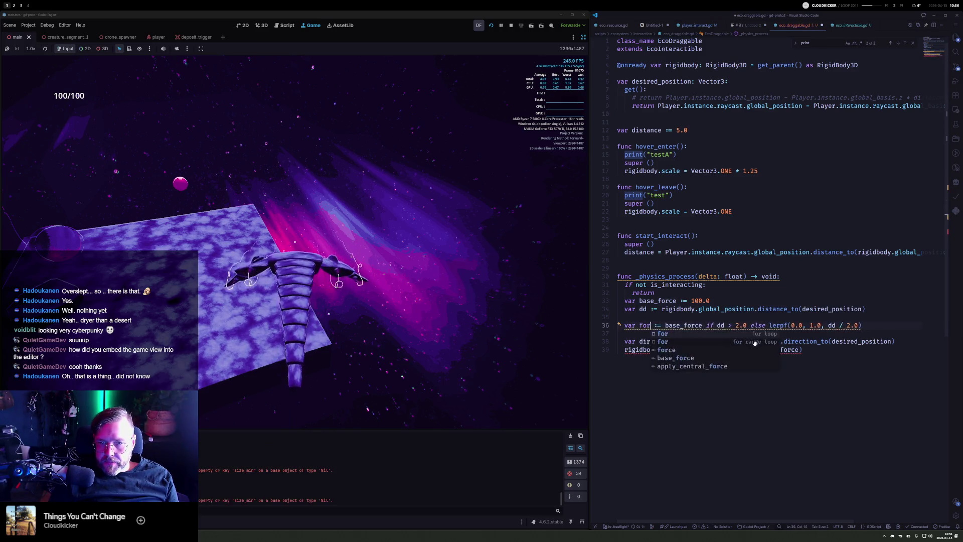
{"action": "type", "text": "e_multiplier"}
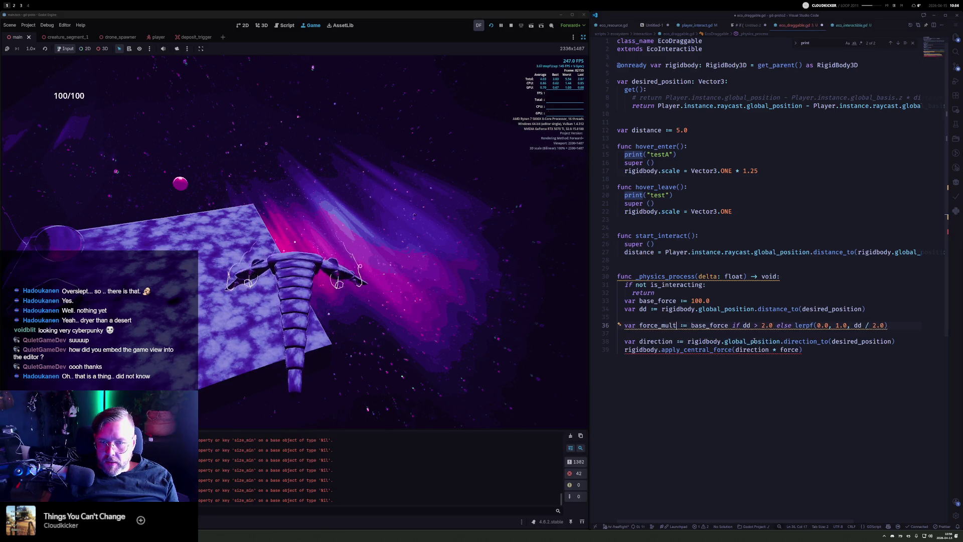
{"action": "key", "text": "ctrl+Left"}
{"action": "key", "text": "ctrl+Right"}
{"action": "key", "text": "ctrl+Right"}
{"action": "key", "text": "ctrl+Right"}
{"action": "key", "text": "ctrl+BackSpace"}
{"action": "type", "text": "1.0"}
Step: Make line 39 apply direction * base_force * force_multiplier as the central force
{"action": "key", "text": "ctrl+End"}
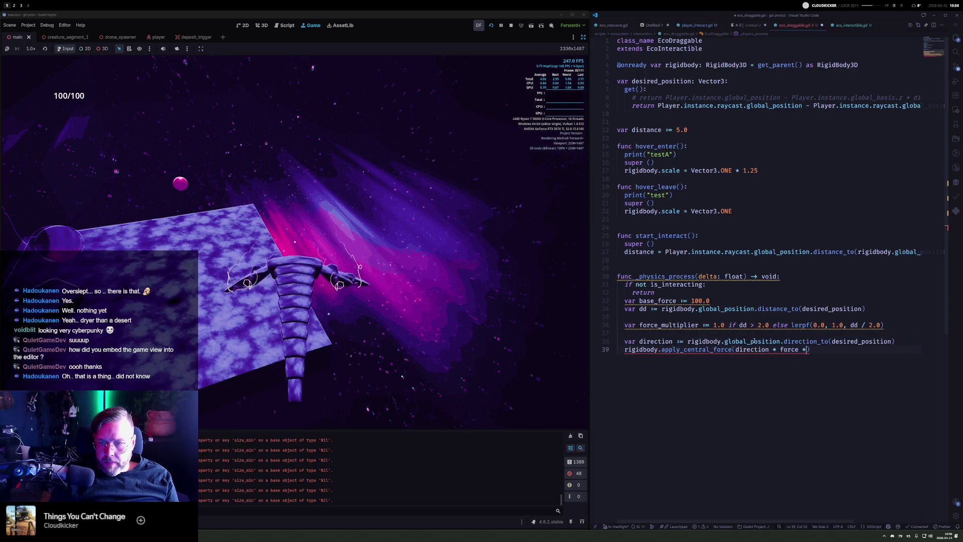
{"action": "type", "text": "force_multiplier"}
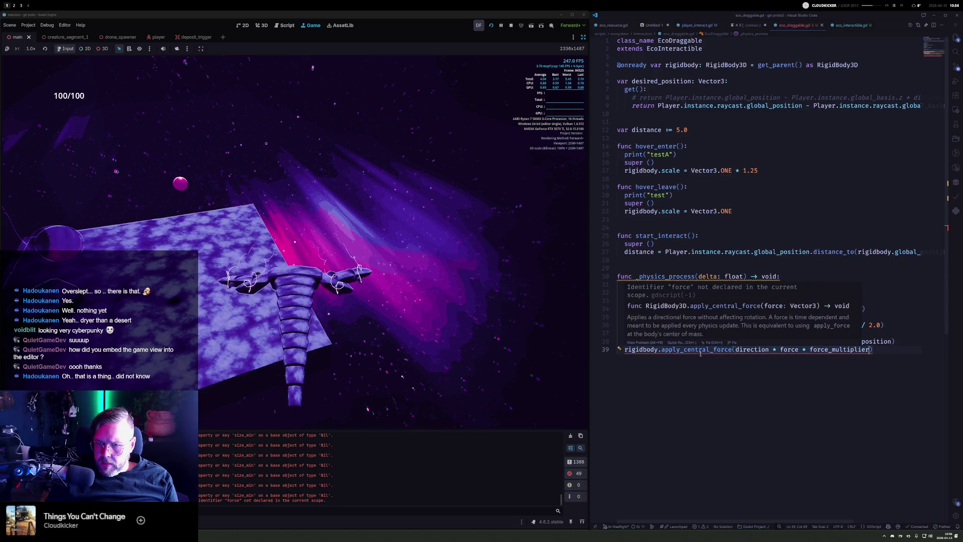
{"action": "left_click", "coordinate": [700, 353]}
{"action": "double_click", "coordinate": [656, 300]}
{"action": "key", "text": "ctrl+c"}
{"action": "double_click", "coordinate": [788, 349]}
{"action": "key", "text": "ctrl+v"}
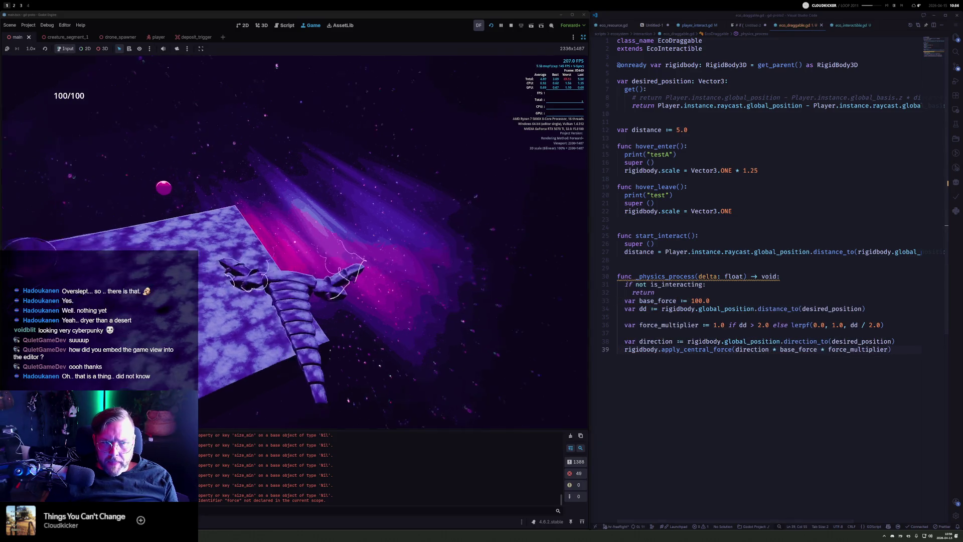
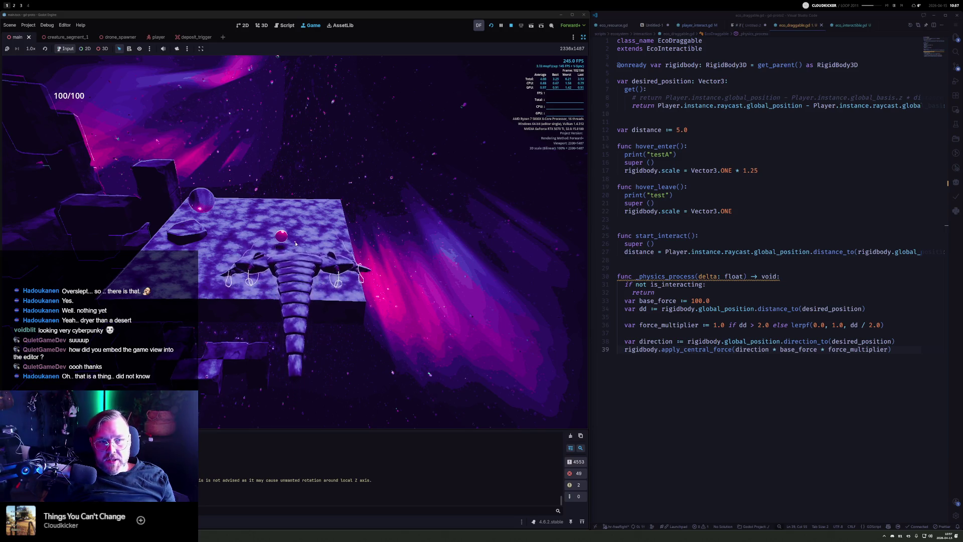
Step: Stop the game and paste a copy of Fill under Source, above Draggable, named SourcePoint
{"action": "key", "text": "F8"}
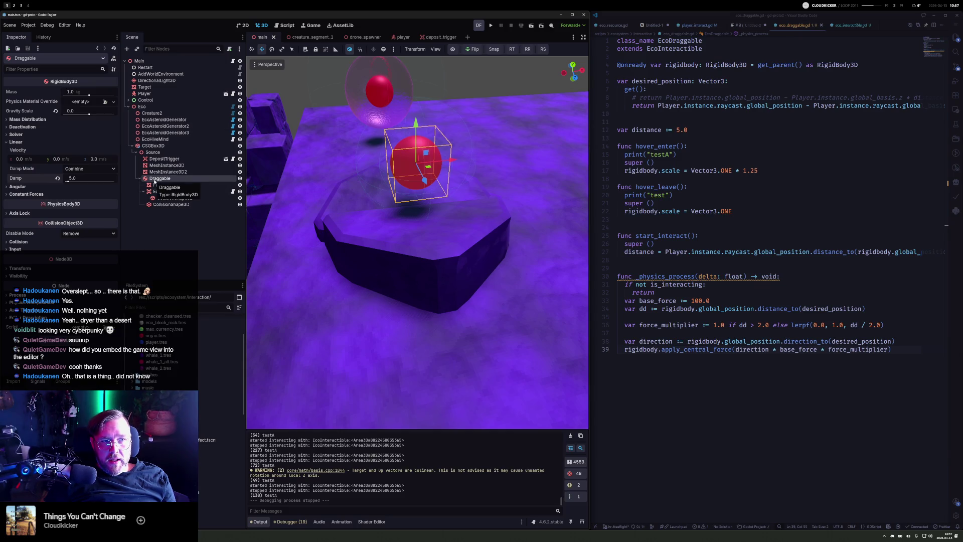
{"action": "right_click", "coordinate": [158, 152]}
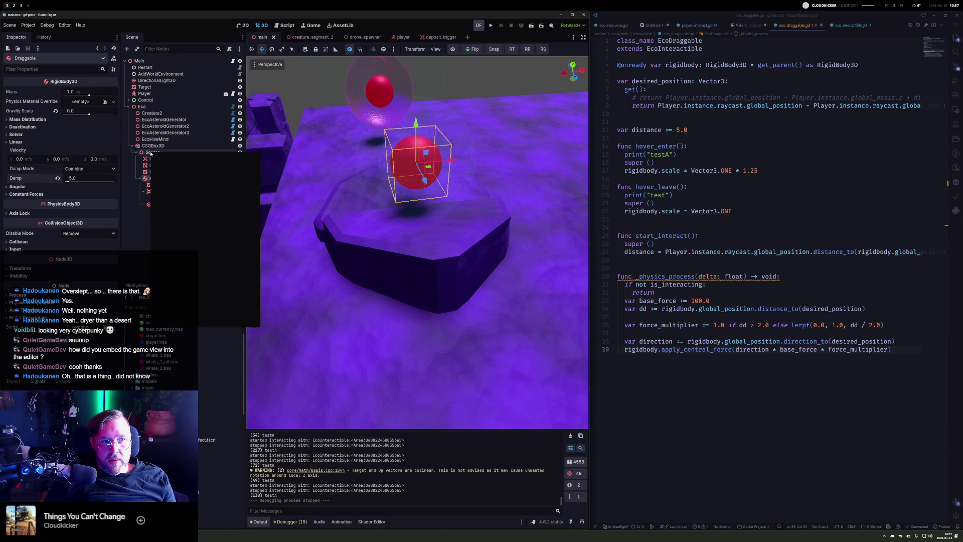
{"action": "key", "text": "Escape"}
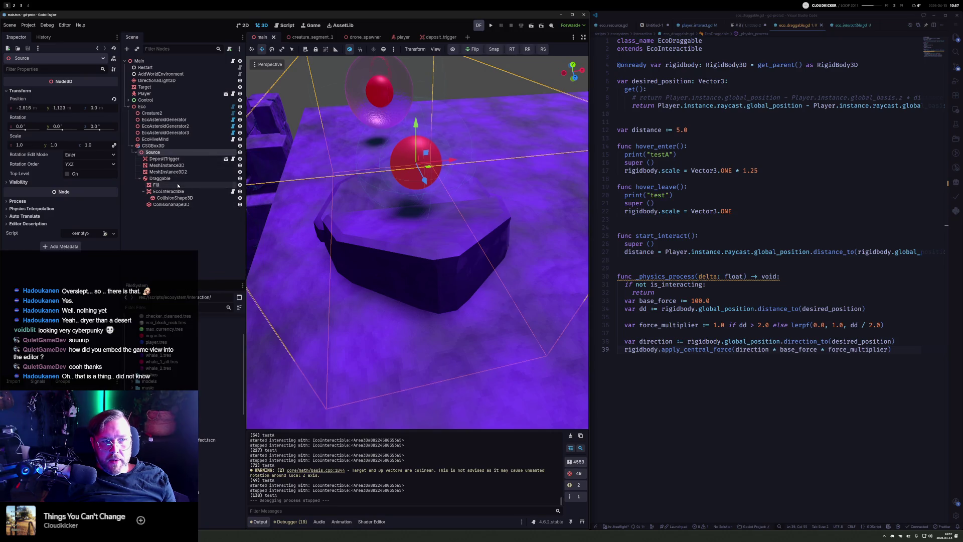
{"action": "left_click", "coordinate": [156, 185]}
{"action": "left_click", "coordinate": [162, 153]}
{"action": "key", "text": "ctrl+v"}
{"action": "left_click_drag", "start_coordinate": [166, 211], "coordinate": [167, 180]}
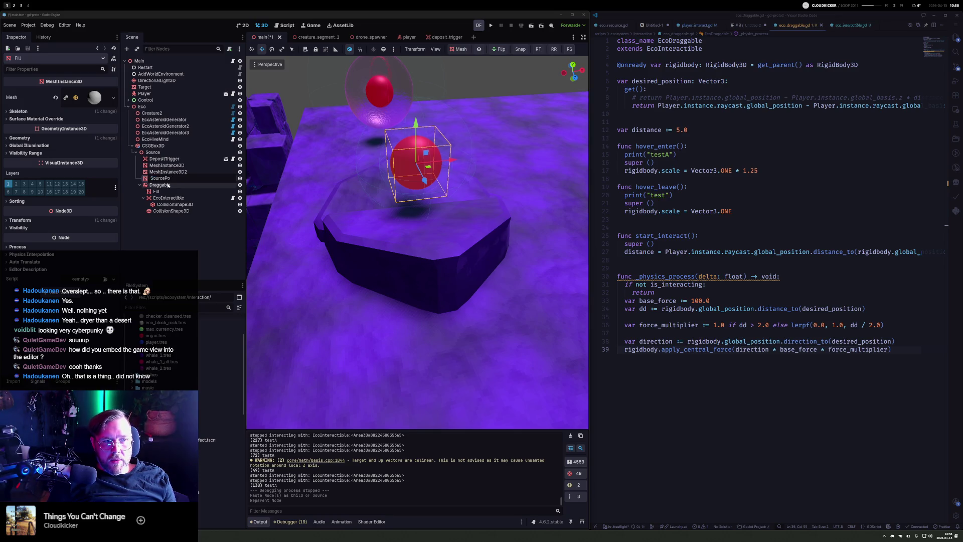
{"action": "key", "text": "Return"}
Step: Lower SourcePoint onto the pedestal and raise the Draggable sphere above it
{"action": "mouse_move", "coordinate": [416, 125]}
{"action": "left_mouse_down"}
{"action": "mouse_move", "coordinate": [418, 171]}
{"action": "mouse_move", "coordinate": [422, 110]}
{"action": "left_mouse_up"}
{"action": "left_click", "coordinate": [168, 185]}
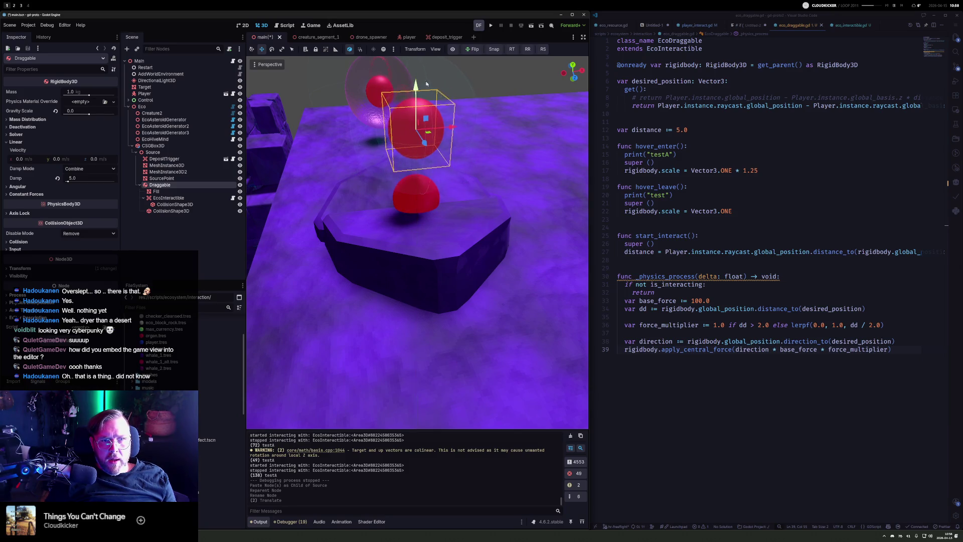
{"action": "mouse_move", "coordinate": [350, 147]}
{"action": "left_mouse_down"}
{"action": "mouse_move", "coordinate": [458, 143]}
{"action": "mouse_move", "coordinate": [428, 155]}
{"action": "left_mouse_up"}
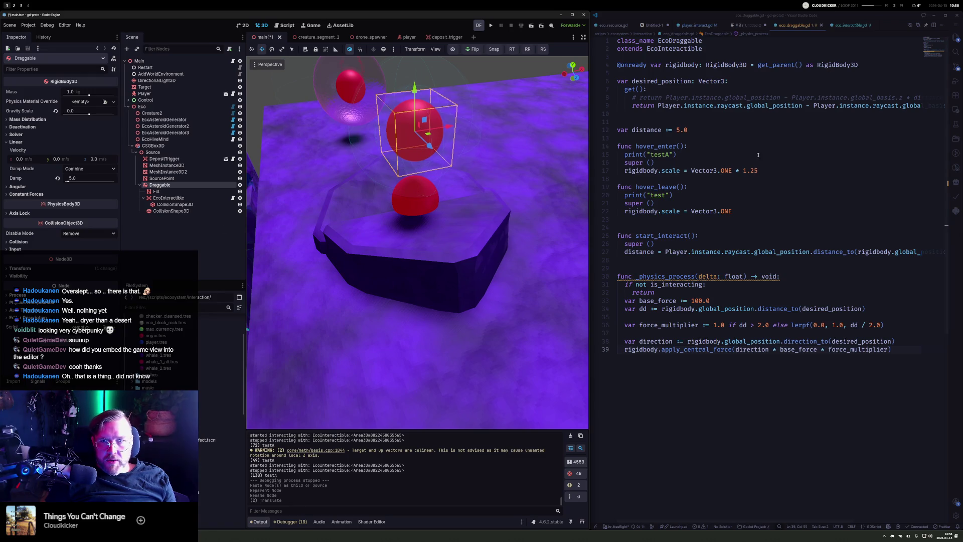
Step: Show the Explorer, collapsing the interaction, ecosystem and camera folders and expanding effects
{"action": "left_click", "coordinate": [956, 37]}
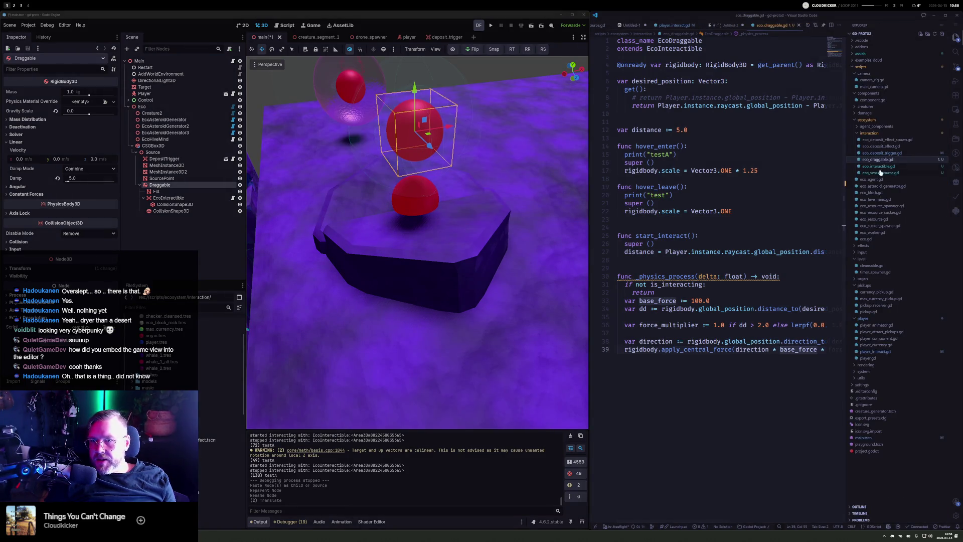
{"action": "left_click", "coordinate": [857, 133]}
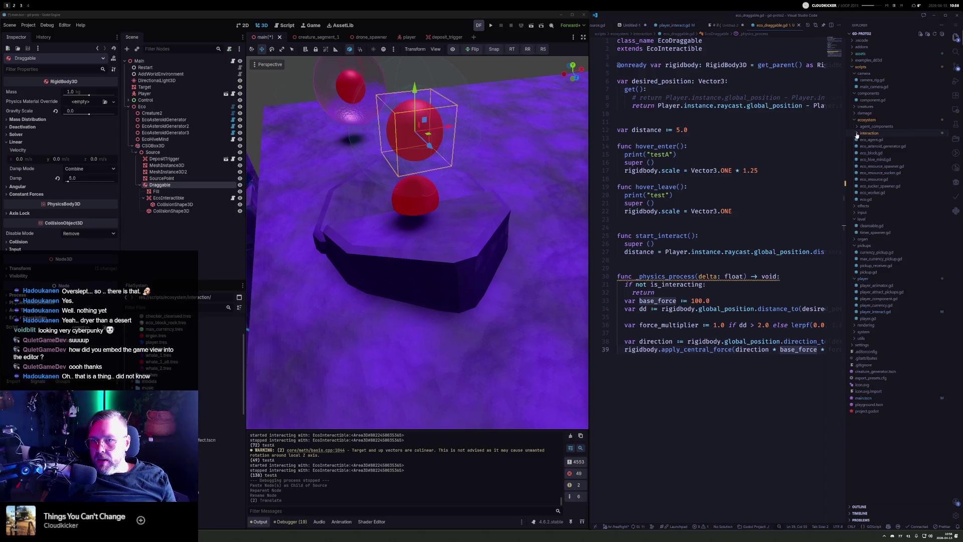
{"action": "left_click", "coordinate": [854, 121]}
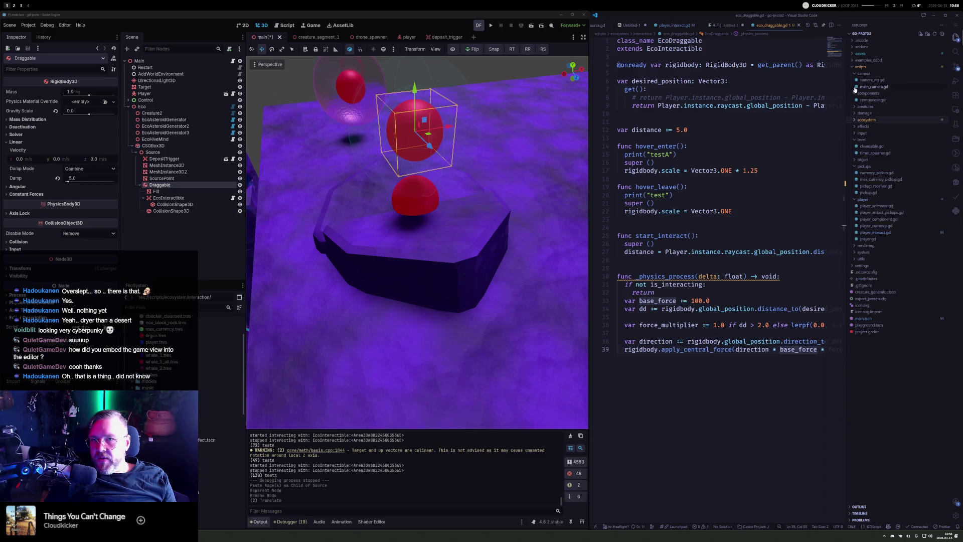
{"action": "left_click", "coordinate": [901, 74]}
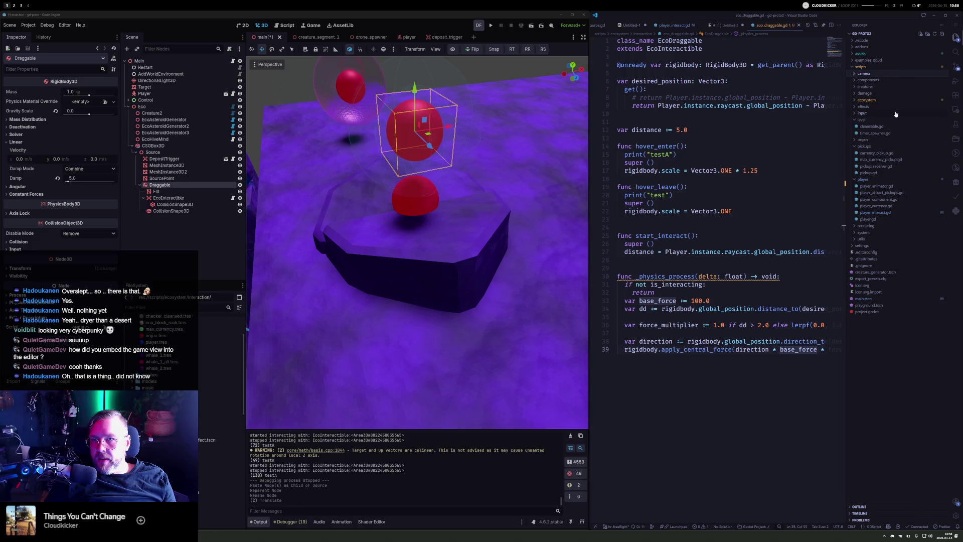
{"action": "left_click", "coordinate": [861, 107]}
Step: Abandon a new file in effects and create eco_vessel.gd in the ecosystem folder instead
{"action": "key", "text": "ctrl+alt+n"}
{"action": "type", "text": "onnected_tendri"}
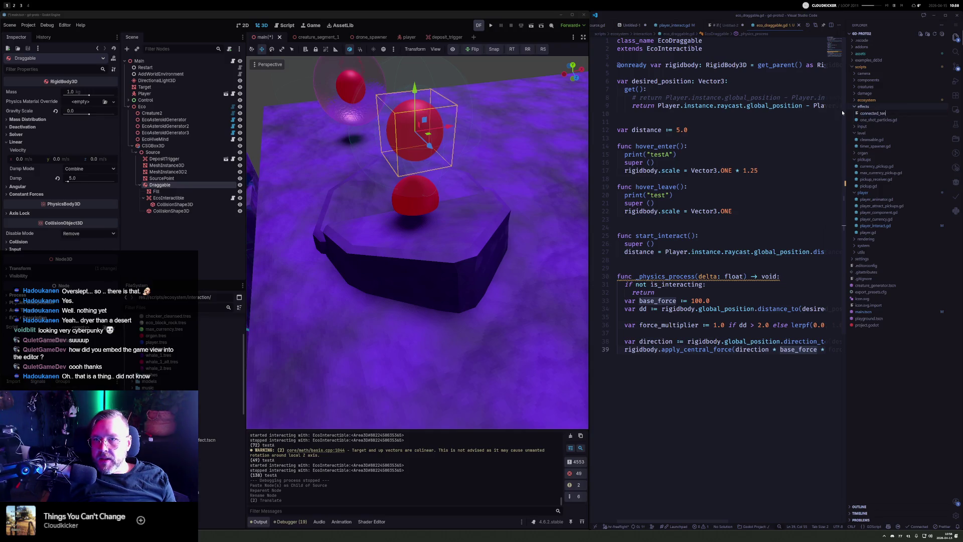
{"action": "type", "text": "l.gd"}
{"action": "key", "text": "Left"}
{"action": "key", "text": "Left"}
{"action": "key", "text": "Left"}
{"action": "key", "text": "shift+Home"}
{"action": "type", "text": "vd"}
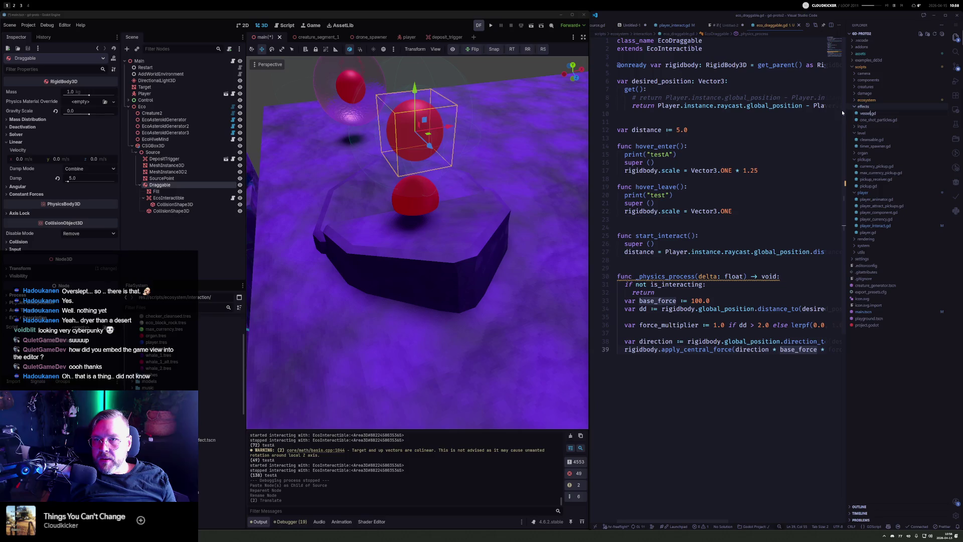
{"action": "key", "text": "Escape"}
{"action": "left_click", "coordinate": [862, 101]}
{"action": "key", "text": "a"}
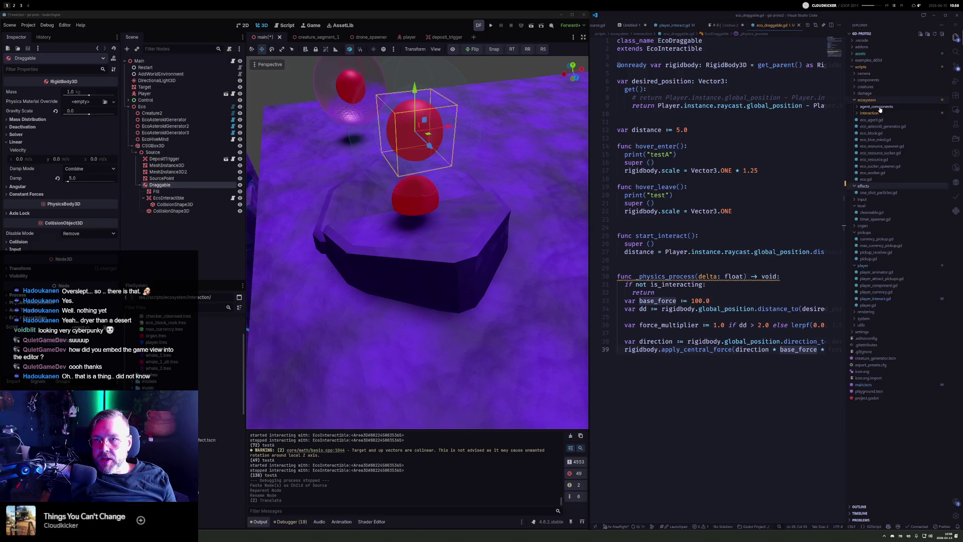
{"action": "key", "text": "Return"}
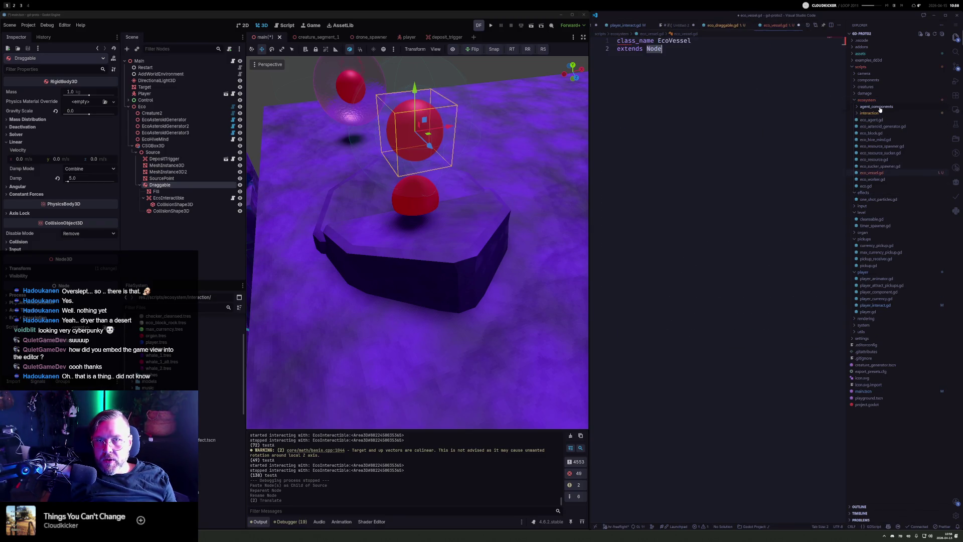
Step: Make the script extend Node3D and export 'from' and 'to' variables of type Node3D
{"action": "type", "text": "3D"}
{"action": "key", "text": "Escape"}
{"action": "key", "text": "Return"}
{"action": "key", "text": "Return"}
{"action": "type", "text": "func"}
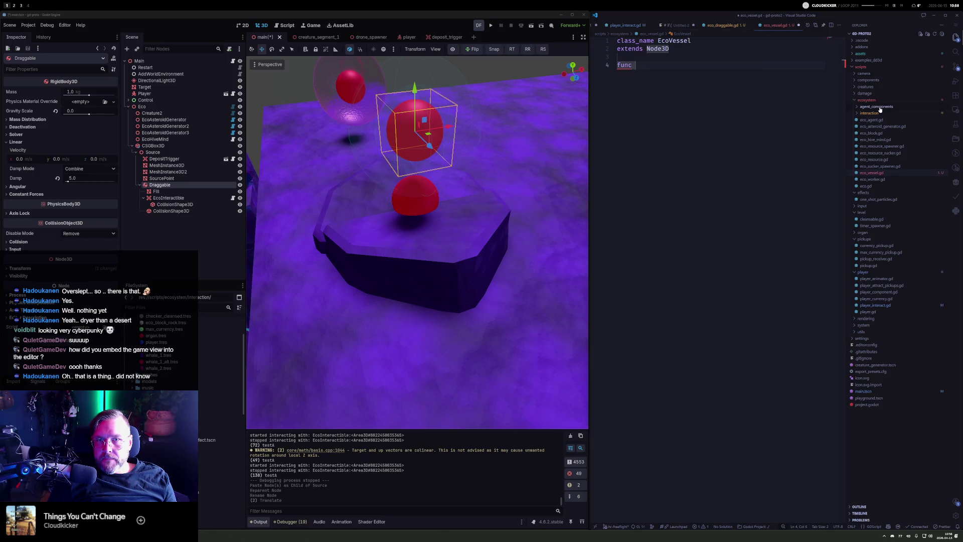
{"action": "key", "text": "BackSpace"}
{"action": "key", "text": "BackSpace"}
{"action": "key", "text": "BackSpace"}
{"action": "type", "text": "export var from:Node3D"}
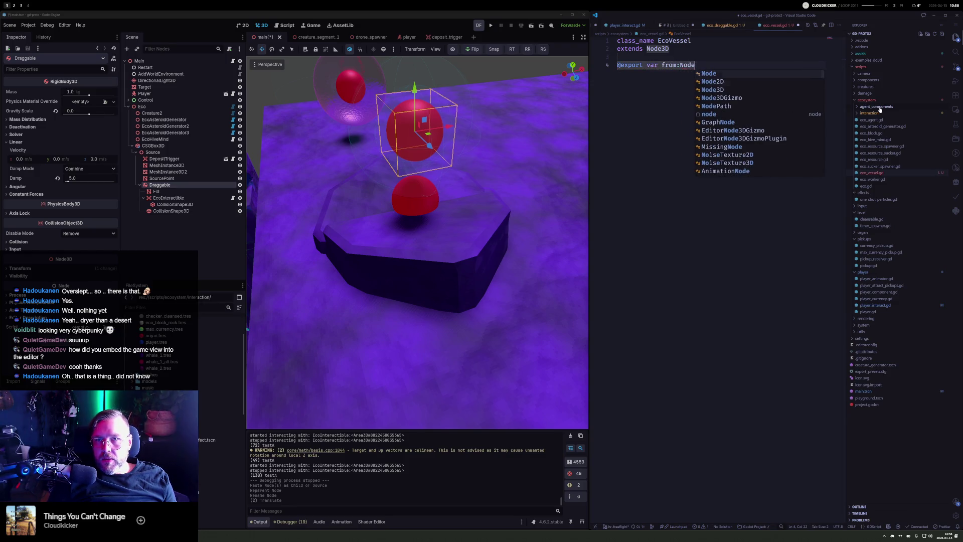
{"action": "key", "text": "shift+alt+Down"}
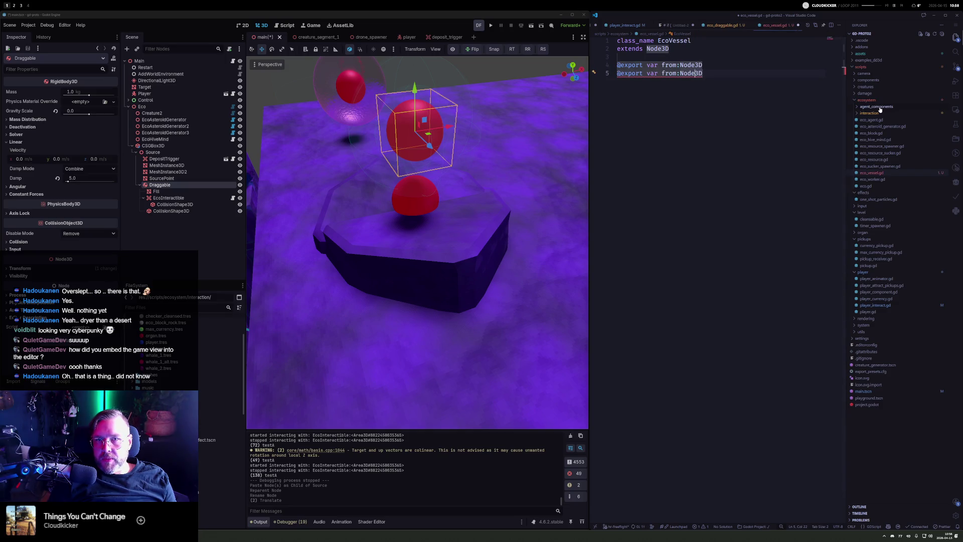
{"action": "key", "text": "ctrl+BackSpace"}
{"action": "type", "text": "to"}
{"action": "key", "text": "End"}
{"action": "key", "text": "Return"}
{"action": "key", "text": "Return"}
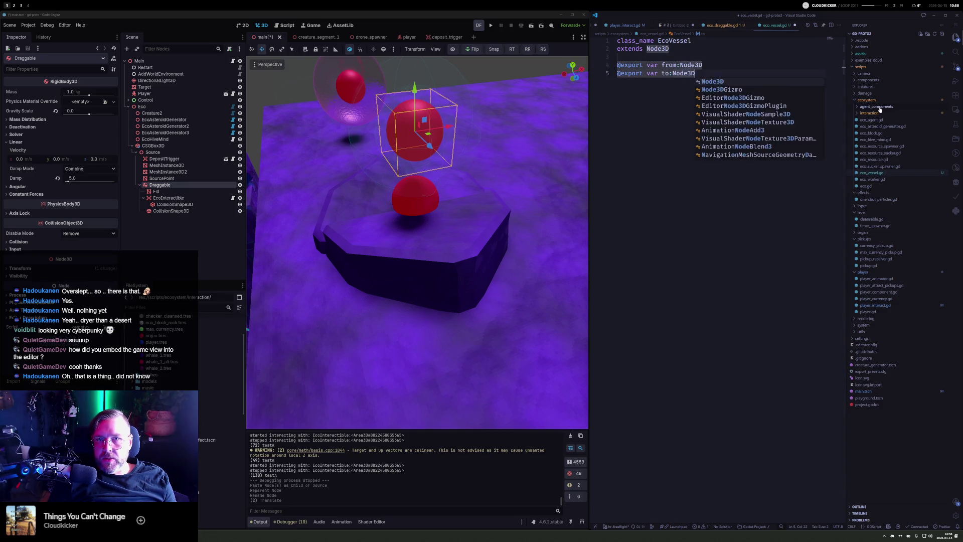
Step: Add _physics_process calling DebugDraw3D.draw_line from from.global_position to to.global_position in red
{"action": "type", "text": "unc _phy"}
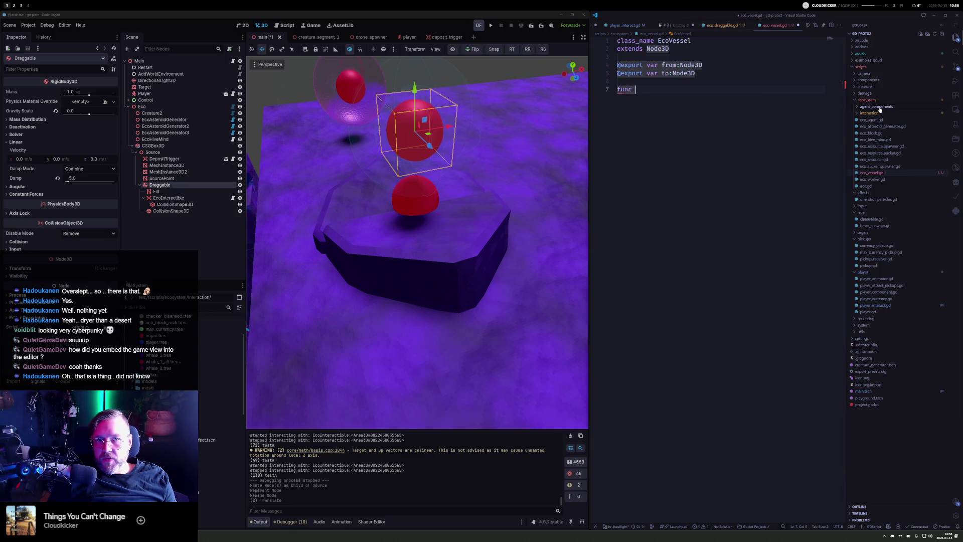
{"action": "key", "text": "Return"}
{"action": "type", "text": "DebugDraw3D.draw_line("}
{"action": "key", "text": "Return"}
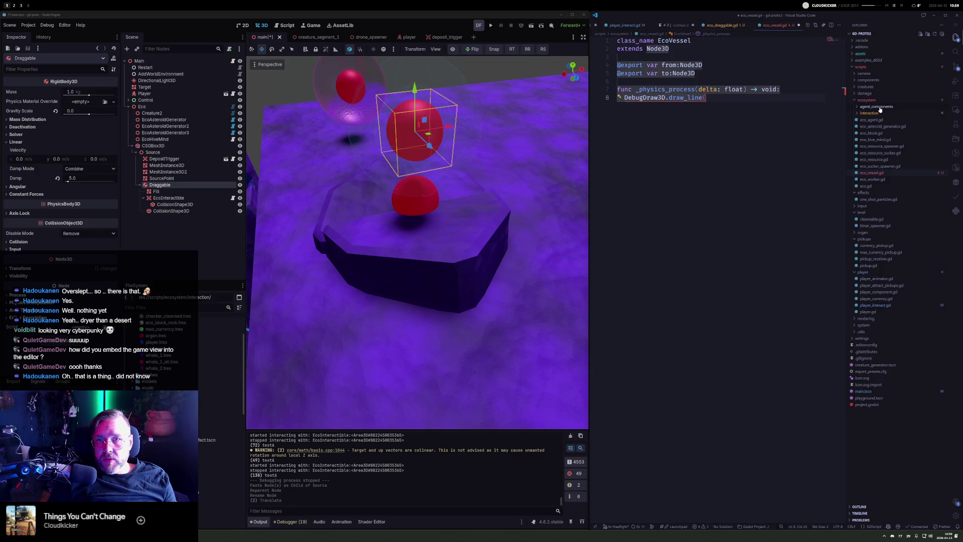
{"action": "type", "text": "from.global_position,"}
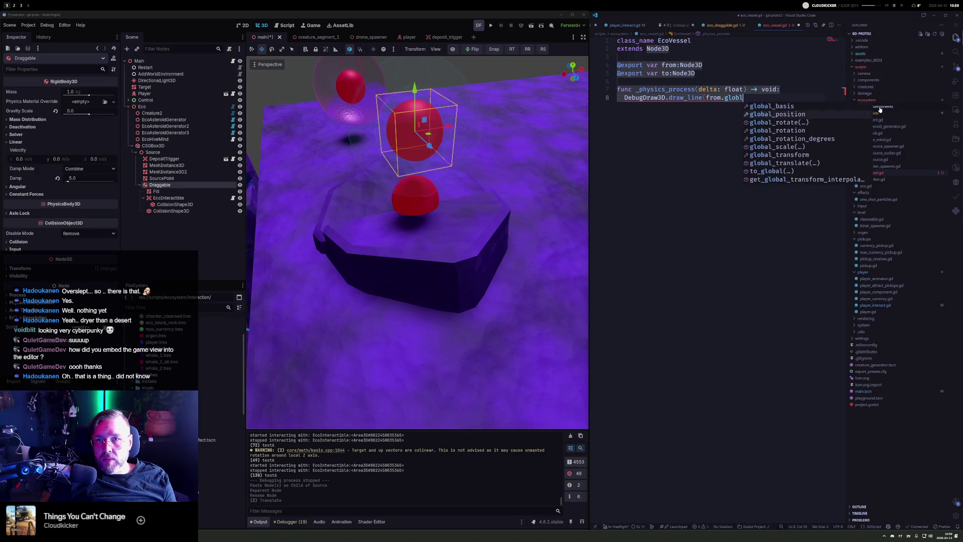
{"action": "type", "text": " to.global_position"}
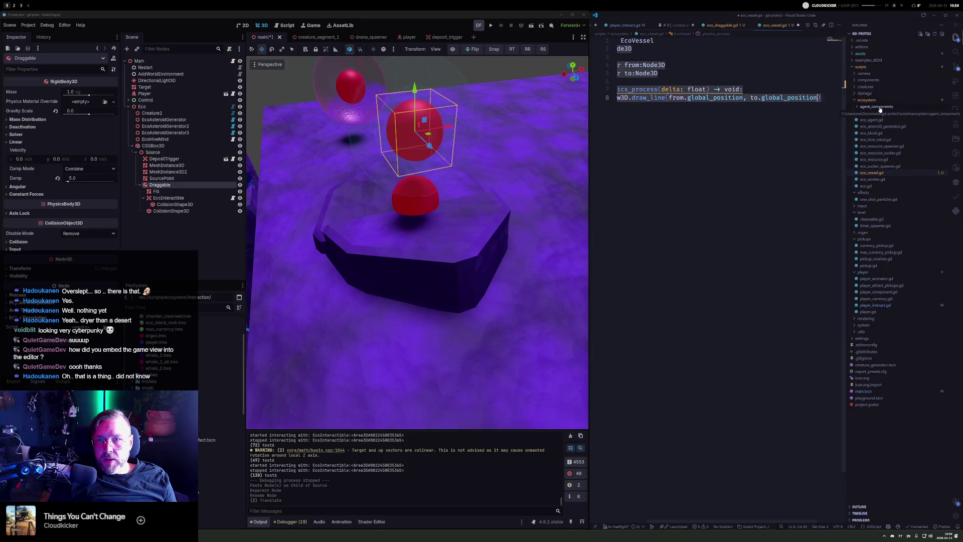
{"action": "type", "text": ", Color.re"}
{"action": "key", "text": "Escape"}
{"action": "key", "text": "Home"}
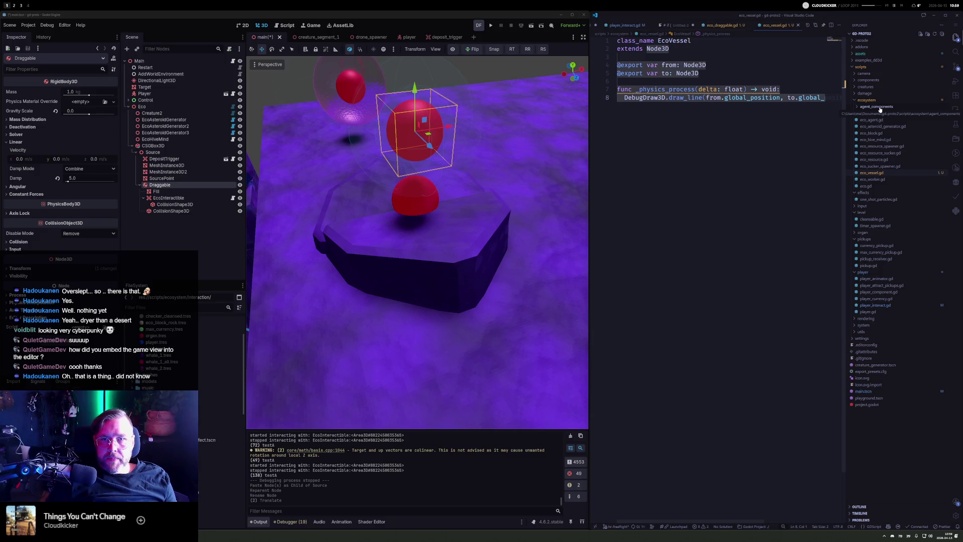
Step: Add an EcoVessel child at the top of Source, set To to Draggable, and run the game
{"action": "right_click", "coordinate": [160, 185]}
{"action": "right_click", "coordinate": [168, 153]}
{"action": "right_click", "coordinate": [168, 153]}
{"action": "left_click", "coordinate": [193, 159]}
{"action": "type", "text": "EcoVessel"}
{"action": "key", "text": "Return"}
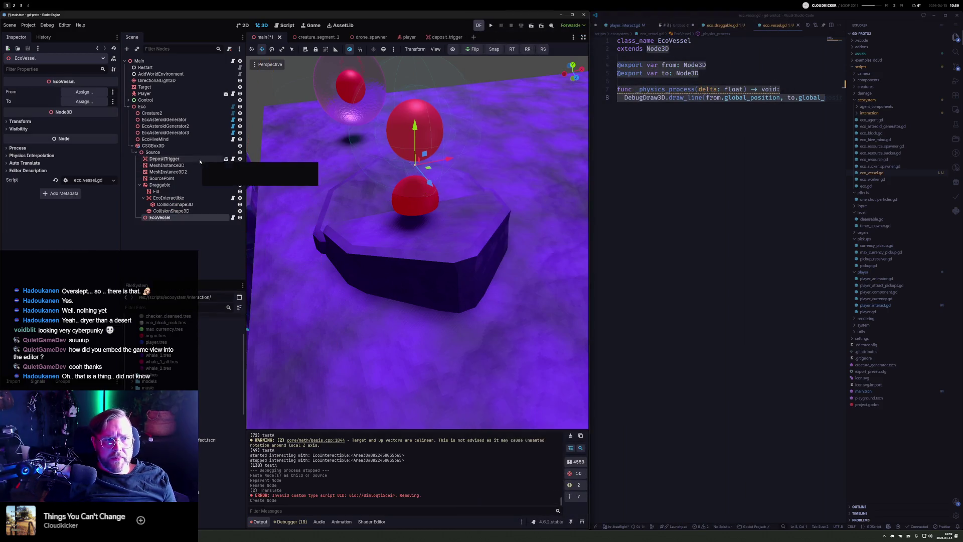
{"action": "mouse_move", "coordinate": [165, 217]}
{"action": "left_mouse_down"}
{"action": "mouse_move", "coordinate": [186, 156]}
{"action": "mouse_move", "coordinate": [100, 126]}
{"action": "mouse_move", "coordinate": [84, 92]}
{"action": "left_mouse_up"}
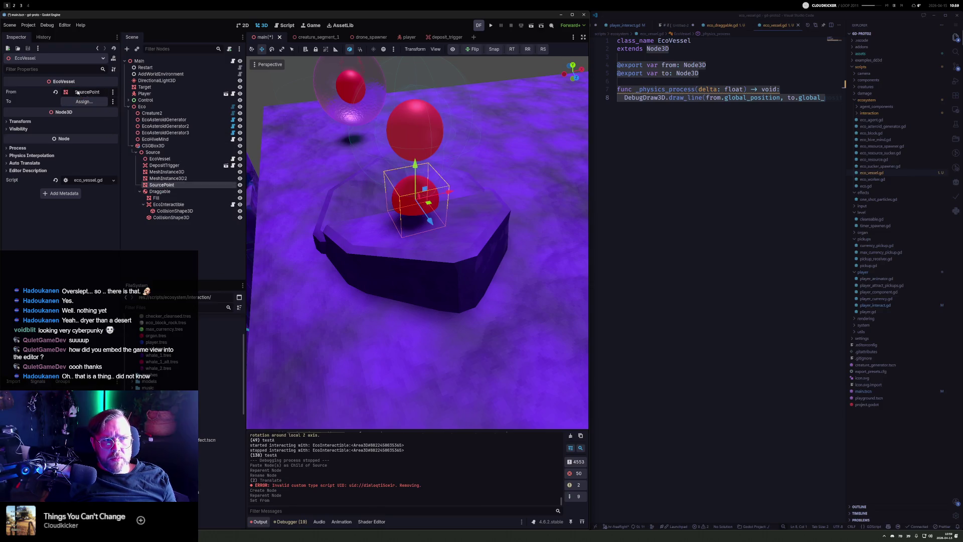
{"action": "left_click", "coordinate": [152, 193]}
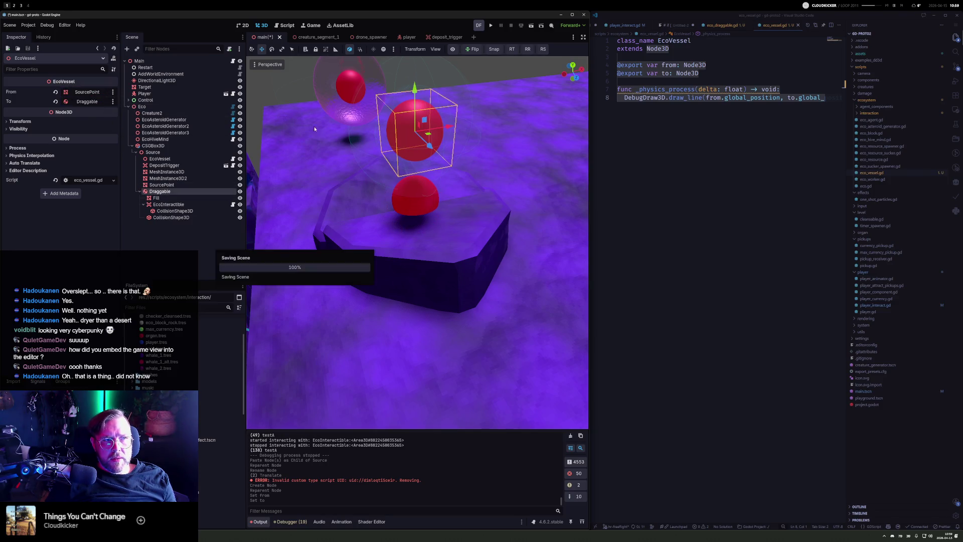
{"action": "key", "text": "F5"}
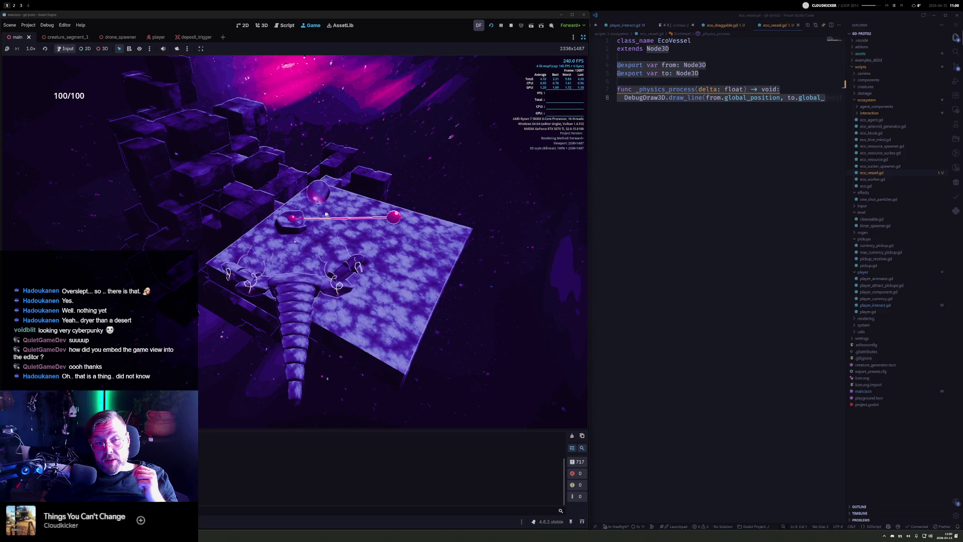
Step: Orbit around the red debug line, add a blank line above _physics_process, then stop the game
{"action": "left_click_drag", "start_coordinate": [392, 218], "coordinate": [298, 229]}
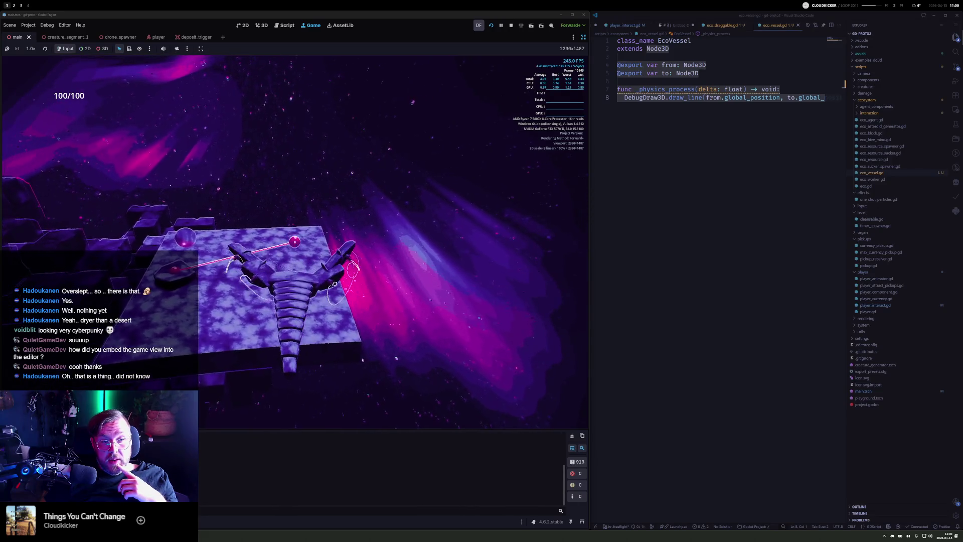
{"action": "left_click", "coordinate": [703, 89]}
{"action": "key", "text": "Home"}
{"action": "key", "text": "Return"}
{"action": "key", "text": "Return"}
{"action": "key", "text": "Up"}
{"action": "key", "text": "Up"}
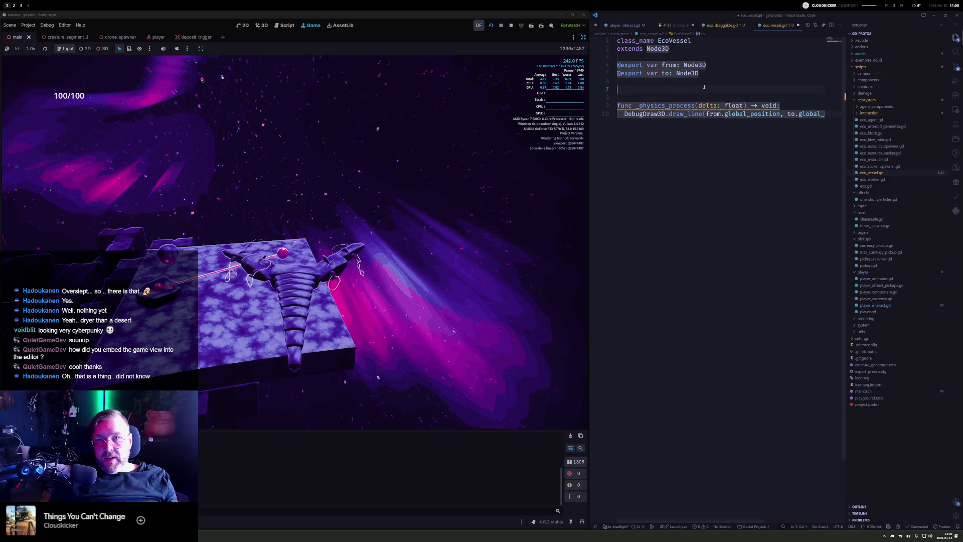
{"action": "key", "text": "BackSpace"}
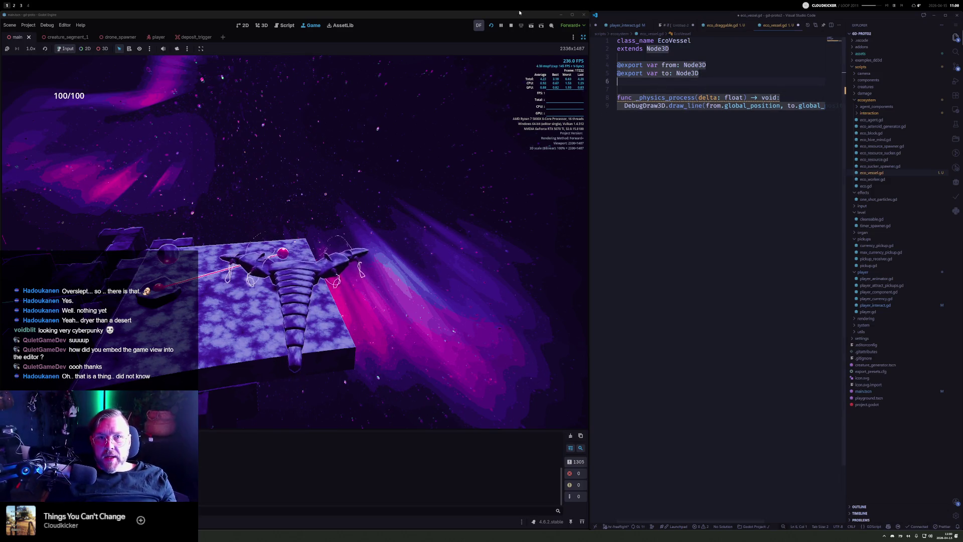
{"action": "left_click", "coordinate": [510, 25]}
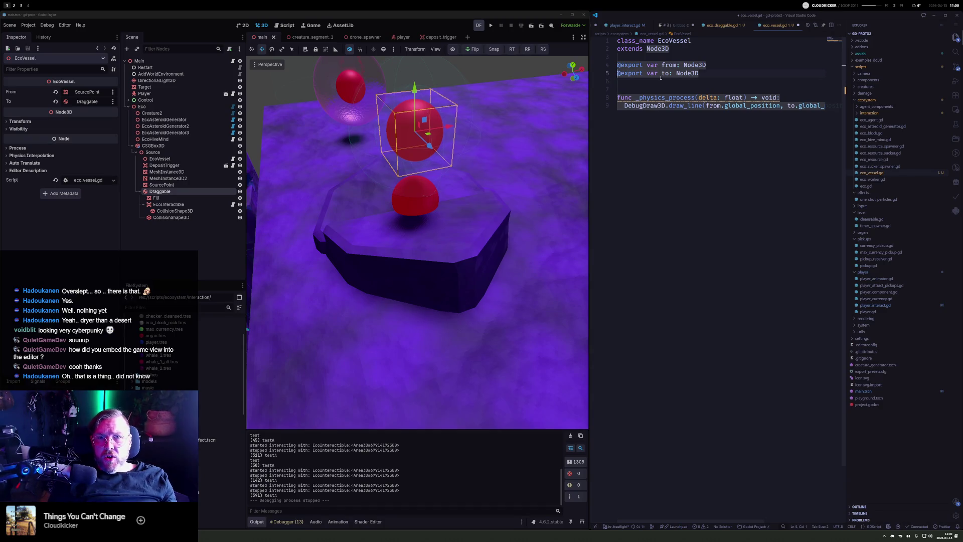
Step: Duplicate the 'to' export as a height_curve export of type Curve
{"action": "key", "text": "shift+alt+Down"}
{"action": "key", "text": "ctrl+shift+f"}
{"action": "double_click", "coordinate": [663, 81]}
{"action": "type", "text": "height_curve"}
{"action": "key", "text": "shift+End"}
{"action": "type", "text": "Curve"}
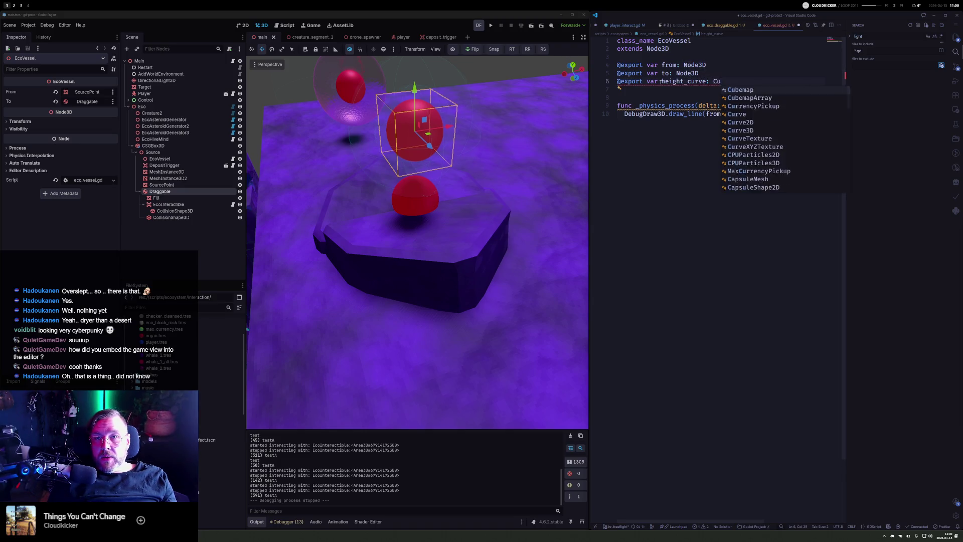
Step: Declare a segments variable and a distance variable using from.global_position.distance_to(to.global_position)
{"action": "key", "text": "Down"}
{"action": "key", "text": "Down"}
{"action": "key", "text": "Down"}
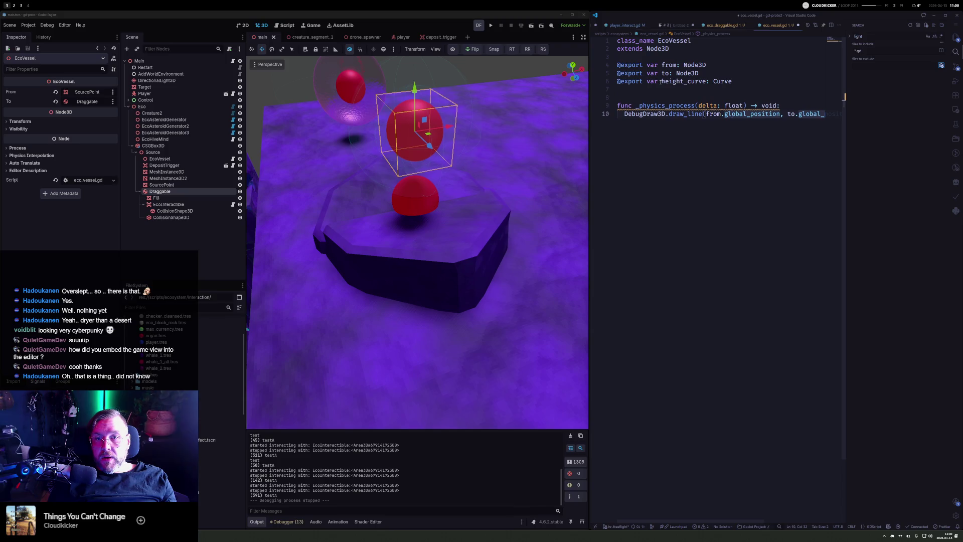
{"action": "key", "text": "End"}
{"action": "key", "text": "Return"}
{"action": "key", "text": "Return"}
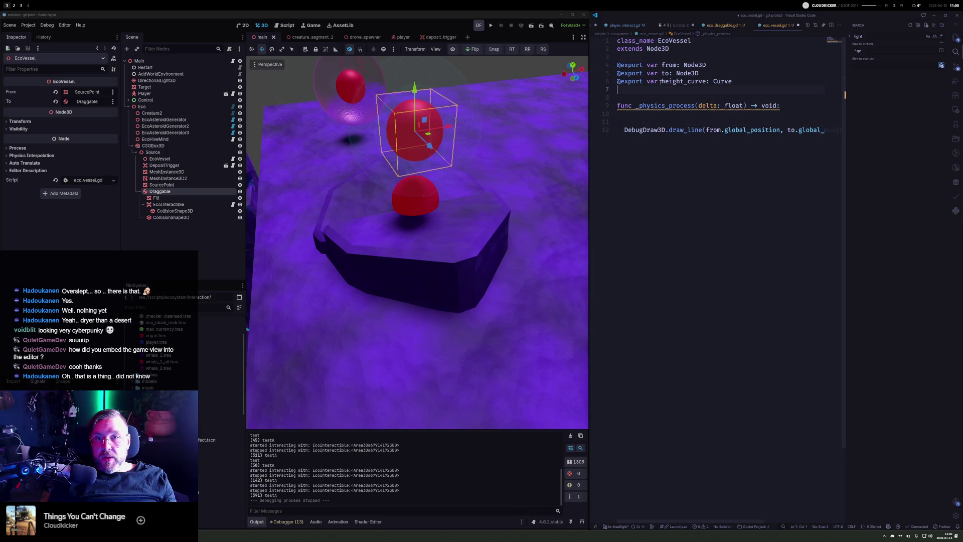
{"action": "key", "text": "Down"}
{"action": "key", "text": "Down"}
{"action": "key", "text": "Down"}
{"action": "type", "text": "var segments :"}
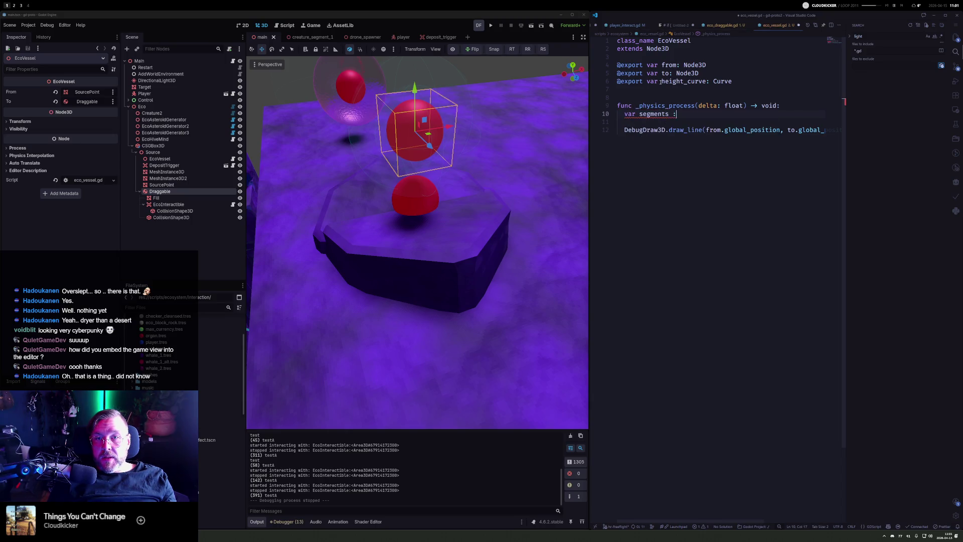
{"action": "key", "text": "Home"}
{"action": "key", "text": "Return"}
{"action": "key", "text": "Up"}
{"action": "type", "text": "var distance := "}
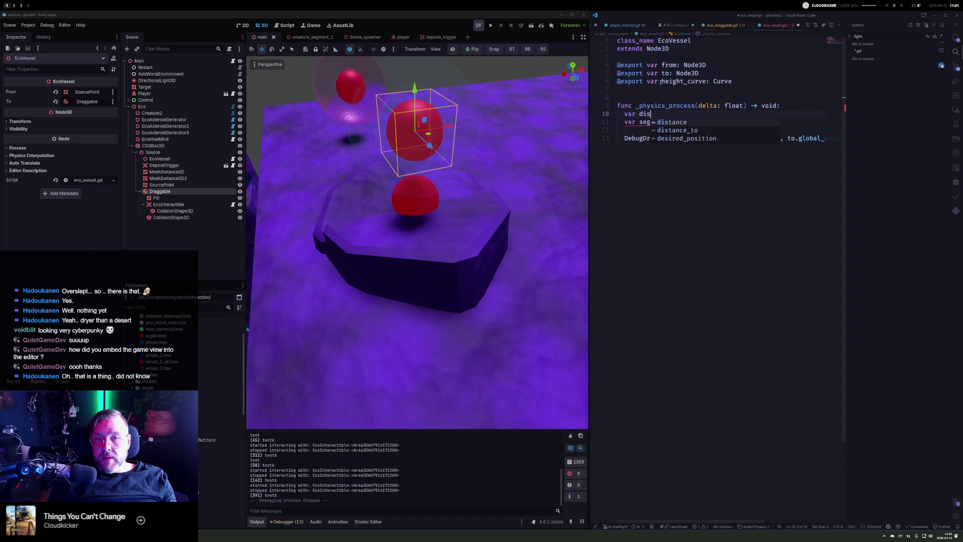
{"action": "type", "text": "fromglob"}
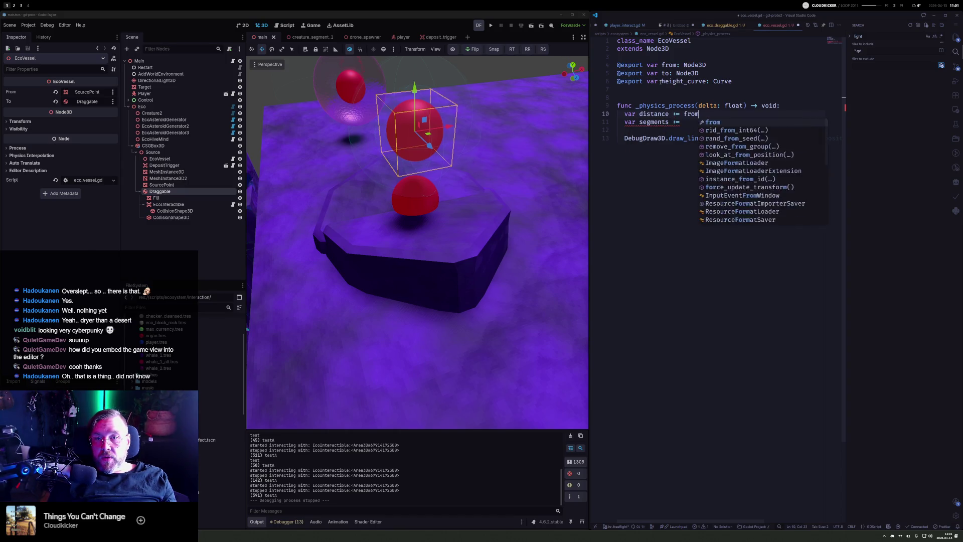
{"action": "key", "text": "BackSpace"}
{"action": "key", "text": "BackSpace"}
{"action": "type", "text": ".gl"}
{"action": "key", "text": "Tab"}
{"action": "type", "text": ".to"}
{"action": "key", "text": "BackSpace"}
{"action": "key", "text": "BackSpace"}
{"action": "type", "text": "dis"}
{"action": "key", "text": "Tab"}
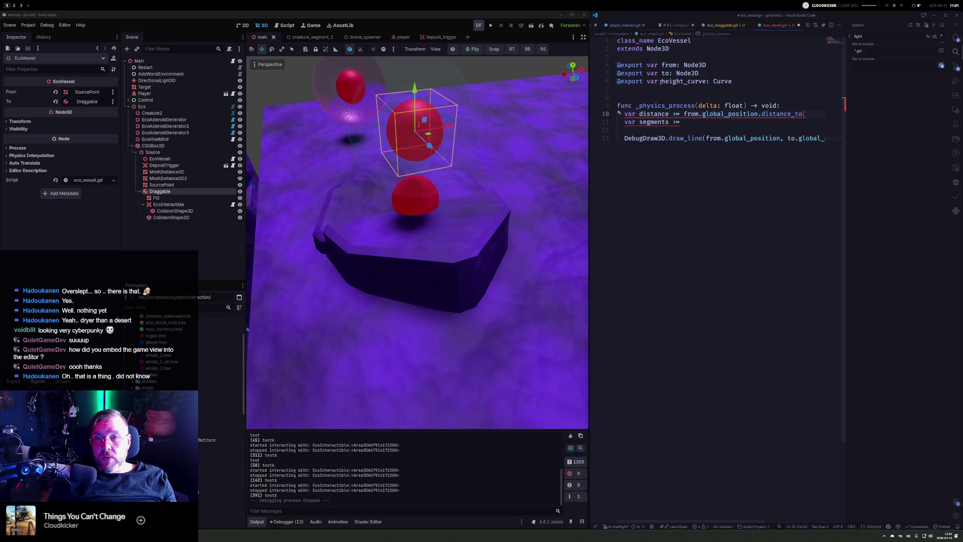
{"action": "type", "text": "to.glbo"}
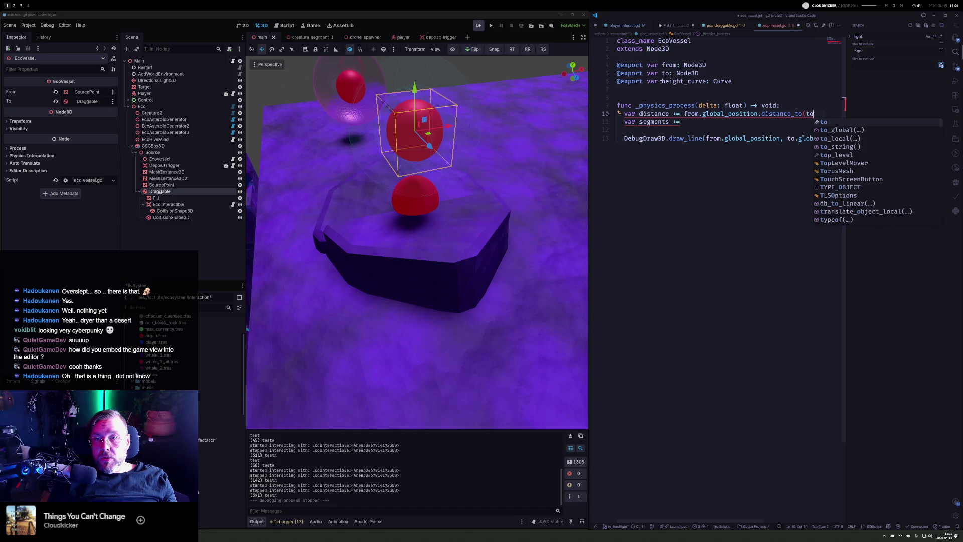
{"action": "key", "text": "BackSpace"}
{"action": "key", "text": "BackSpace"}
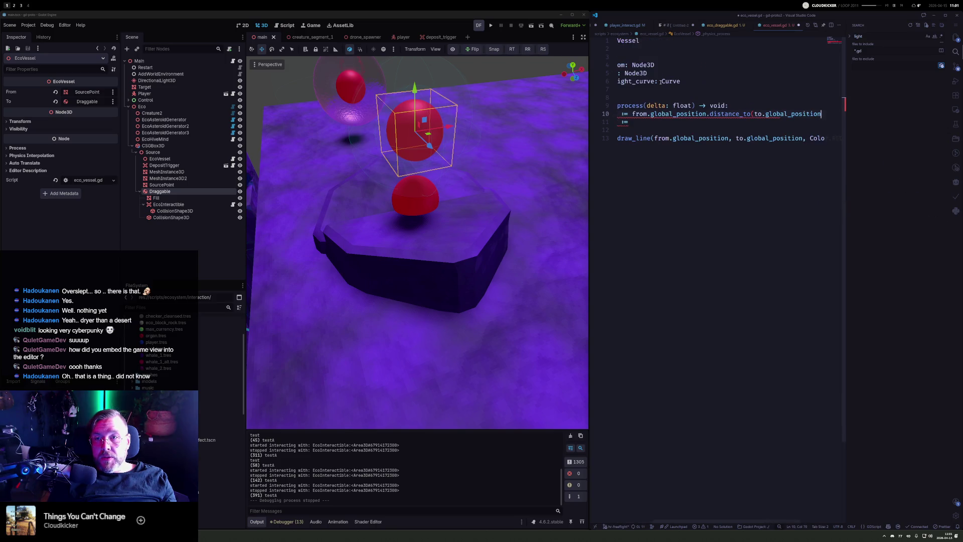
{"action": "key", "text": "Home"}
{"action": "key", "text": "Down"}
{"action": "key", "text": "End"}
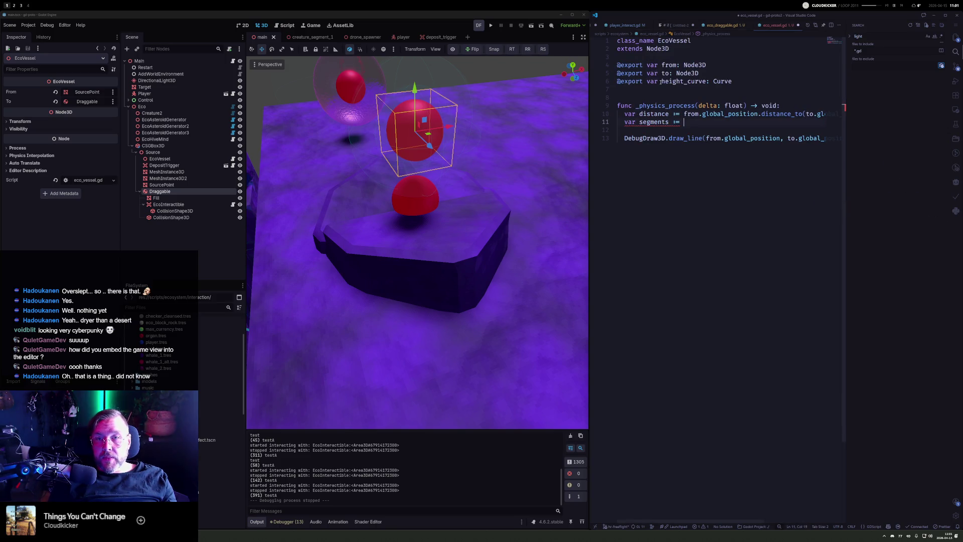
Step: Set segments to distance * 4.0 and start a 'for i in segments' loop
{"action": "type", "text": "distance"}
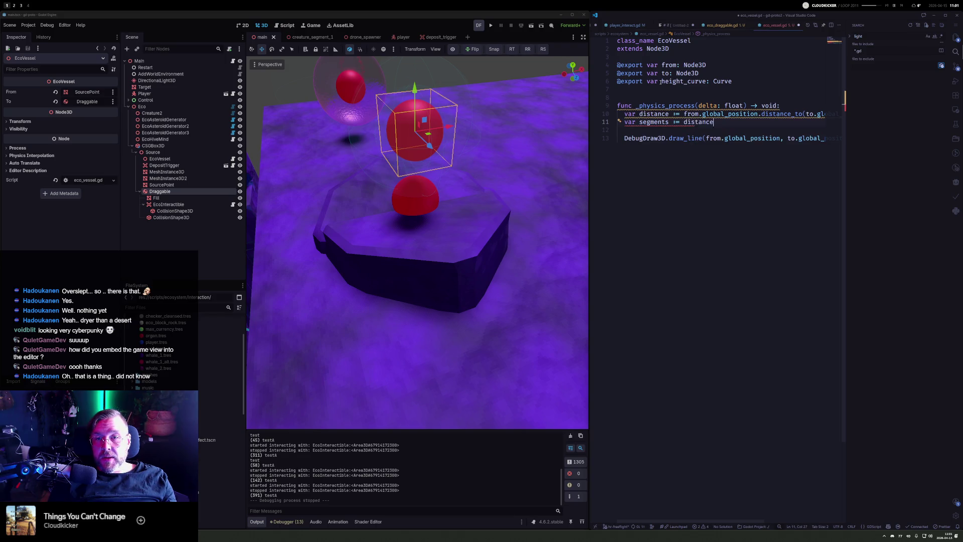
{"action": "type", "text": " / 0.5"}
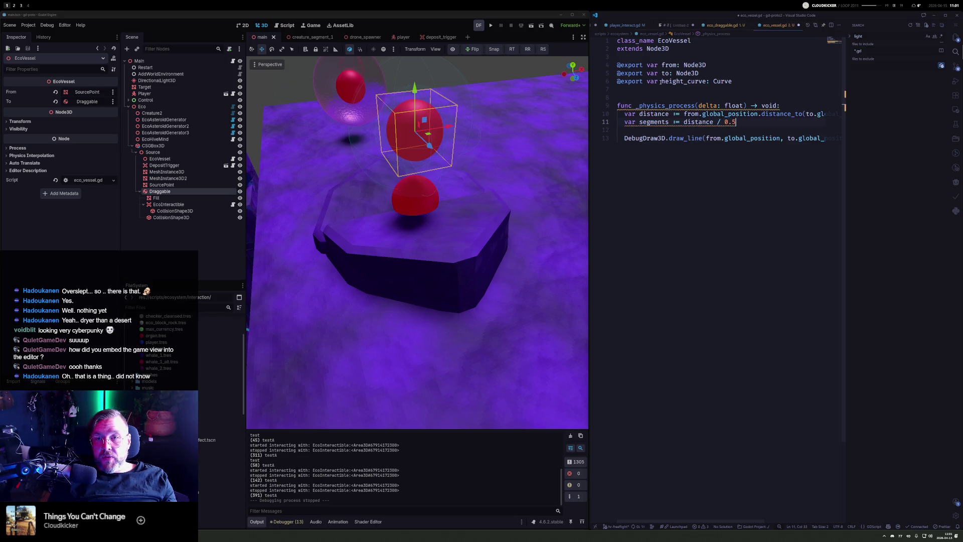
{"action": "key", "text": "BackSpace"}
{"action": "type", "text": "25"}
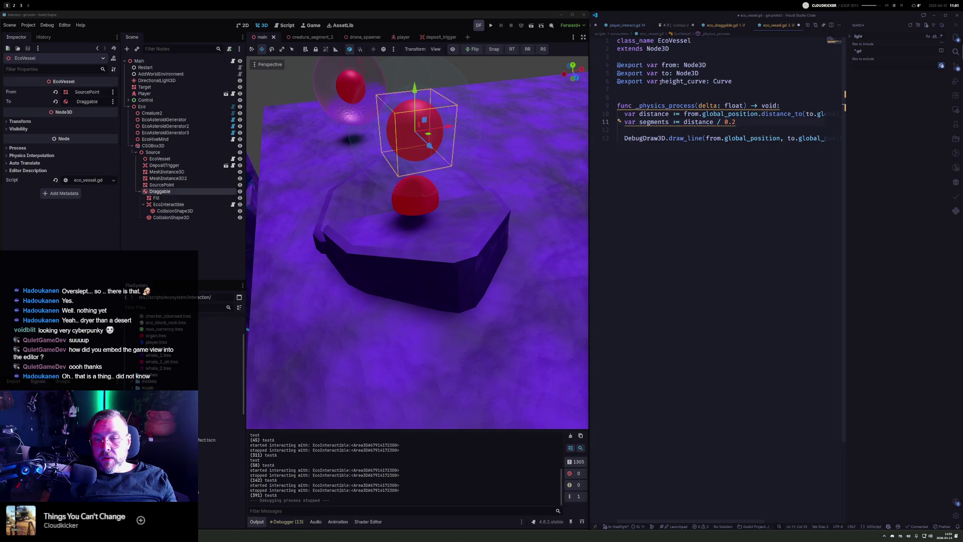
{"action": "key", "text": "BackSpace"}
{"action": "key", "text": "BackSpace"}
{"action": "key", "text": "BackSpace"}
{"action": "type", "text": "* 54"}
{"action": "key", "text": "BackSpace"}
{"action": "key", "text": "BackSpace"}
{"action": "type", "text": "4."}
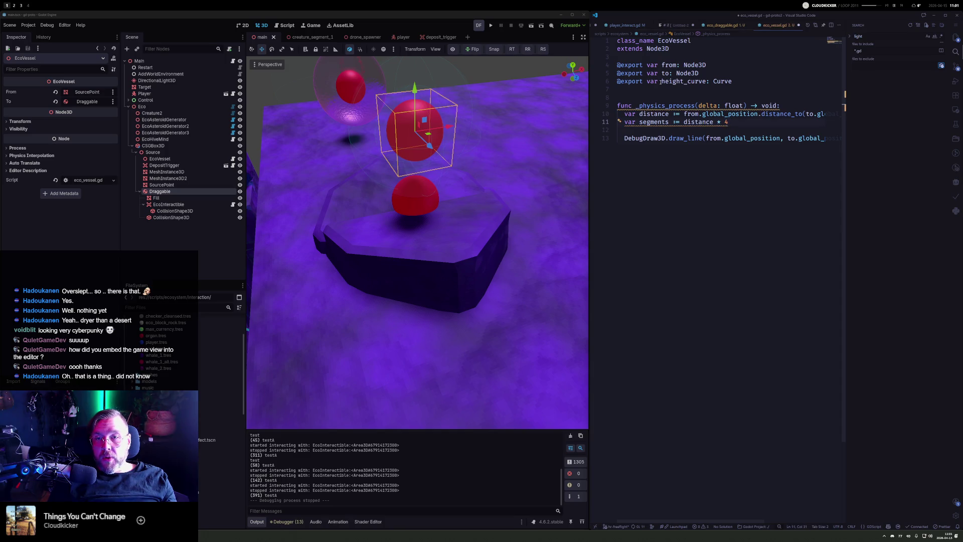
{"action": "type", "text": "0"}
{"action": "key", "text": "Return"}
{"action": "key", "text": "Return"}
{"action": "type", "text": "for i in segmetn"}
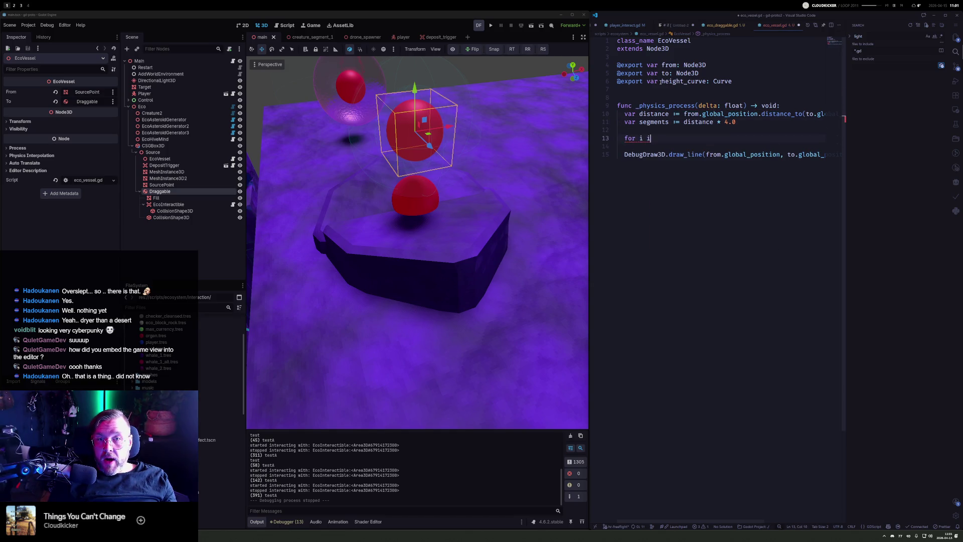
{"action": "key", "text": "Return"}
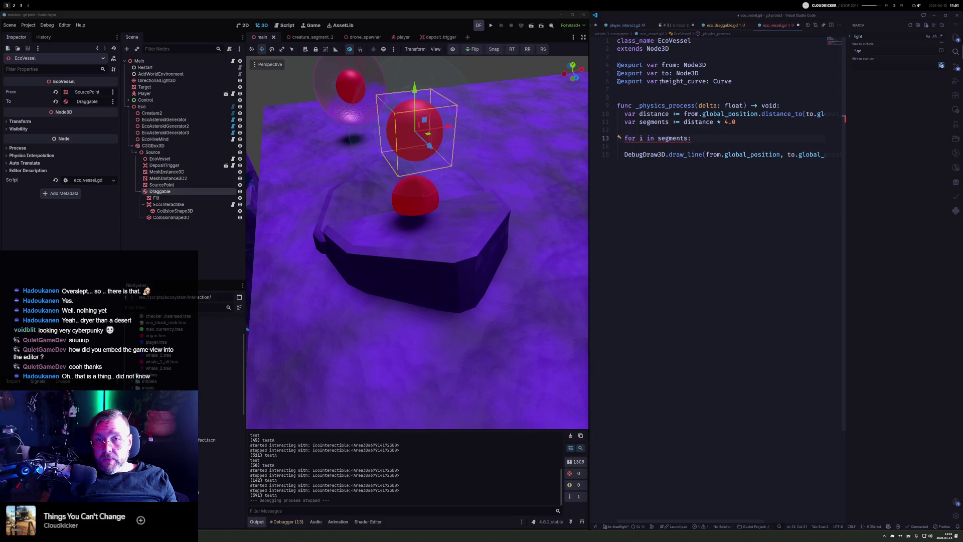
Step: Rename segments to segment_count, add phase = float(i)/segment_count, and indent draw_line into the loop
{"action": "key", "text": "F2"}
{"action": "type", "text": "segment_count"}
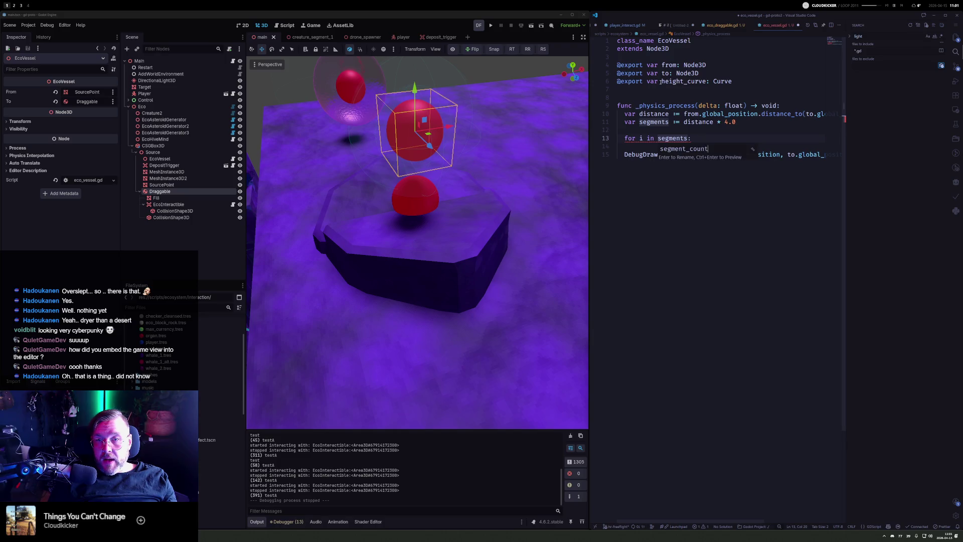
{"action": "key", "text": "Return"}
{"action": "key", "text": "Return"}
{"action": "type", "text": "var phase := "}
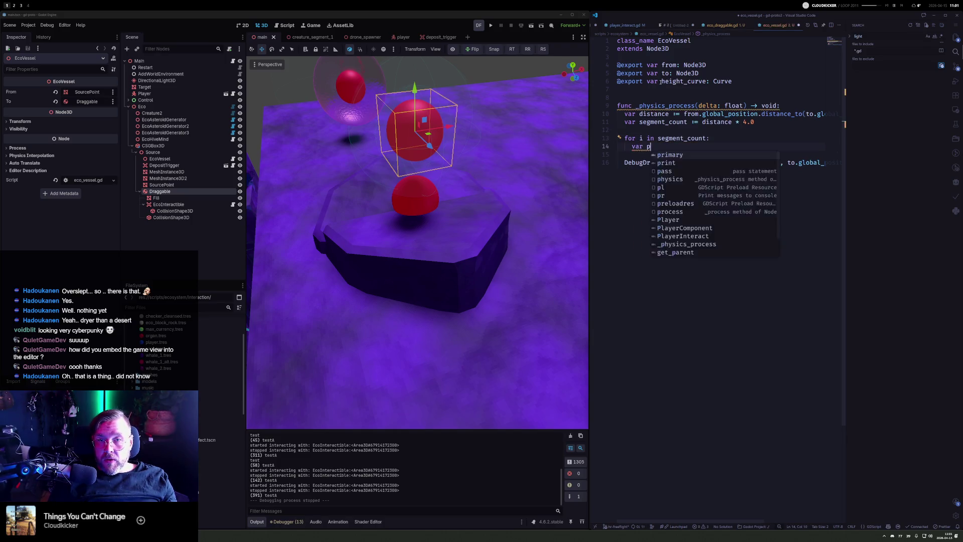
{"action": "type", "text": "float(i)/se"}
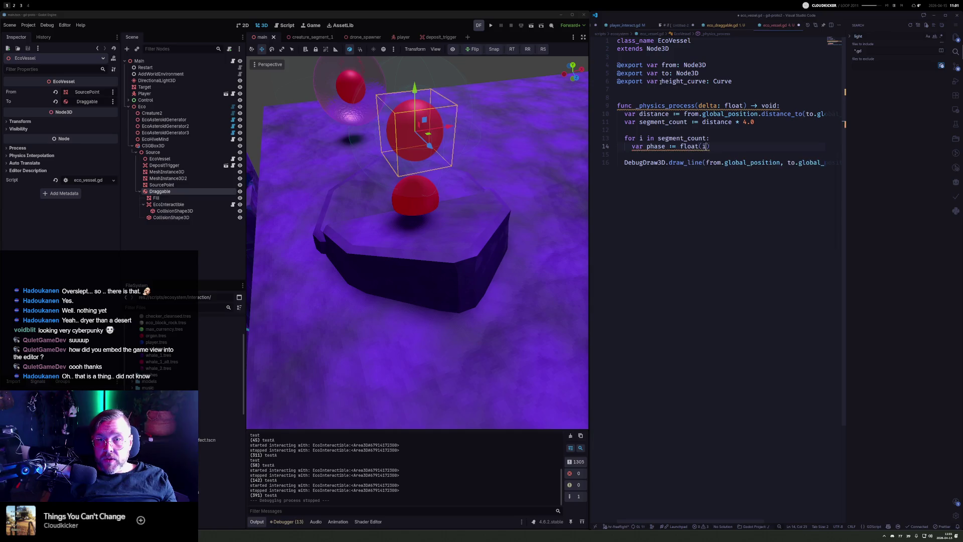
{"action": "type", "text": "gment_count"}
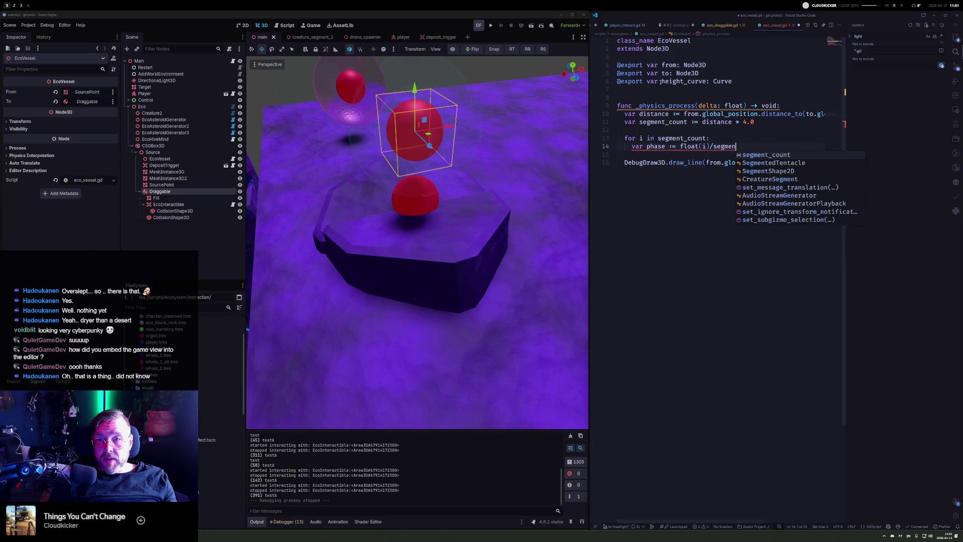
{"action": "key", "text": "Home"}
{"action": "key", "text": "Tab"}
Step: Begin 'var a :=', rename phase to phase_a, and add phase_b using float(i+1)/segment_count
{"action": "key", "text": "Up"}
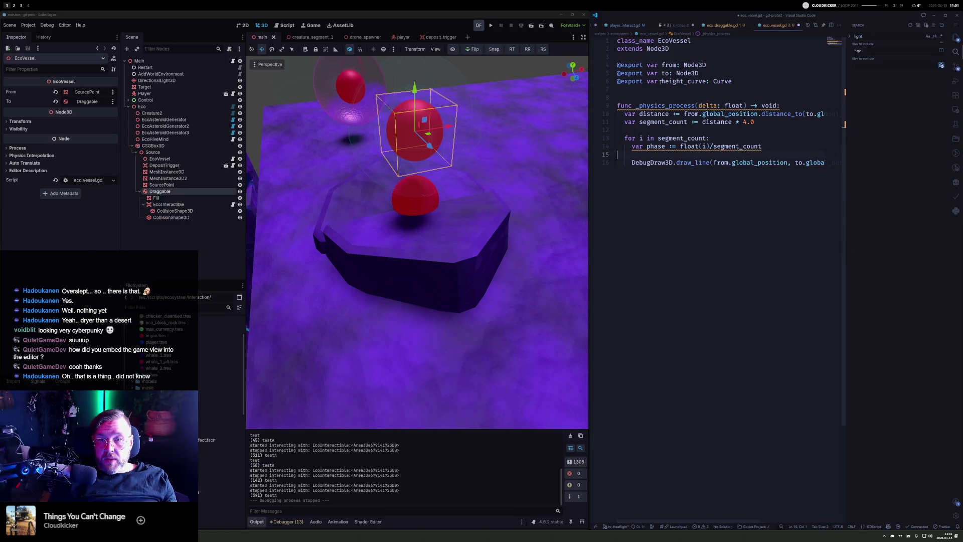
{"action": "type", "text": "var a :"}
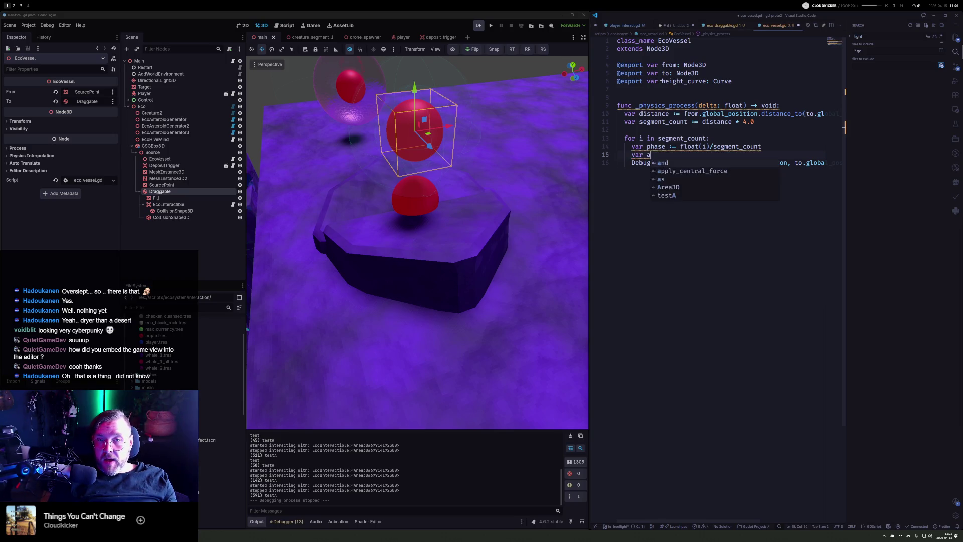
{"action": "type", "text": "="}
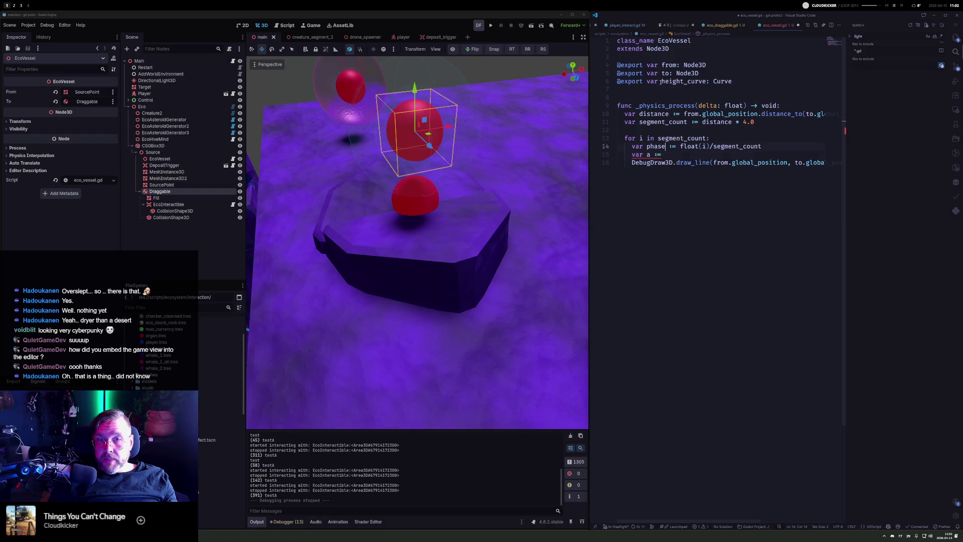
{"action": "type", "text": "_a"}
{"action": "key", "text": "shift+alt+Down"}
{"action": "key", "text": "BackSpace"}
{"action": "type", "text": "b"}
{"action": "key", "text": "ctrl+Right"}
{"action": "key", "text": "ctrl+Right"}
{"action": "key", "text": "ctrl+Right"}
{"action": "type", "text": "+1"}
{"action": "key", "text": "Down"}
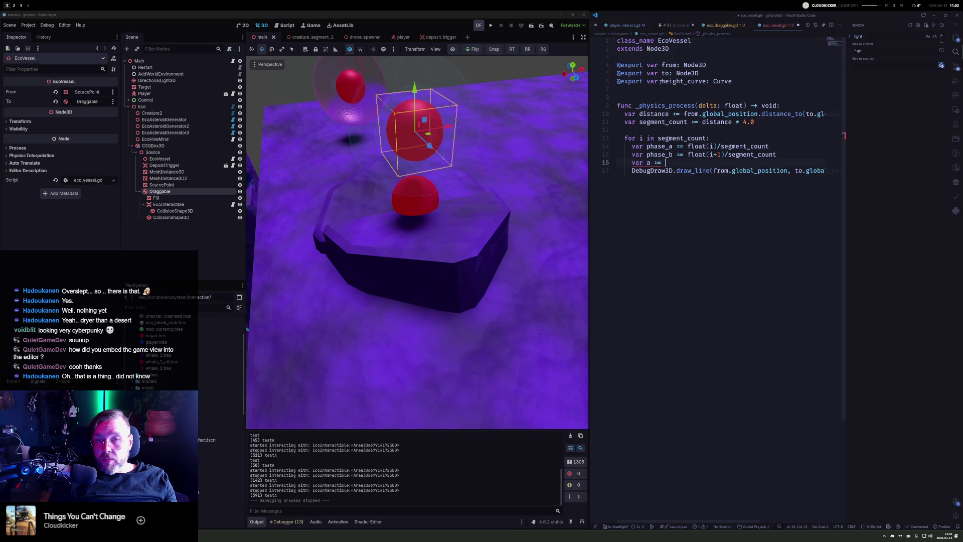
Step: Set var a to from.global_position.lerp(to.global_position, phase_a)
{"action": "type", "text": "from.globl"}
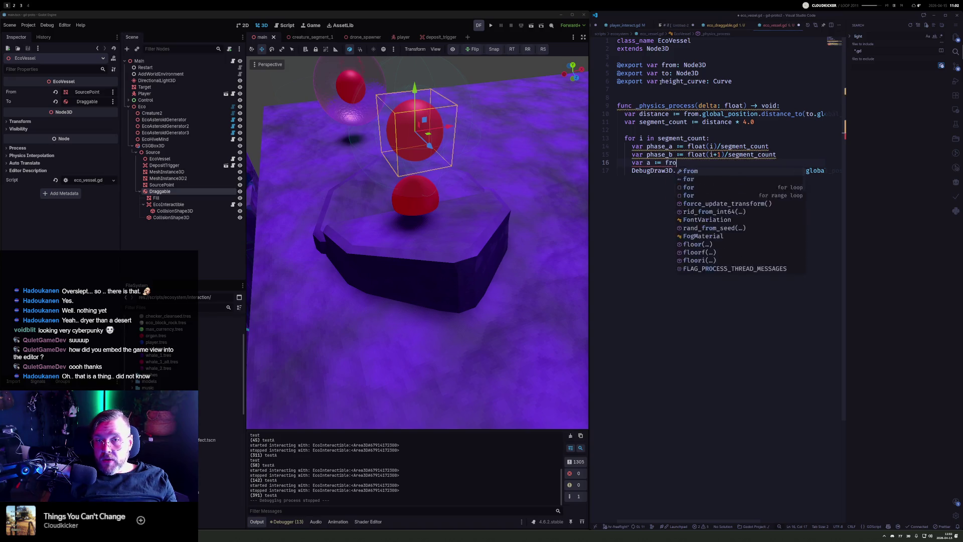
{"action": "key", "text": "Return"}
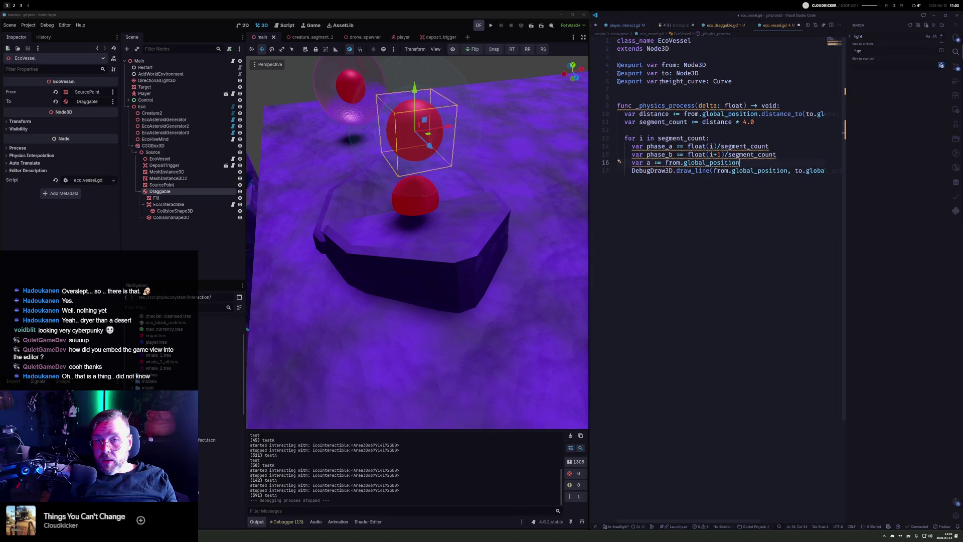
{"action": "type", "text": ".le"}
{"action": "key", "text": "Return"}
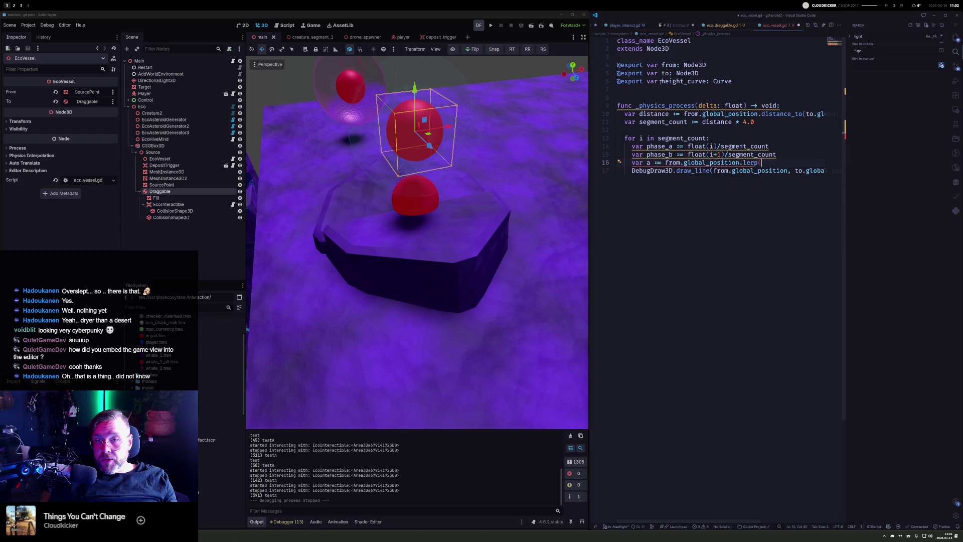
{"action": "type", "text": "to.glbo"}
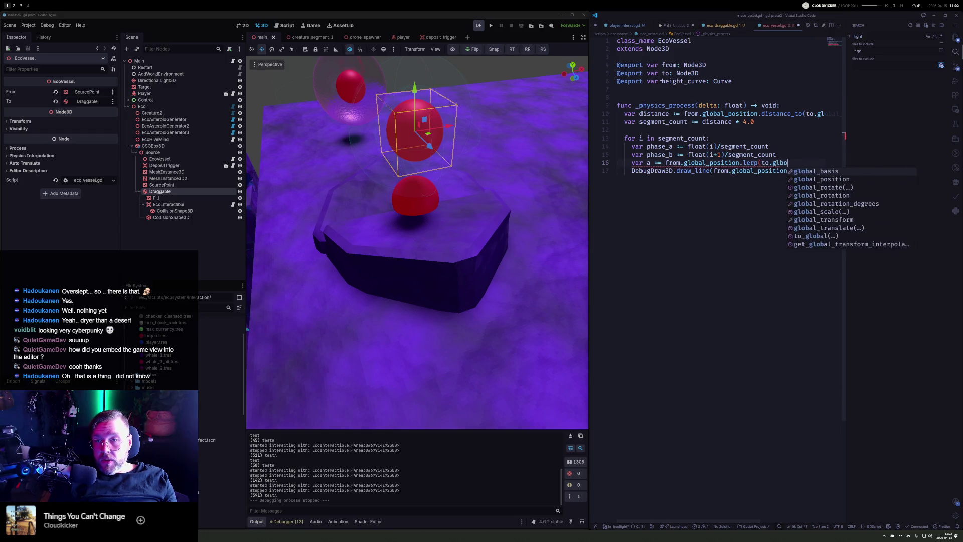
{"action": "key", "text": "Up"}
{"action": "key", "text": "Down"}
{"action": "key", "text": "Return"}
{"action": "type", "text": "on,"}
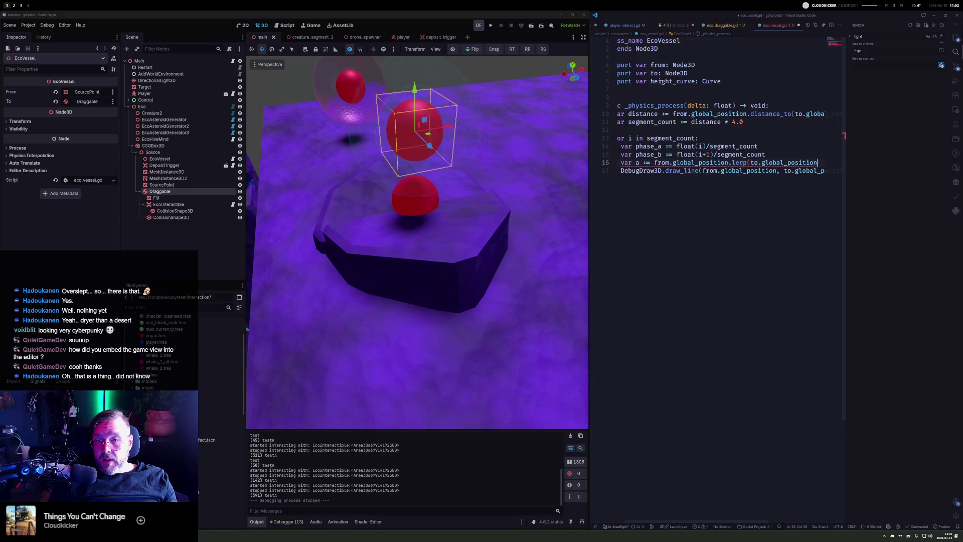
{"action": "type", "text": " phase_a)"}
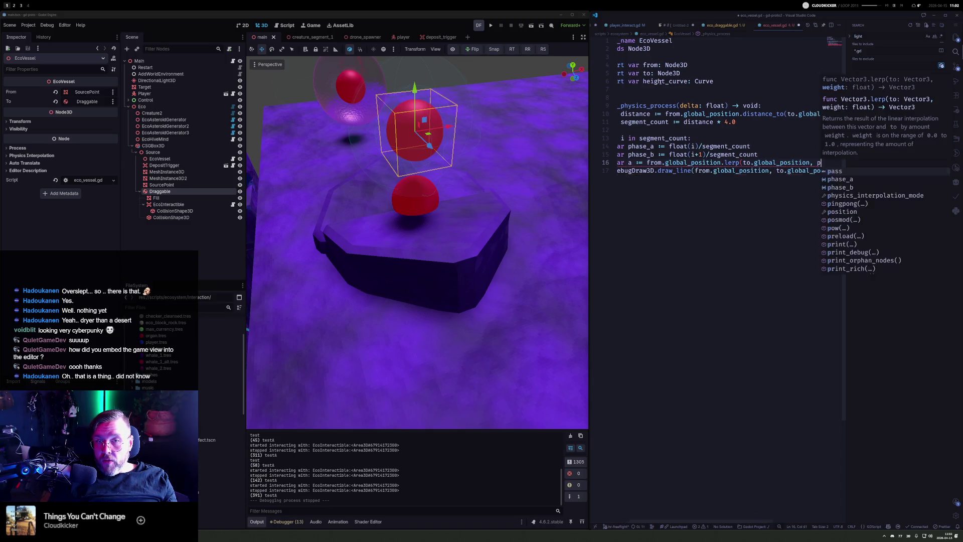
Step: Duplicate the lerp line as var b and insert a blank line above the for loop
{"action": "key", "text": "shift+alt+Down"}
{"action": "key", "text": "Home"}
{"action": "key", "text": "ctrl+Right"}
{"action": "key", "text": "ctrl+Right"}
{"action": "key", "text": "BackSpace"}
{"action": "type", "text": "b"}
{"action": "left_click", "coordinate": [762, 170]}
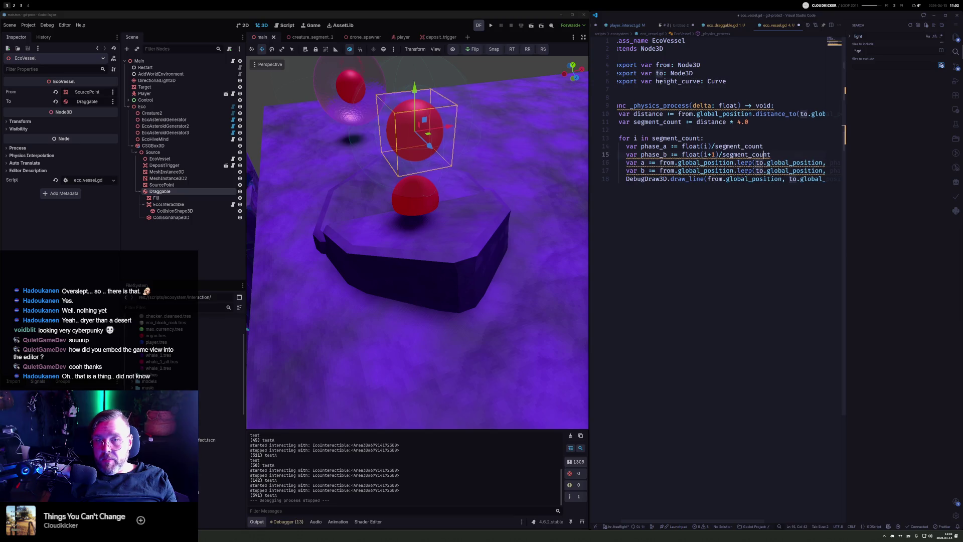
{"action": "key", "text": "Up"}
{"action": "key", "text": "Up"}
{"action": "key", "text": "Up"}
{"action": "key", "text": "ctrl+shift+Return"}
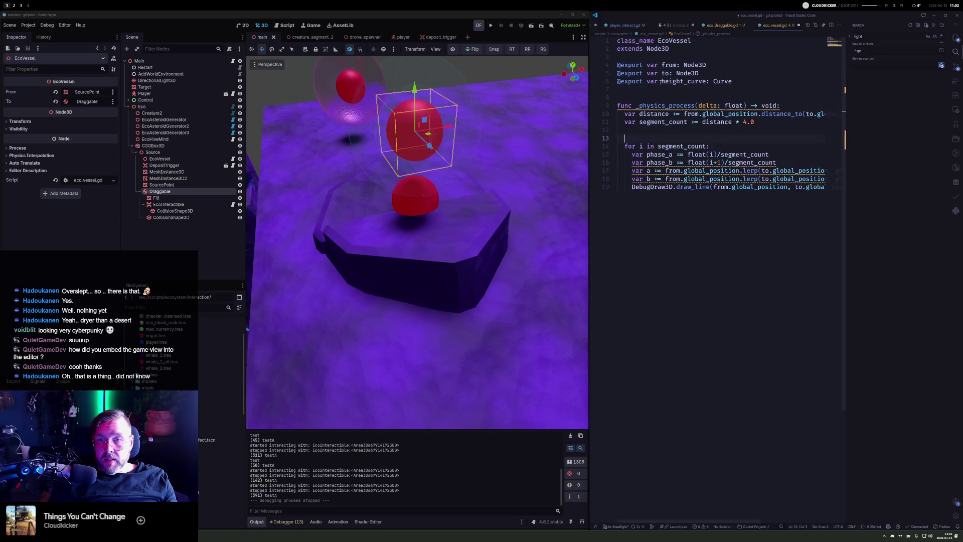
Step: Declare var p := from.global_position before the loop and change it to range(1, segment_count)
{"action": "type", "text": "var from is"}
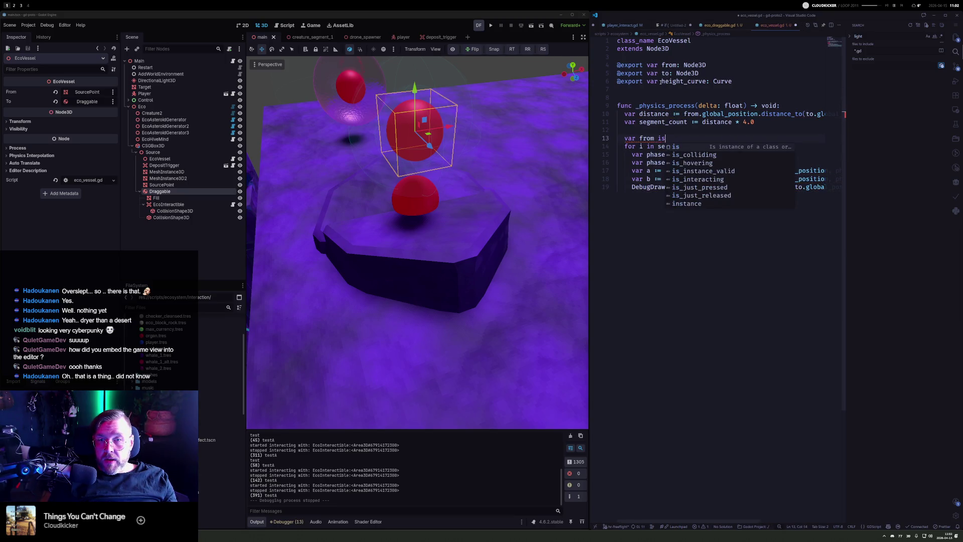
{"action": "key", "text": "BackSpace"}
{"action": "key", "text": "BackSpace"}
{"action": "key", "text": "BackSpace"}
{"action": "type", "text": "p "}
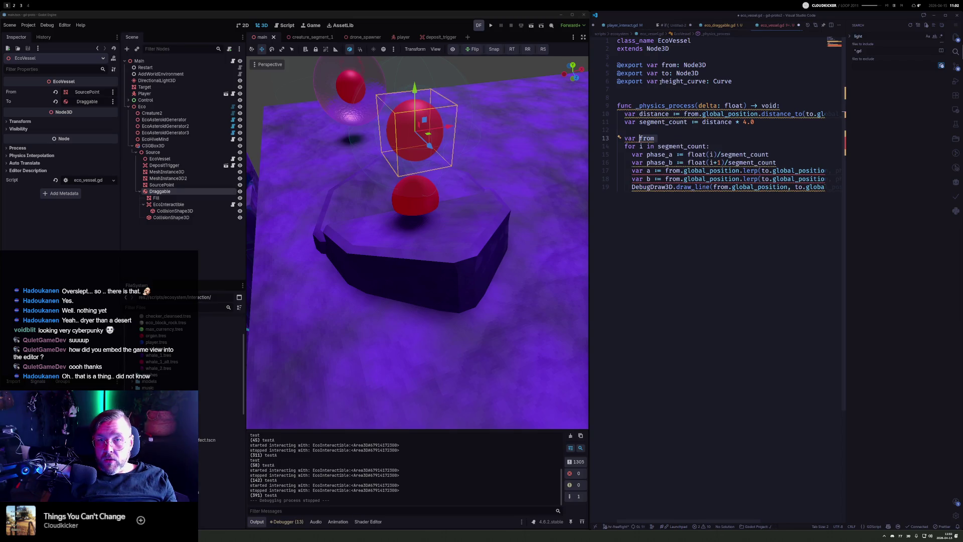
{"action": "type", "text": ":= "}
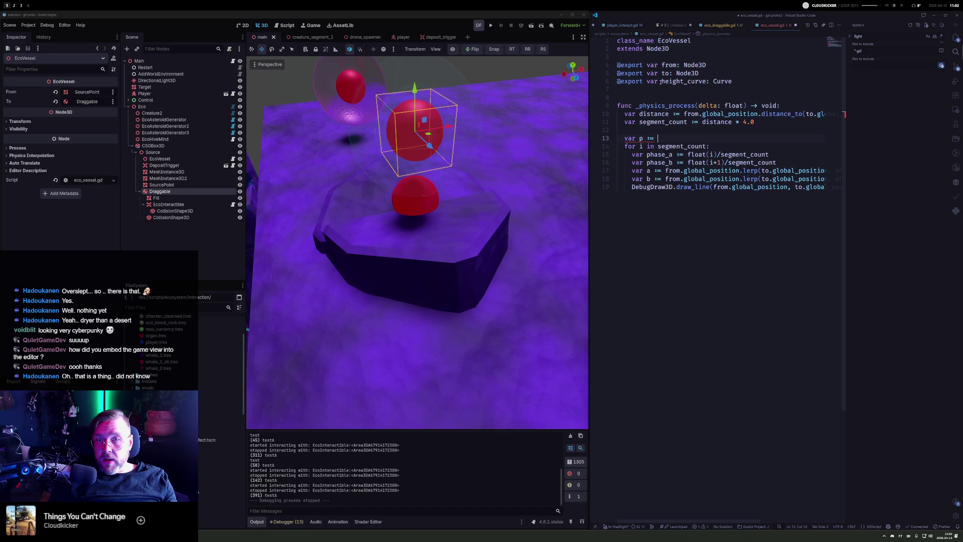
{"action": "type", "text": "from.global_position"}
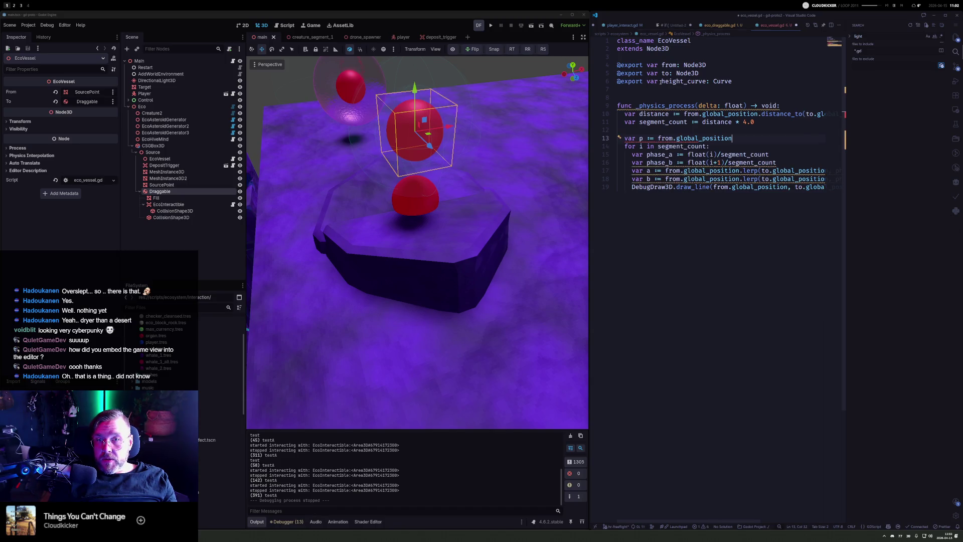
{"action": "key", "text": "Home"}
{"action": "key", "text": "Return"}
{"action": "key", "text": "ctrl+Right"}
{"action": "key", "text": "ctrl+Right"}
{"action": "key", "text": "ctrl+Right"}
{"action": "key", "text": "Right"}
{"action": "type", "text": "range(1, "}
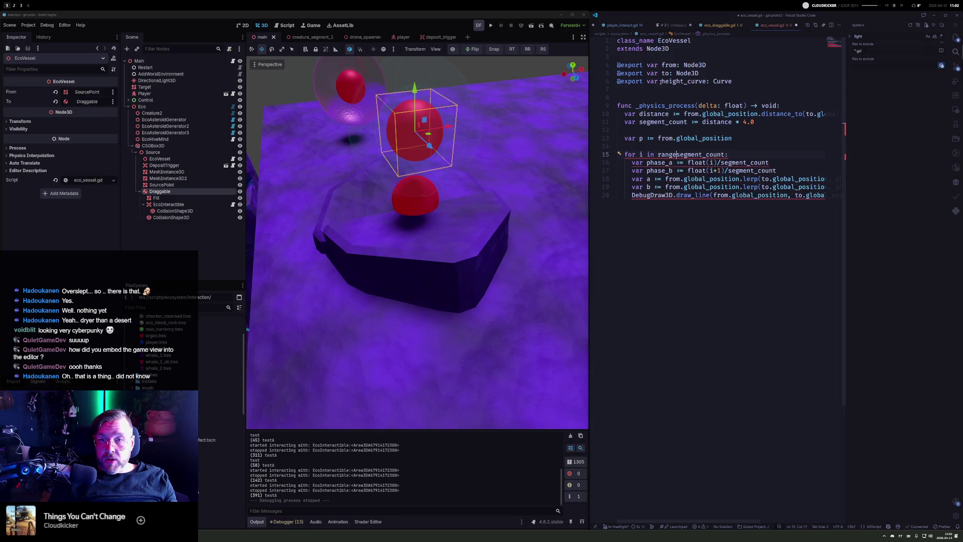
{"action": "type", "text": ")"}
{"action": "key", "text": "Down"}
{"action": "key", "text": "Down"}
{"action": "key", "text": "Down"}
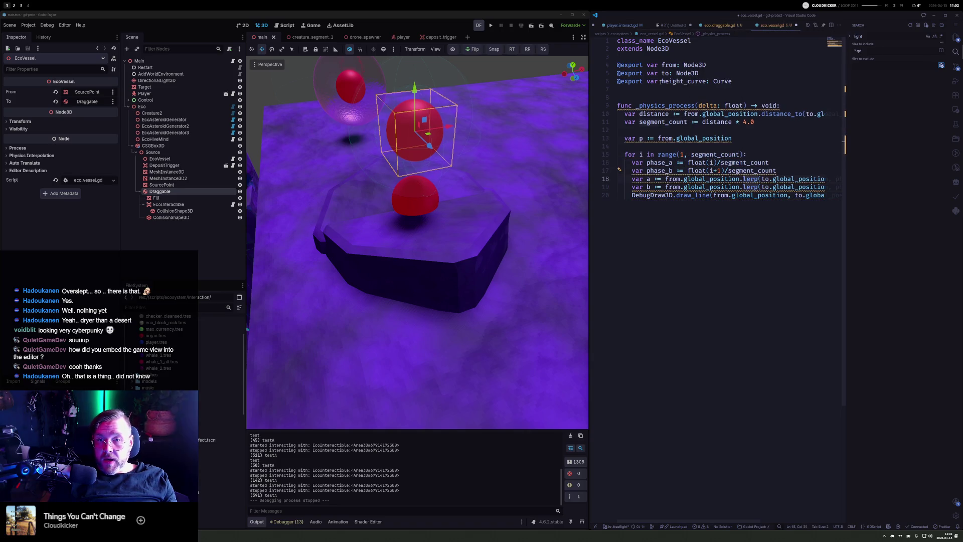
Step: Add a p := a line after the draw call in the loop body
{"action": "key", "text": "Down"}
{"action": "key", "text": "Down"}
{"action": "key", "text": "End"}
{"action": "key", "text": "Return"}
{"action": "key", "text": "Return"}
{"action": "type", "text": "p :="}
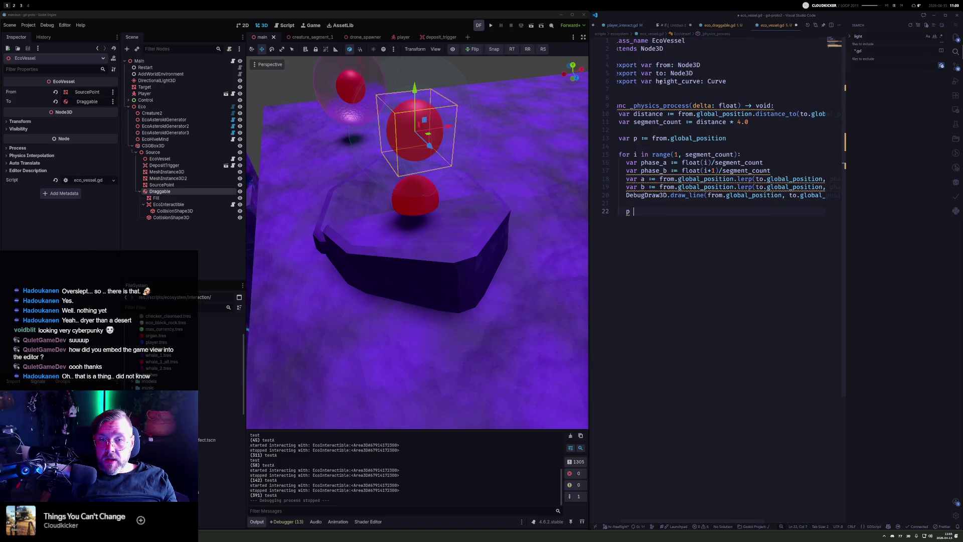
{"action": "type", "text": " a"}
{"action": "key", "text": "Escape"}
Step: Delete the var b and phase_b lines from the loop
{"action": "key", "text": "Up"}
{"action": "key", "text": "Up"}
{"action": "key", "text": "Up"}
{"action": "key", "text": "Home"}
{"action": "key", "text": "shift+End"}
{"action": "key", "text": "Delete"}
{"action": "key", "text": "Up"}
{"action": "key", "text": "Up"}
{"action": "key", "text": "Up"}
{"action": "key", "text": "Down"}
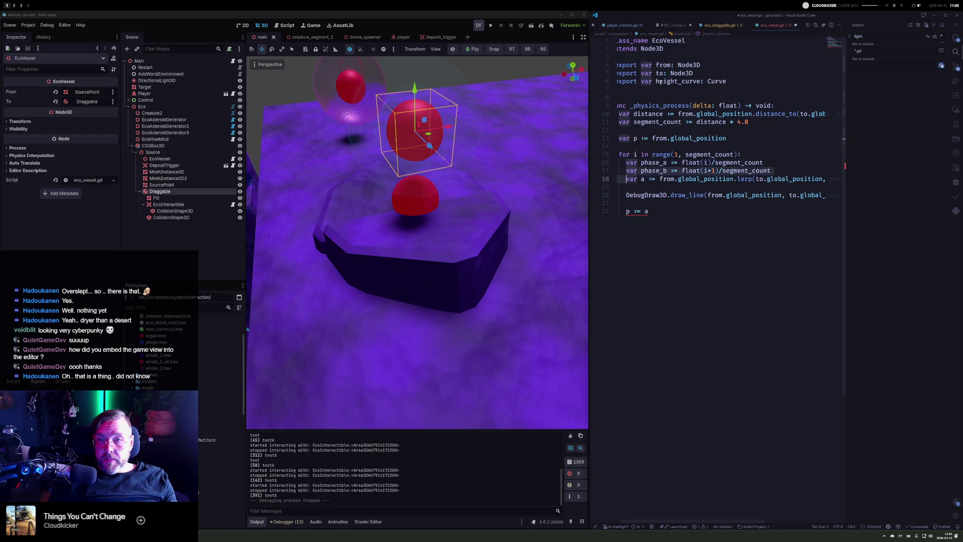
{"action": "key", "text": "shift+Down"}
{"action": "key", "text": "Delete"}
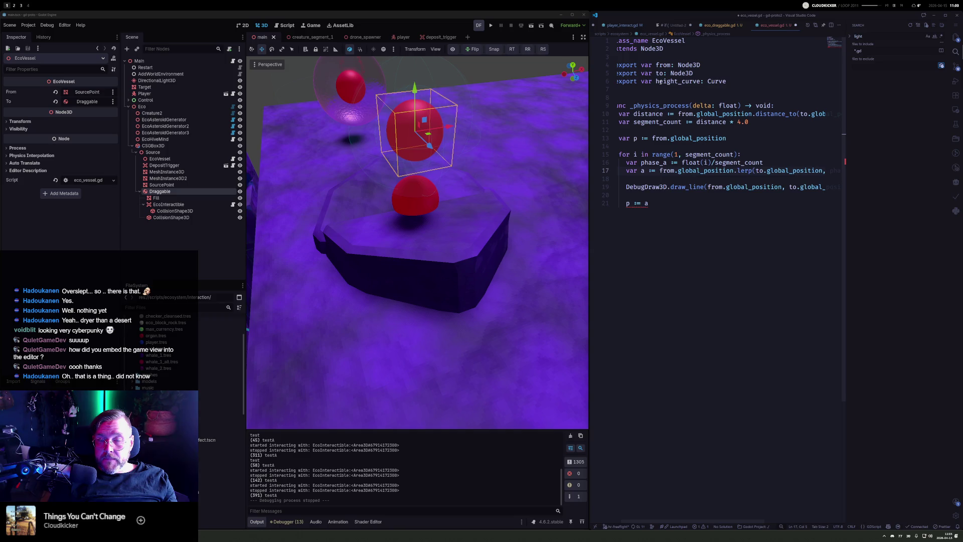
Step: Change the draw_line arguments so the line runs from p to a
{"action": "key", "text": "End"}
{"action": "key", "text": "ctrl+b"}
{"action": "key", "text": "Home"}
{"action": "key", "text": "Down"}
{"action": "key", "text": "Down"}
{"action": "key", "text": "ctrl+Right"}
{"action": "key", "text": "ctrl+Right"}
{"action": "key", "text": "Right"}
{"action": "key", "text": "ctrl+shift+Right"}
{"action": "key", "text": "ctrl+shift+Right"}
{"action": "type", "text": "p"}
{"action": "key", "text": "Right"}
{"action": "key", "text": "Right"}
{"action": "key", "text": "ctrl+shift+Right"}
{"action": "key", "text": "ctrl+shift+Right"}
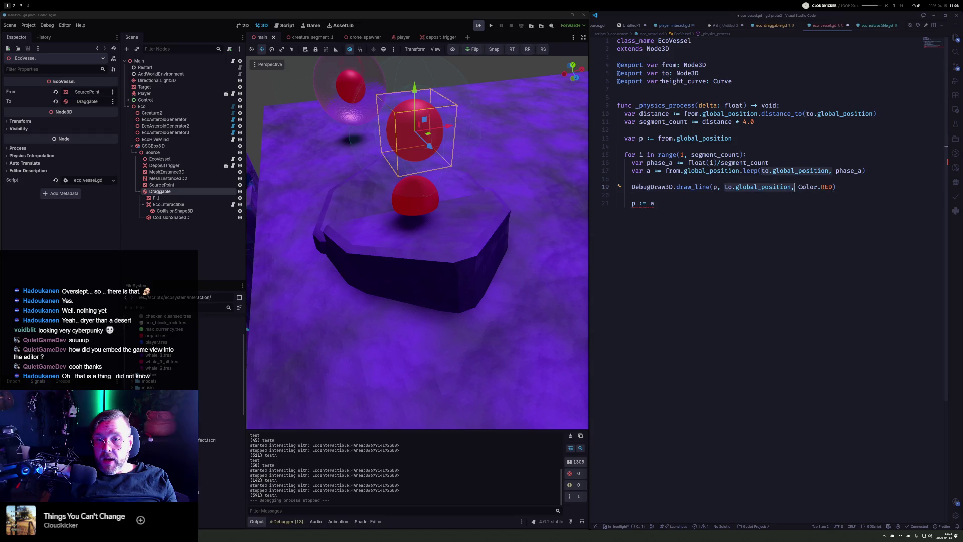
{"action": "type", "text": "a"}
Step: Turn p := a into a plain p = a assignment and save eco_vessel.gd
{"action": "key", "text": "Escape"}
{"action": "key", "text": "Up"}
{"action": "key", "text": "Up"}
{"action": "key", "text": "Home"}
{"action": "key", "text": "Down"}
{"action": "key", "text": "Down"}
{"action": "key", "text": "Down"}
{"action": "key", "text": "Right"}
{"action": "key", "text": "Right"}
{"action": "key", "text": "Delete"}
{"action": "key", "text": "ctrl+s"}
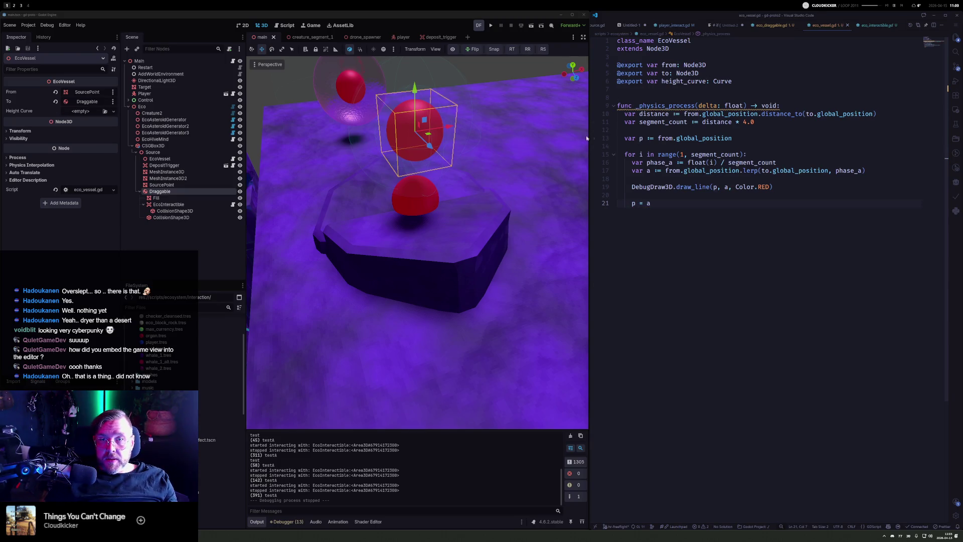
Step: Assign a new Curve to the EcoVessel node's empty Height Curve property
{"action": "left_click", "coordinate": [159, 159]}
{"action": "left_click", "coordinate": [76, 112]}
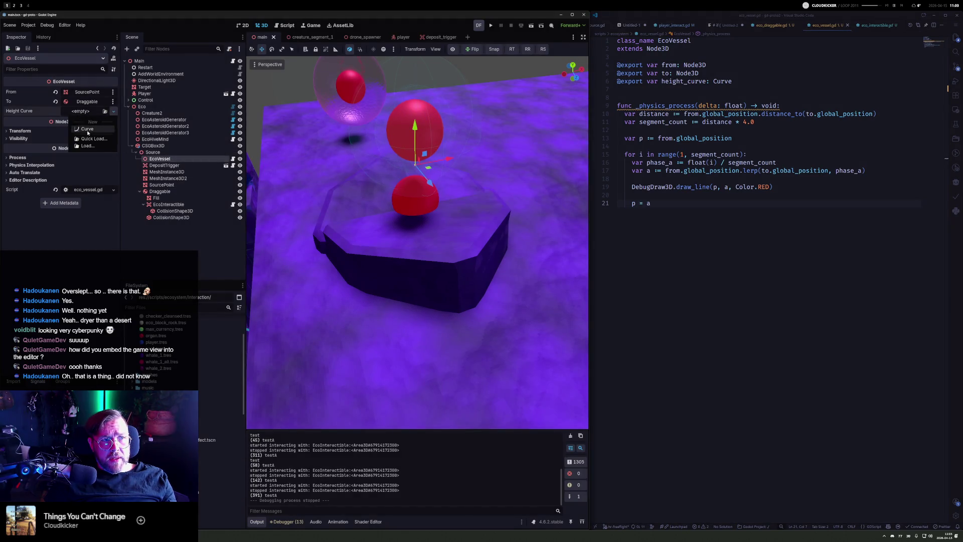
{"action": "left_click", "coordinate": [79, 121]}
Step: Shape the curve into an arch peaking at 1.0 mid-way, removing stray points
{"action": "mouse_move", "coordinate": [25, 199]}
{"action": "left_mouse_down"}
{"action": "mouse_move", "coordinate": [11, 159]}
{"action": "mouse_move", "coordinate": [11, 197]}
{"action": "left_mouse_up"}
{"action": "left_click", "coordinate": [109, 197]}
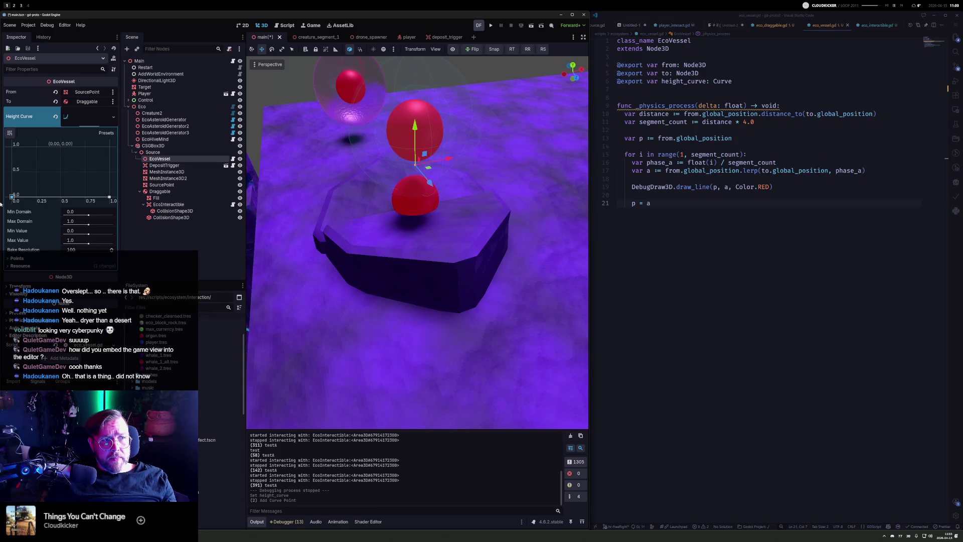
{"action": "left_click_drag", "start_coordinate": [50, 165], "coordinate": [61, 146]}
{"action": "mouse_move", "coordinate": [23, 197]}
{"action": "left_mouse_down"}
{"action": "mouse_move", "coordinate": [23, 178]}
{"action": "mouse_move", "coordinate": [18, 184]}
{"action": "left_mouse_up"}
{"action": "right_click", "coordinate": [23, 179]}
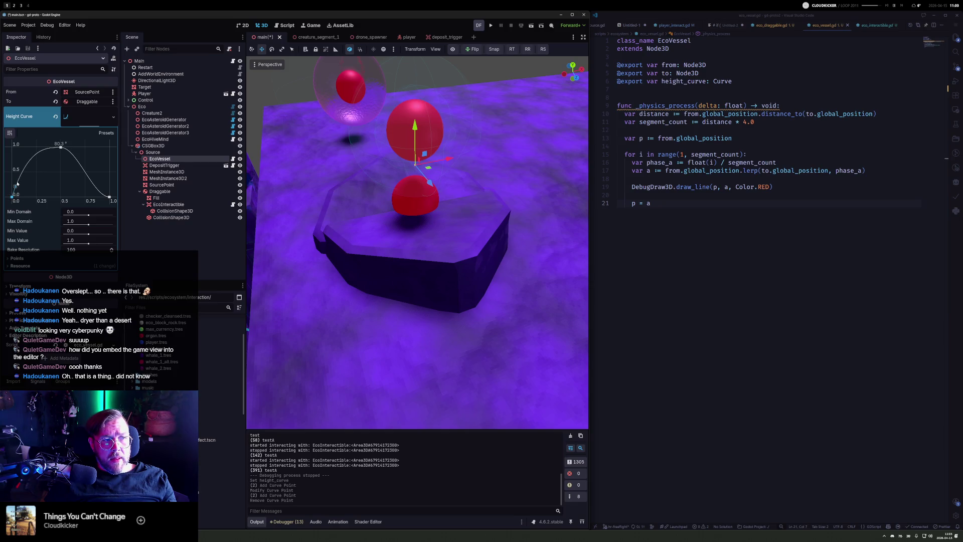
{"action": "mouse_move", "coordinate": [105, 196]}
{"action": "left_mouse_down"}
{"action": "mouse_move", "coordinate": [104, 184]}
{"action": "mouse_move", "coordinate": [106, 191]}
{"action": "left_mouse_up"}
{"action": "right_click", "coordinate": [105, 184]}
Step: Save the scene and add a line under var a lifting it by height_curve.sample(phase_a)
{"action": "key", "text": "ctrl+s"}
{"action": "left_click", "coordinate": [769, 186]}
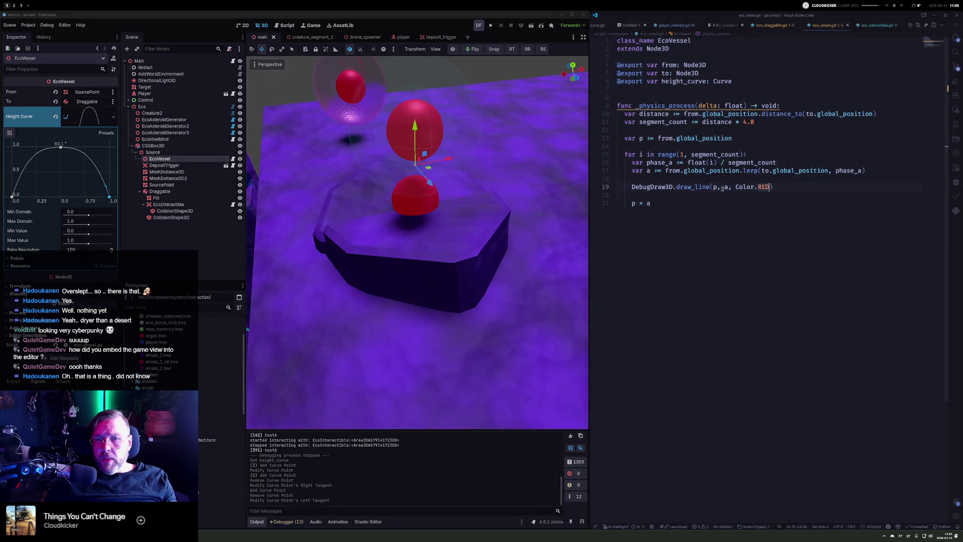
{"action": "mouse_move", "coordinate": [725, 187]}
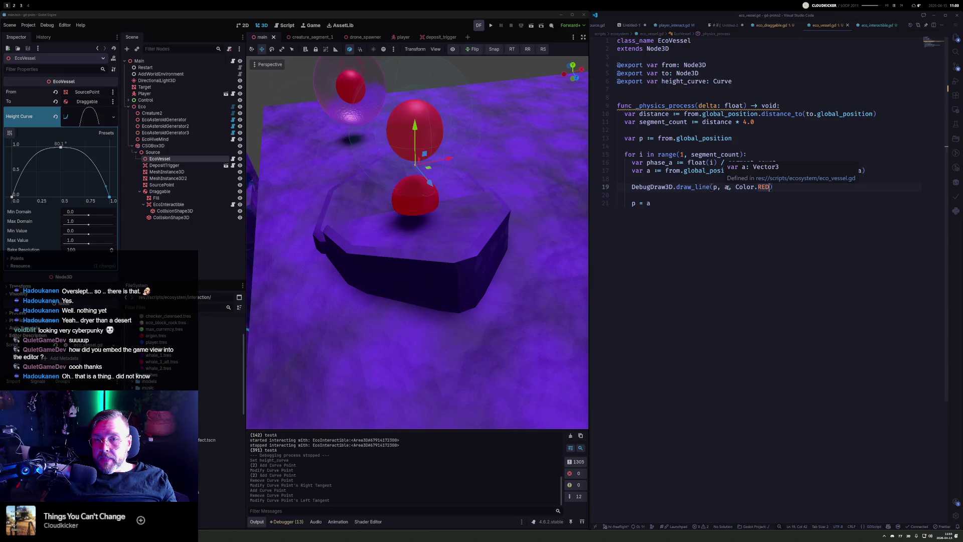
{"action": "left_click", "coordinate": [764, 179]}
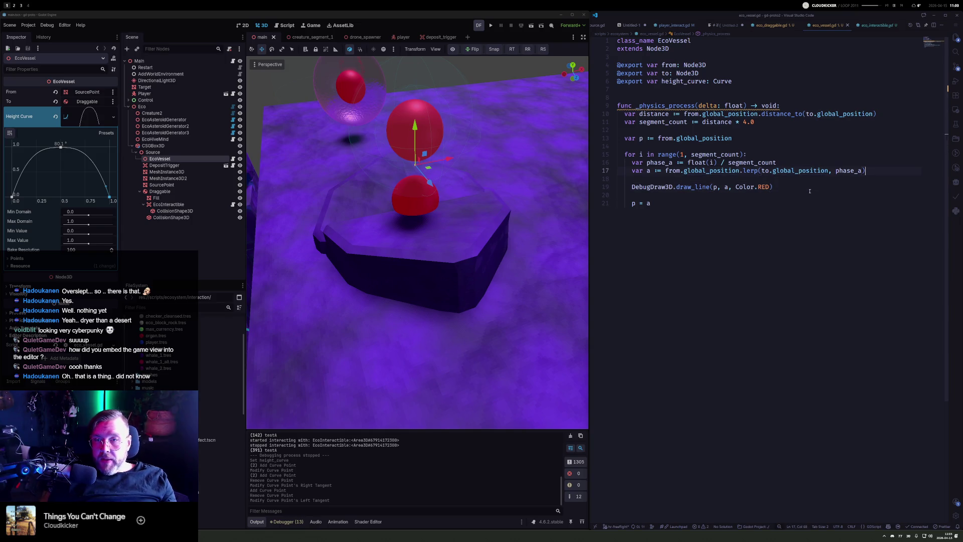
{"action": "key", "text": "Return"}
{"action": "type", "text": "a +="}
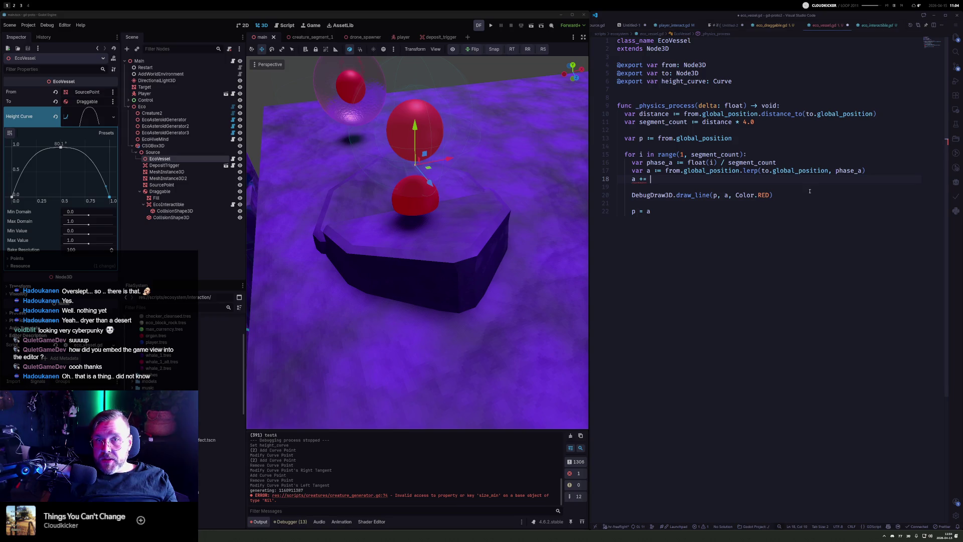
{"action": "type", "text": " height_curve.v"}
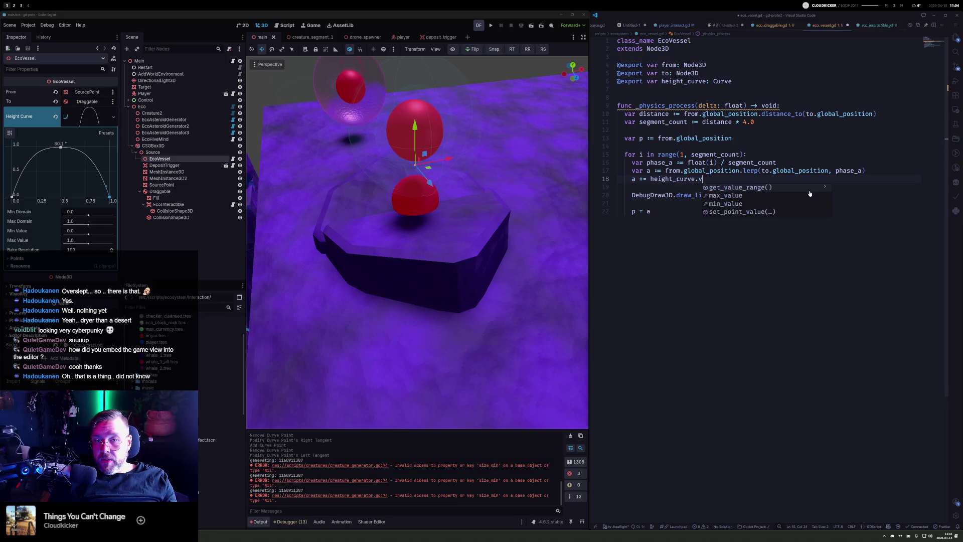
{"action": "key", "text": "BackSpace"}
{"action": "type", "text": "sample("}
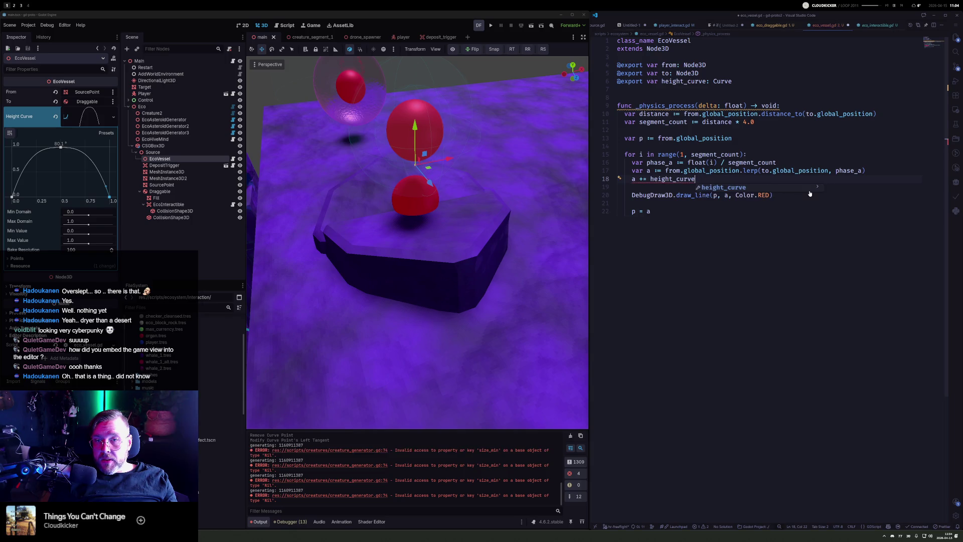
{"action": "type", "text": "phase_a"}
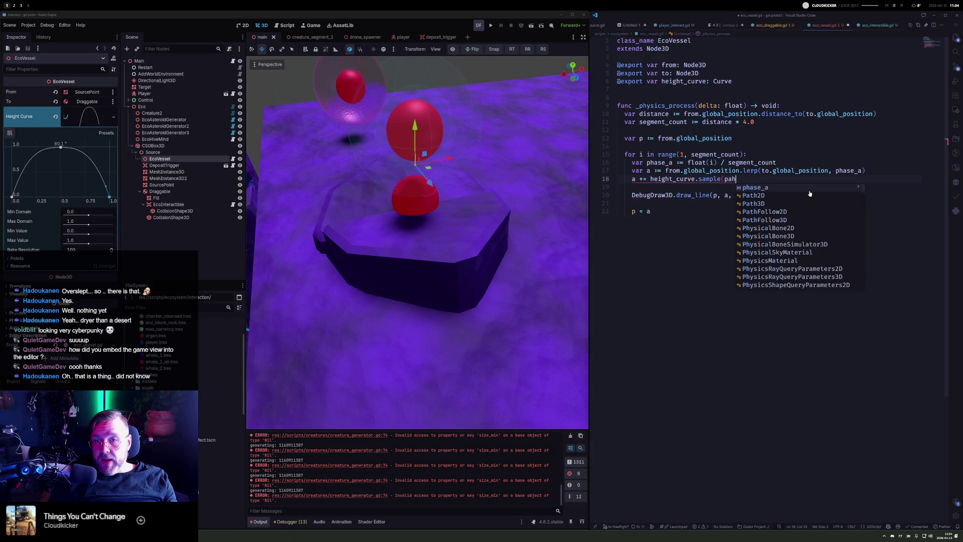
Step: Rename phase_a to phase, multiply the sample by Vector3.UP, and run the game
{"action": "key", "text": "F2"}
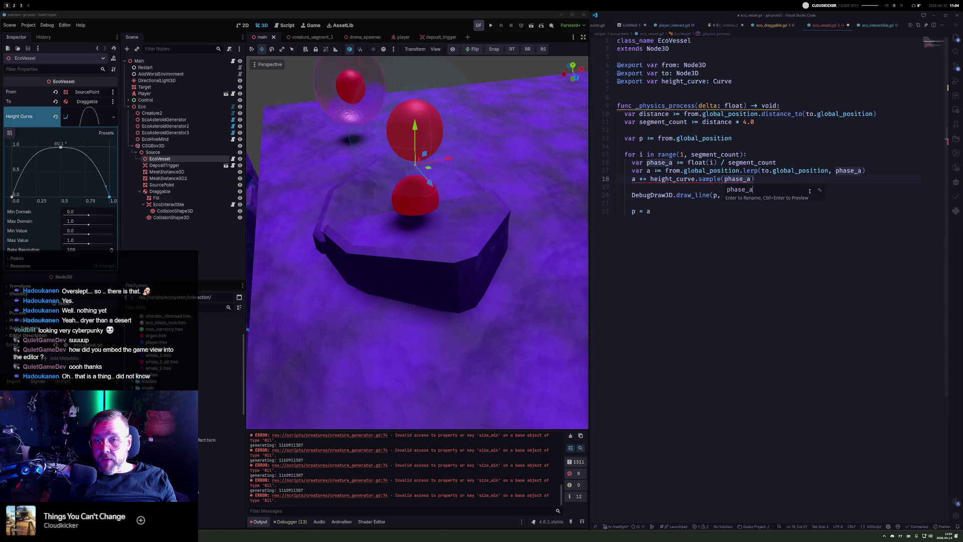
{"action": "key", "text": "Return"}
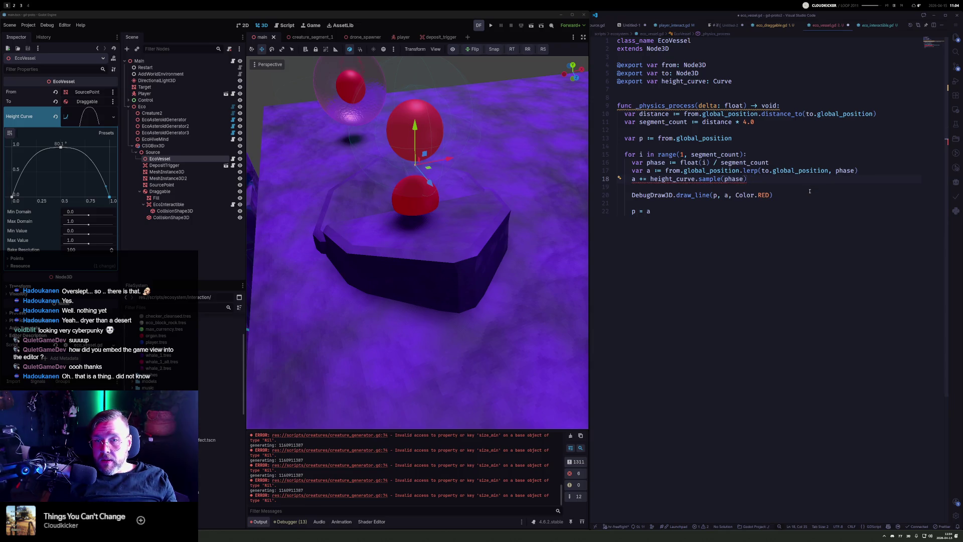
{"action": "type", "text": "Vector3.up"}
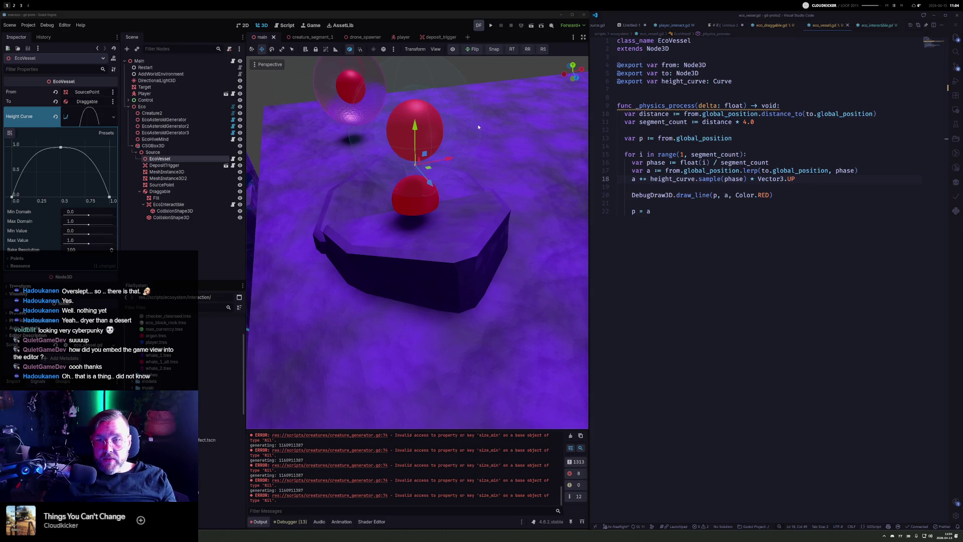
{"action": "key", "text": "F5"}
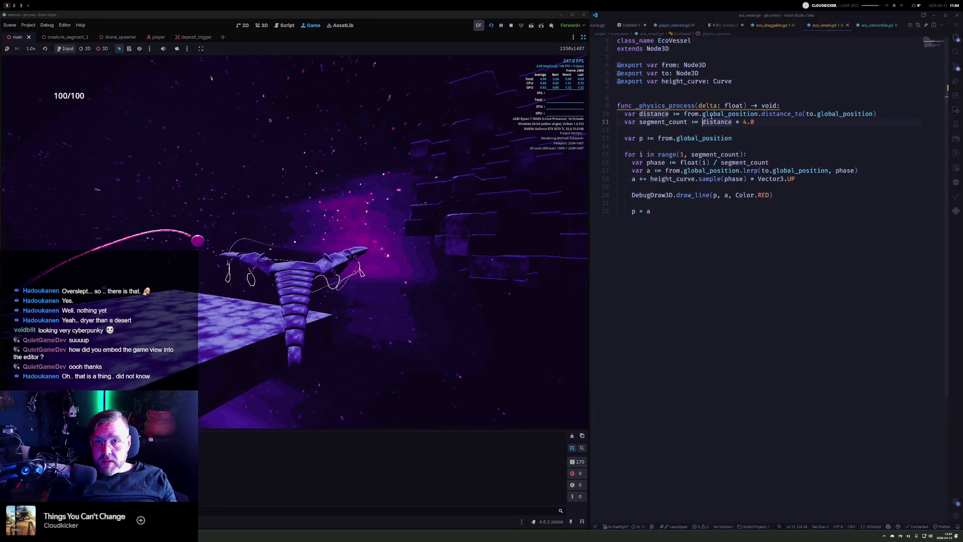
Step: Wrap distance * 4.0 in ceilf() for segment_count, then add +1 to the loop range
{"action": "type", "text": "ceilf("}
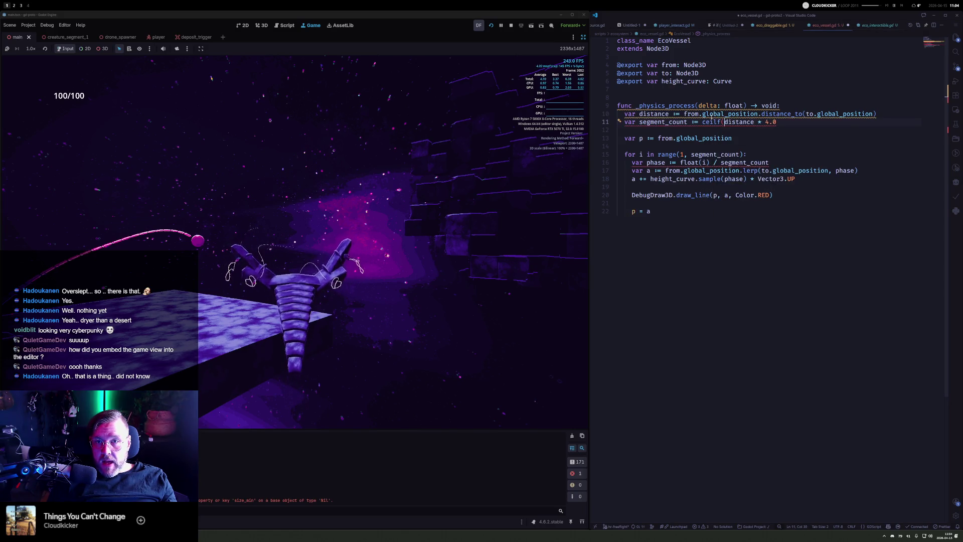
{"action": "key", "text": "End"}
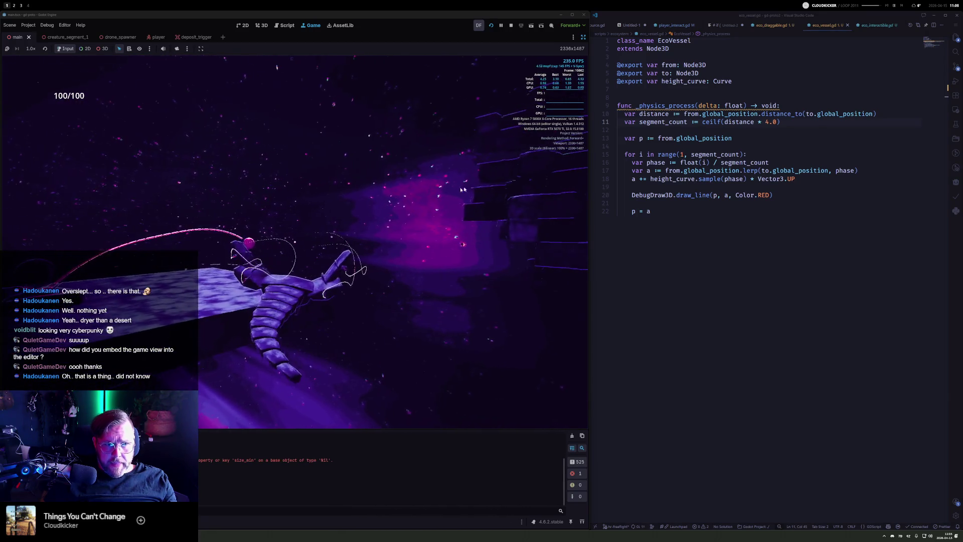
{"action": "type", "text": "+1"}
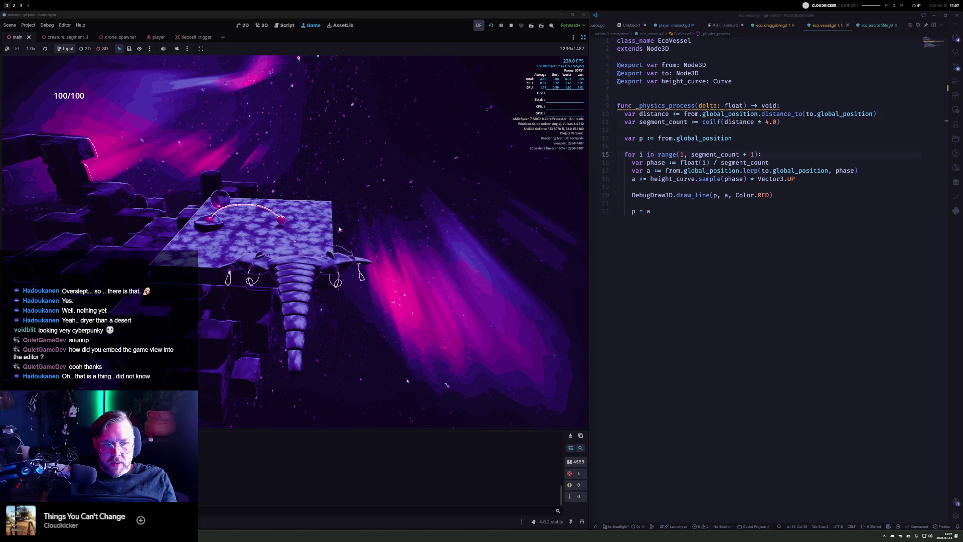
Step: Switch over to the eco_draggable.gd script
{"action": "key", "text": "ctrl+Tab"}
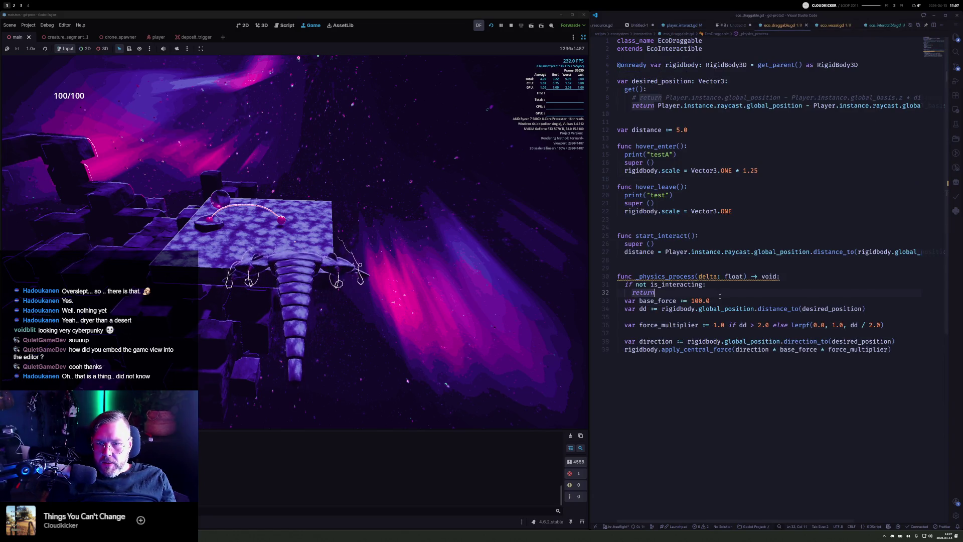
Step: Insert var mod_distance := distance below the commented line in the desired_position getter
{"action": "left_click", "coordinate": [654, 308]}
{"action": "key", "text": "Up"}
{"action": "key", "text": "Up"}
{"action": "key", "text": "Up"}
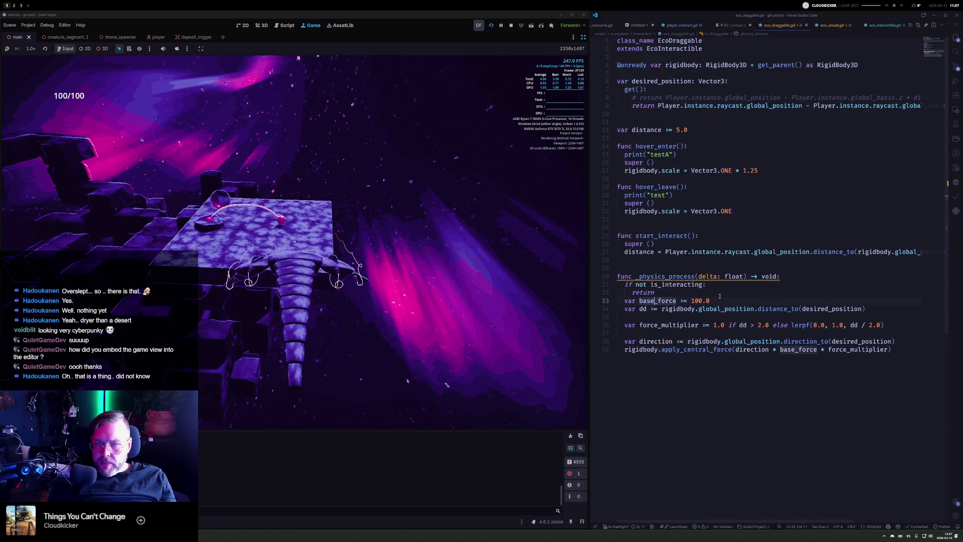
{"action": "key", "text": "Down"}
{"action": "key", "text": "Down"}
{"action": "key", "text": "Down"}
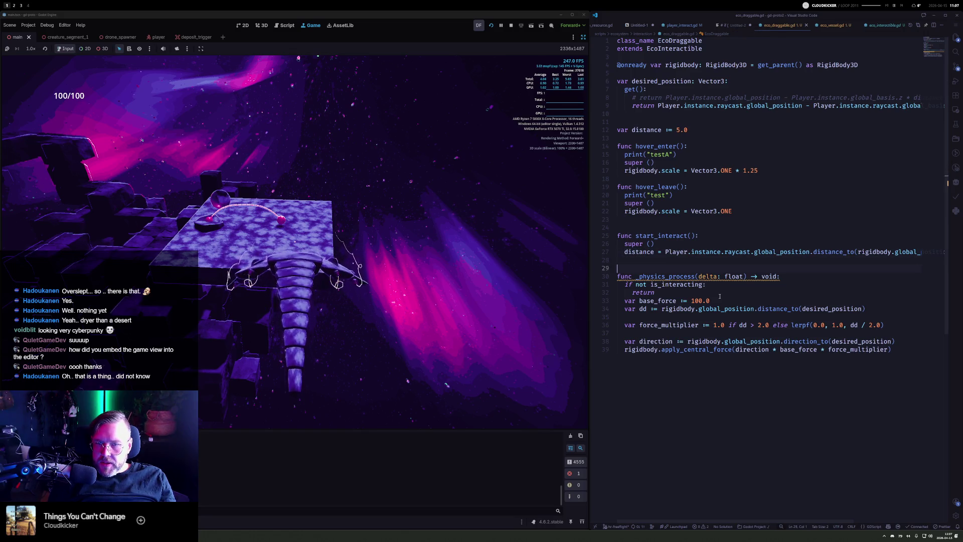
{"action": "key", "text": "Down"}
{"action": "key", "text": "Up"}
{"action": "key", "text": "Down"}
{"action": "key", "text": "Up"}
{"action": "key", "text": "Up"}
{"action": "key", "text": "Up"}
{"action": "key", "text": "Up"}
{"action": "key", "text": "Up"}
{"action": "key", "text": "End"}
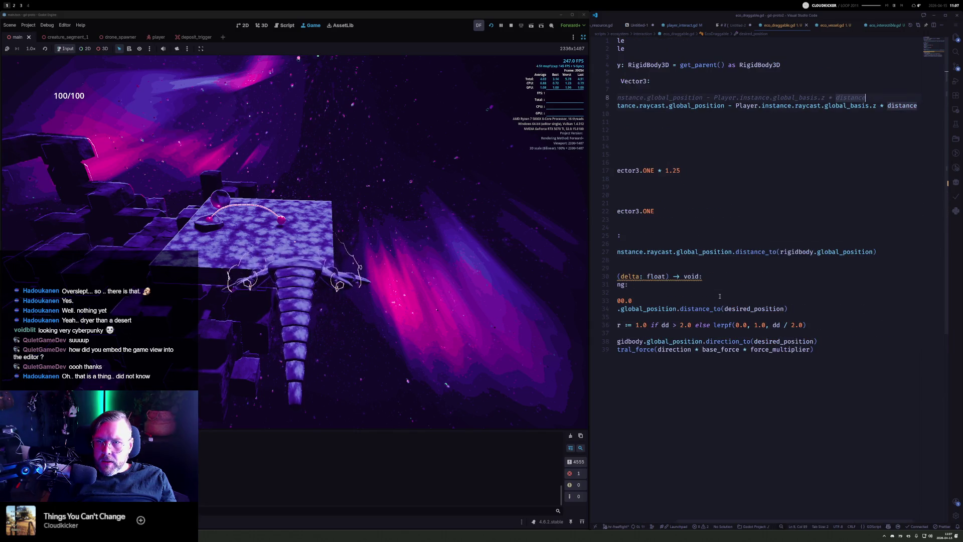
{"action": "key", "text": "Return"}
{"action": "type", "text": "var mod_distance := distance"}
{"action": "key", "text": "Return"}
Step: Start an if block testing Player.instance.raycast.is_colliding()
{"action": "type", "text": "if Player.ins."}
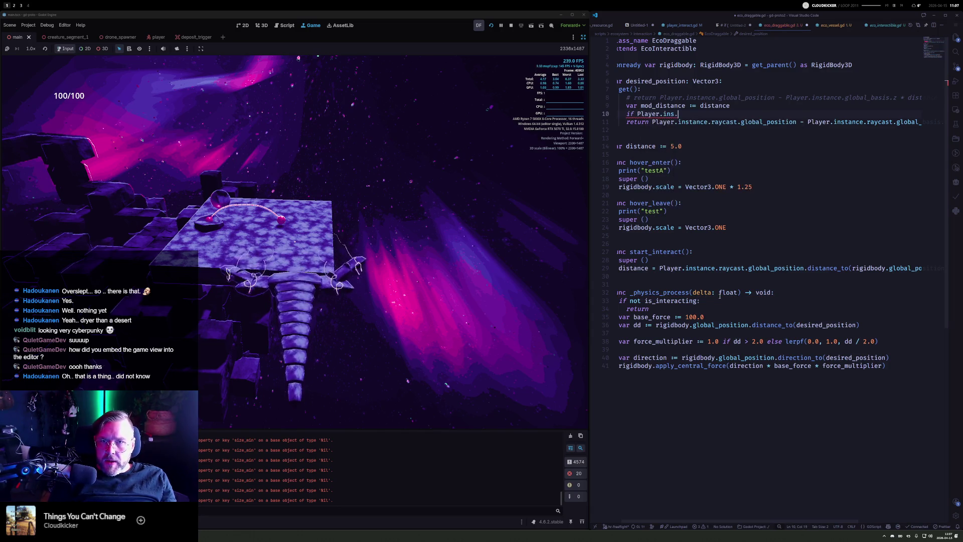
{"action": "type", "text": "tance.rra"}
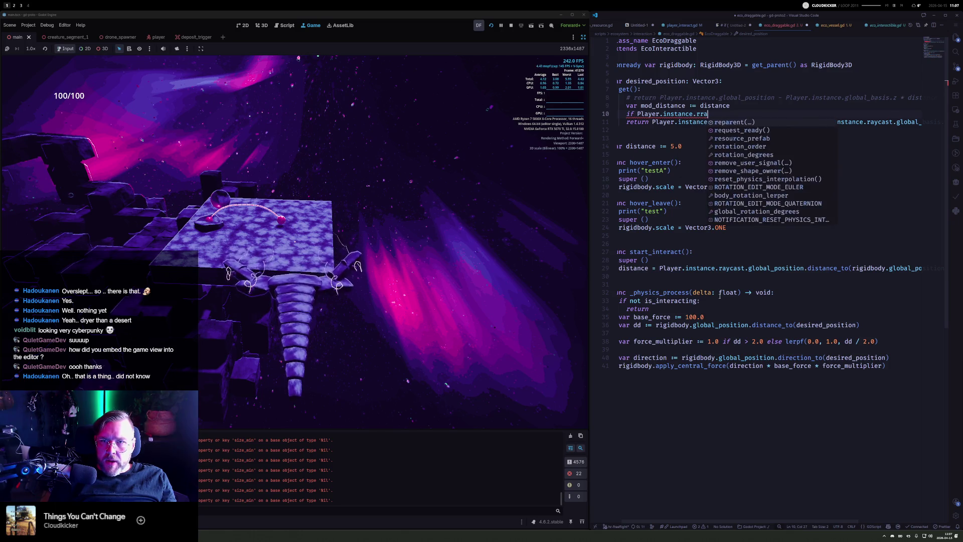
{"action": "key", "text": "BackSpace"}
{"action": "key", "text": "BackSpace"}
{"action": "type", "text": "aycast."}
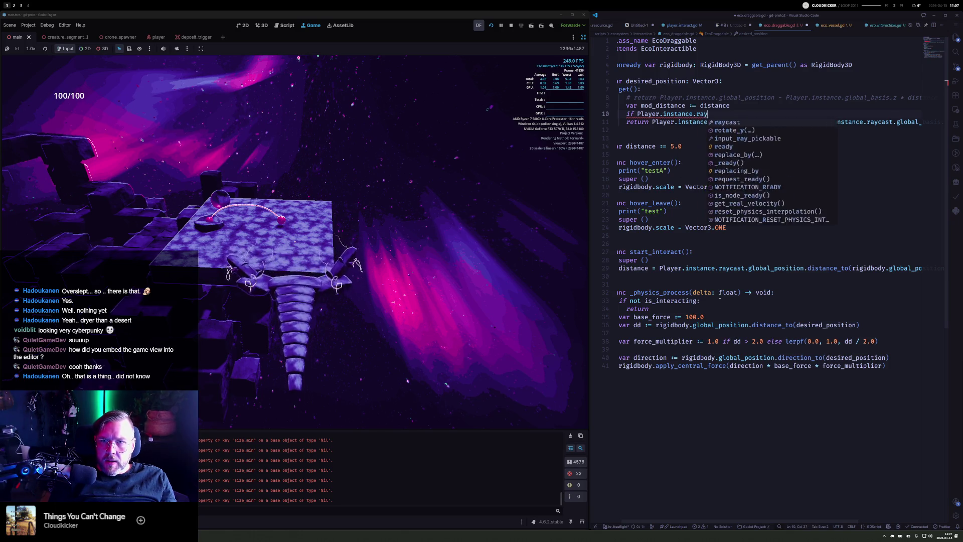
{"action": "type", "text": "is_col"}
{"action": "key", "text": "Return"}
{"action": "type", "text": ":"}
{"action": "key", "text": "Return"}
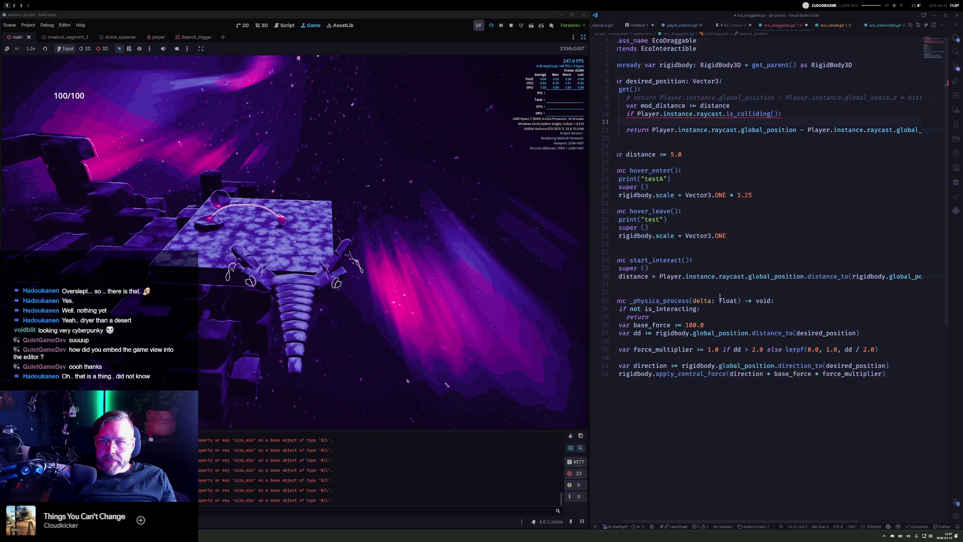
Step: Append 'and distance <' to the condition, followed by a copied Player.instance.raycast reference
{"action": "key", "text": "Up"}
{"action": "key", "text": "End"}
{"action": "key", "text": "Left"}
{"action": "type", "text": "and "}
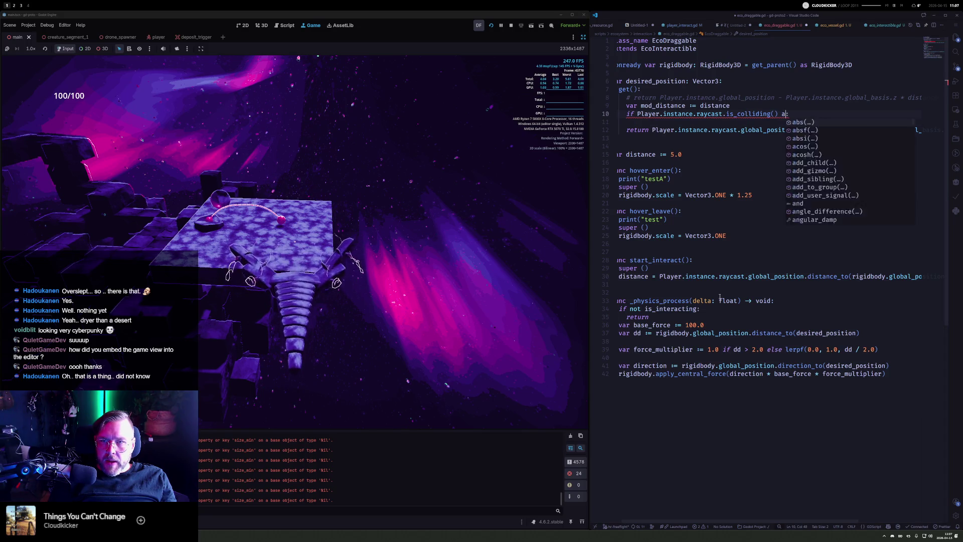
{"action": "type", "text": "distance < :"}
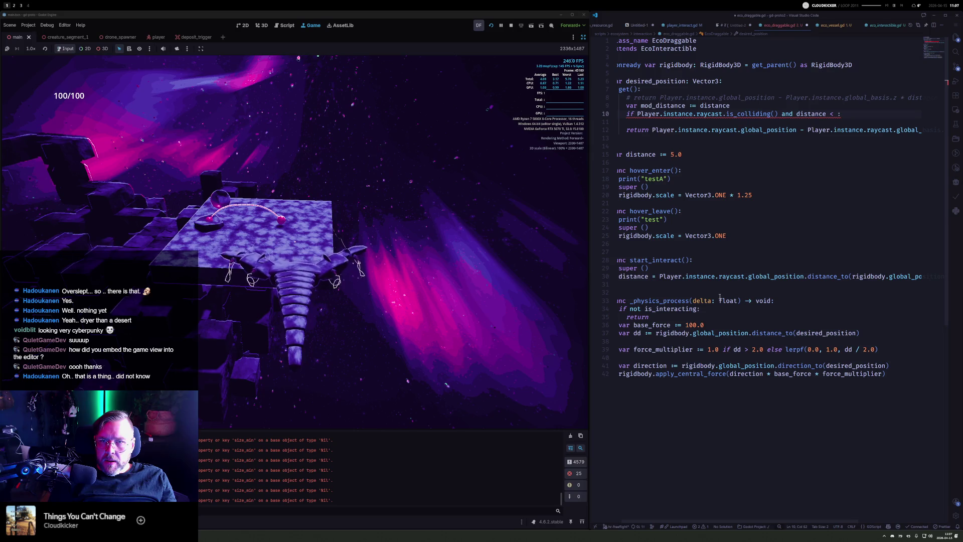
{"action": "key", "text": "Home"}
{"action": "key", "text": "ctrl+Right"}
{"action": "key", "text": "ctrl+Right"}
{"action": "key", "text": "ctrl+Right"}
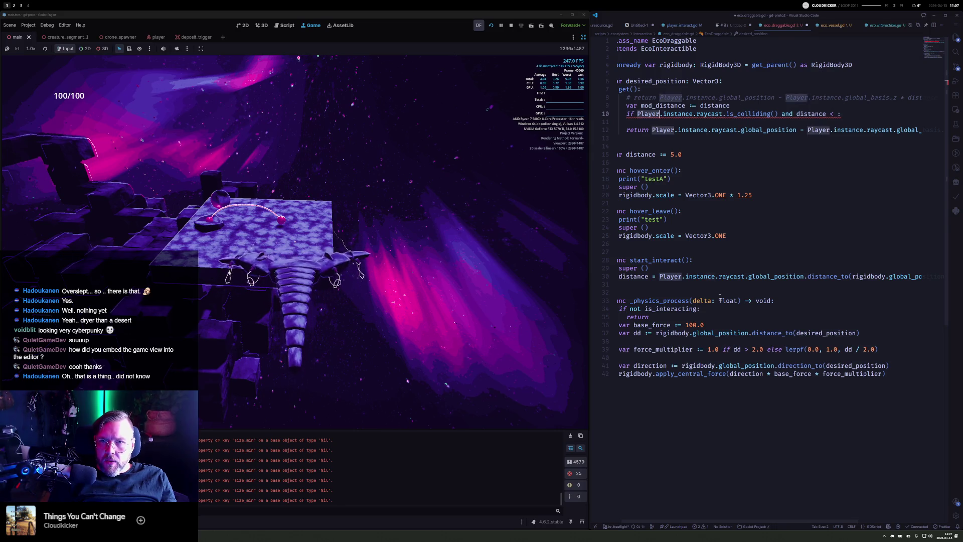
{"action": "key", "text": "ctrl+c"}
{"action": "key", "text": "End"}
{"action": "key", "text": "Left"}
{"action": "key", "text": "ctrl+v"}
{"action": "type", "text": ".dis"}
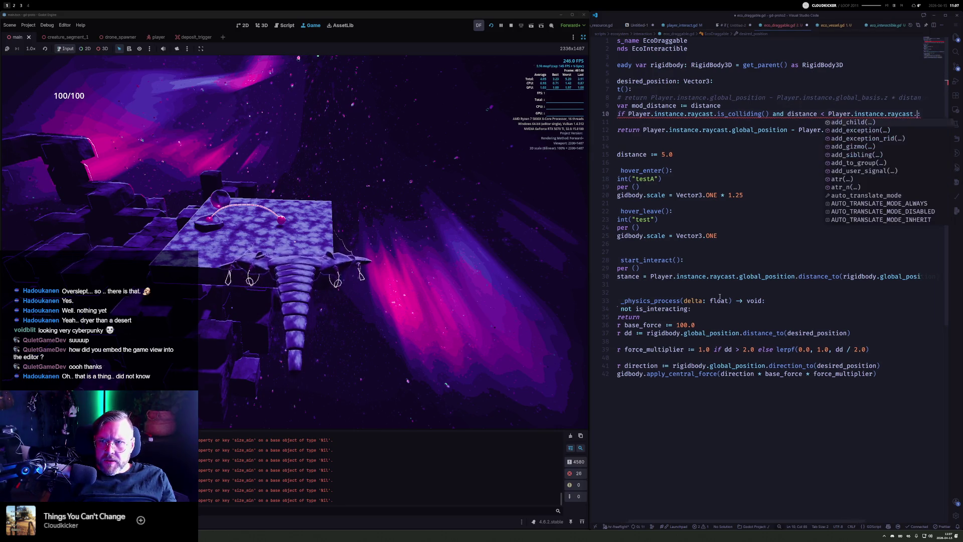
{"action": "type", "text": "t"}
{"action": "key", "text": "Escape"}
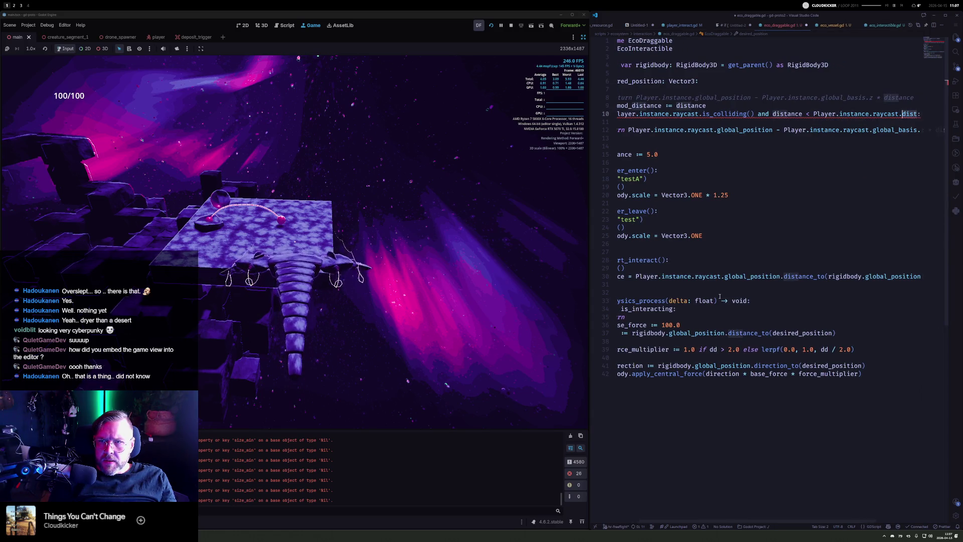
Step: Call get_collision_point() on the pasted raycast reference
{"action": "key", "text": "BackSpace"}
{"action": "key", "text": "BackSpace"}
{"action": "key", "text": "BackSpace"}
{"action": "type", "text": "get_dis"}
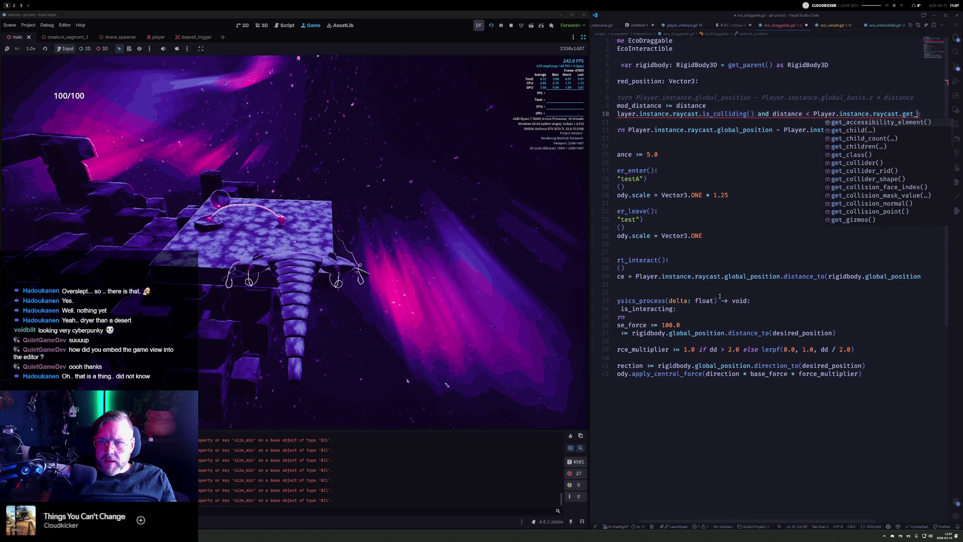
{"action": "key", "text": "ctrl+shift+Left"}
{"action": "type", "text": "get_poi"}
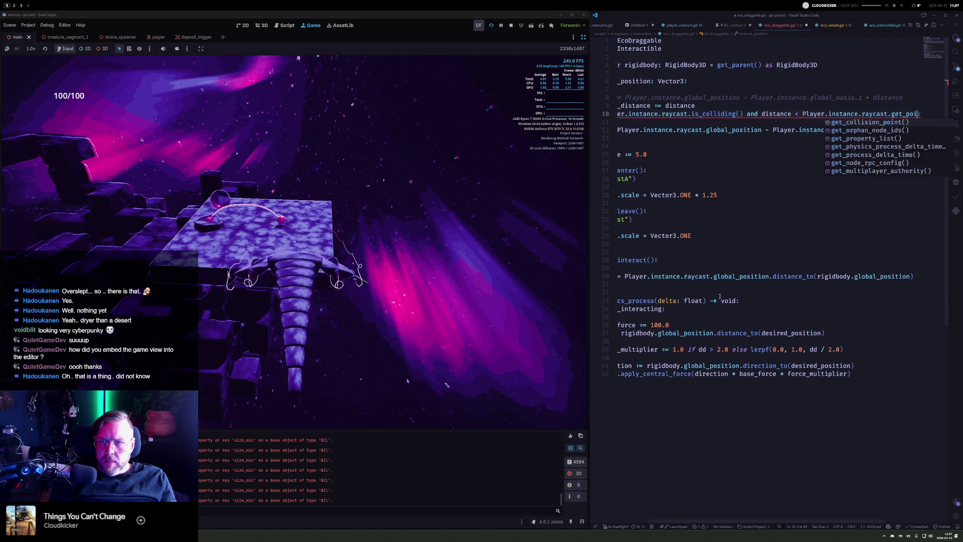
{"action": "key", "text": "Return"}
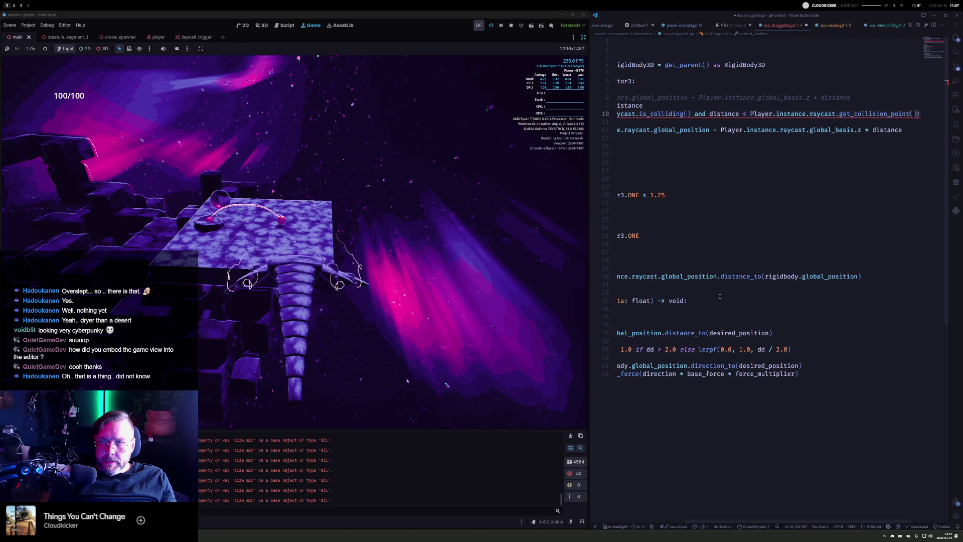
{"action": "type", "text": "."}
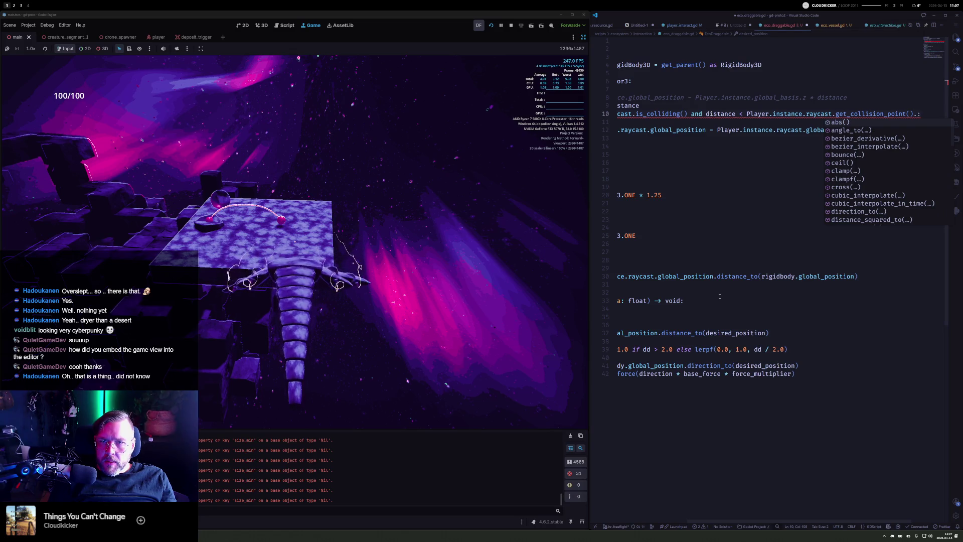
Step: Check the commented return line, then continue the distance call after get_collision_point()
{"action": "key", "text": "Escape"}
{"action": "key", "text": "Up"}
{"action": "key", "text": "Up"}
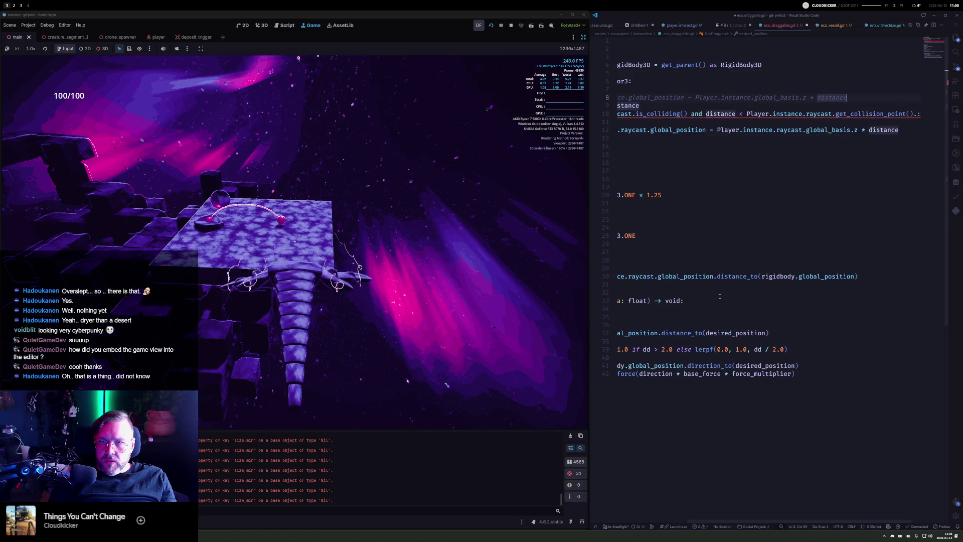
{"action": "key", "text": "Home"}
{"action": "key", "text": "ctrl+Right"}
{"action": "key", "text": "ctrl+Right"}
{"action": "key", "text": "ctrl+Right"}
{"action": "key", "text": "ctrl+Right"}
{"action": "key", "text": "ctrl+Right"}
{"action": "key", "text": "ctrl+Right"}
{"action": "key", "text": "Down"}
{"action": "key", "text": "Down"}
{"action": "key", "text": "End"}
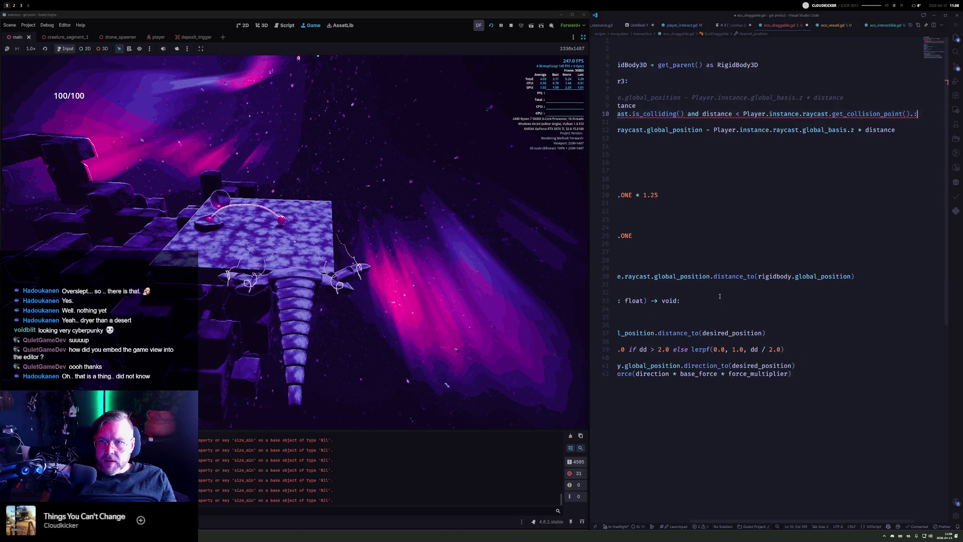
{"action": "type", "text": "distn"}
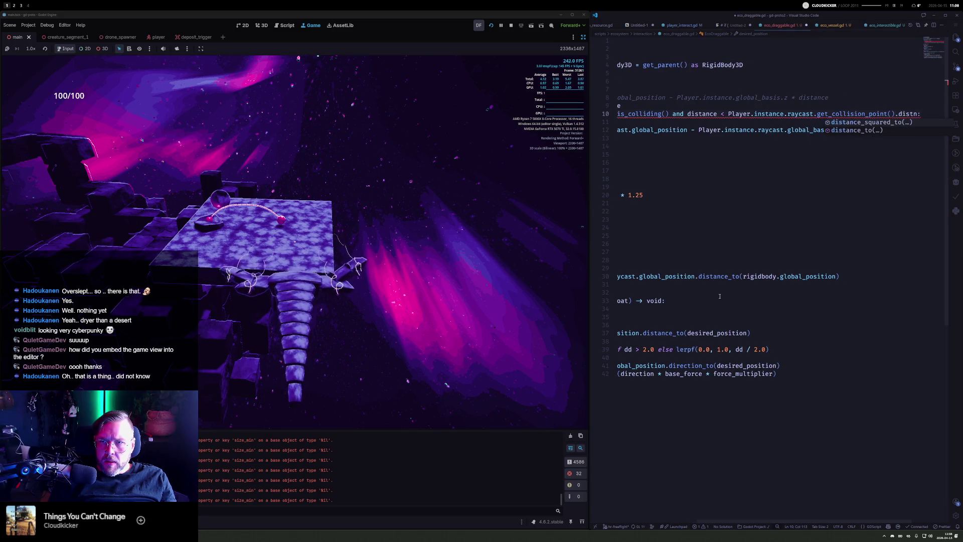
Step: Split the condition after is_colliding() and begin a var coll_dista… declaration line
{"action": "key", "text": "Escape"}
{"action": "key", "text": "Up"}
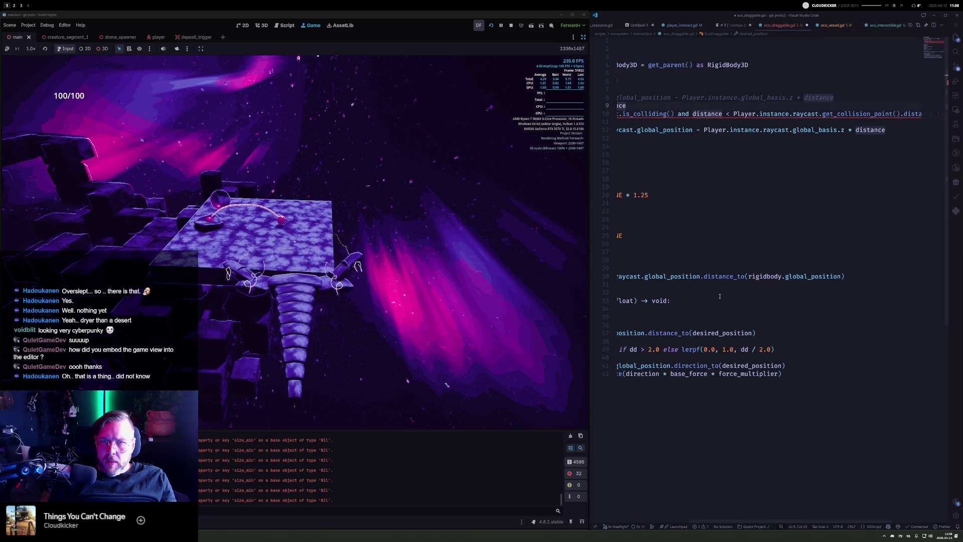
{"action": "key", "text": "Return"}
{"action": "key", "text": "Down"}
{"action": "key", "text": "ctrl+Right"}
{"action": "key", "text": "ctrl+Right"}
{"action": "key", "text": "ctrl+Right"}
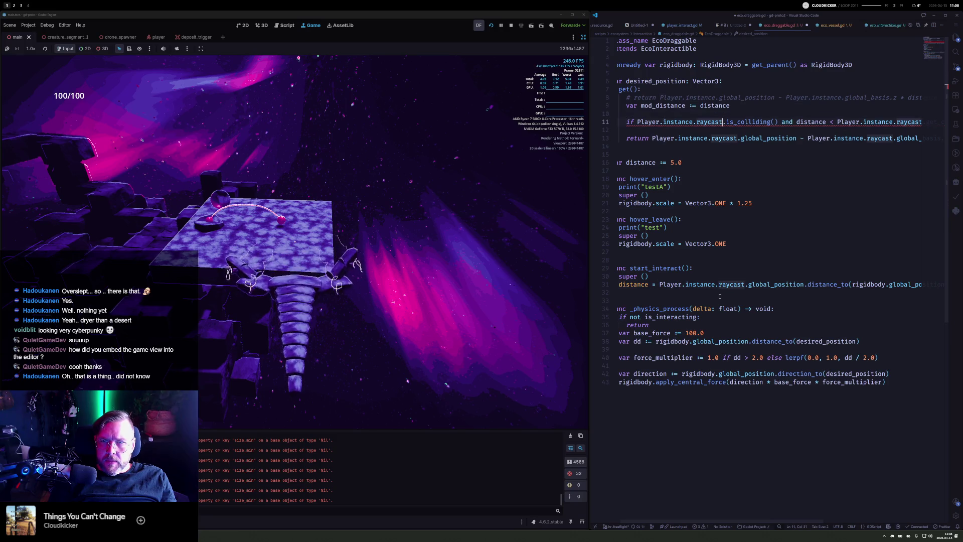
{"action": "type", "text": ":"}
{"action": "key", "text": "Return"}
{"action": "key", "text": "Up"}
{"action": "key", "text": "End"}
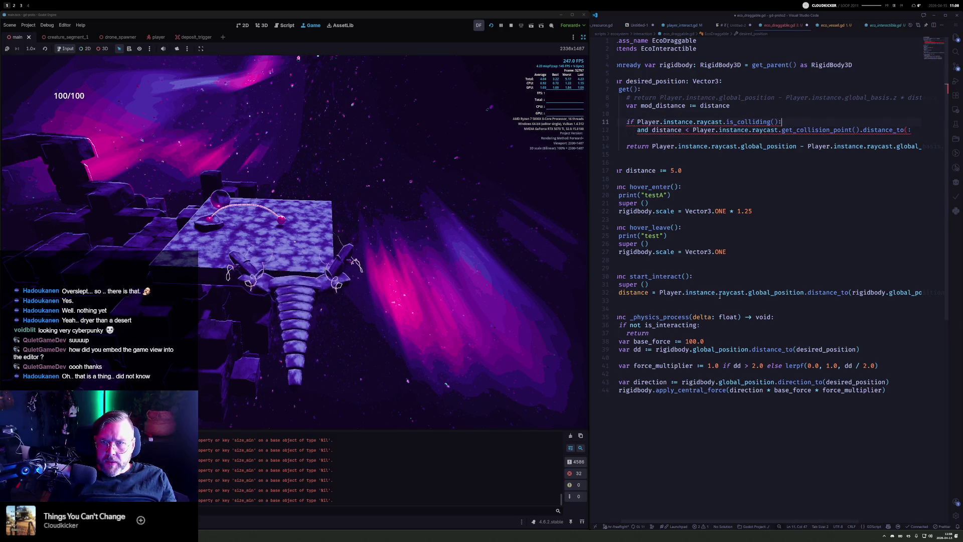
{"action": "key", "text": "Return"}
{"action": "type", "text": "var coll_d"}
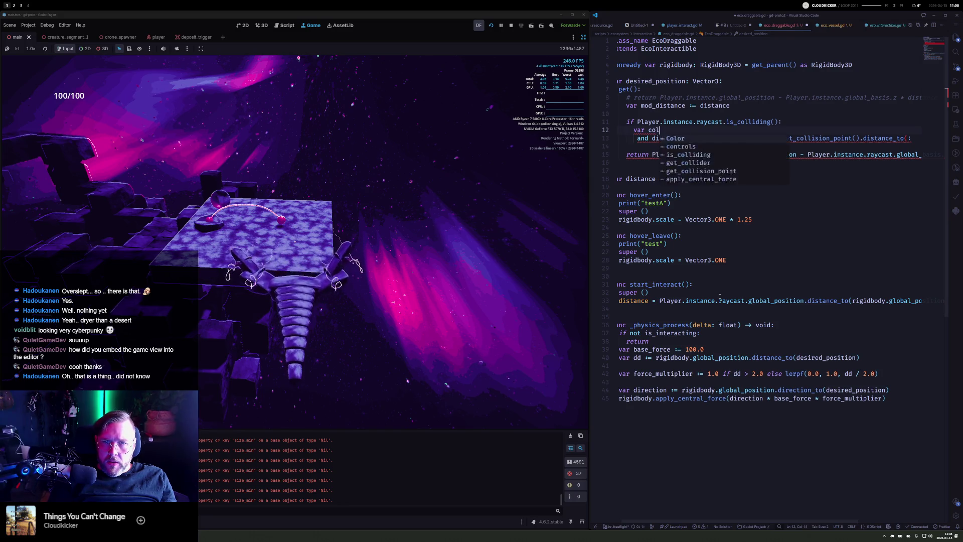